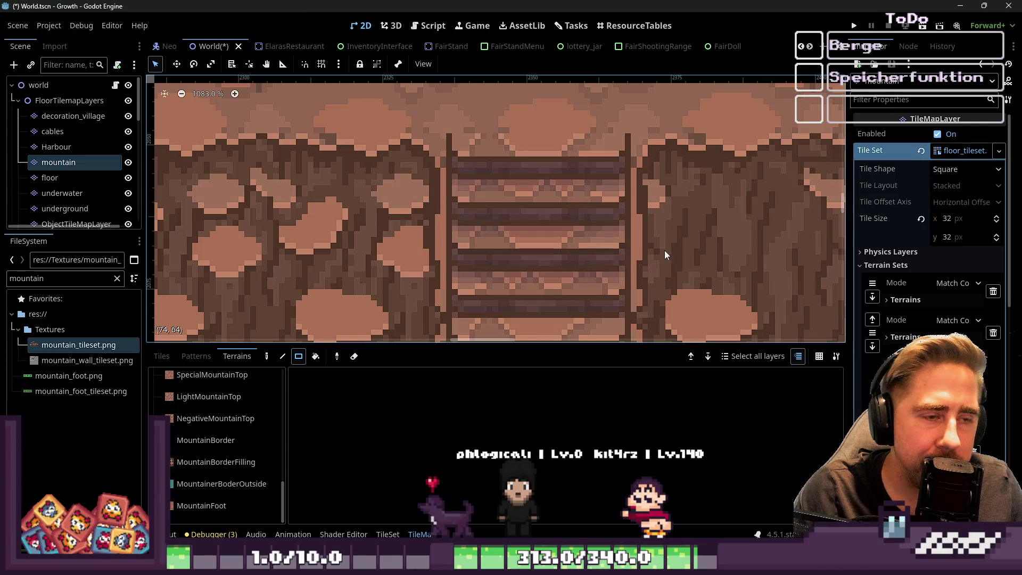
Step: Zoom out on the cliff staircase in Godot, then switch to mountain_tileset.png in Aseprite
scroll(554, 253, down, 2)
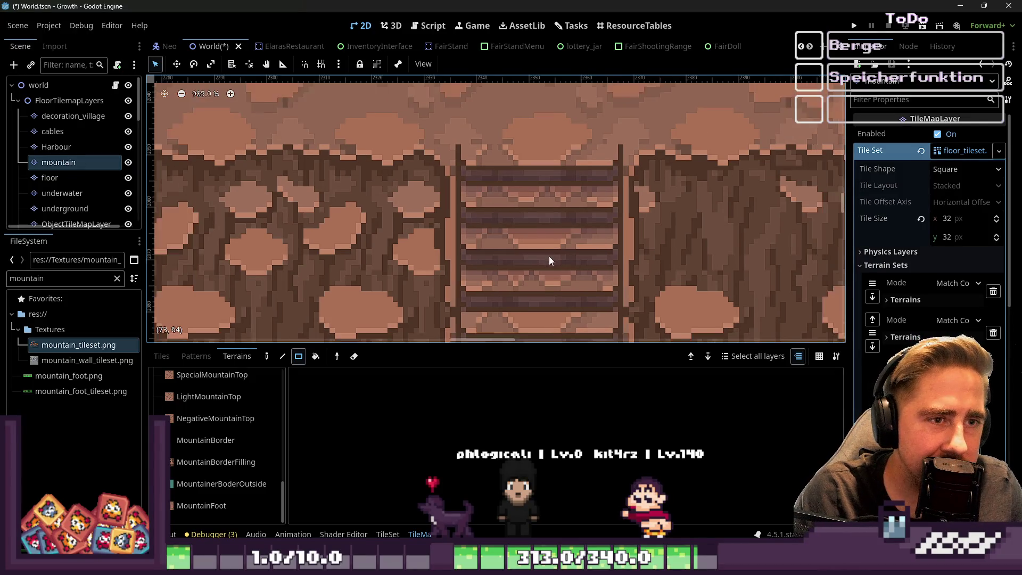
mouse_move(559, 564)
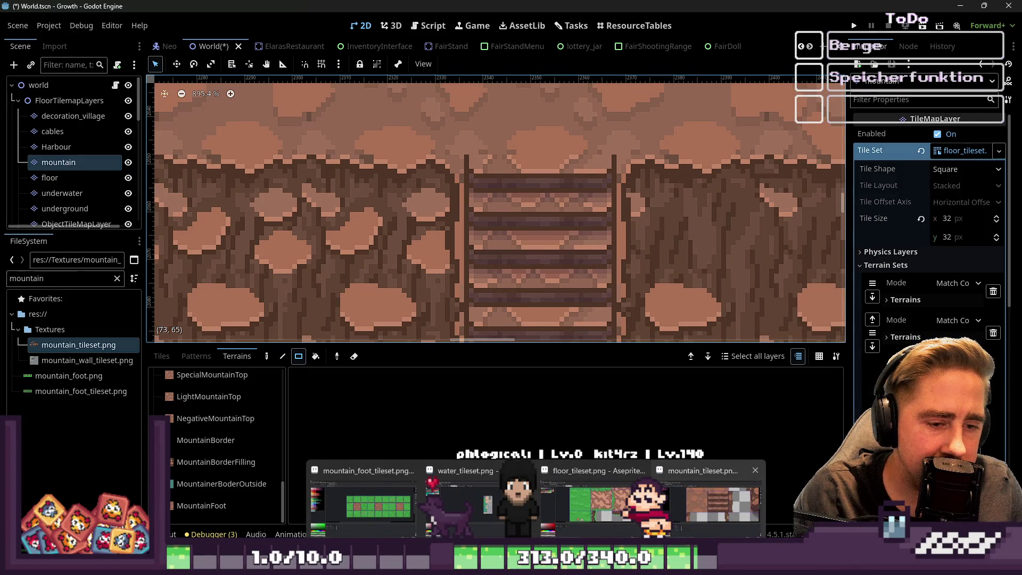
click(692, 513)
Step: With the 1px pencil, paint lighter rock brown along the top of the stair tile
scroll(564, 91, up, 2)
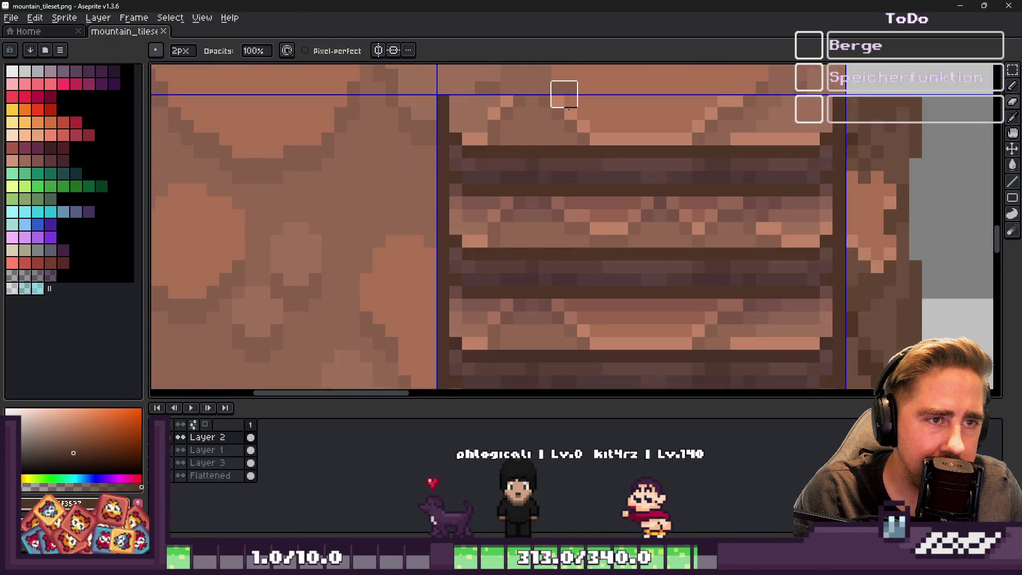
scroll(539, 169, down, 2)
scroll(558, 170, up, 3)
key(b)
alt+click(575, 244)
click(566, 213)
alt+click(567, 230)
click(549, 213)
drag(566, 246, 598, 265)
Step: Paint a lighter brown sampled from the tile up the stairs' side edge
alt+click(629, 260)
click(600, 252)
click(580, 243)
click(581, 227)
click(577, 209)
scroll(576, 208, down, 4)
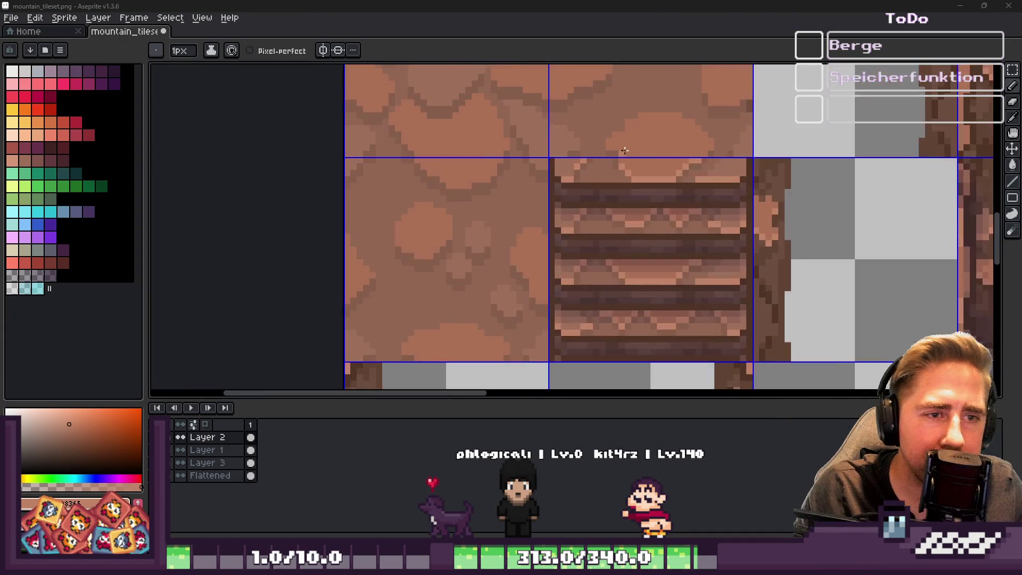
scroll(533, 171, up, 5)
Step: Darken the pixels where the rock meets the stairs, including the top corner
click(526, 171)
alt+click(555, 161)
click(520, 149)
alt+click(525, 114)
click(496, 170)
click(464, 196)
Step: Fill the seam along the top of the stairs with medium rock brown
alt+click(554, 216)
click(497, 231)
click(514, 222)
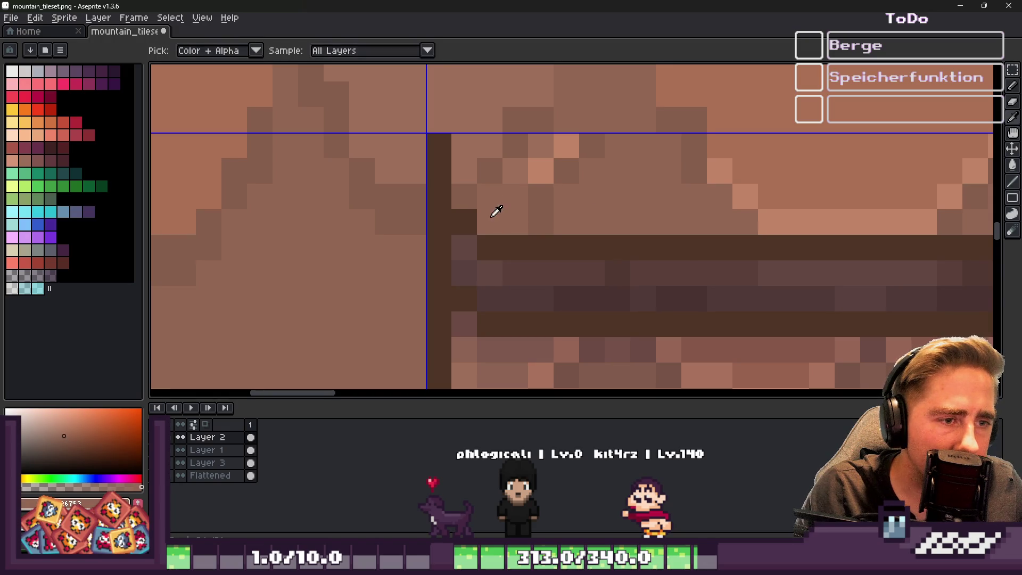
alt+click(589, 201)
alt+click(511, 223)
click(538, 198)
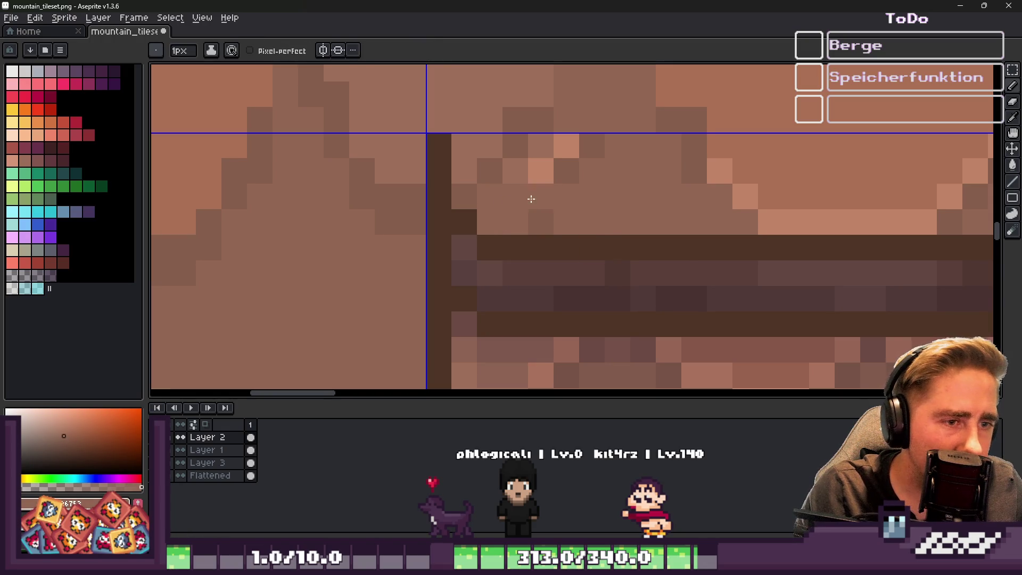
click(515, 169)
mouse_move(538, 169)
mouse_down()
mouse_move(561, 147)
mouse_move(540, 146)
mouse_up()
Step: Recolour the pixel row above the top step and lighten one pixel there
click(589, 142)
alt+click(516, 130)
click(513, 147)
alt+click(482, 155)
click(563, 196)
scroll(549, 200, up, 1)
scroll(540, 192, down, 1)
Step: Darken a pixel near the stairs' top edge and add a light stroke on the rock above
alt+click(511, 167)
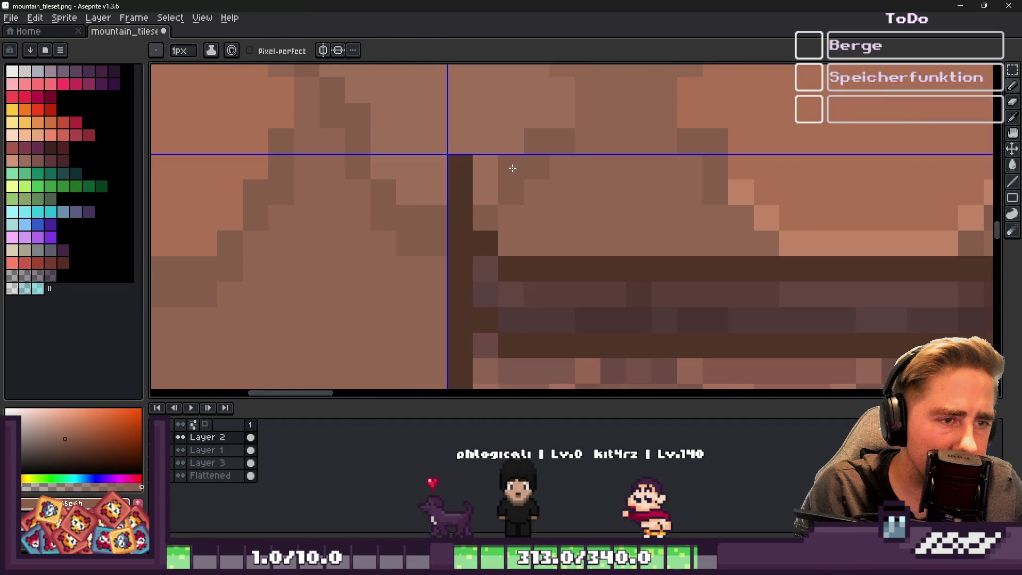
click(485, 191)
drag(499, 208, 537, 167)
alt+click(504, 164)
scroll(493, 187, down, 2)
scroll(596, 180, up, 3)
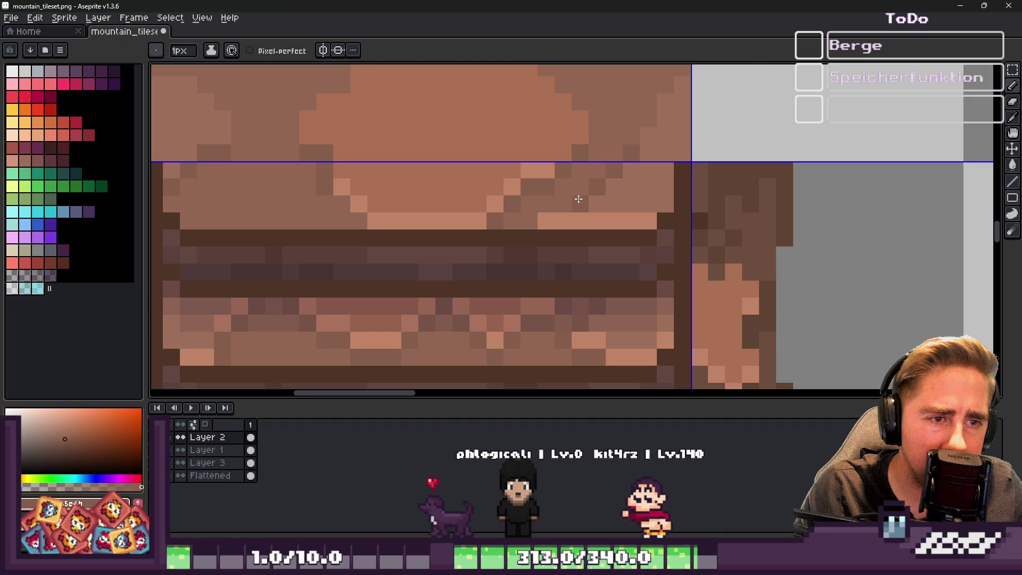
scroll(554, 219, up, 1)
Step: Lighten the dark pixels along the stairs' top-left edge and the top of the right edge
key(e)
alt+click(531, 217)
key(b)
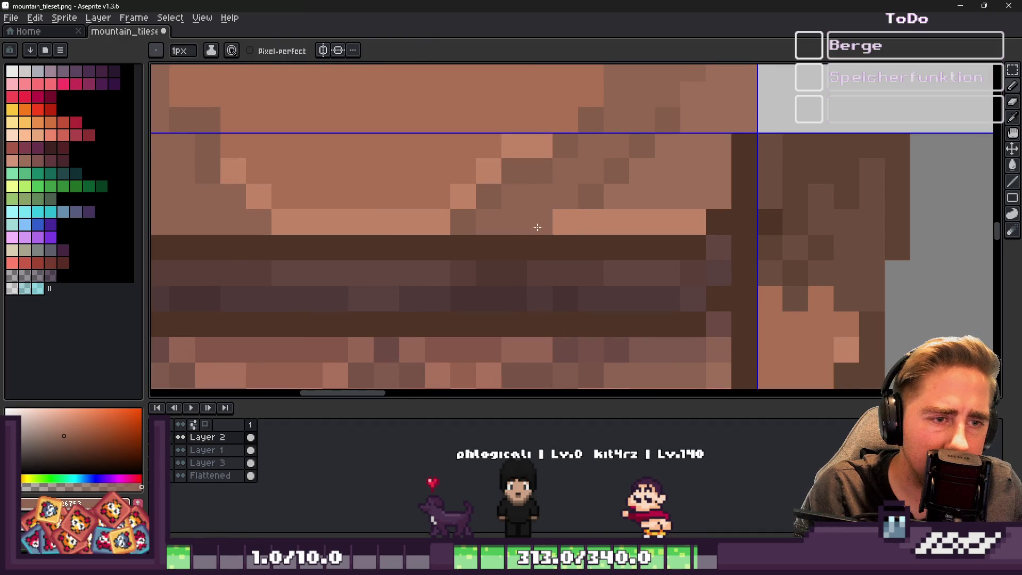
scroll(617, 198, down, 3)
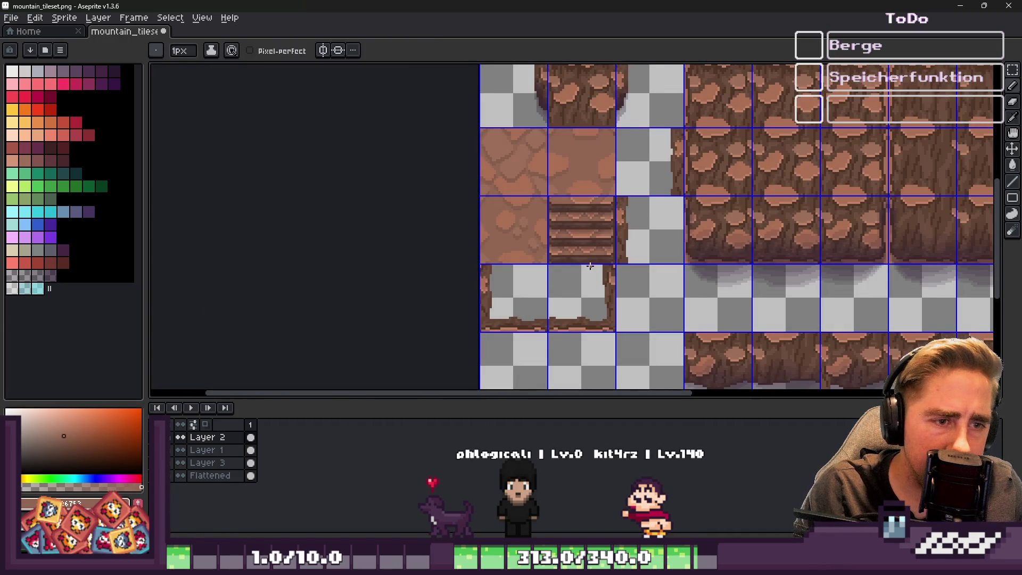
scroll(620, 266, up, 3)
scroll(622, 281, up, 4)
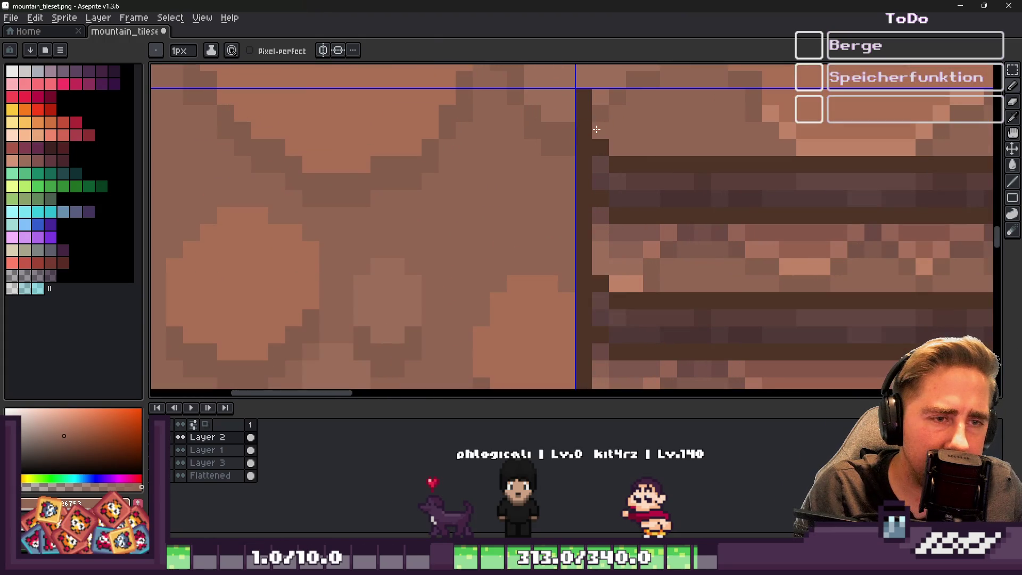
alt+click(600, 118)
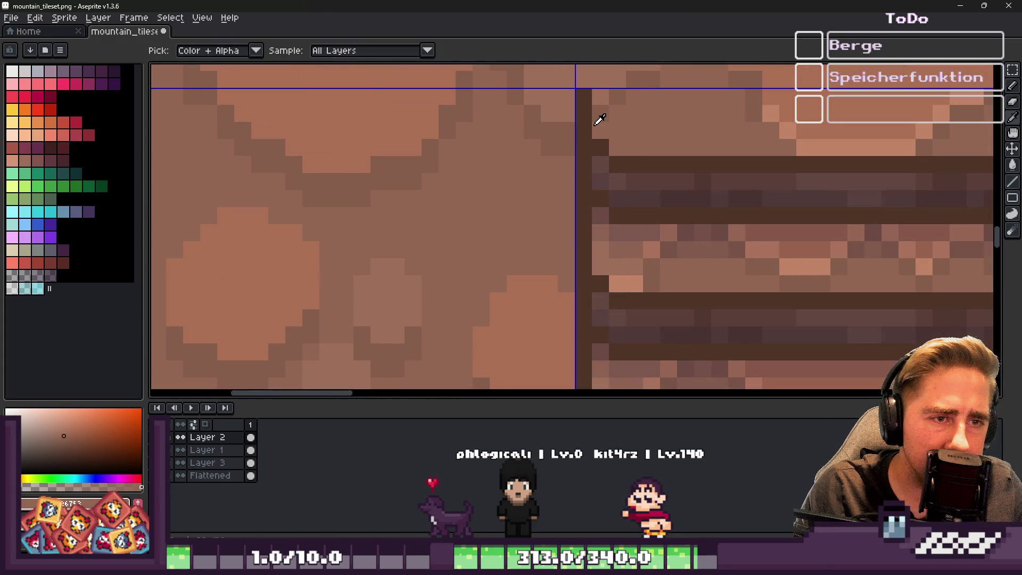
drag(584, 96, 584, 109)
scroll(584, 109, down, 2)
scroll(634, 137, up, 2)
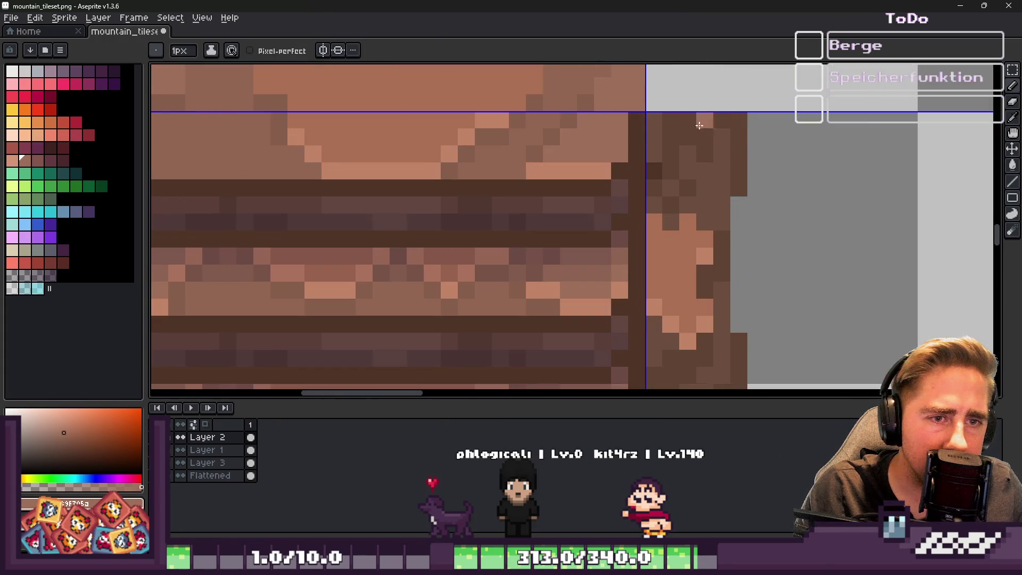
click(636, 153)
Step: Darken a pixel at the stairs' lower-left, save mountain_tileset.png, and minimize Aseprite
scroll(639, 153, down, 3)
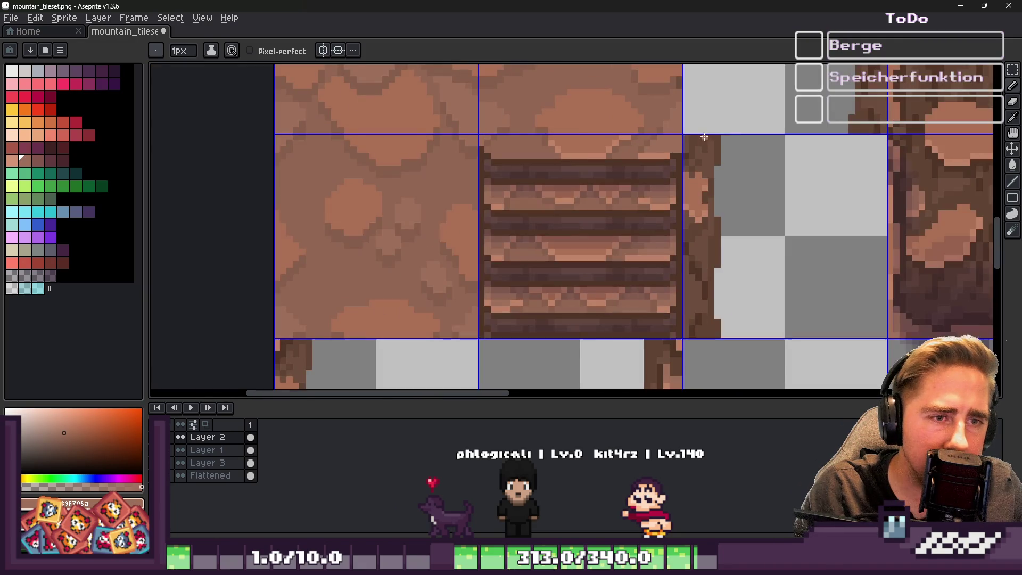
scroll(463, 295, up, 3)
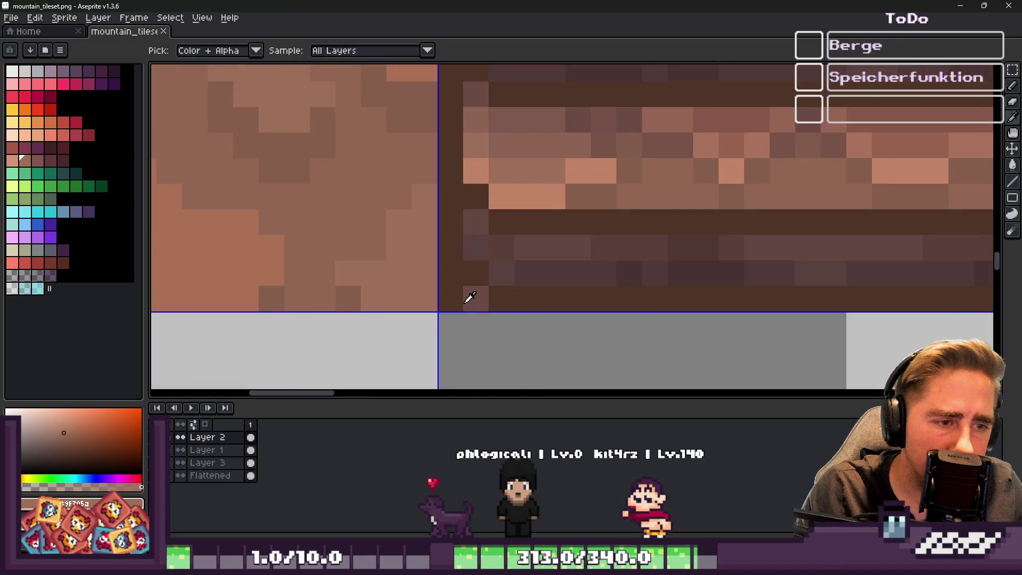
alt+click(466, 296)
click(451, 275)
scroll(452, 275, down, 2)
scroll(729, 274, up, 2)
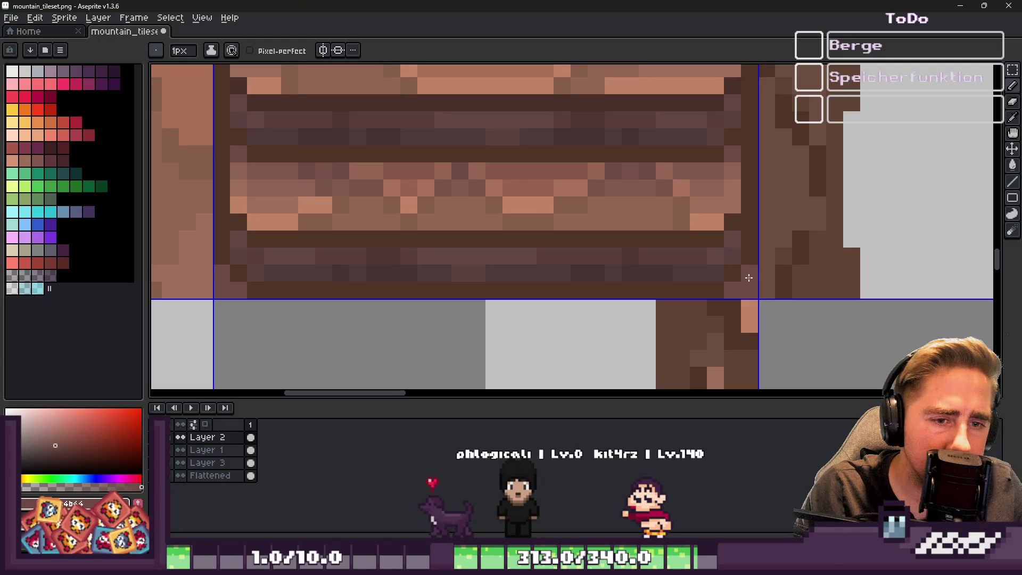
scroll(743, 277, down, 3)
key(ctrl+s)
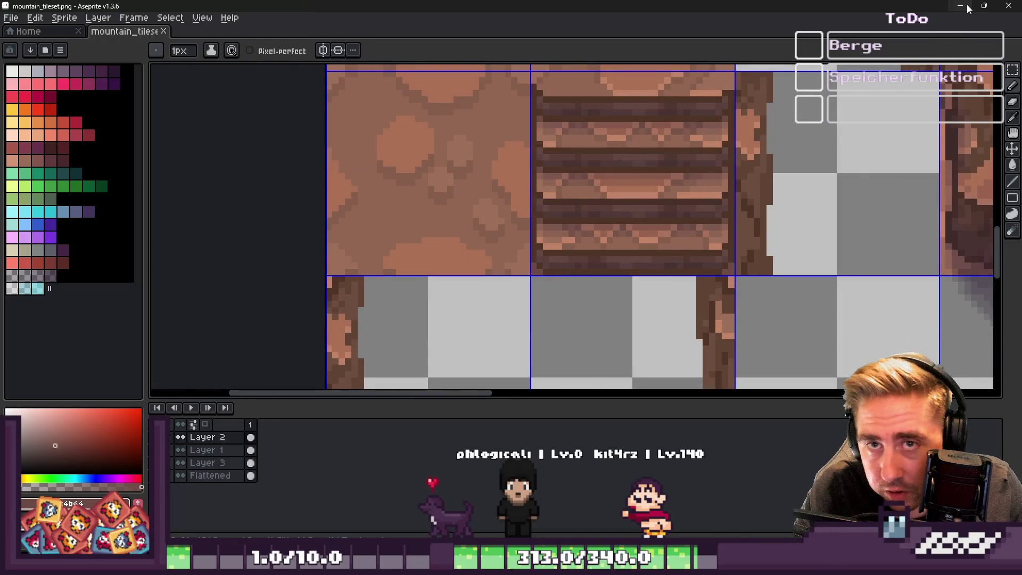
click(962, 5)
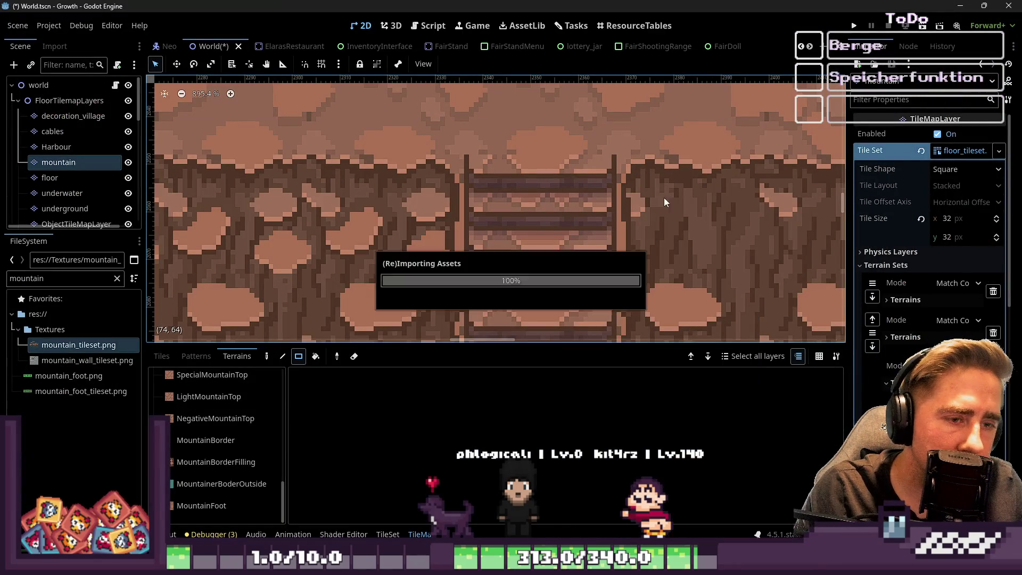
Step: Zoom around the reimported staircase in Godot to check its new outlined edges, then return to Aseprite
scroll(583, 133, down, 3)
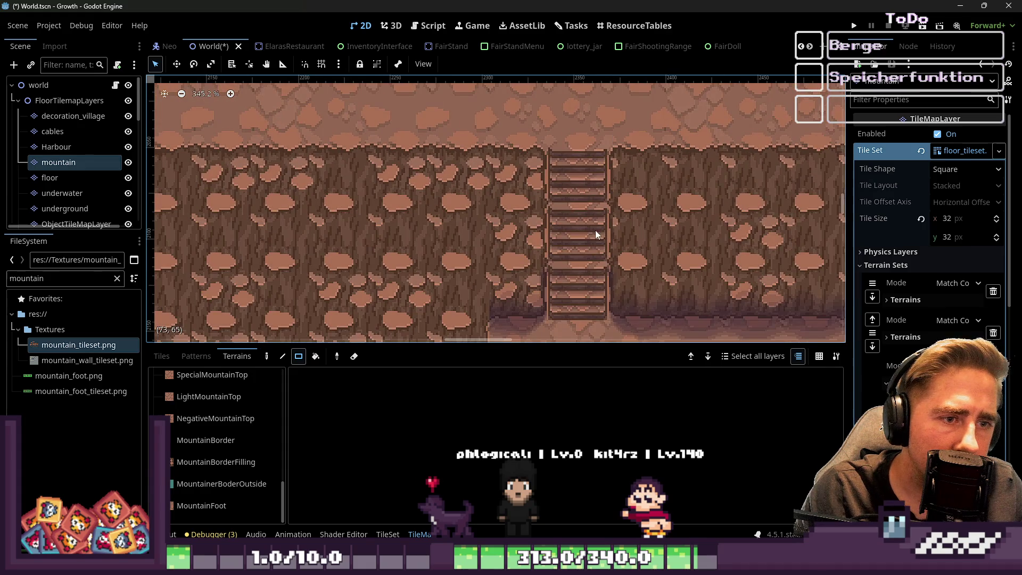
scroll(556, 209, up, 1)
scroll(554, 195, down, 6)
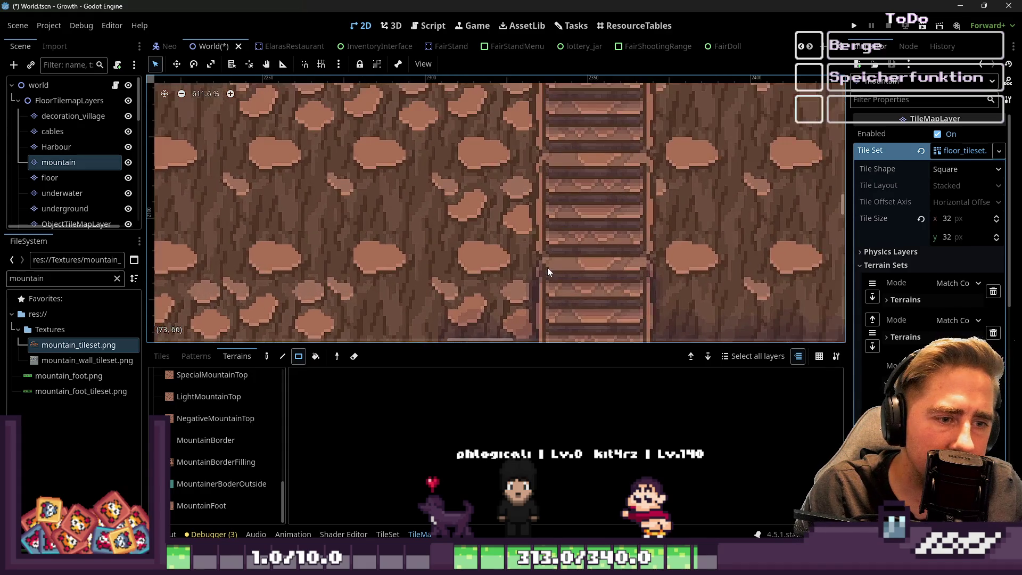
scroll(583, 270, up, 4)
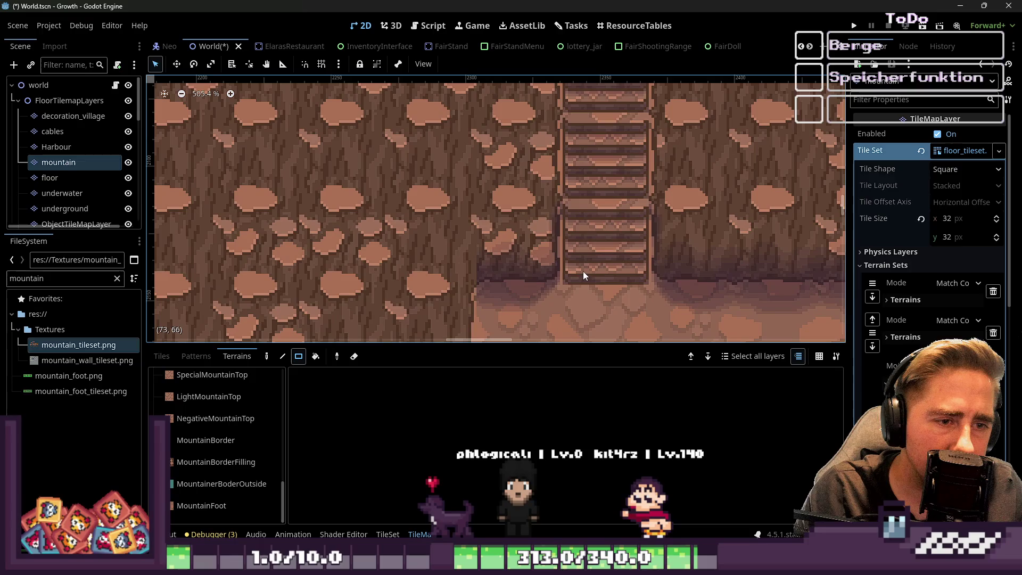
scroll(583, 270, down, 3)
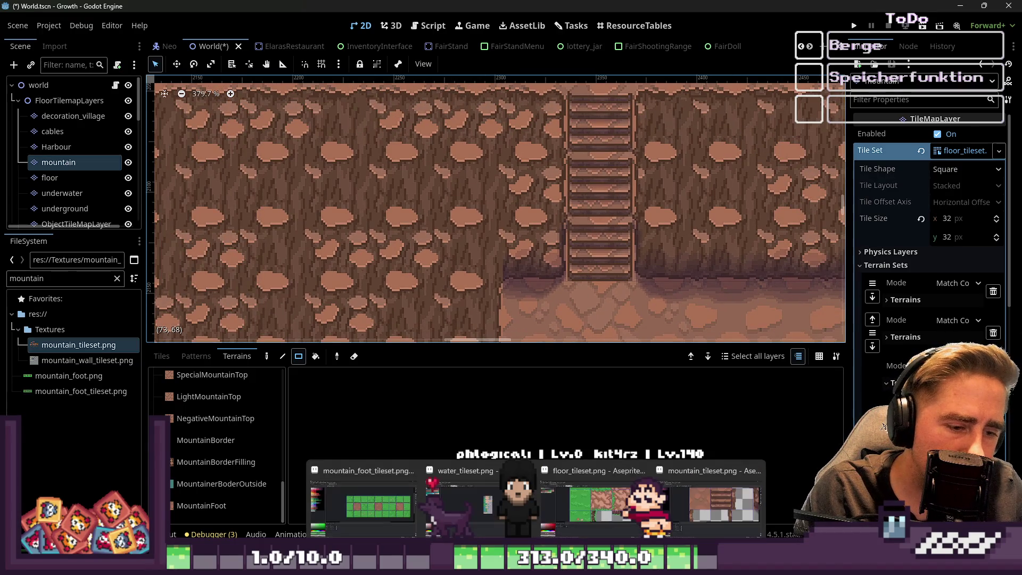
click(591, 506)
Step: Rework the stair tile's steps with the pencil shrunk to a single pixel
scroll(521, 281, down, 1)
key(v)
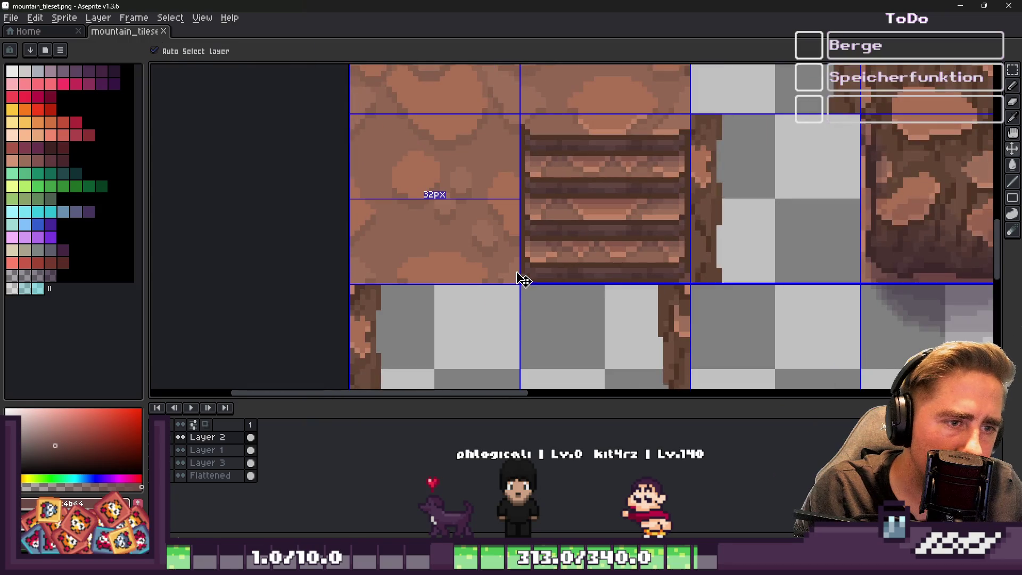
key(b)
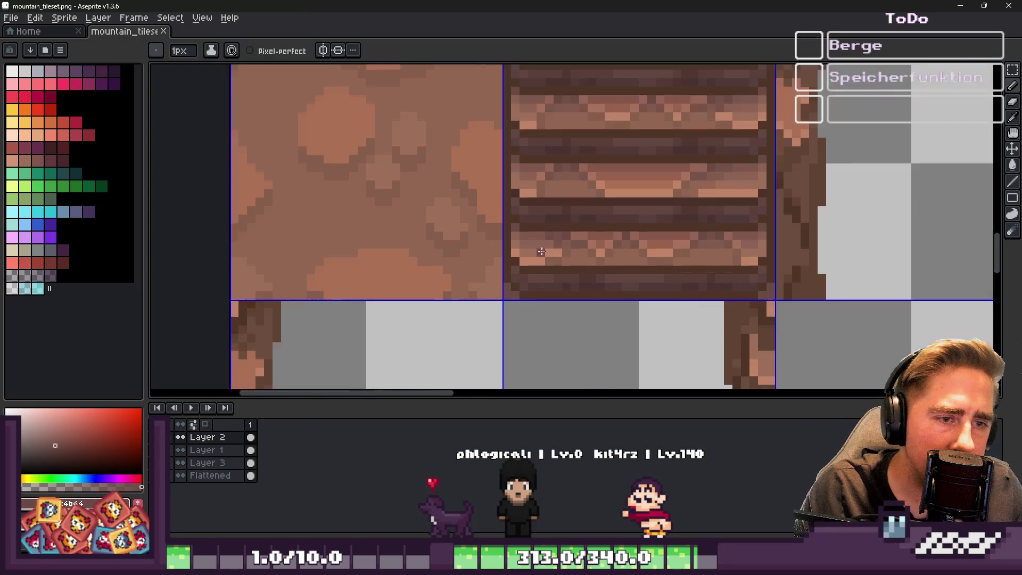
scroll(469, 240, up, 1)
click(502, 274)
key(minus)
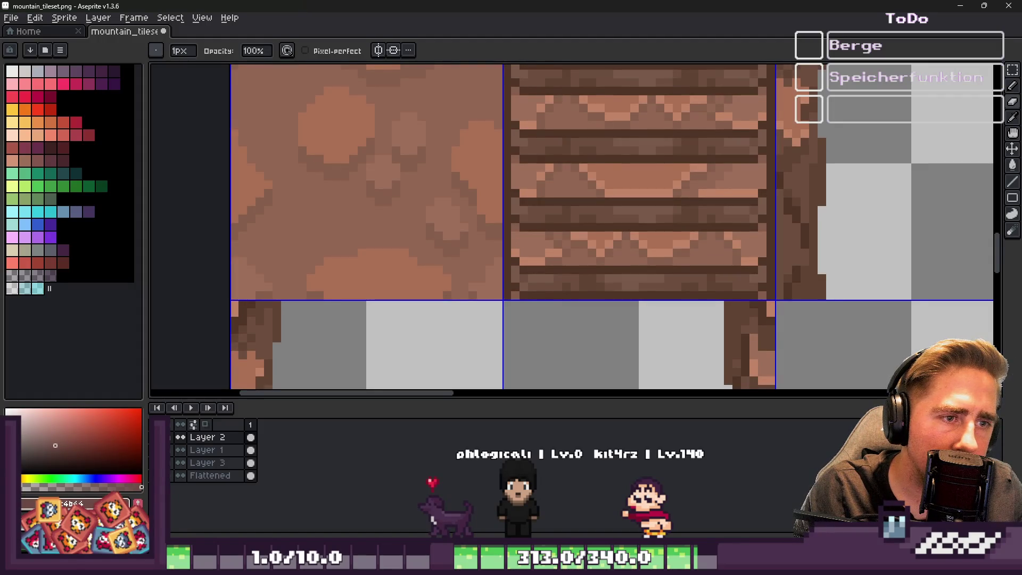
scroll(535, 386, down, 1)
Step: Make the Flattened layer active and save the reworked tileset
key(v)
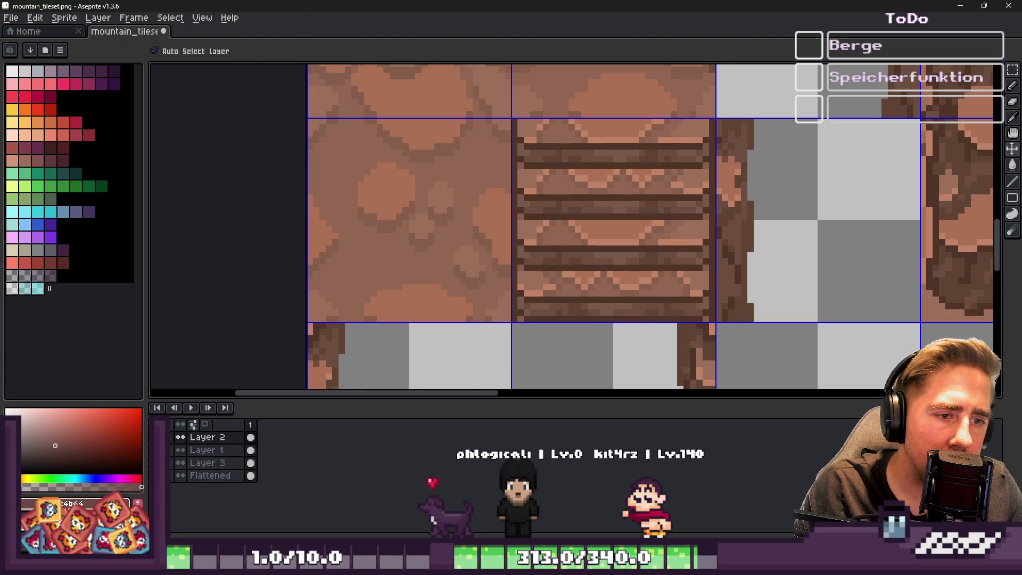
click(389, 347)
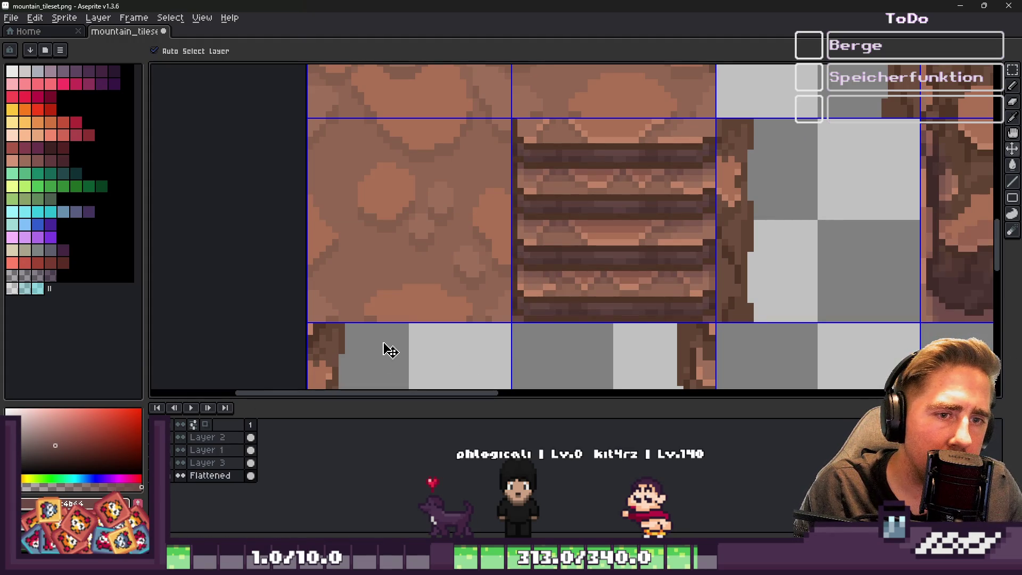
key(ctrl+s)
Step: Back in Godot, inspect the stairs and pan to the floor area below them
click(961, 6)
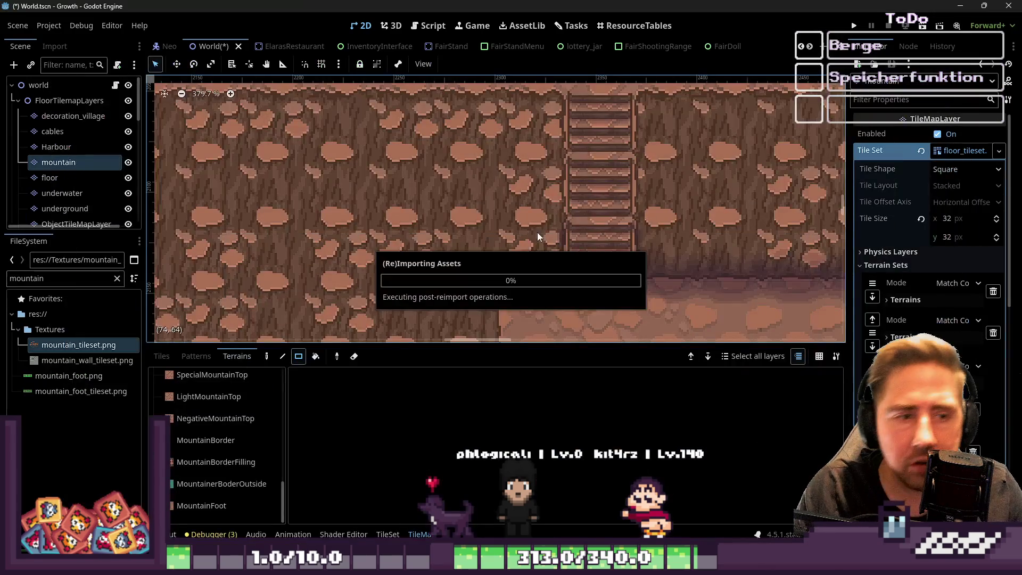
scroll(547, 152, up, 2)
scroll(564, 186, up, 3)
scroll(605, 250, down, 10)
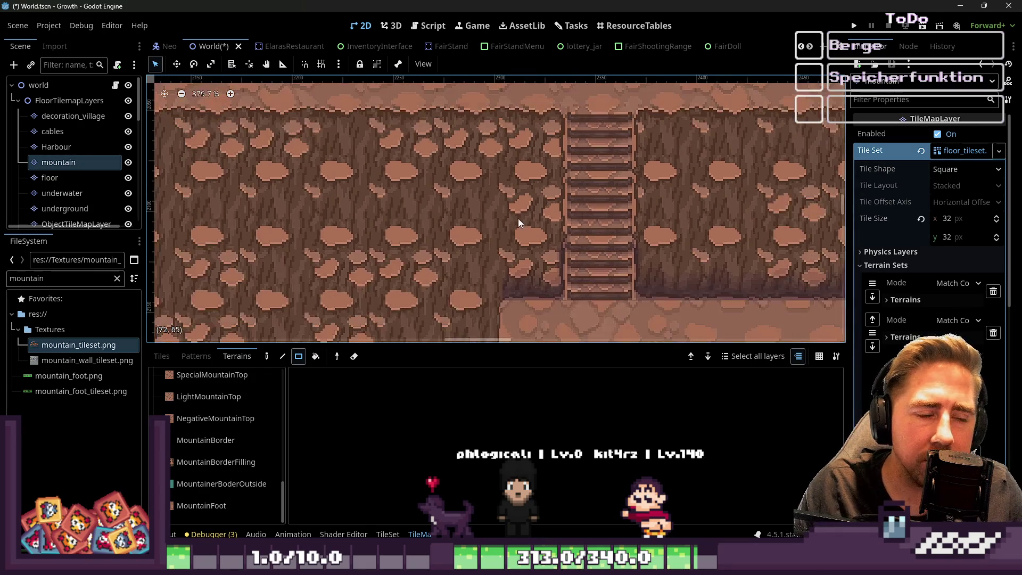
scroll(577, 293, up, 12)
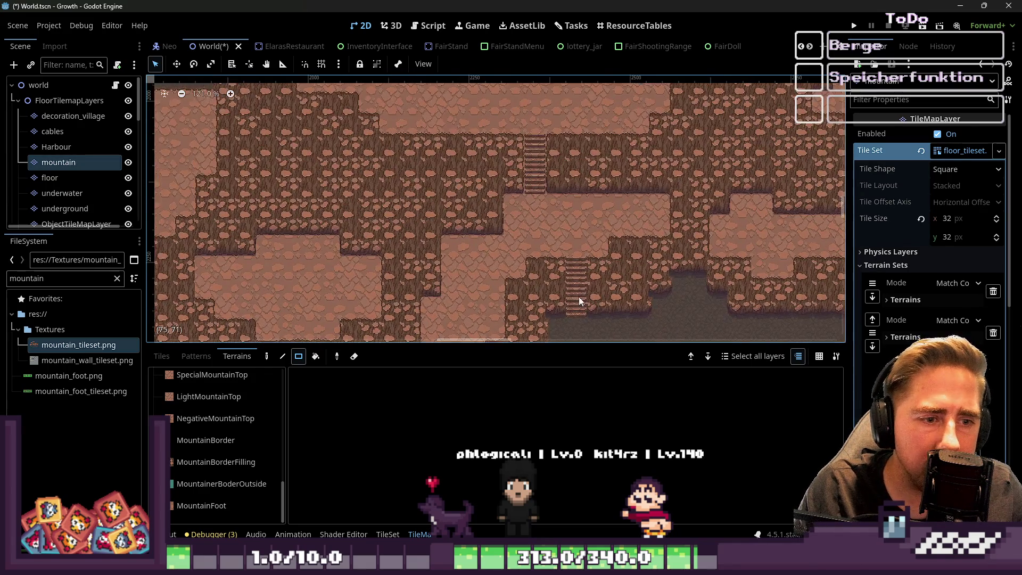
scroll(525, 277, down, 1)
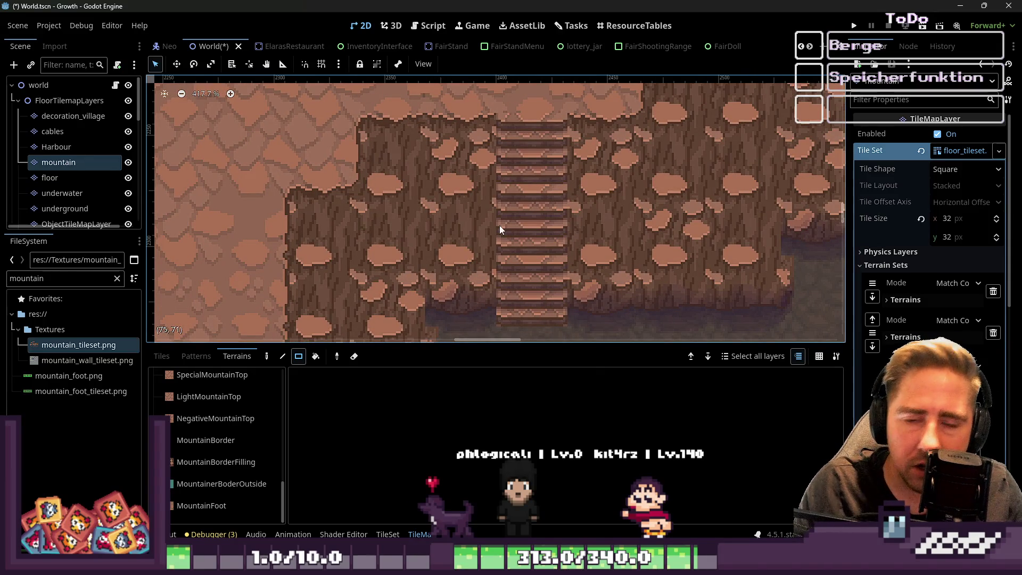
scroll(499, 225, down, 4)
scroll(496, 293, down, 1)
mouse_move(495, 292)
mouse_down()
mouse_move(523, 324)
mouse_move(449, 104)
mouse_move(464, 178)
mouse_up()
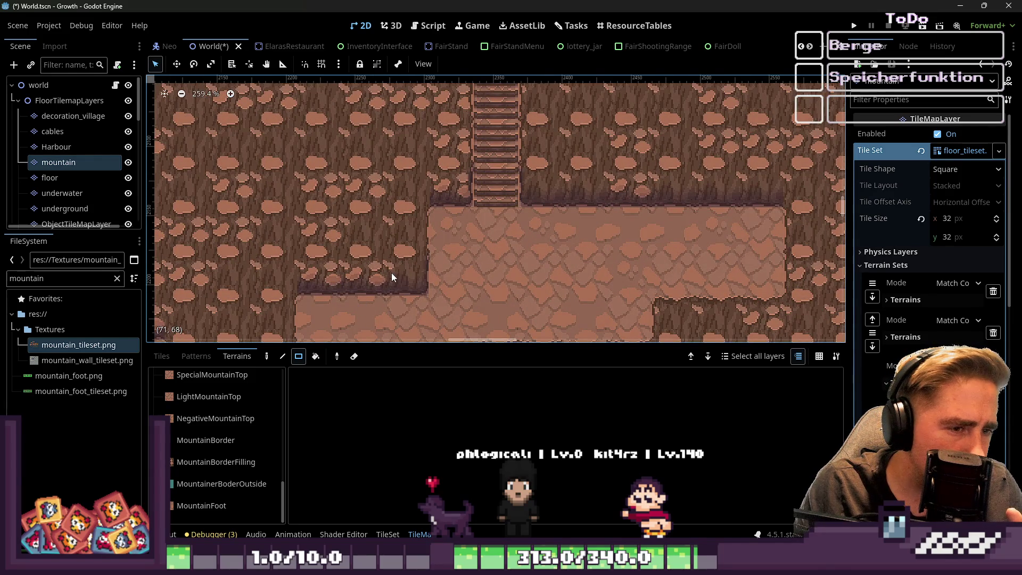
scroll(391, 272, down, 3)
Step: Switch to the tileset in Aseprite and back to Godot to trigger the reimport
mouse_move(536, 564)
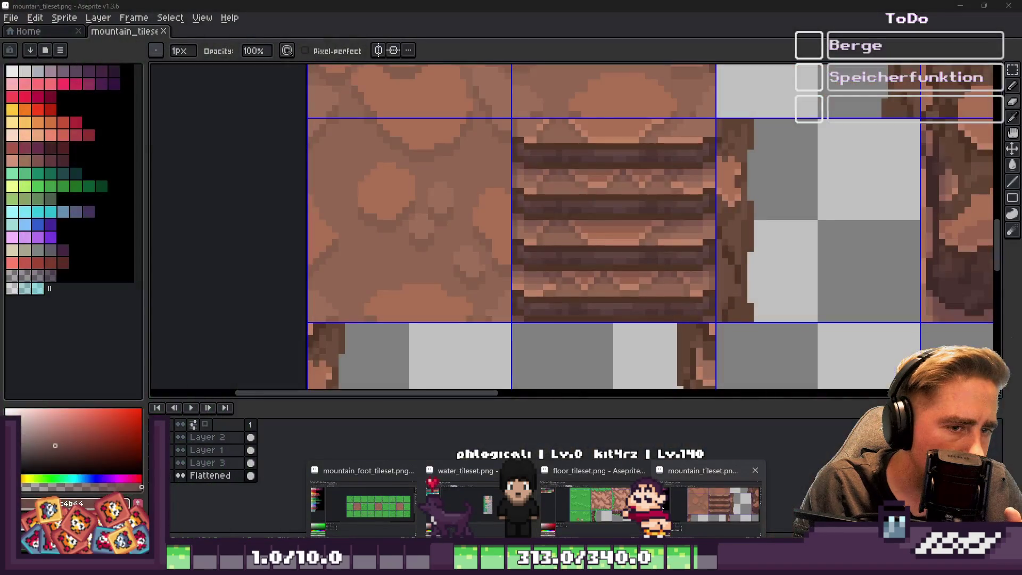
click(368, 495)
scroll(425, 214, down, 3)
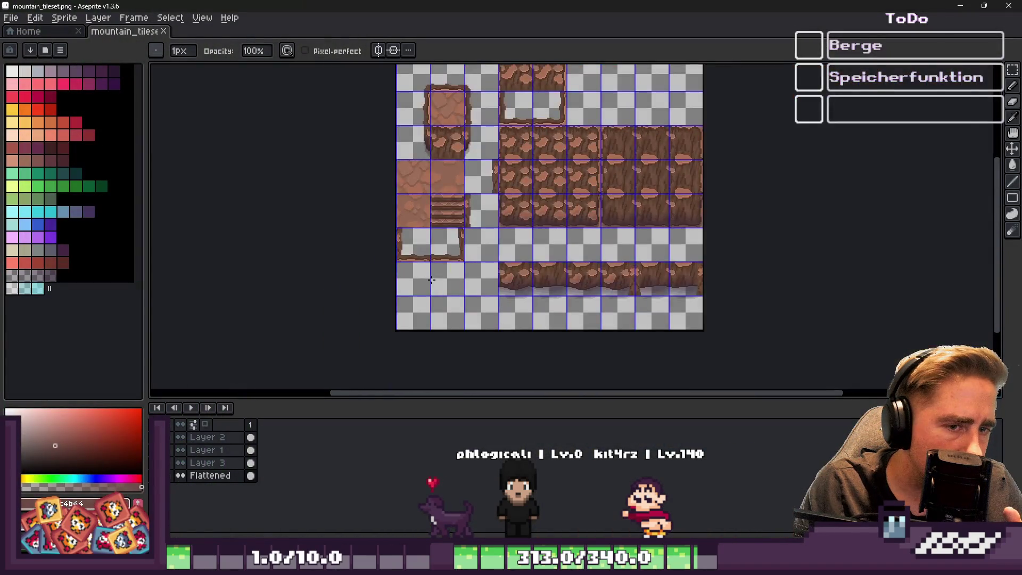
scroll(767, 137, up, 3)
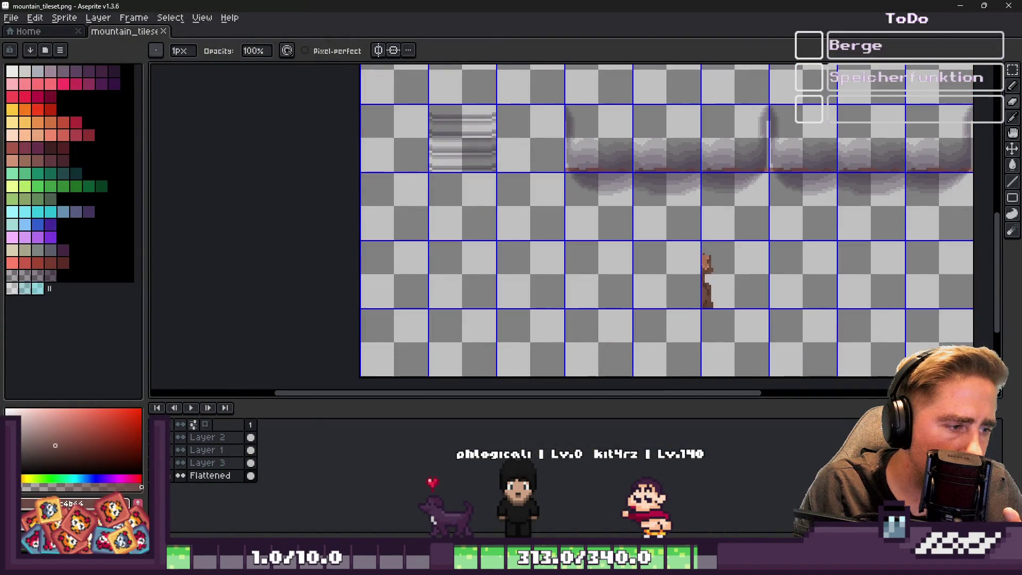
key(v)
click(970, 6)
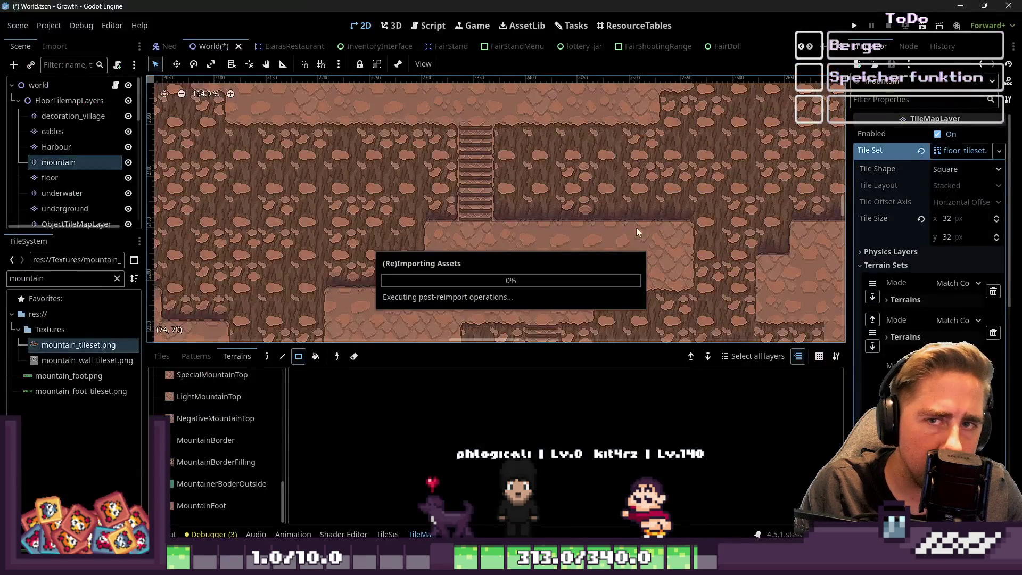
Step: Zoom around the reimported stair tile to check how it sits between the cliff walls
scroll(436, 203, up, 5)
scroll(435, 203, down, 1)
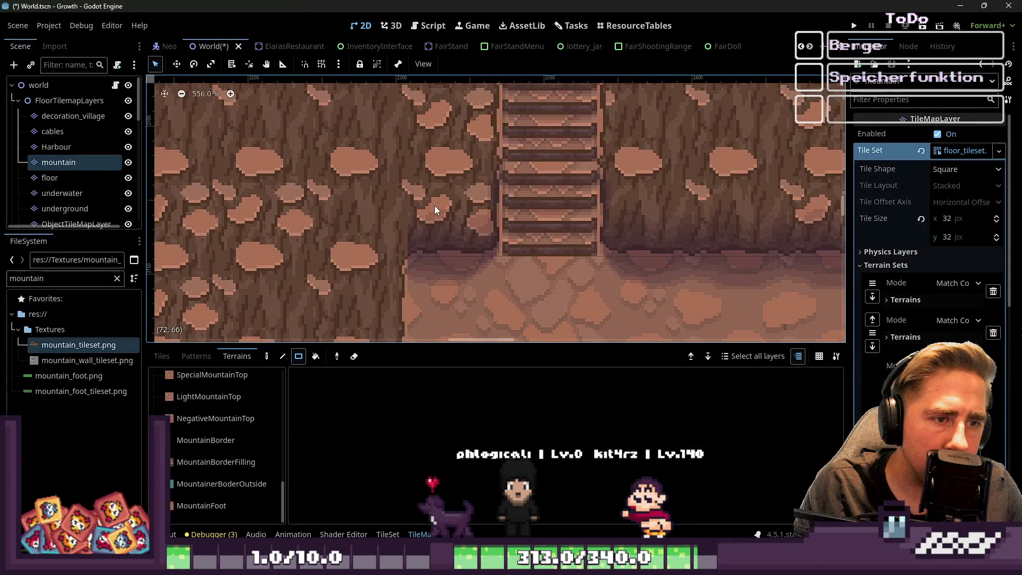
scroll(611, 302, down, 1)
scroll(557, 292, down, 1)
scroll(557, 289, up, 4)
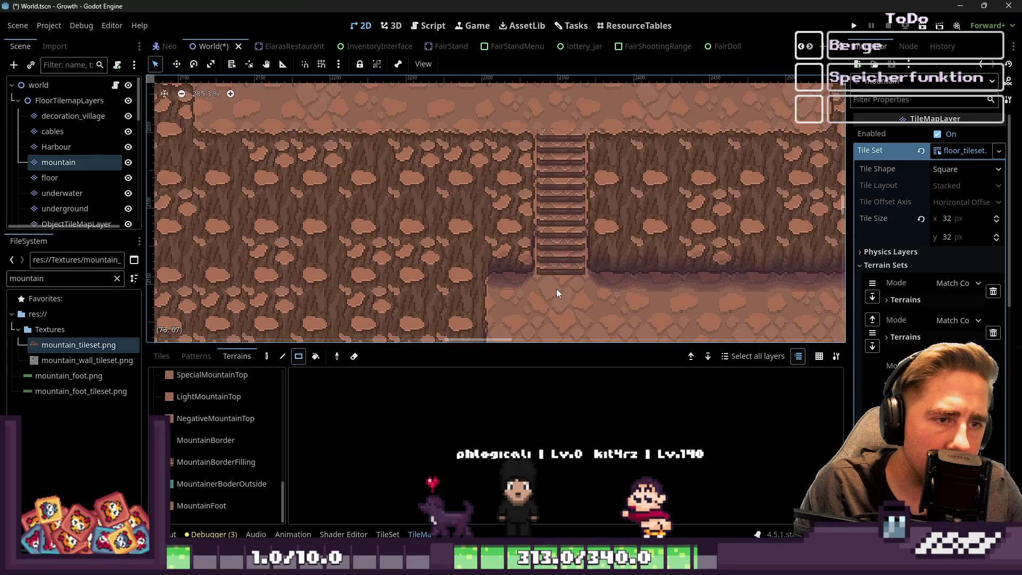
scroll(544, 191, up, 8)
scroll(527, 192, up, 1)
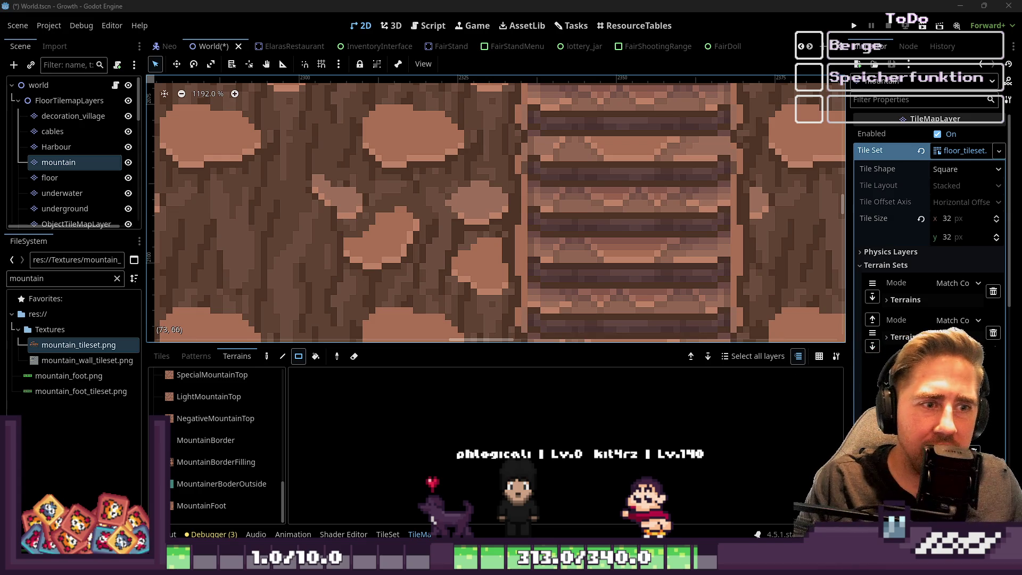
scroll(522, 226, down, 2)
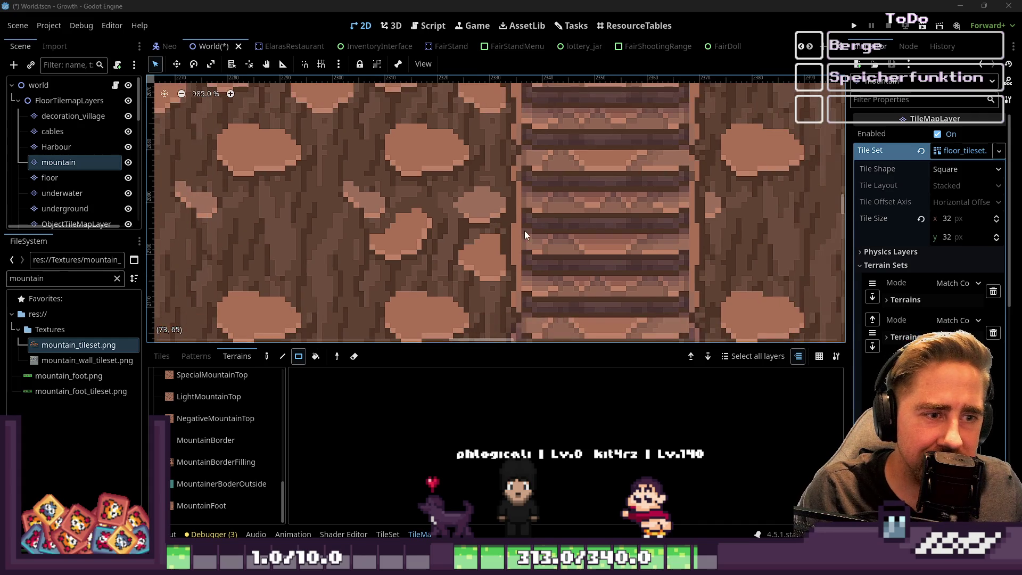
scroll(572, 267, down, 5)
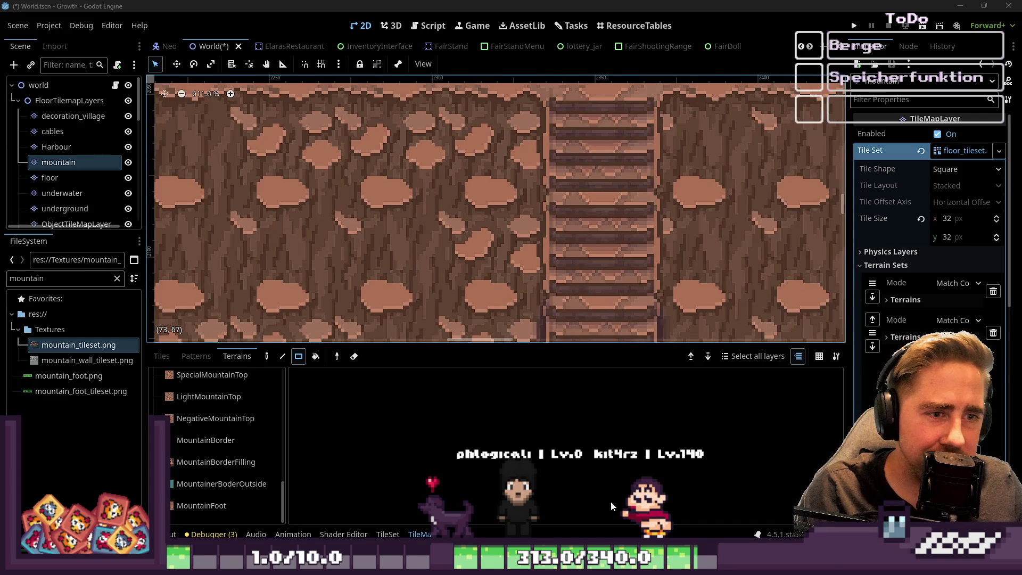
mouse_move(546, 530)
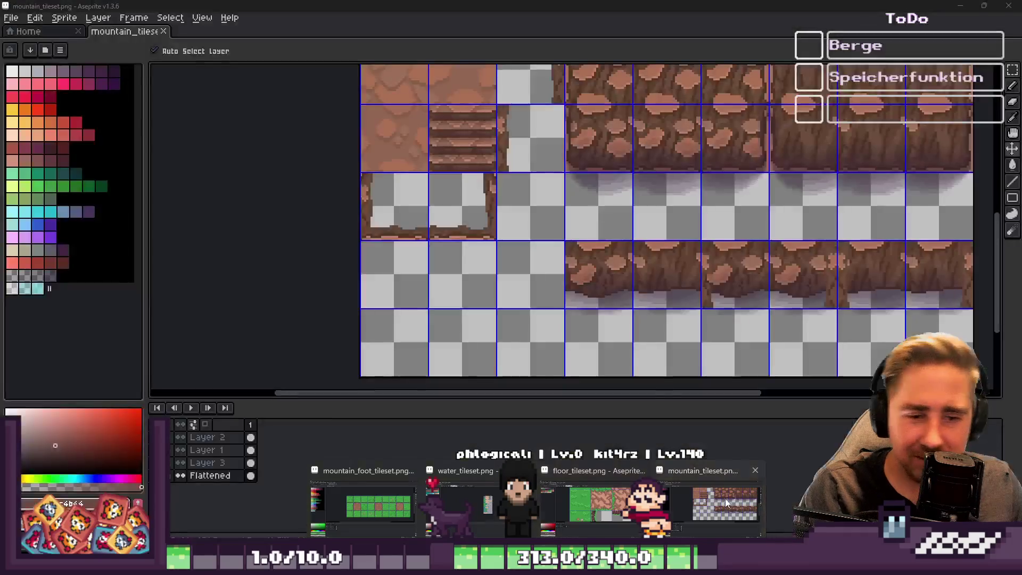
Step: Switch to Aseprite, zoom into the stair tile, and sample the brown from its edge
click(725, 499)
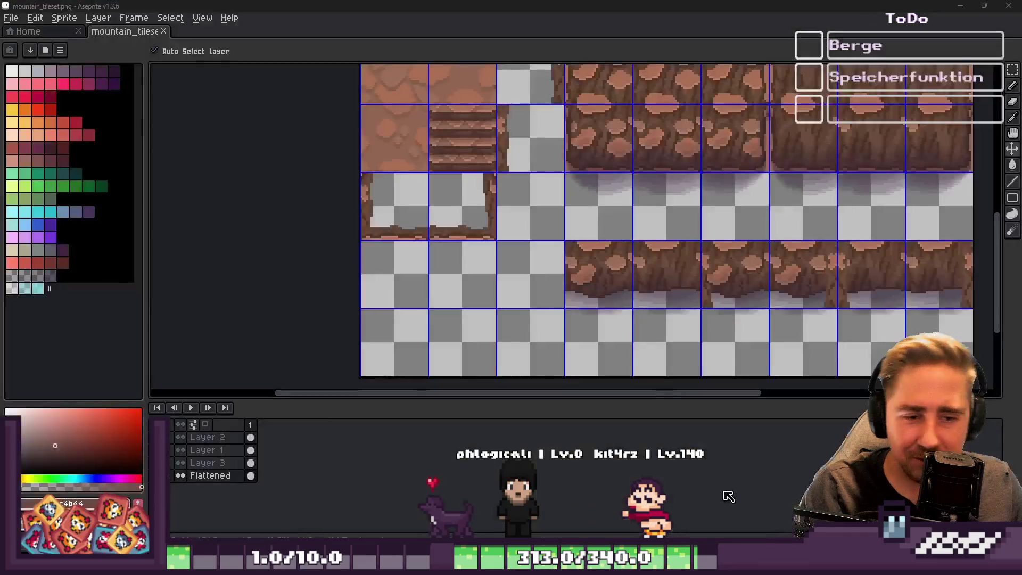
scroll(532, 197, up, 8)
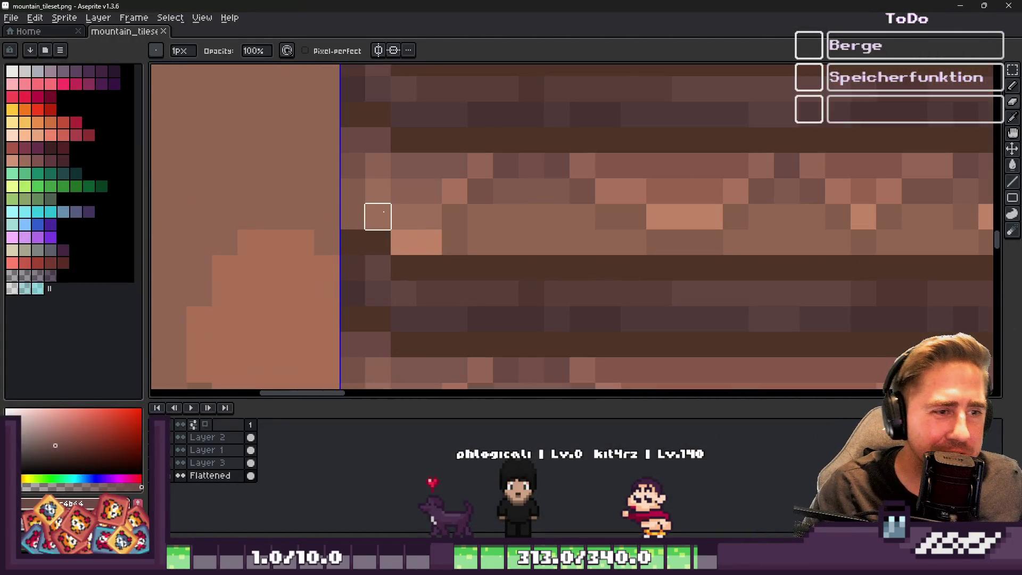
scroll(326, 191, down, 3)
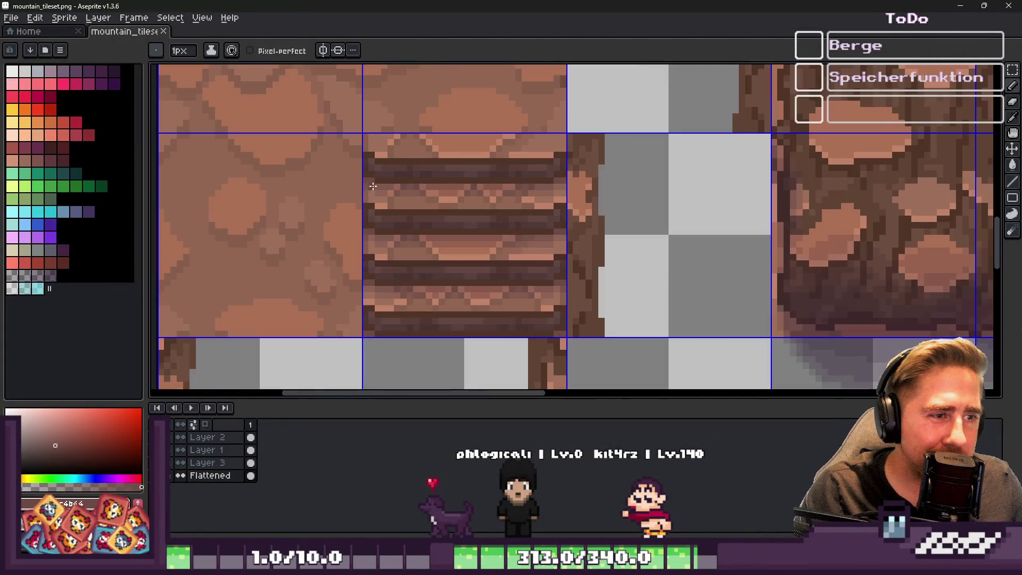
scroll(457, 171, up, 3)
scroll(457, 171, up, 2)
alt+click(442, 158)
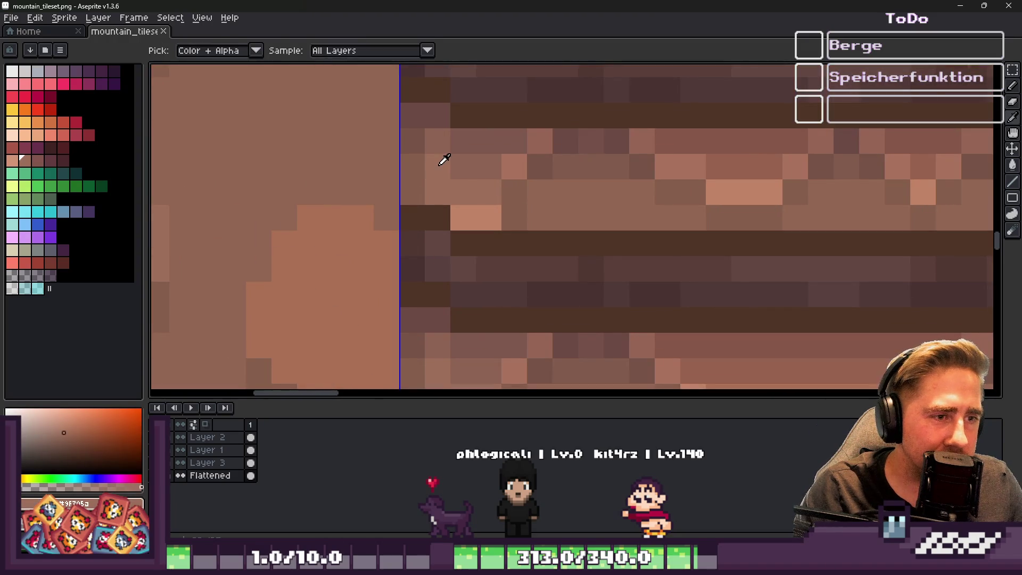
scroll(416, 167, down, 3)
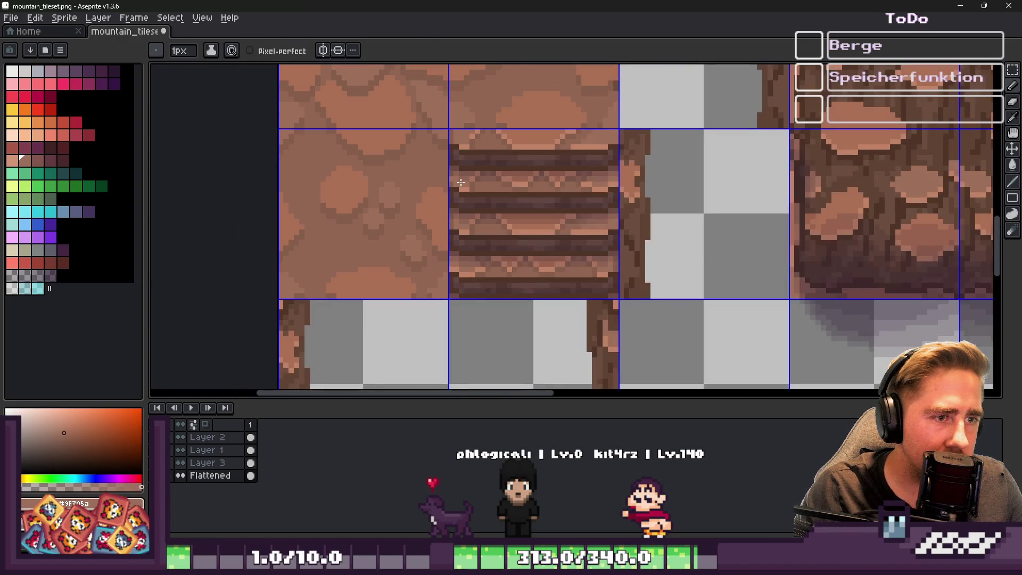
Step: Paste a copy of the stair tile into an empty cell in the lower row
key(m)
drag(466, 181, 482, 191)
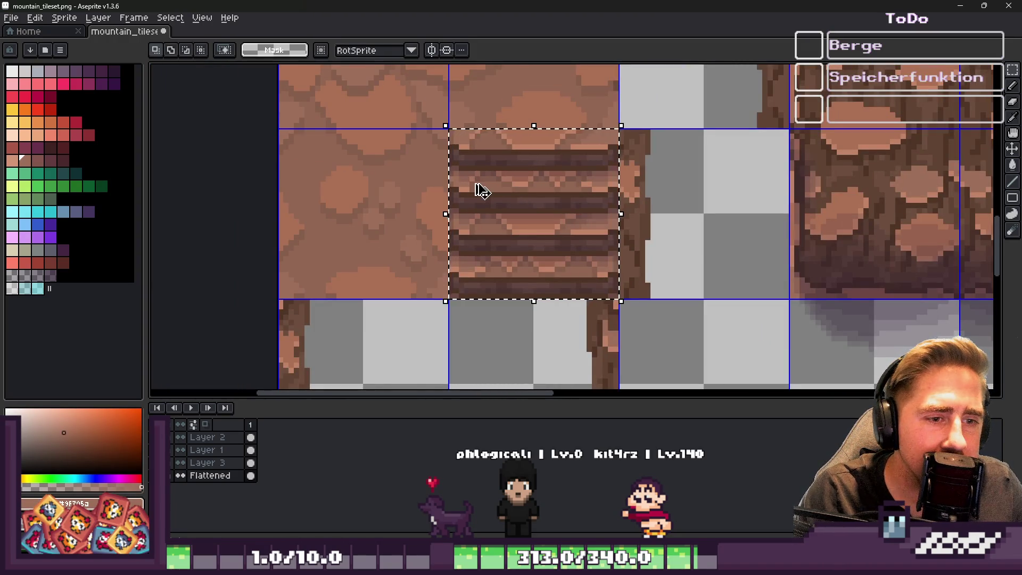
scroll(481, 191, down, 4)
scroll(610, 235, up, 1)
scroll(544, 155, down, 1)
scroll(544, 155, up, 1)
scroll(546, 154, down, 2)
scroll(552, 157, up, 2)
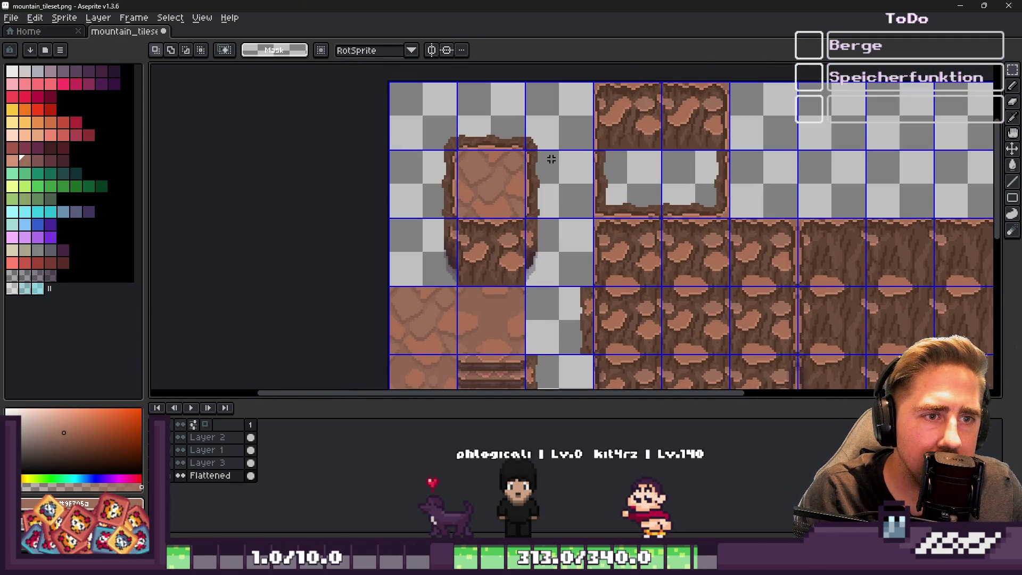
scroll(551, 160, down, 1)
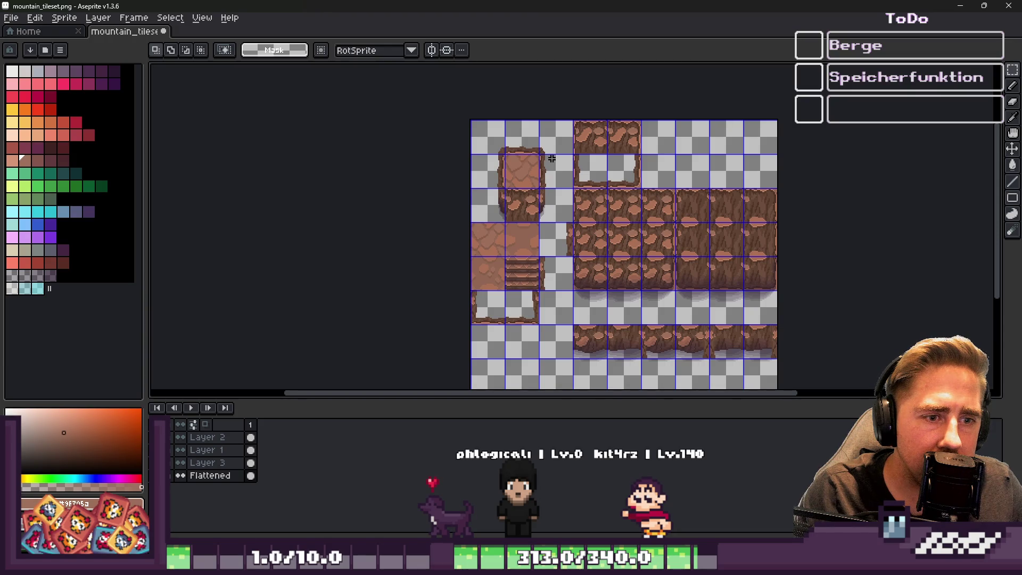
scroll(577, 246, up, 2)
scroll(530, 216, down, 2)
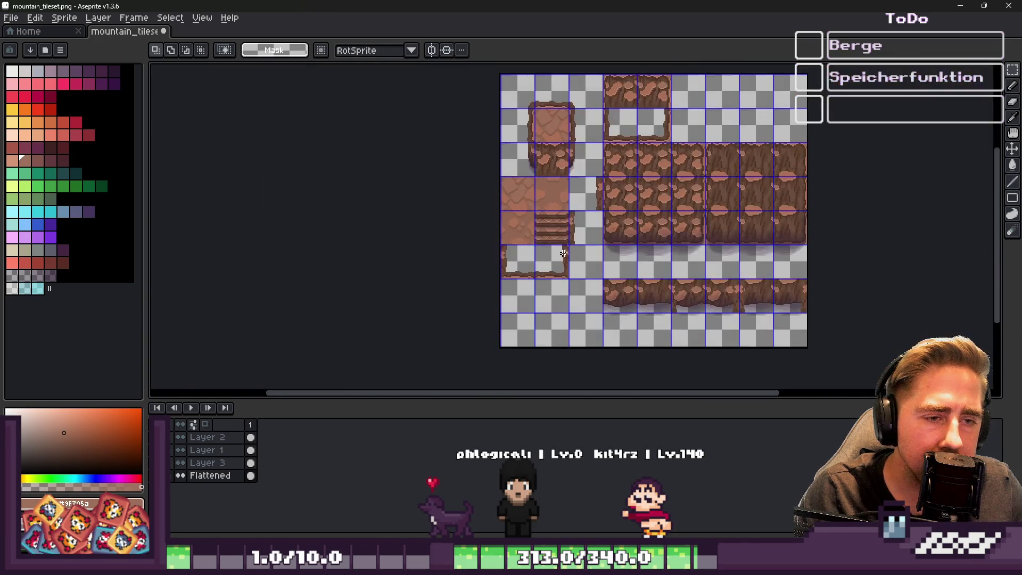
scroll(558, 309, up, 2)
key(ctrl+v)
drag(648, 221, 648, 303)
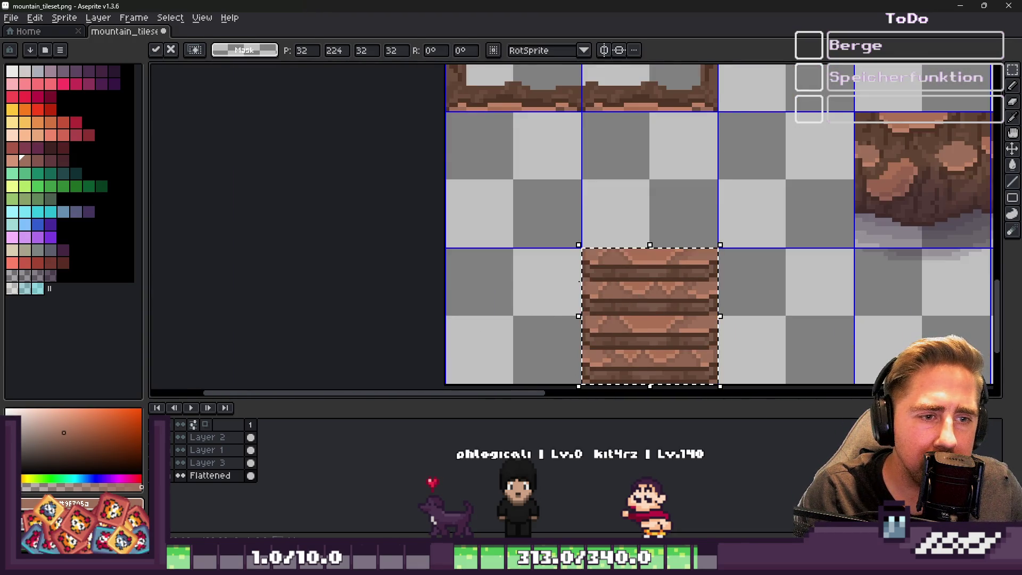
scroll(573, 258, down, 2)
scroll(591, 160, up, 2)
Step: Copy a cliff rock tile and place it left of the stair copy
drag(808, 151, 857, 156)
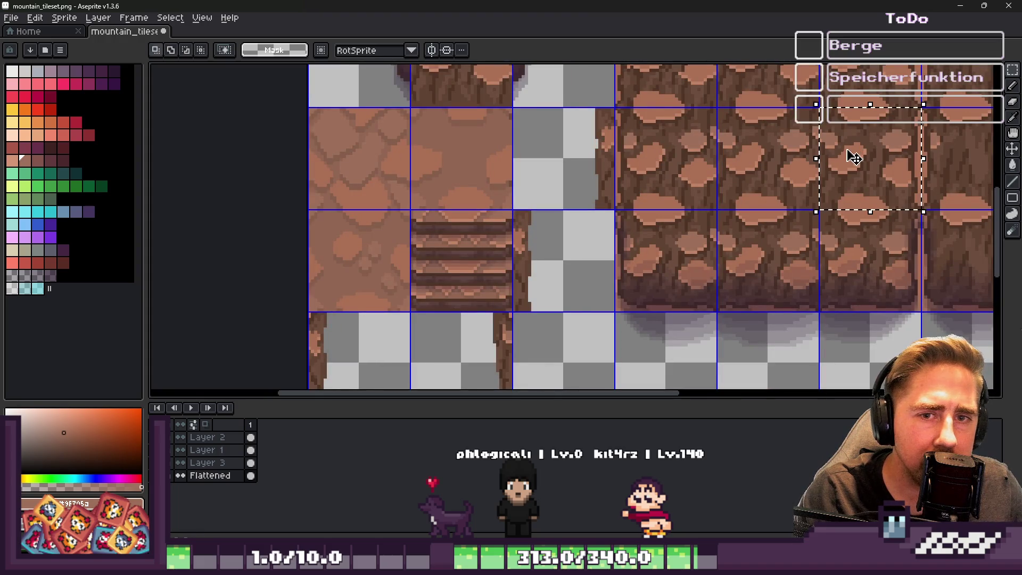
key(ctrl+c)
key(ctrl+v)
scroll(765, 112, down, 2)
scroll(765, 112, down, 2)
mouse_move(810, 114)
mouse_down()
mouse_move(680, 217)
mouse_move(554, 255)
mouse_move(621, 263)
mouse_up()
scroll(717, 202, up, 3)
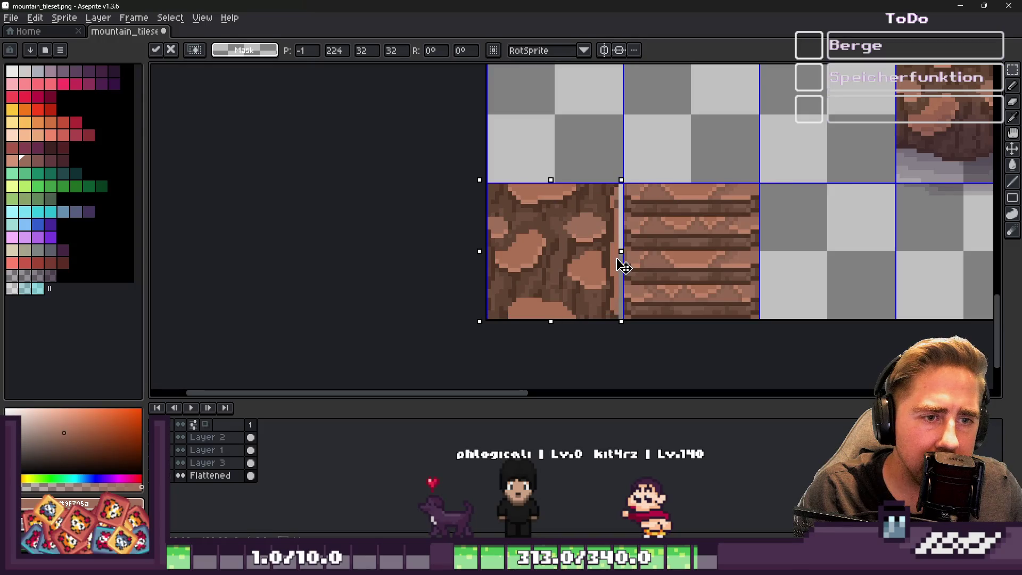
key(Return)
Step: Copy a second cliff rock tile and place it right of the stair copy
scroll(541, 215, down, 1)
scroll(592, 250, down, 2)
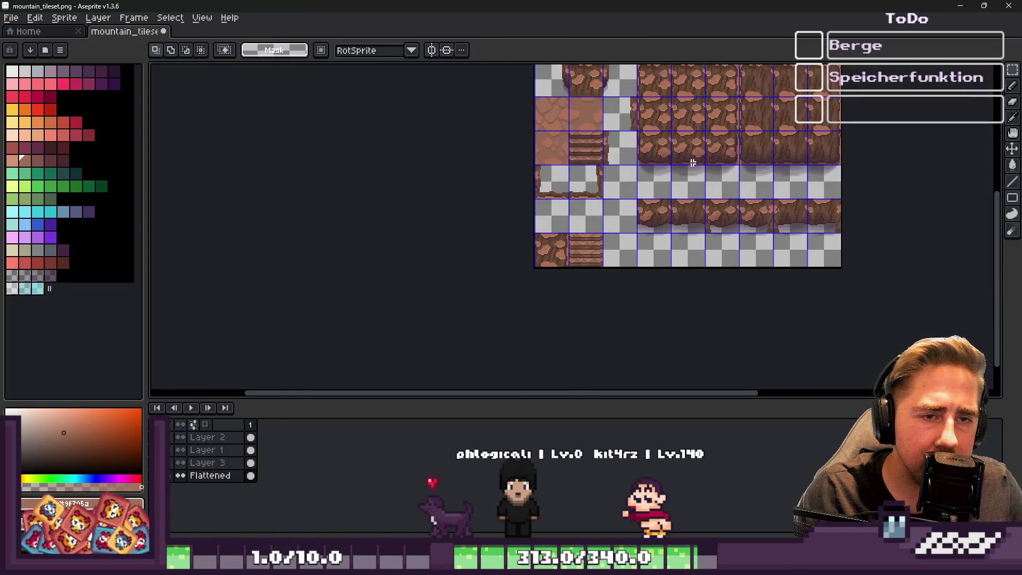
drag(638, 98, 671, 130)
key(ctrl+c)
scroll(650, 130, up, 2)
key(ctrl+v)
mouse_move(730, 209)
mouse_down()
mouse_move(611, 234)
mouse_move(593, 228)
mouse_move(598, 217)
mouse_up()
key(Return)
scroll(667, 221, up, 1)
scroll(458, 233, up, 2)
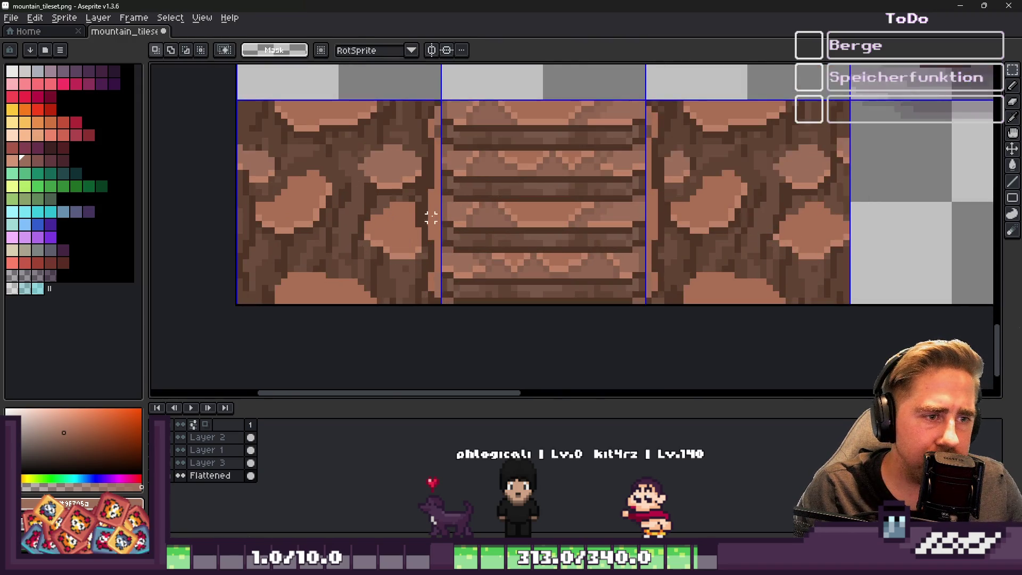
Step: Repaint the seam columns between the rock and stair tiles in sampled dark and medium browns
scroll(445, 200, up, 1)
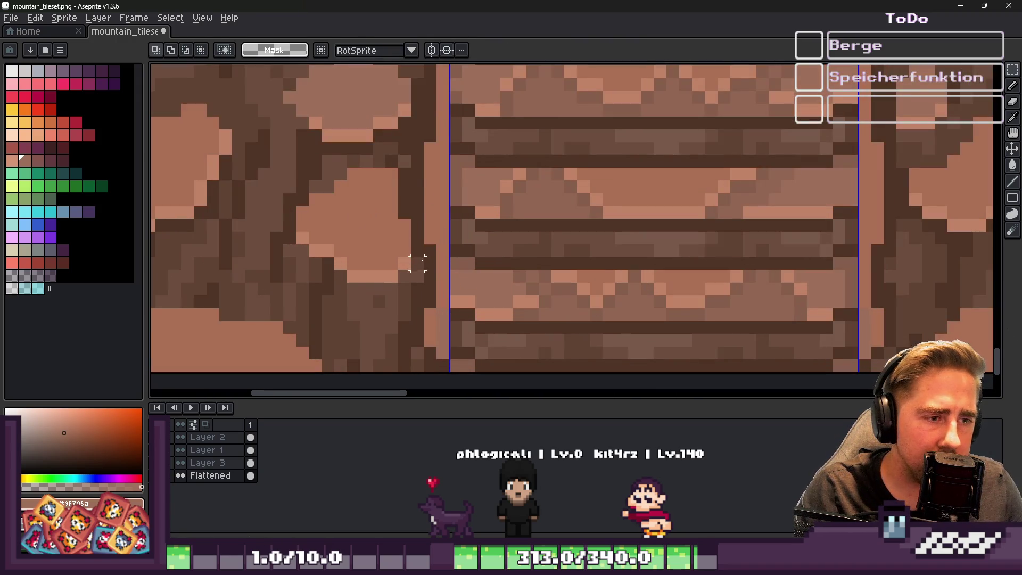
scroll(430, 237, down, 2)
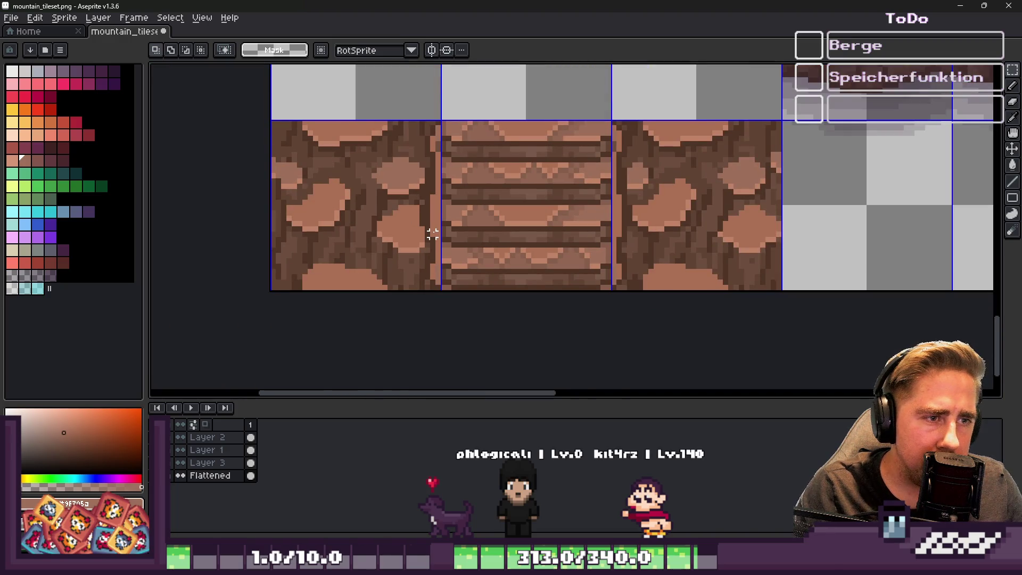
scroll(431, 235, up, 2)
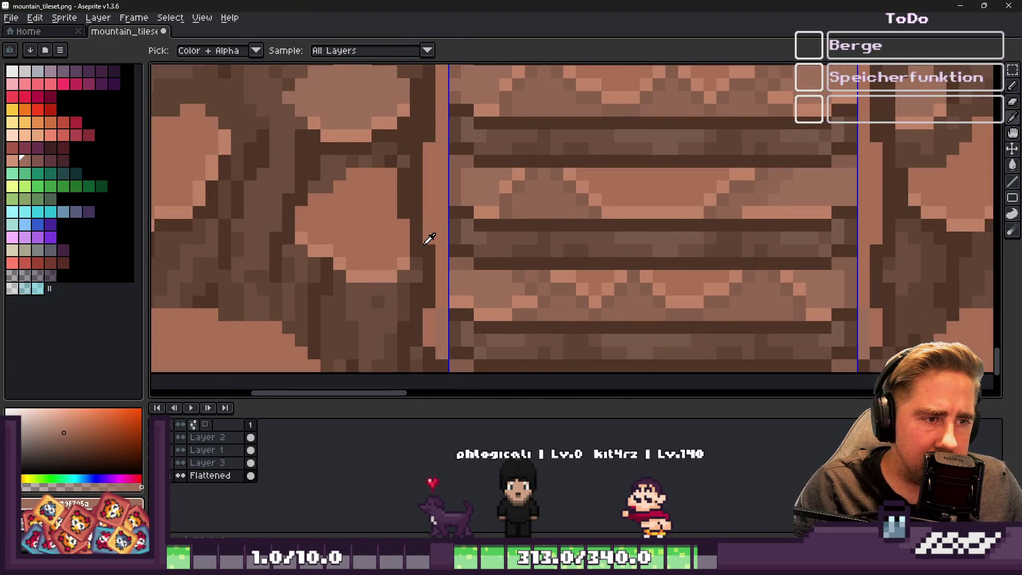
alt+click(421, 240)
drag(442, 237, 442, 142)
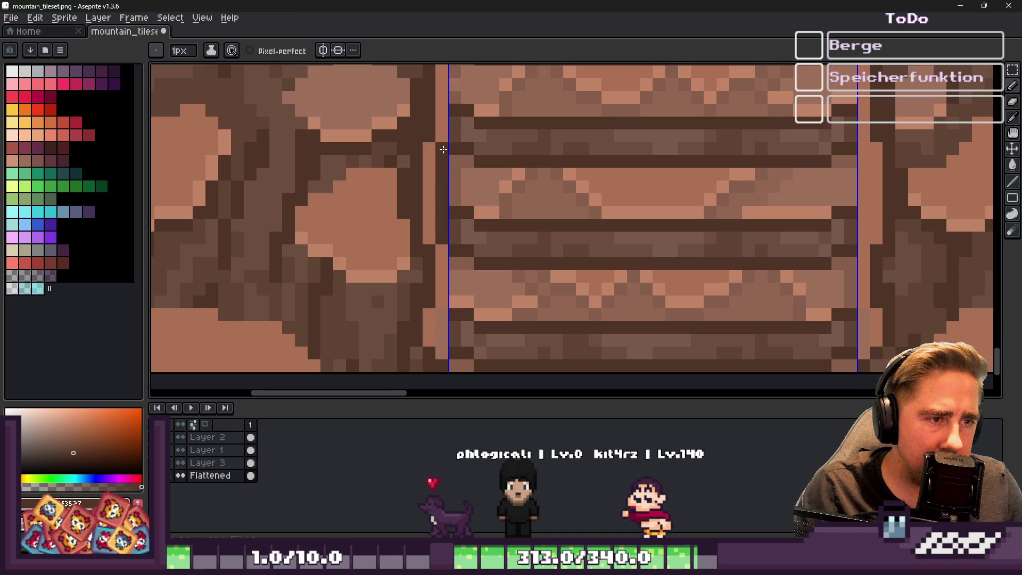
alt+click(403, 158)
mouse_move(421, 153)
mouse_down()
mouse_move(432, 239)
mouse_move(416, 160)
mouse_move(403, 195)
mouse_move(403, 169)
mouse_move(426, 208)
mouse_move(417, 200)
mouse_move(417, 229)
mouse_up()
alt+click(434, 126)
alt+click(416, 229)
click(419, 218)
alt+click(403, 297)
mouse_move(413, 277)
mouse_down()
mouse_move(428, 237)
mouse_move(423, 215)
mouse_up()
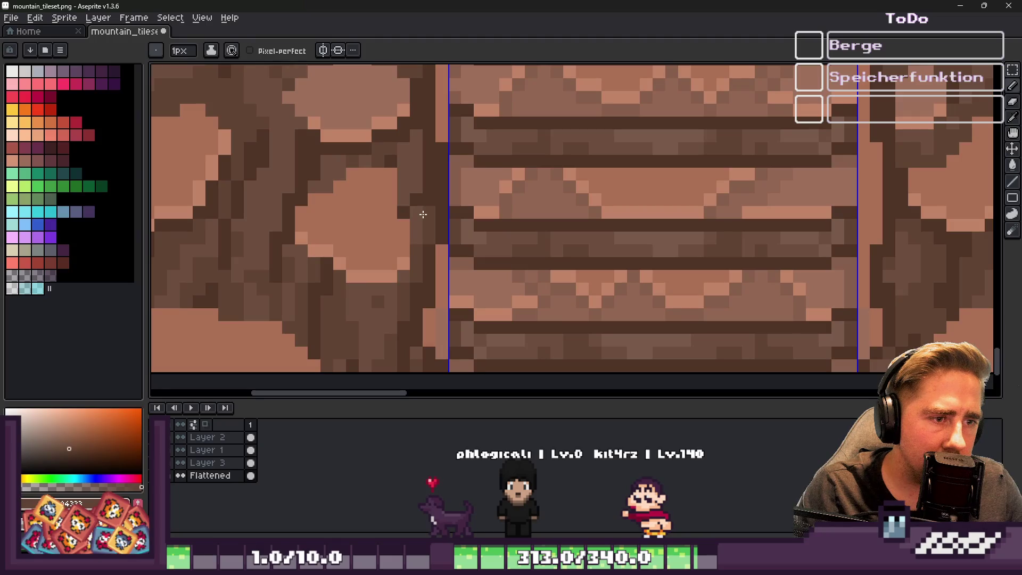
Step: Darken the remaining light pixels beside the seam with sampled browns
scroll(518, 194, down, 5)
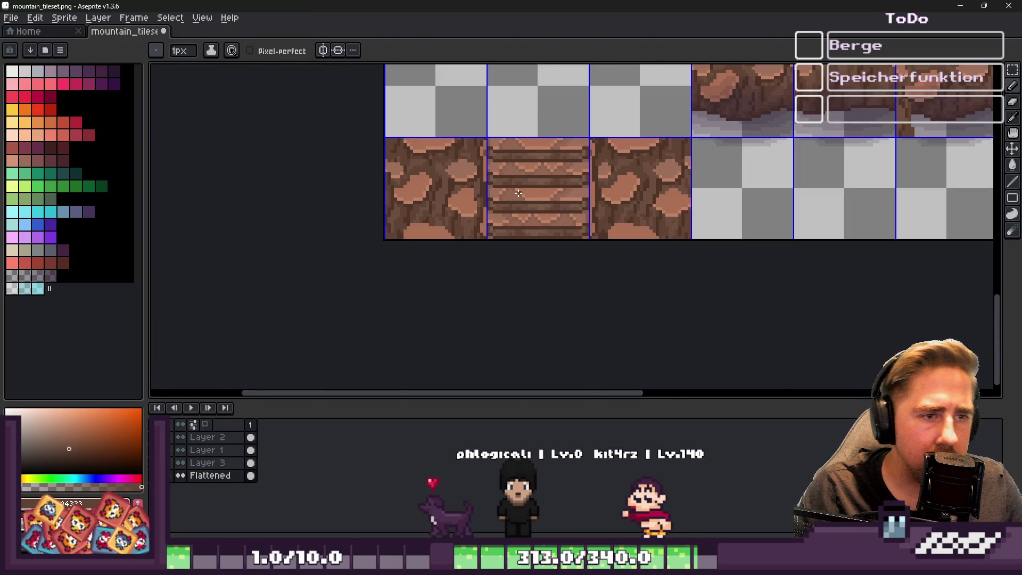
scroll(518, 194, up, 4)
alt+click(468, 175)
drag(485, 164, 485, 130)
alt+click(450, 186)
drag(451, 168, 468, 113)
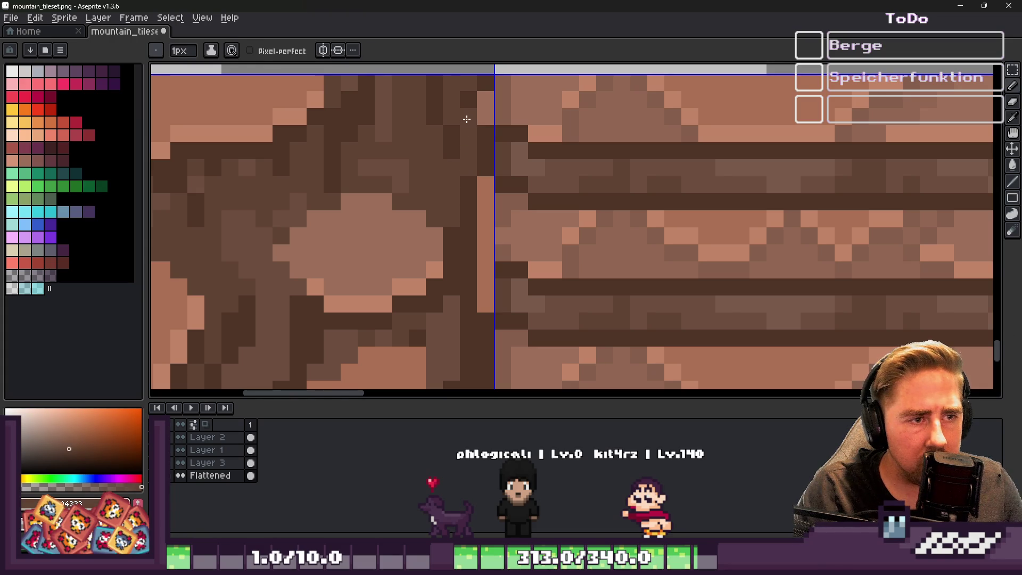
alt+click(468, 109)
scroll(468, 110, down, 2)
scroll(502, 114, down, 1)
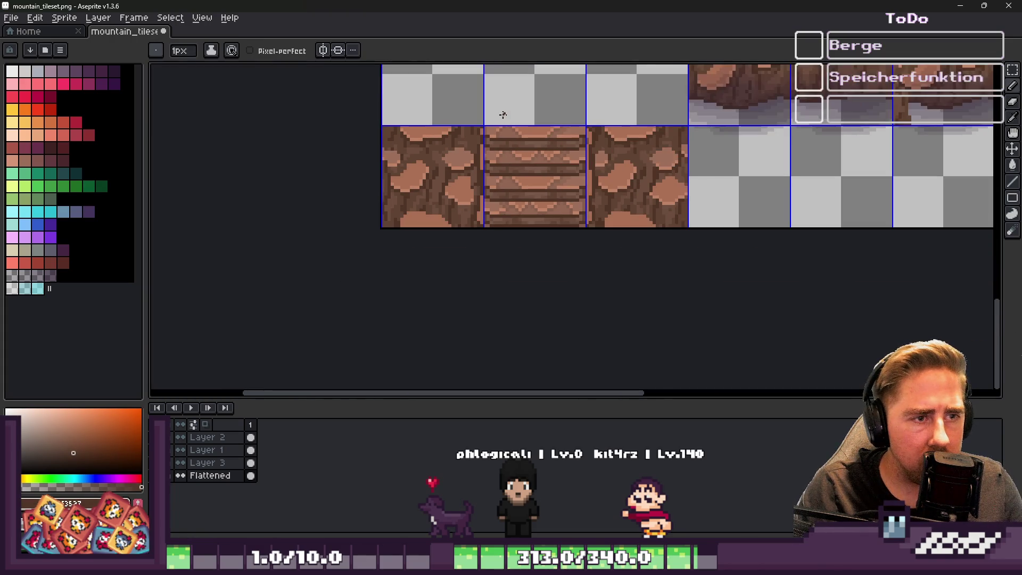
scroll(482, 184, up, 4)
mouse_move(490, 182)
mouse_down()
mouse_move(495, 166)
mouse_move(490, 210)
mouse_up()
alt+click(479, 184)
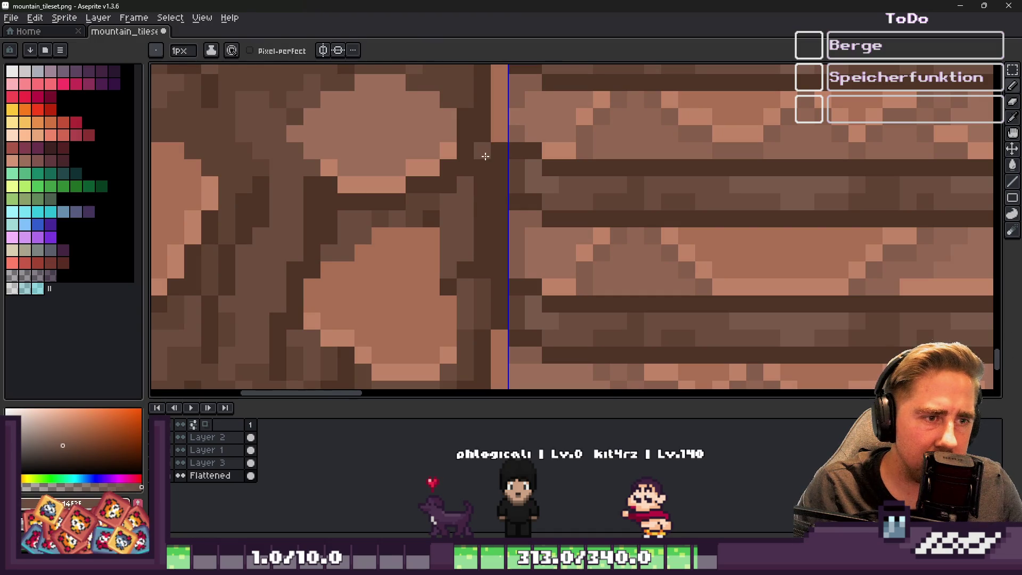
scroll(482, 186, down, 3)
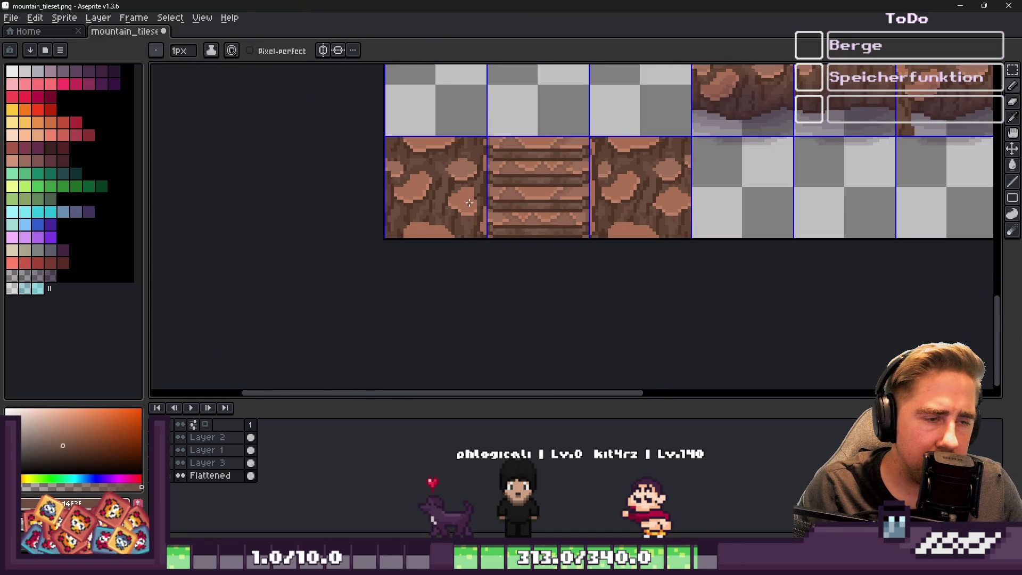
scroll(469, 203, up, 1)
key(v)
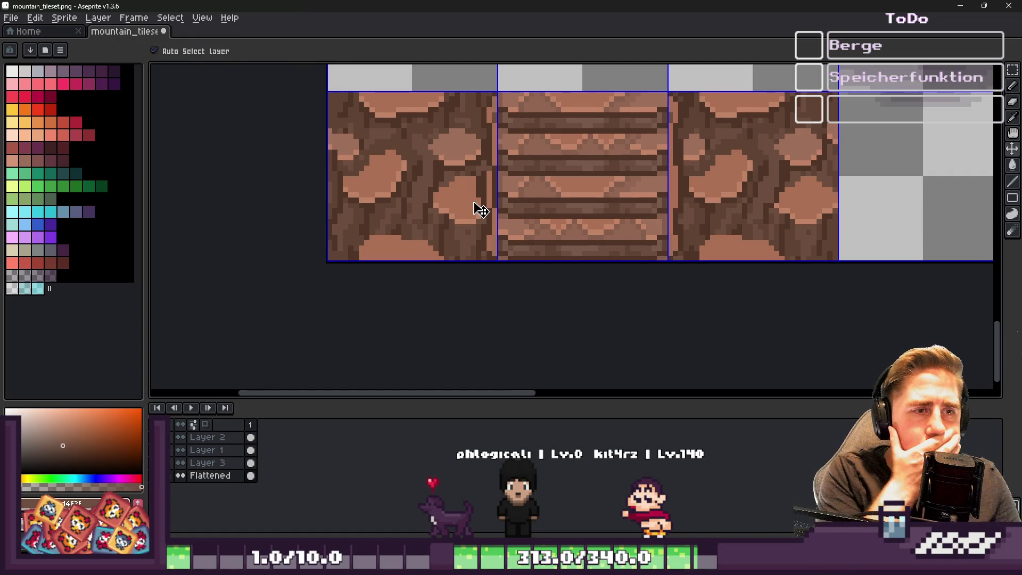
key(Delete)
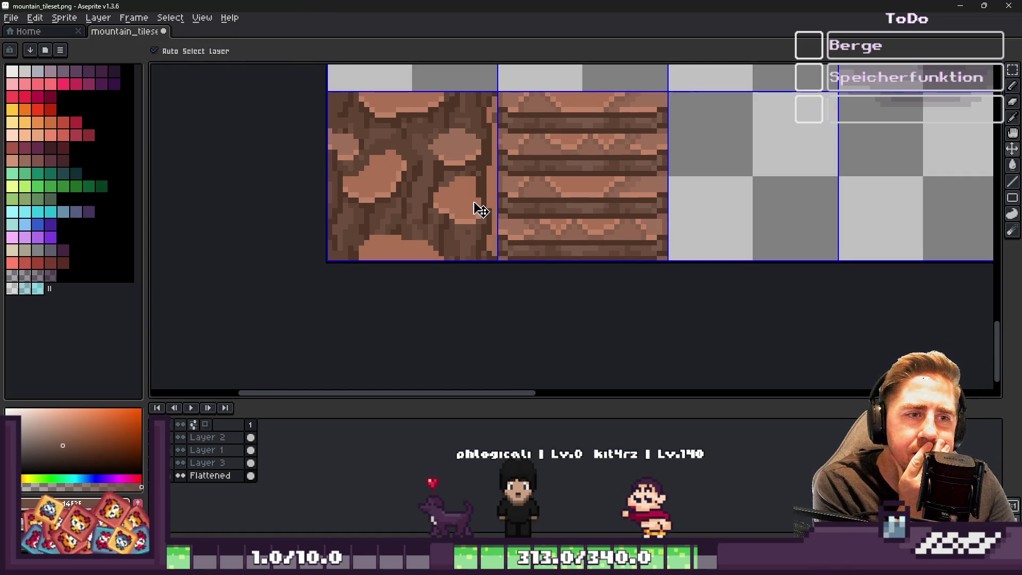
key(b)
key(ctrl+z)
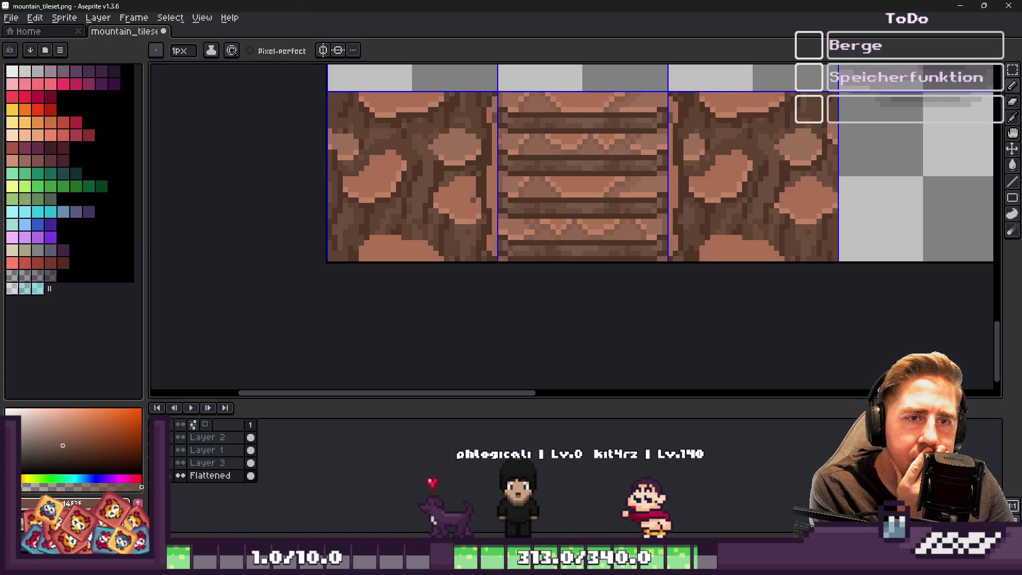
scroll(328, 182, down, 1)
scroll(426, 133, up, 2)
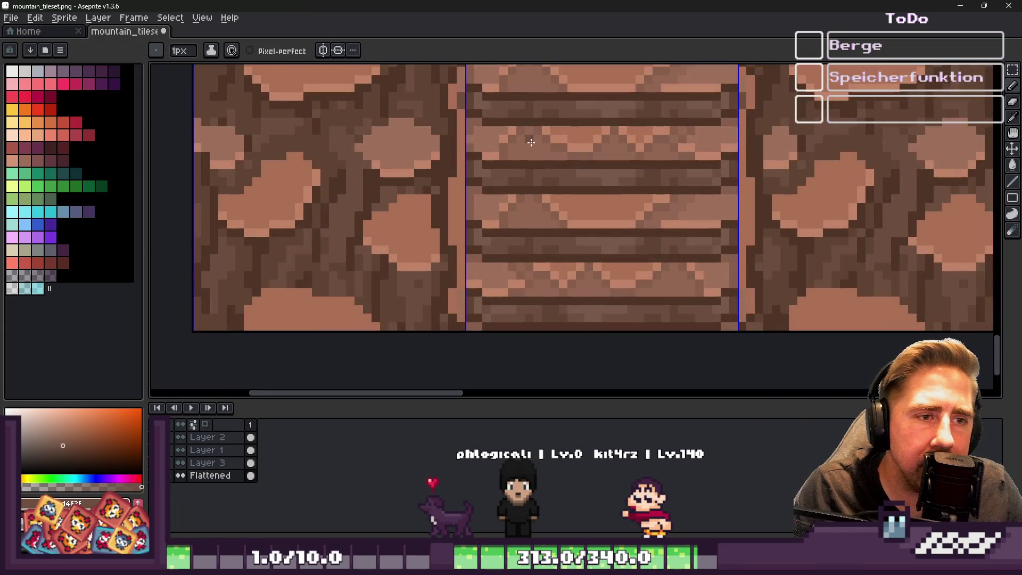
scroll(479, 106, down, 1)
scroll(510, 85, up, 3)
scroll(510, 85, down, 3)
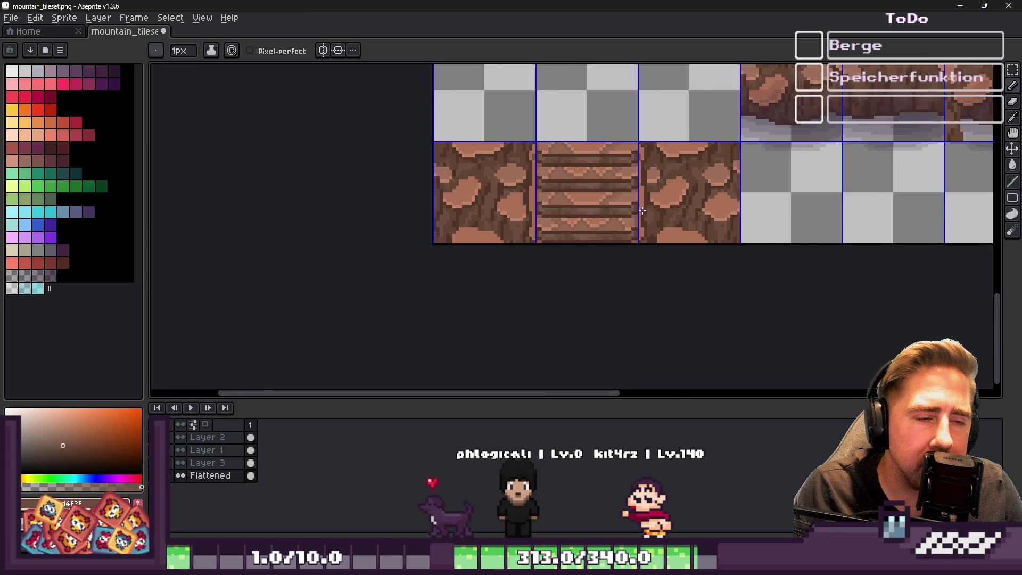
scroll(638, 213, up, 1)
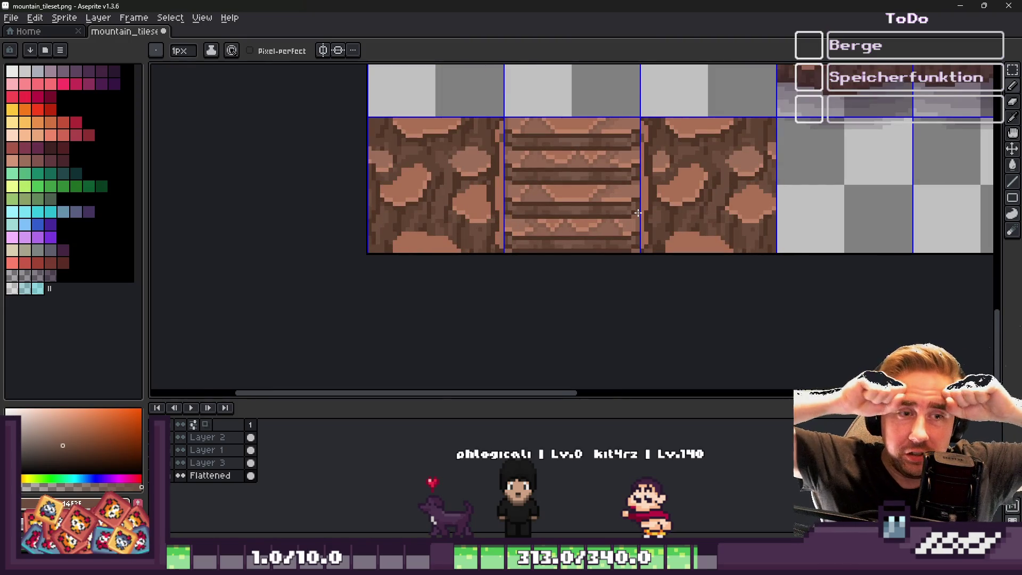
scroll(617, 139, up, 1)
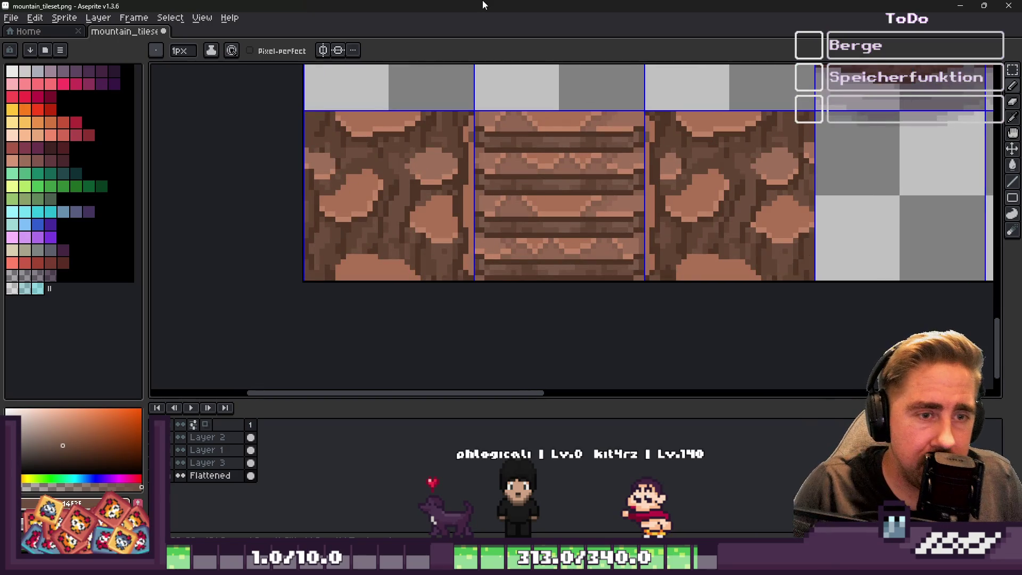
scroll(547, 226, down, 5)
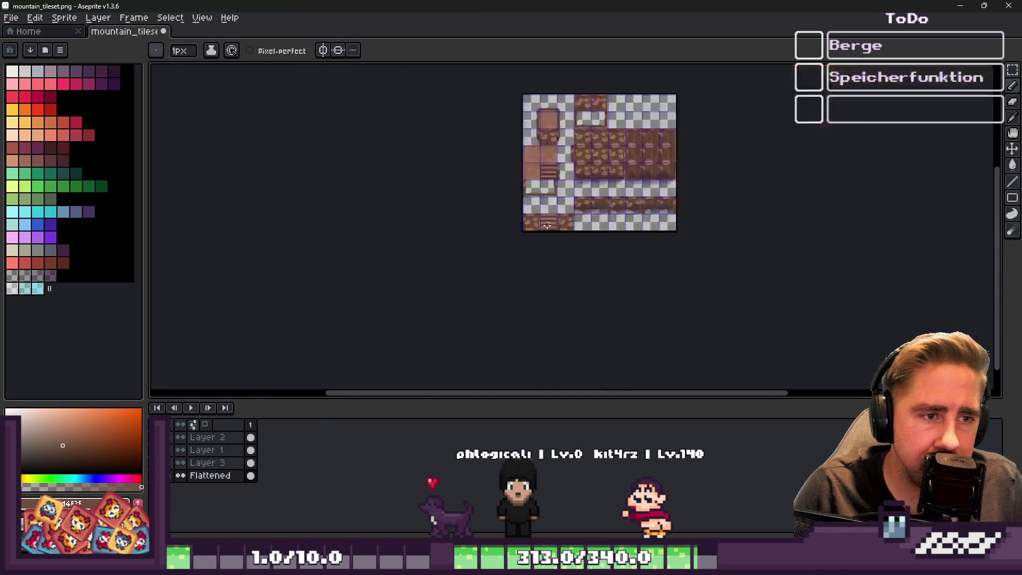
scroll(526, 156, up, 4)
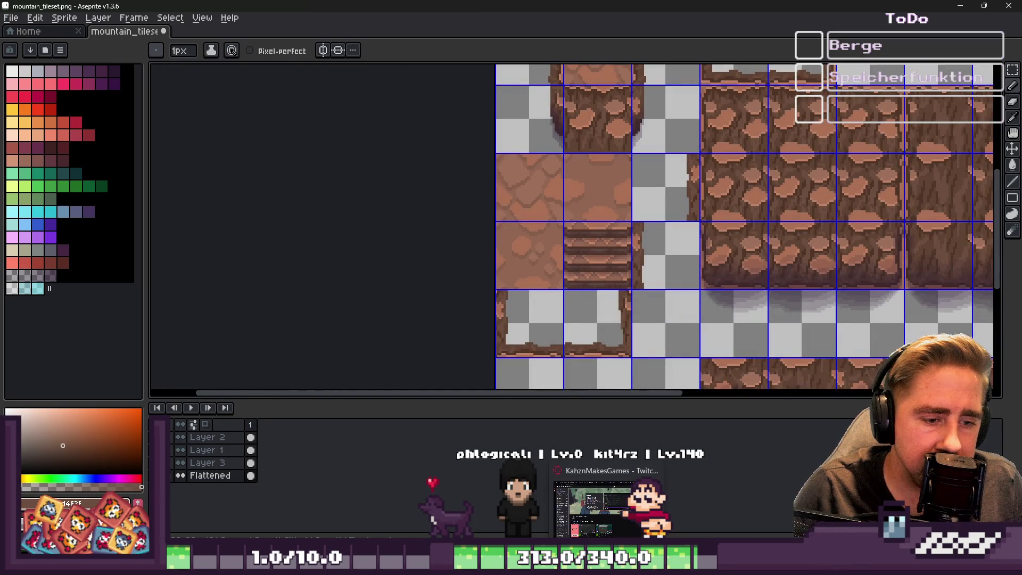
scroll(540, 217, down, 3)
scroll(539, 217, up, 3)
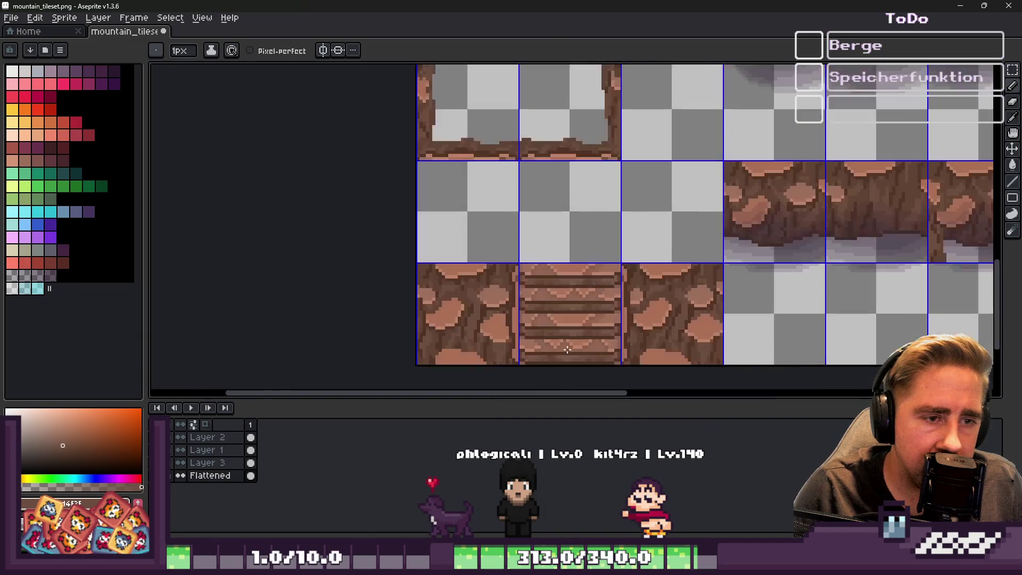
scroll(527, 287, down, 1)
scroll(515, 354, up, 2)
scroll(503, 346, down, 1)
scroll(500, 345, down, 3)
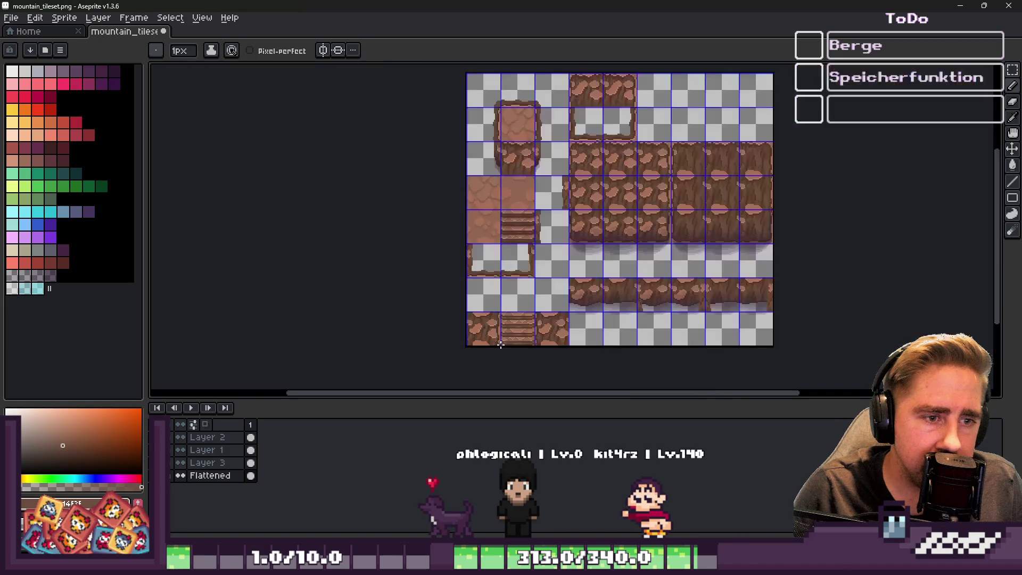
scroll(573, 159, up, 2)
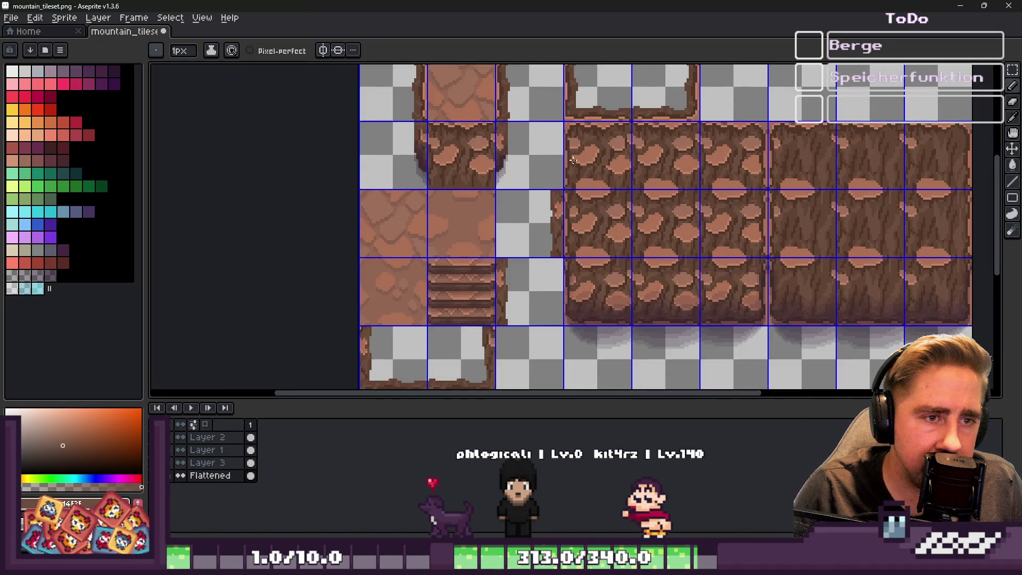
scroll(511, 276, down, 2)
scroll(521, 255, up, 1)
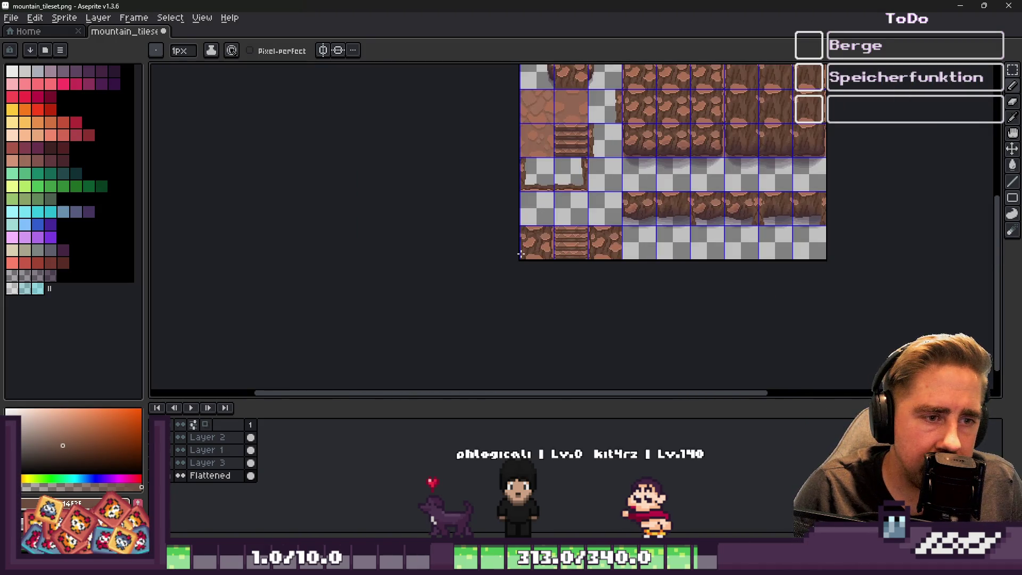
scroll(538, 248, up, 3)
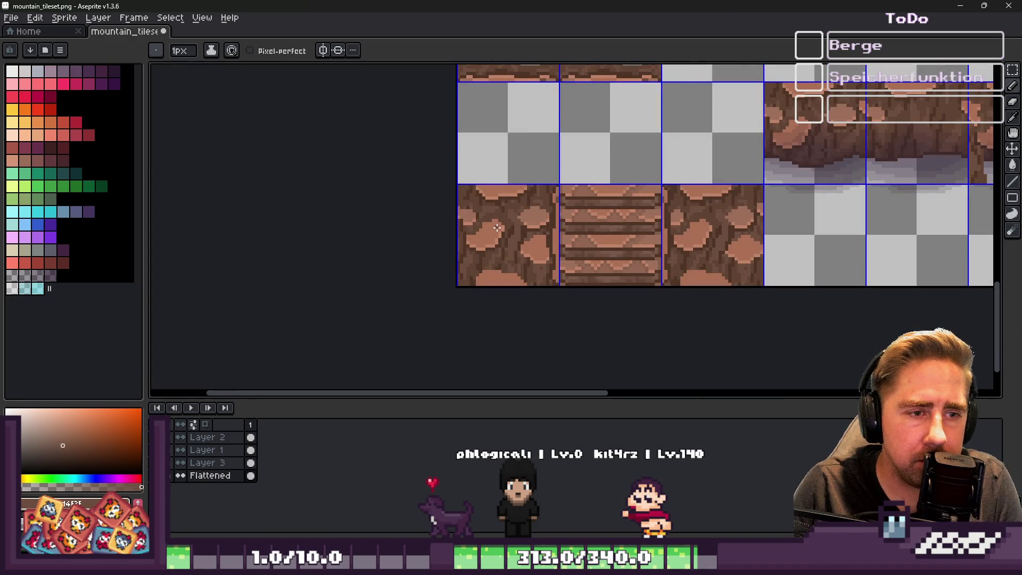
Step: Delete the rock tile to the left of the stair copy
key(m)
drag(459, 186, 557, 283)
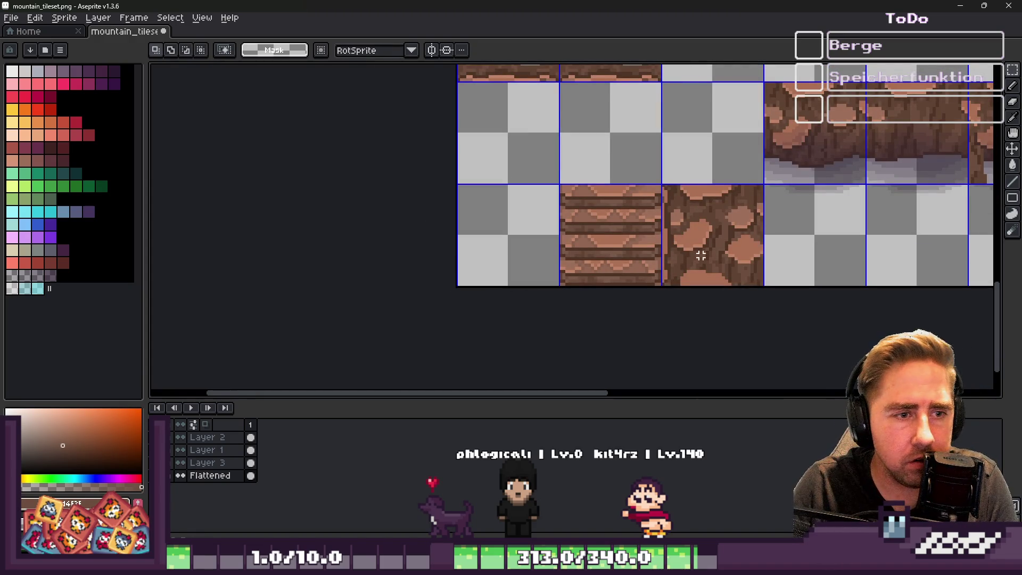
key(Delete)
Step: Try pasting a rock tile beside the stairs, then undo it
drag(664, 187, 711, 245)
key(Delete)
scroll(624, 259, down, 2)
scroll(689, 150, up, 3)
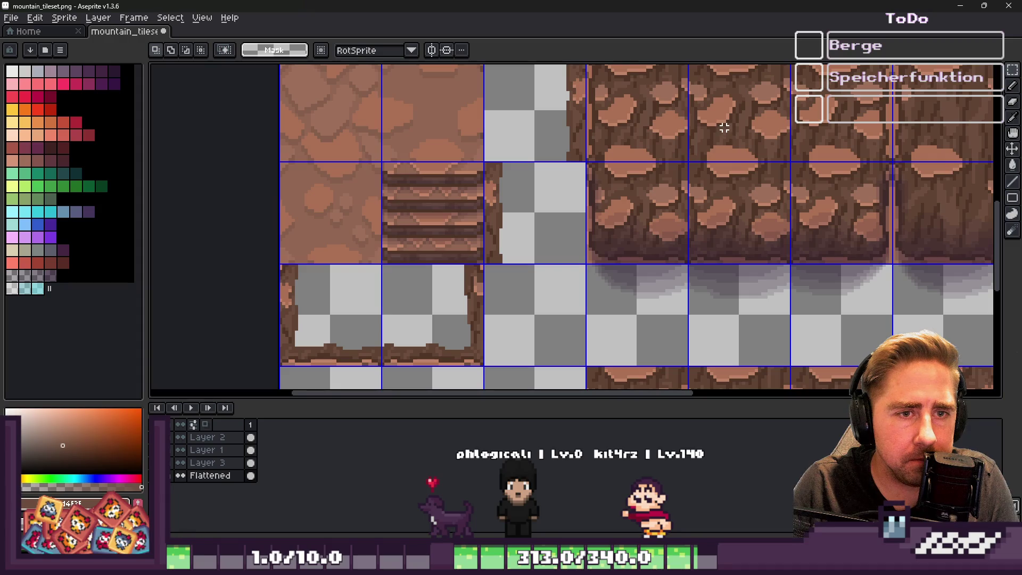
scroll(619, 146, down, 3)
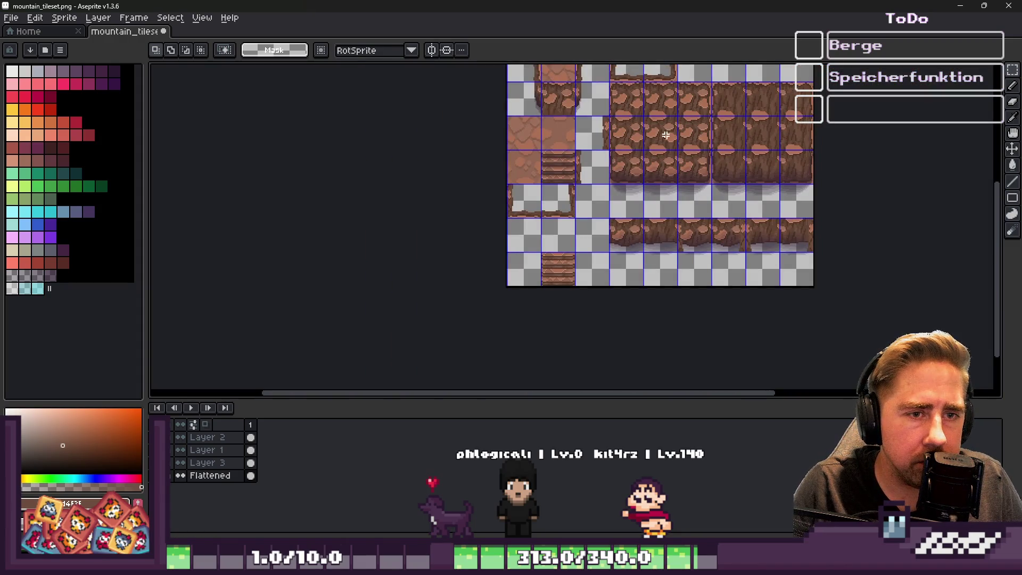
key(ctrl+v)
drag(692, 116, 553, 249)
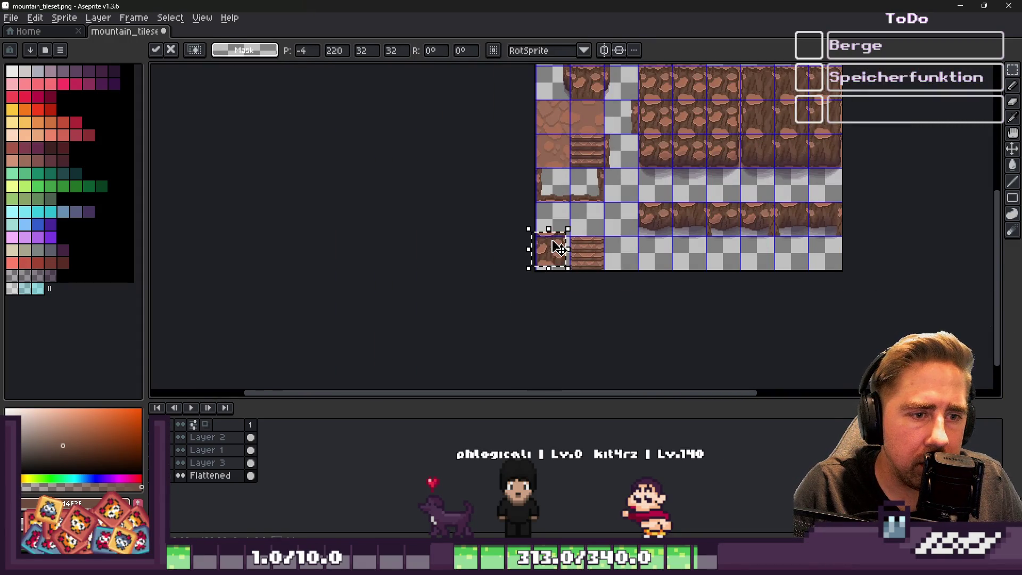
scroll(474, 183, up, 5)
mouse_move(475, 182)
mouse_down()
mouse_move(503, 193)
mouse_move(495, 216)
mouse_move(506, 216)
mouse_up()
key(Return)
scroll(549, 240, down, 5)
key(ctrl+z)
Step: Discard a pasted two-tile rock piece and clear the selection
scroll(548, 240, down, 2)
scroll(651, 202, up, 4)
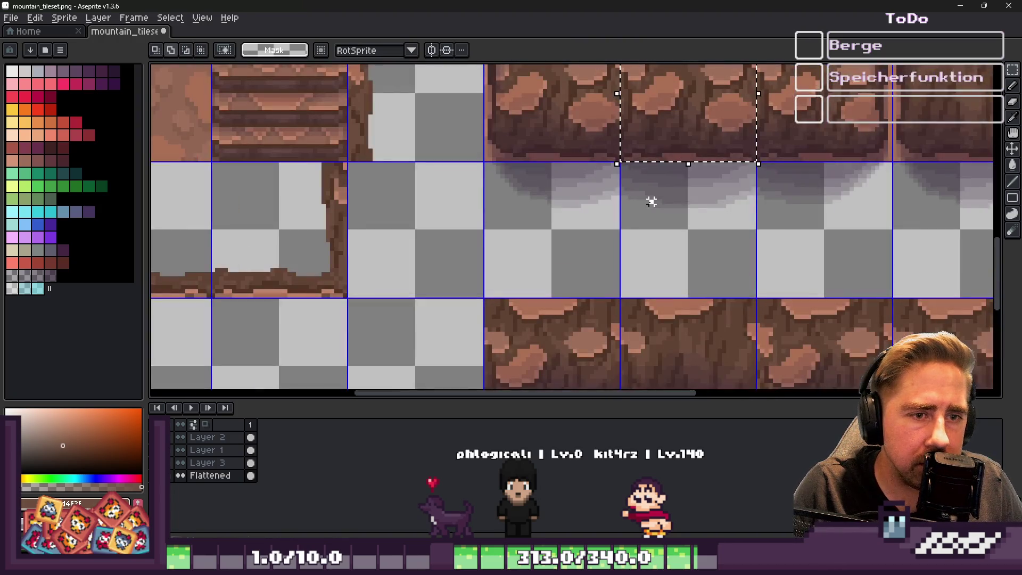
scroll(780, 160, down, 1)
key(ctrl+v)
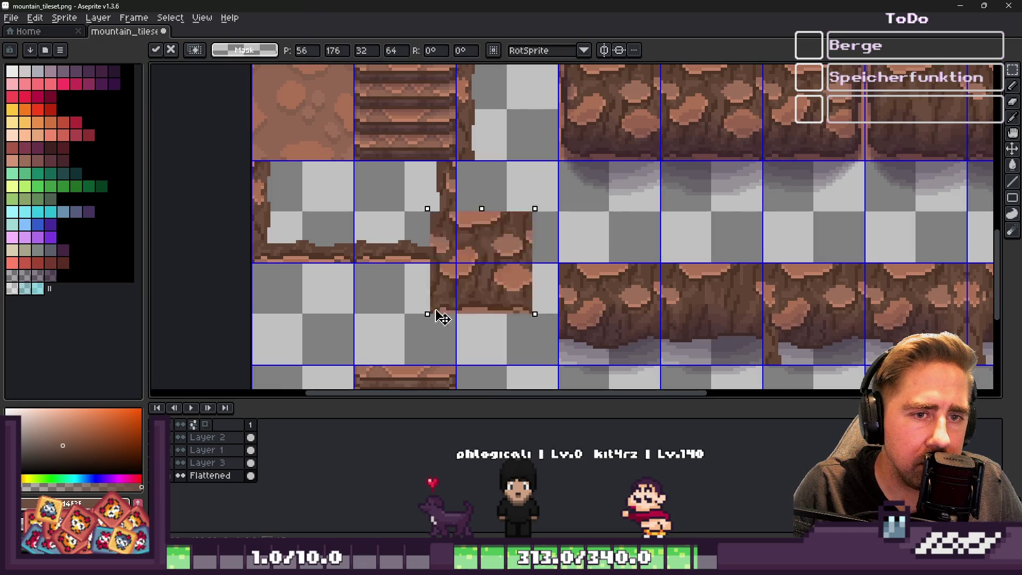
key(Escape)
scroll(526, 285, down, 2)
scroll(495, 280, up, 1)
key(ctrl+d)
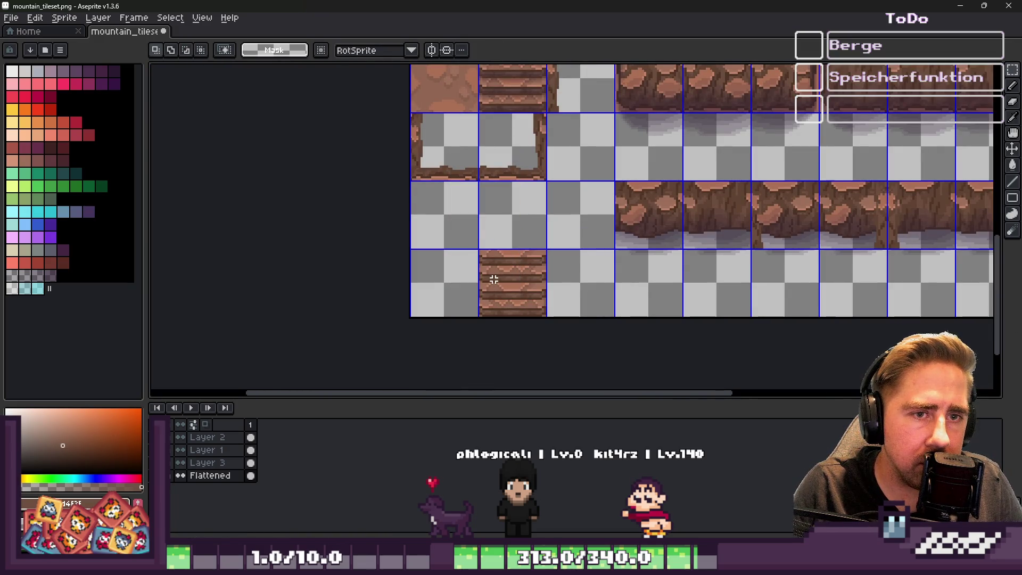
Step: Zoom out over the tileset and minimize Aseprite to return to Godot
scroll(738, 146, up, 4)
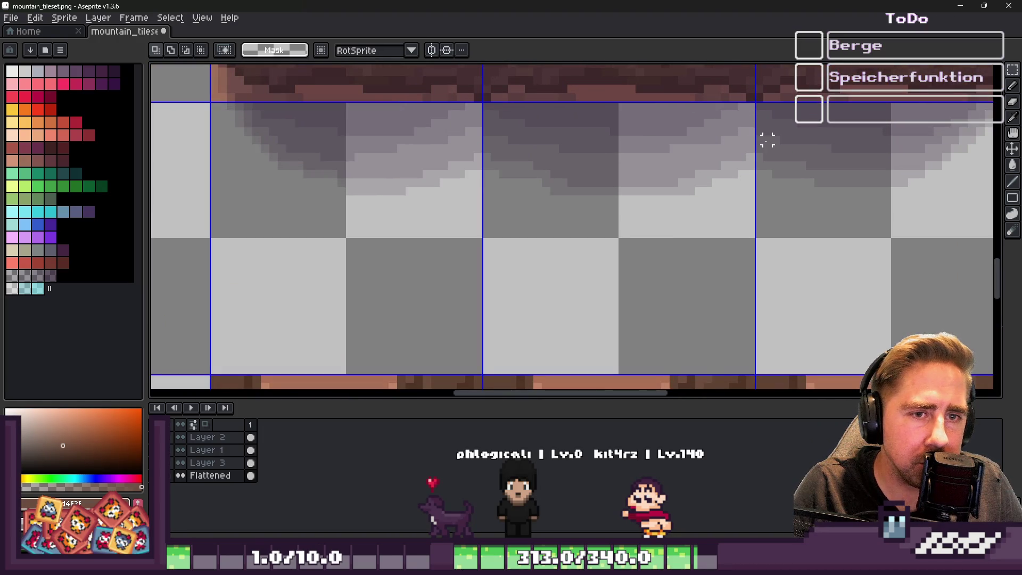
scroll(756, 144, down, 4)
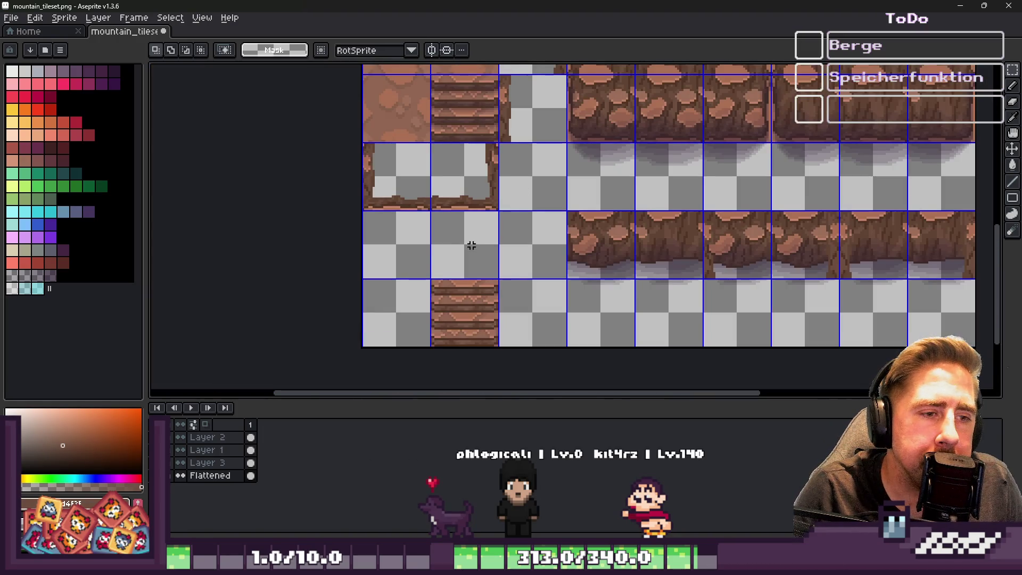
scroll(473, 251, down, 2)
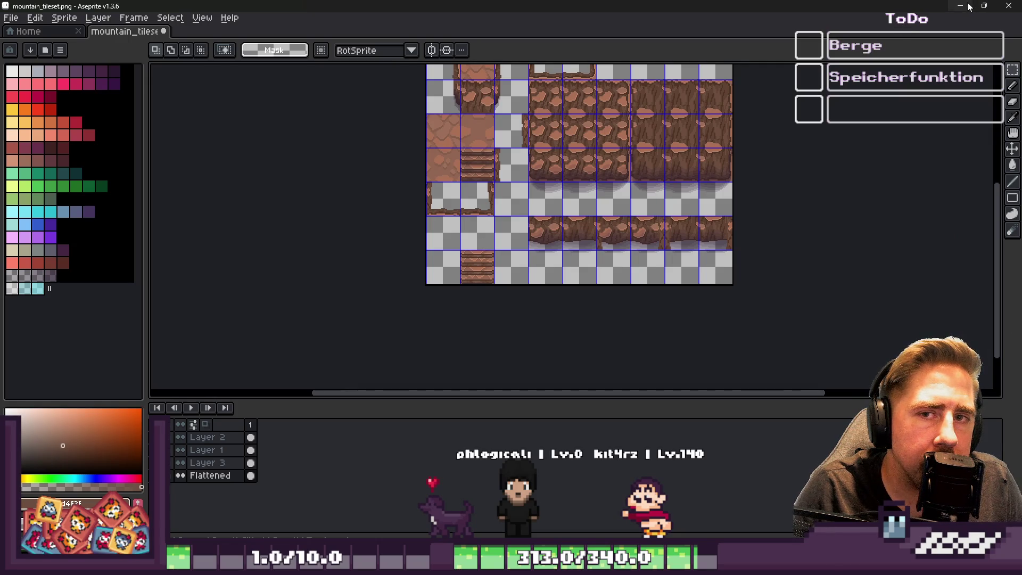
click(968, 4)
Step: Zoom and pan the tilemap to inspect where the stairs meet the cliff
scroll(580, 311, up, 2)
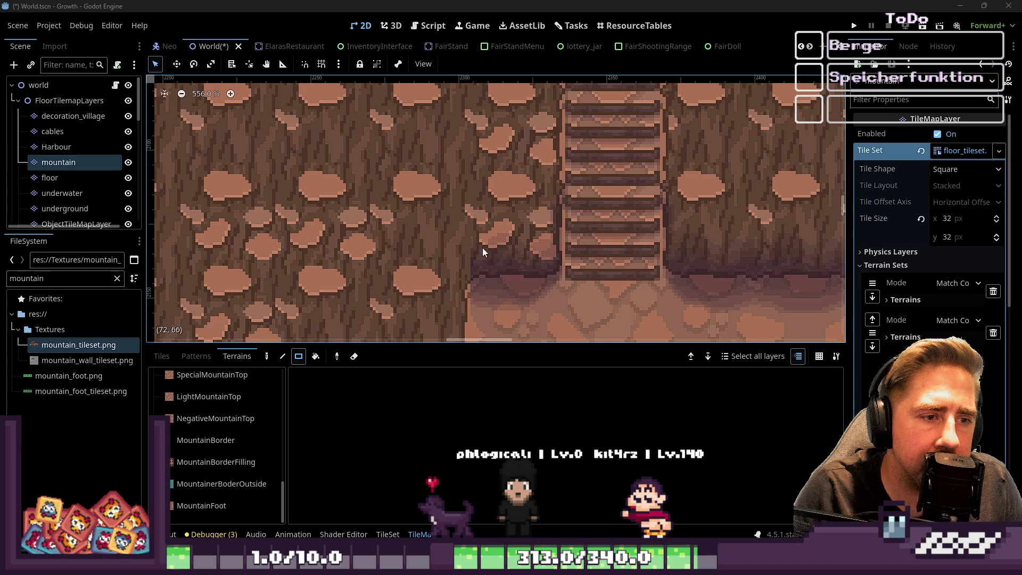
scroll(459, 270, up, 3)
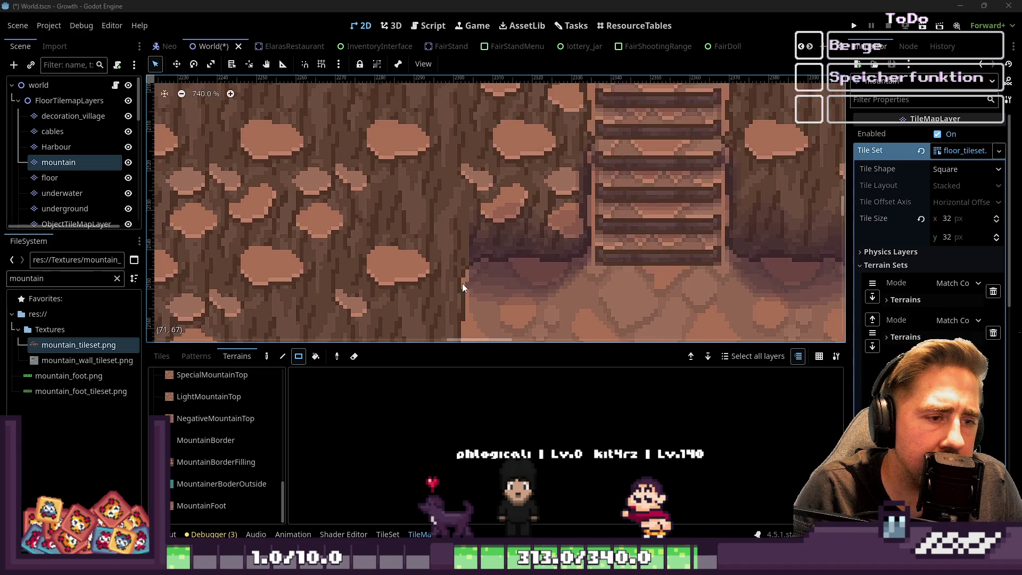
scroll(464, 285, up, 1)
scroll(453, 233, down, 10)
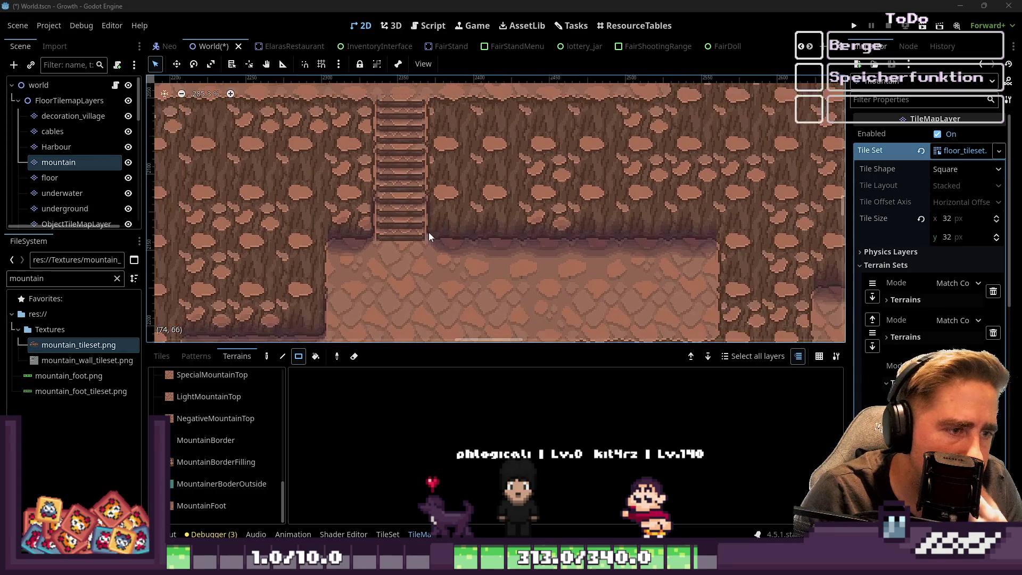
scroll(366, 248, left, 4)
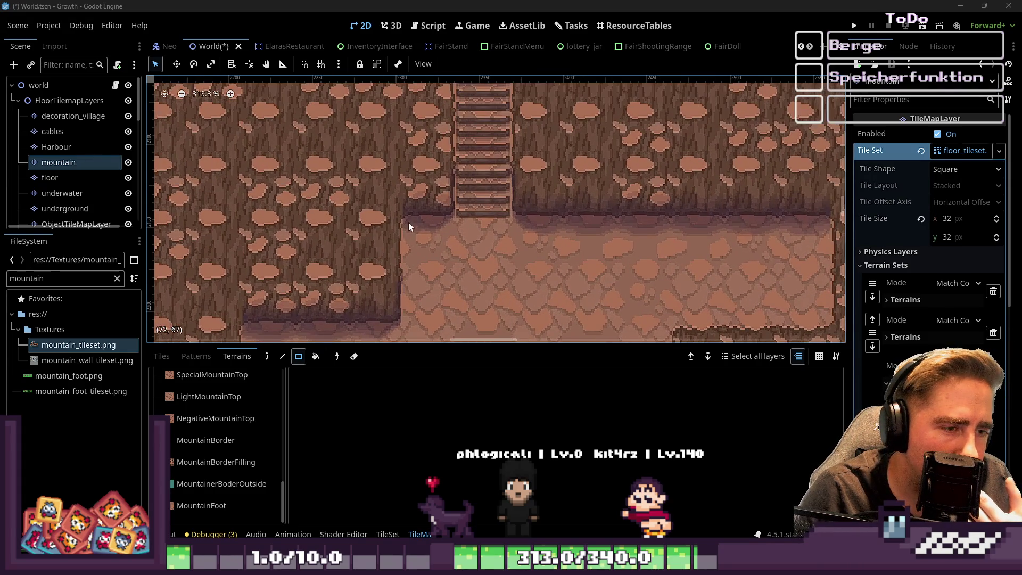
scroll(387, 226, down, 2)
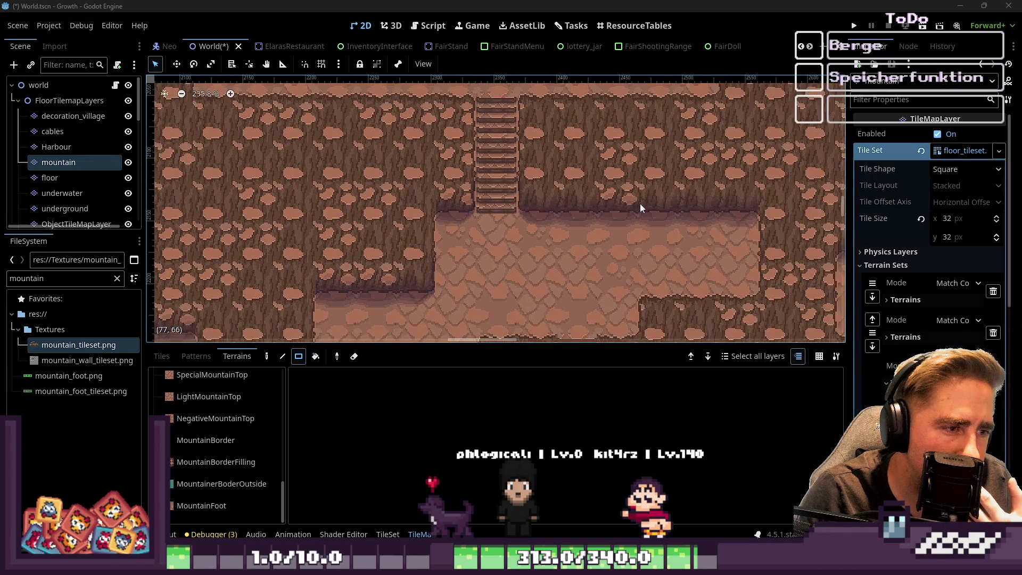
scroll(756, 210, up, 1)
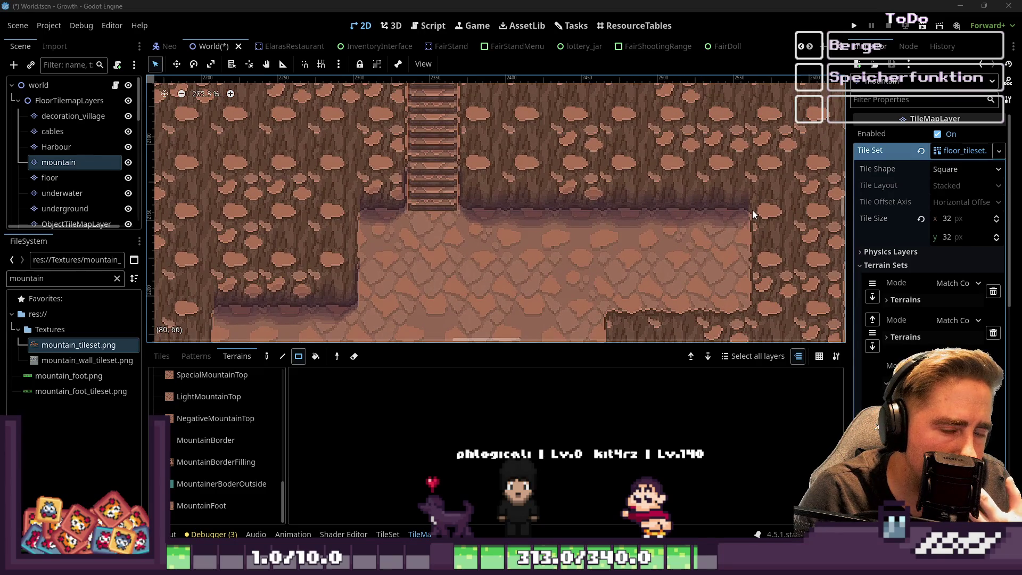
scroll(754, 223, down, 1)
scroll(553, 225, down, 4)
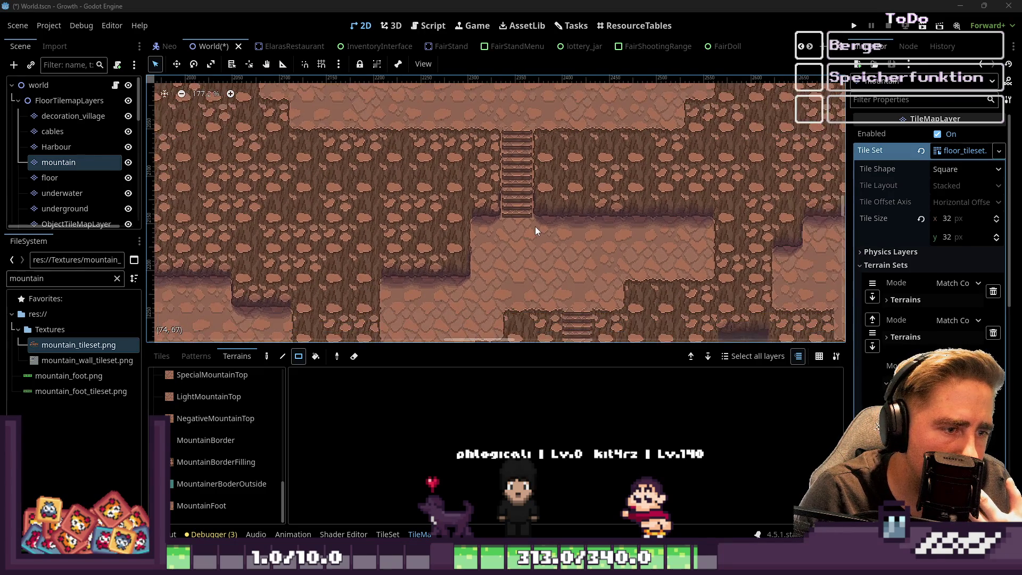
scroll(535, 226, down, 3)
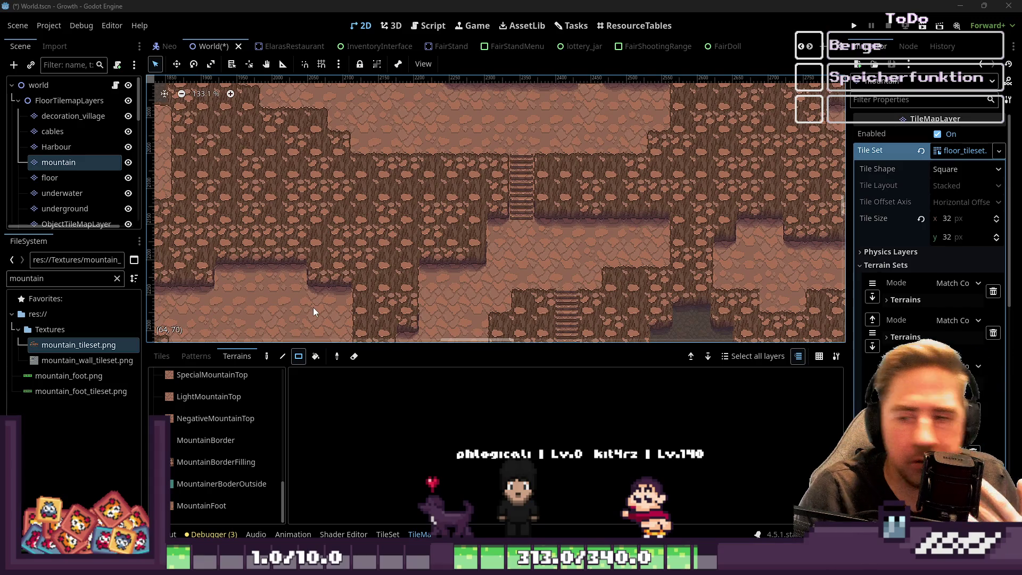
scroll(476, 186, up, 3)
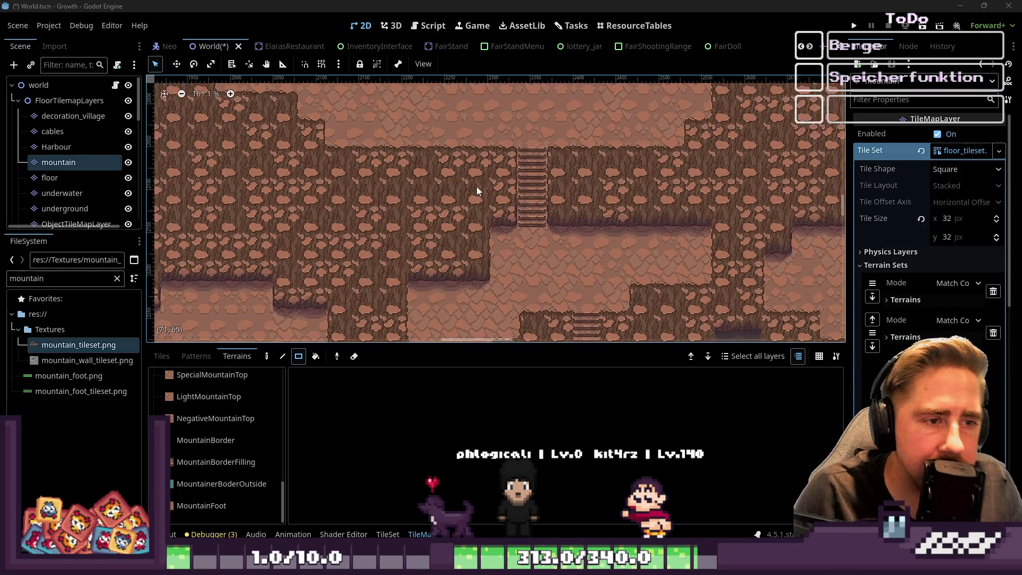
scroll(504, 221, up, 5)
Step: Show the tileset's individual tiles in the TileMap panel's Tiles tab
scroll(176, 392, up, 5)
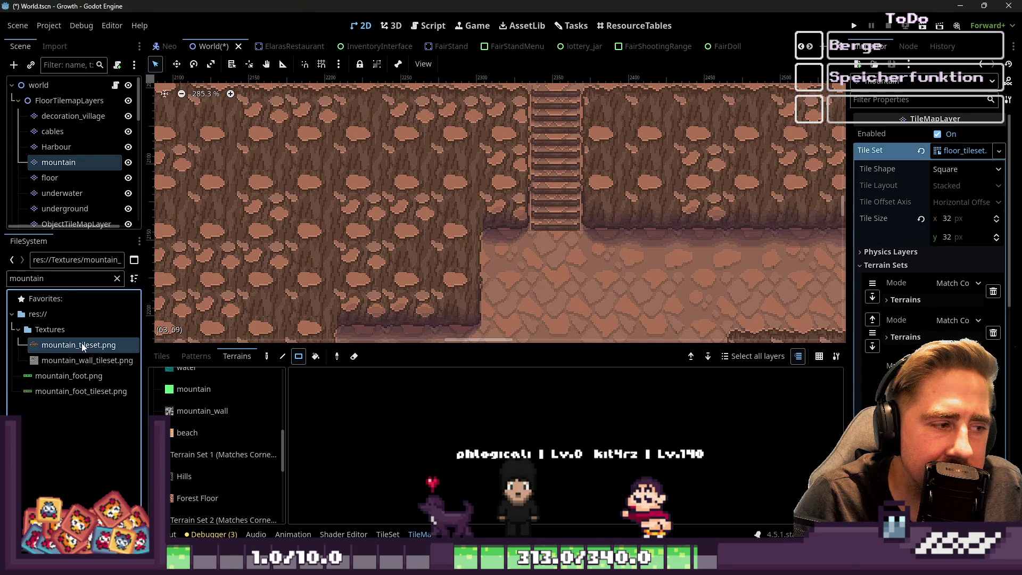
scroll(556, 220, up, 10)
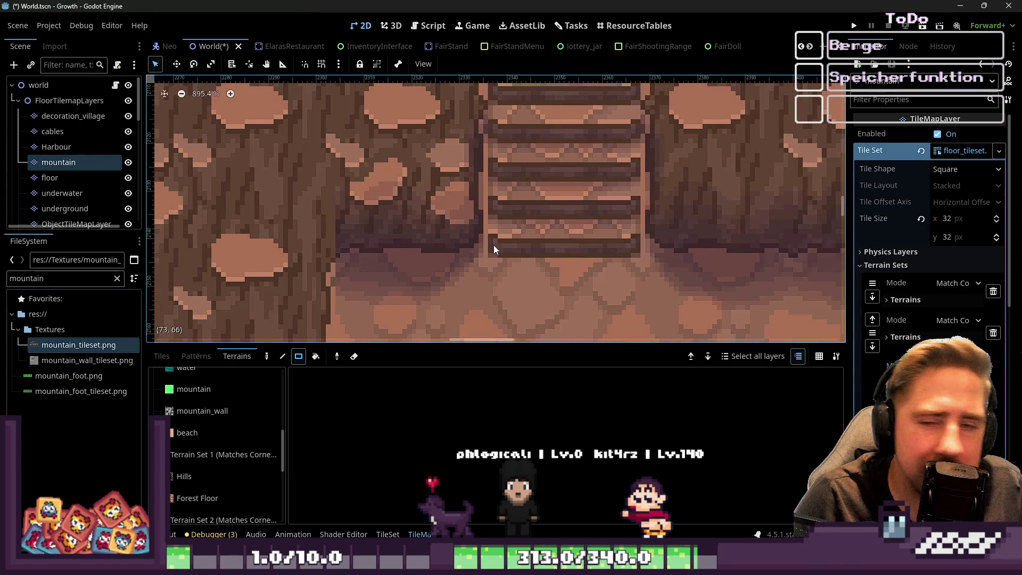
scroll(492, 242, down, 5)
scroll(486, 238, down, 3)
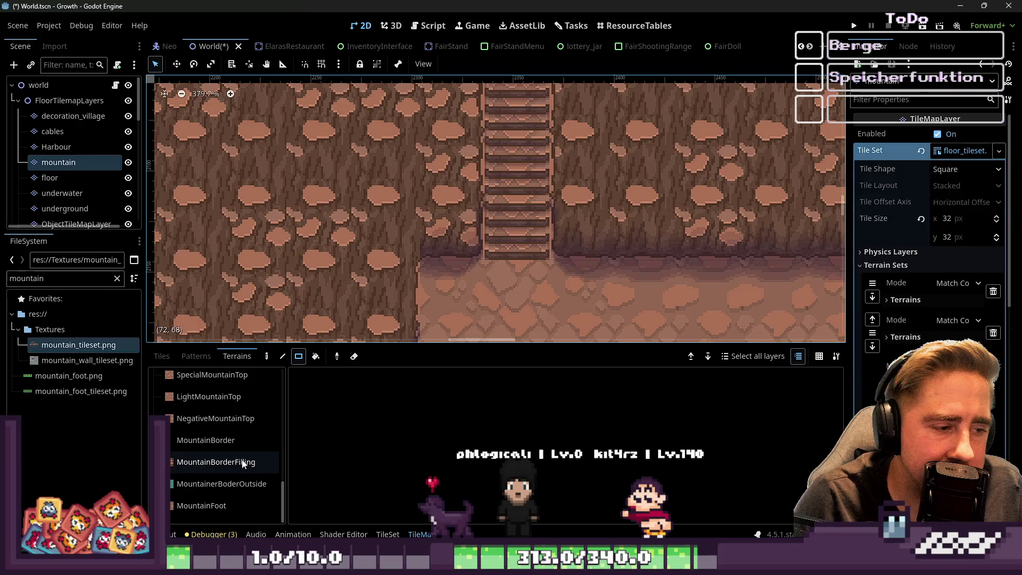
click(173, 360)
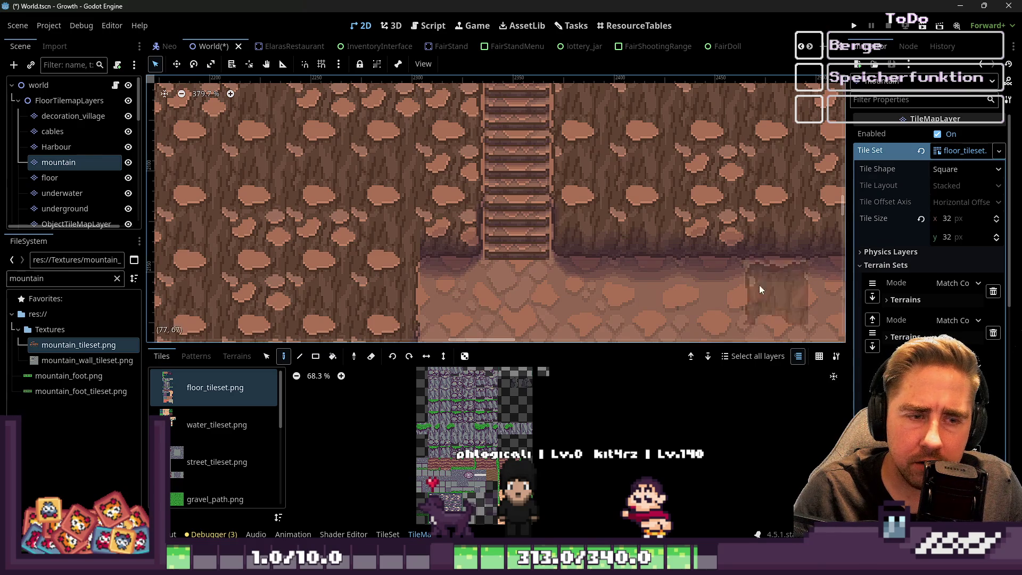
Step: Minimize Godot and the water tileset to bring mountain_tileset.png back in Aseprite
click(960, 6)
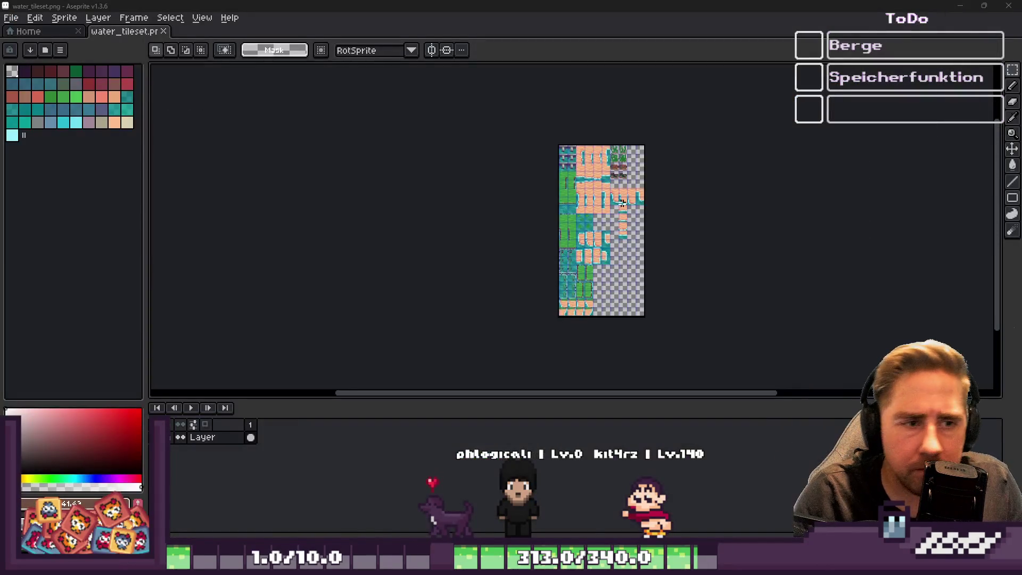
click(958, 6)
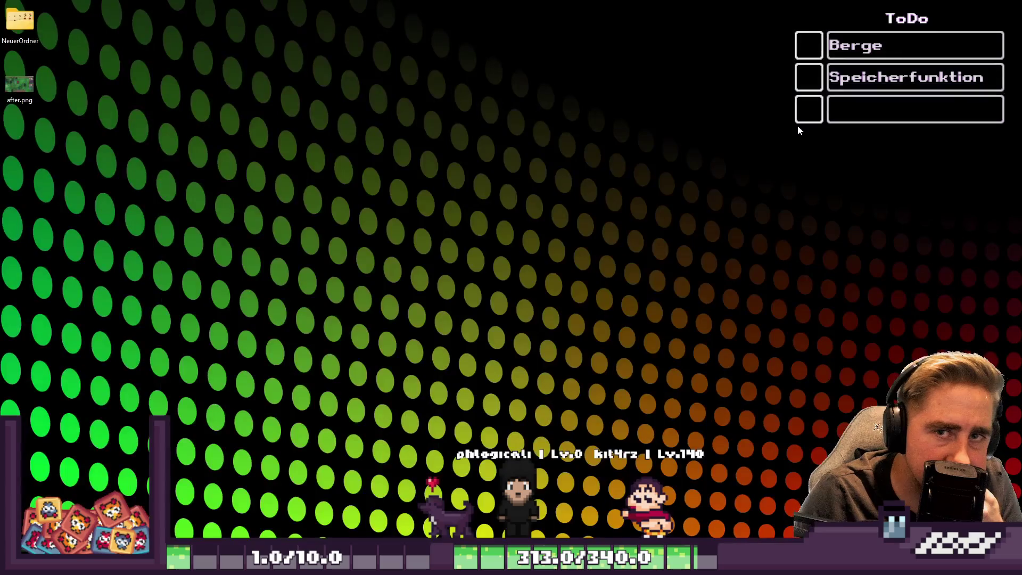
key(alt+Tab)
scroll(512, 188, up, 5)
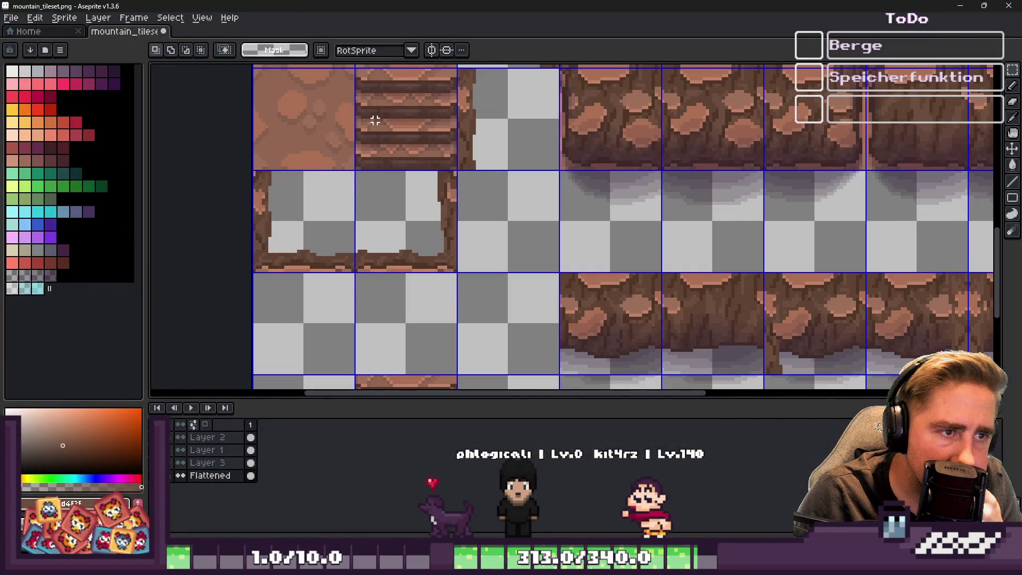
Step: Move the lower stair-plank tile up one row into the rock cliff row
drag(376, 121, 464, 101)
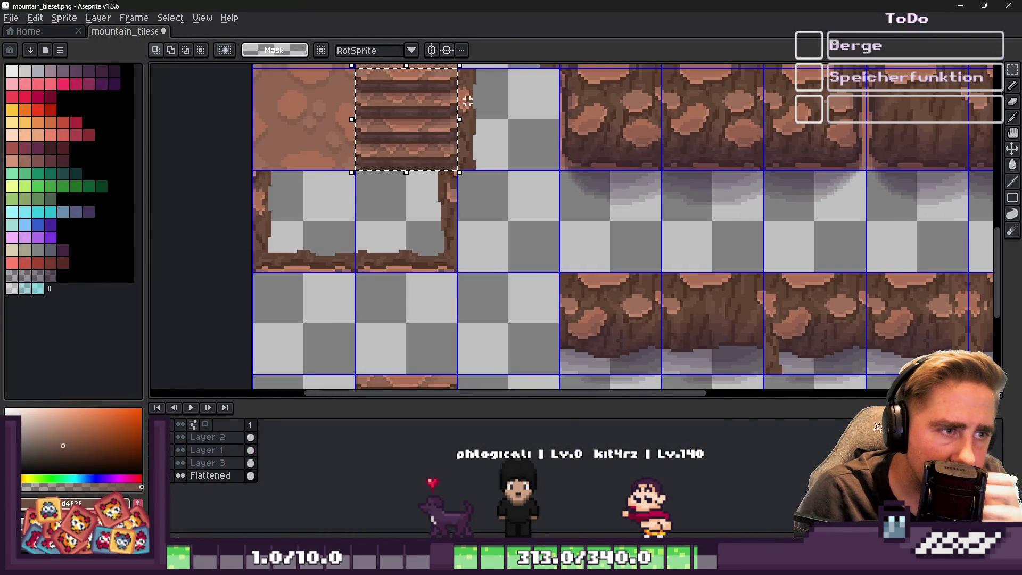
scroll(534, 201, down, 2)
scroll(534, 200, up, 3)
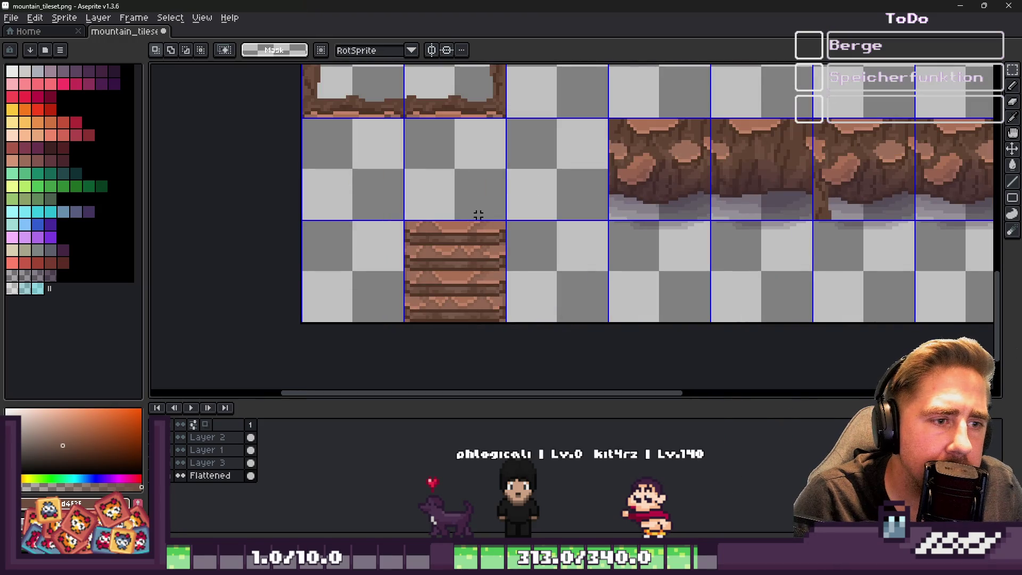
click(443, 257)
scroll(525, 255, down, 3)
scroll(482, 199, up, 3)
mouse_move(481, 198)
mouse_down()
mouse_move(520, 201)
mouse_move(518, 159)
mouse_up()
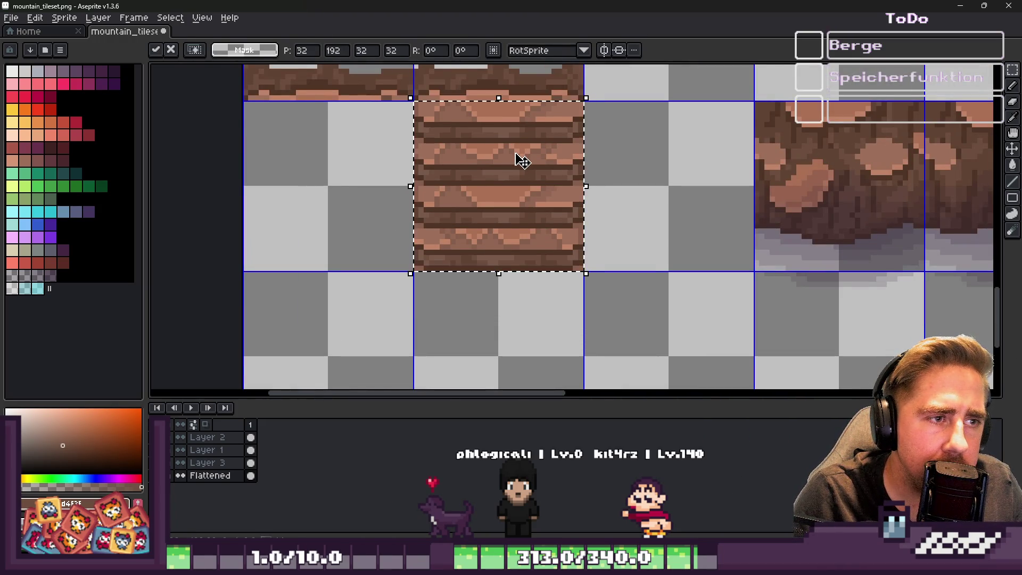
key(Return)
scroll(535, 235, down, 1)
scroll(469, 254, up, 1)
Step: Select the rock cliff tiles with the rectangular marquee
key(b)
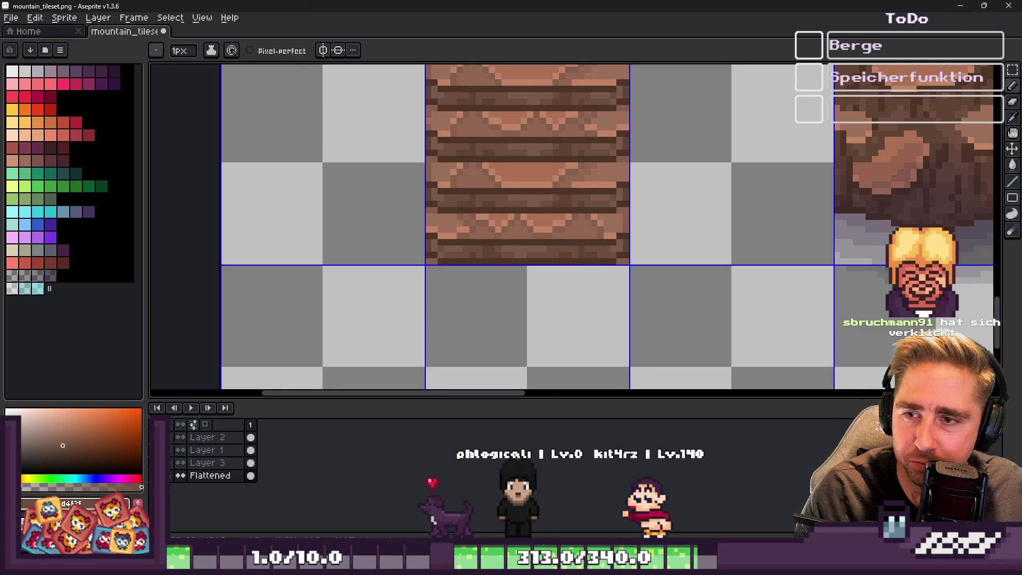
scroll(639, 232, down, 2)
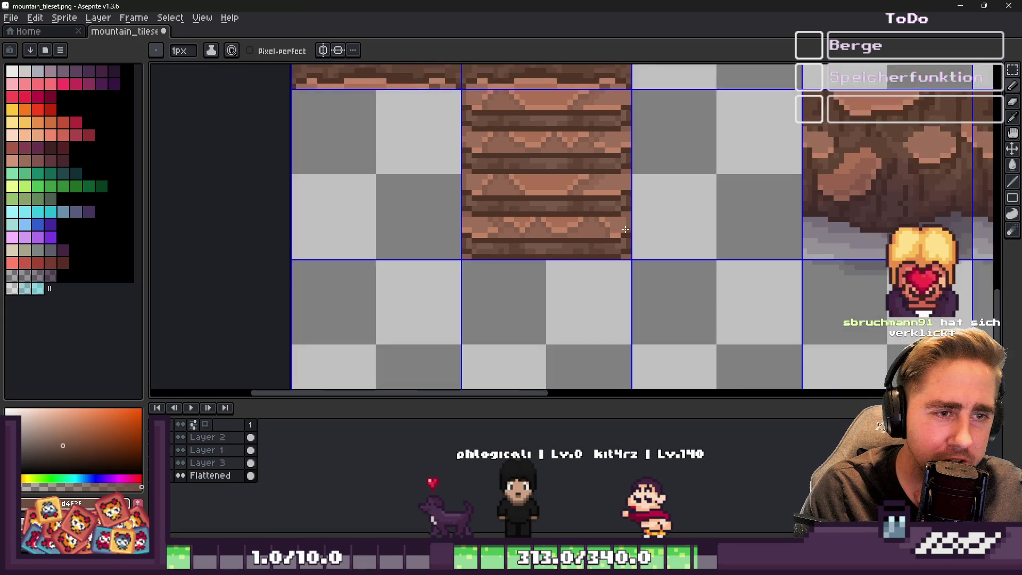
scroll(482, 167, up, 1)
scroll(532, 181, down, 2)
scroll(599, 192, up, 1)
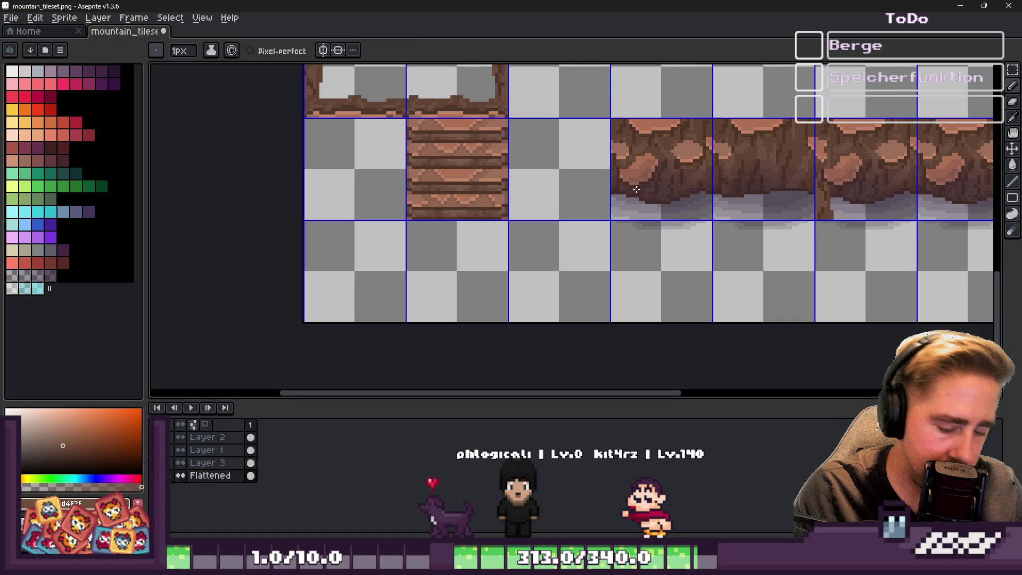
key(m)
mouse_move(703, 167)
mouse_down()
mouse_move(666, 244)
mouse_move(673, 254)
mouse_up()
Step: Try dragging the selected rock tiles into the first column, then undo the move
scroll(628, 248, down, 1)
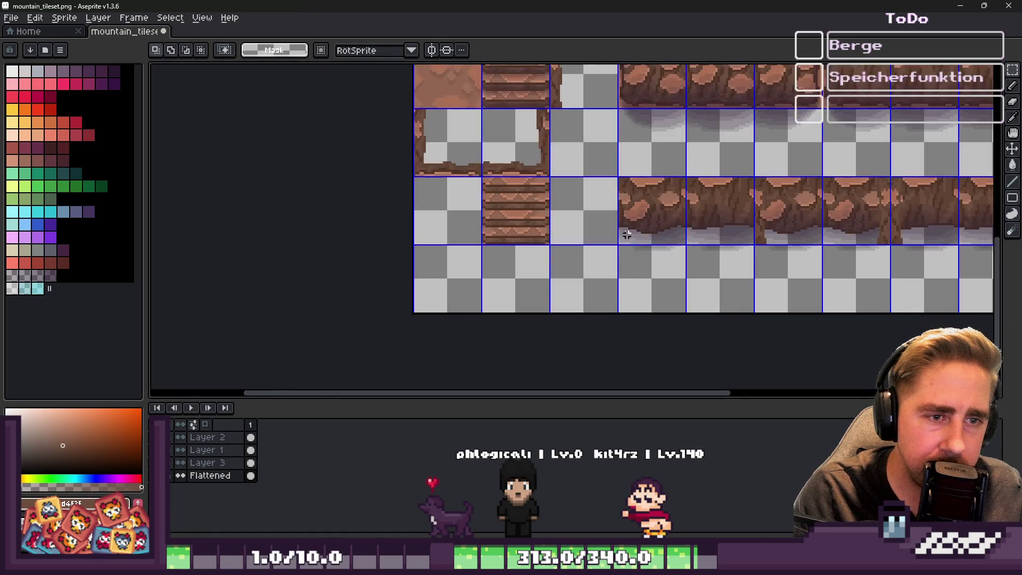
scroll(629, 247, up, 1)
mouse_move(632, 213)
mouse_down()
mouse_move(653, 290)
mouse_move(669, 271)
mouse_move(158, 213)
mouse_move(296, 233)
mouse_up()
click(578, 238)
scroll(578, 238, down, 1)
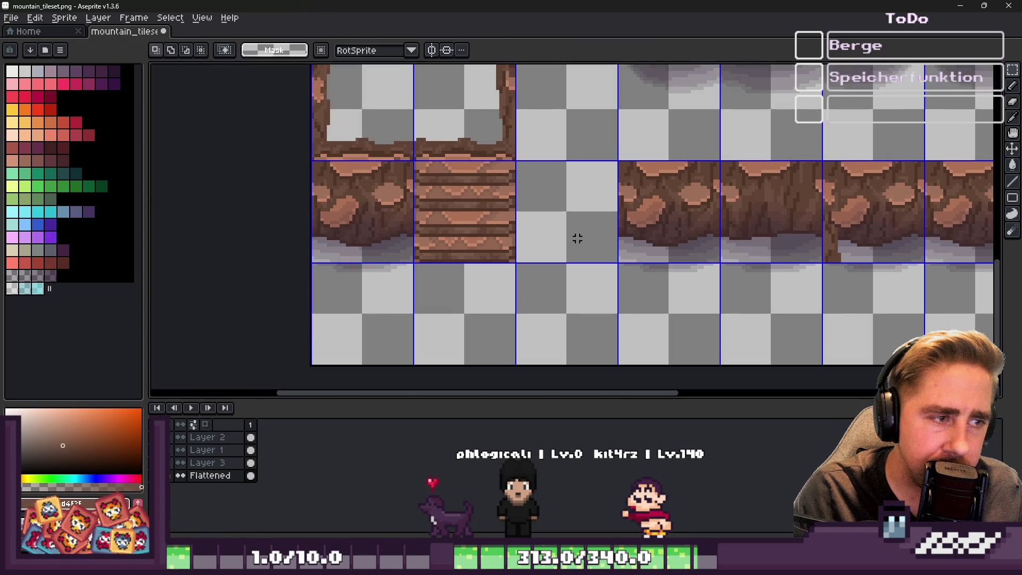
key(ctrl+z)
key(ctrl+z)
Step: Move the next rock tile down beside the stairs tile and commit it
scroll(591, 285, down, 1)
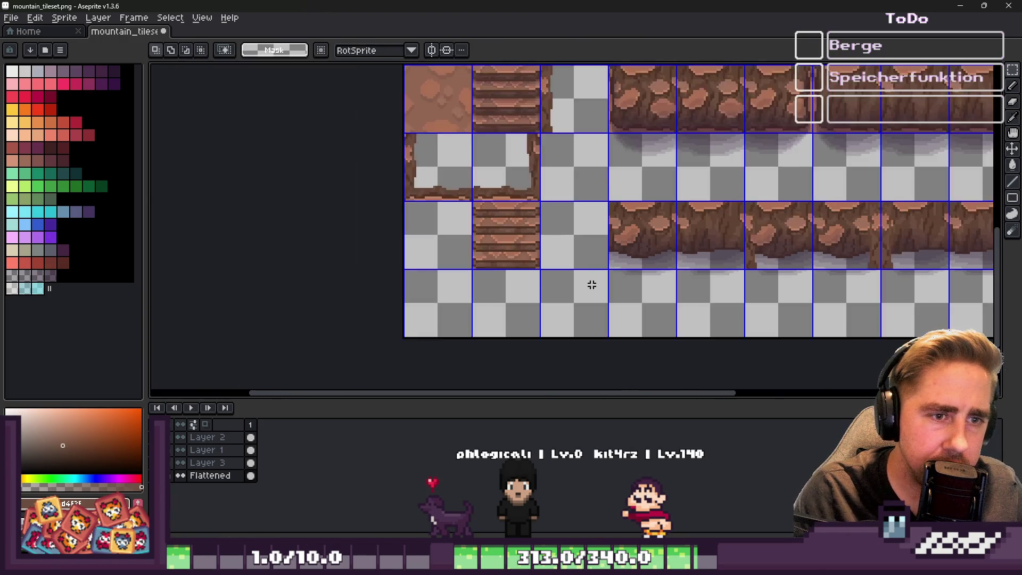
scroll(591, 285, down, 1)
scroll(591, 211, up, 1)
click(724, 119)
mouse_move(725, 120)
mouse_down()
mouse_move(674, 143)
mouse_move(452, 314)
mouse_move(466, 260)
mouse_move(466, 269)
mouse_move(723, 265)
mouse_up()
scroll(452, 315, up, 3)
key(Return)
Step: Paste another rock tile right of the stairs, then undo the two pasted tiles
scroll(565, 180, down, 1)
key(ctrl+v)
key(Return)
scroll(591, 280, down, 3)
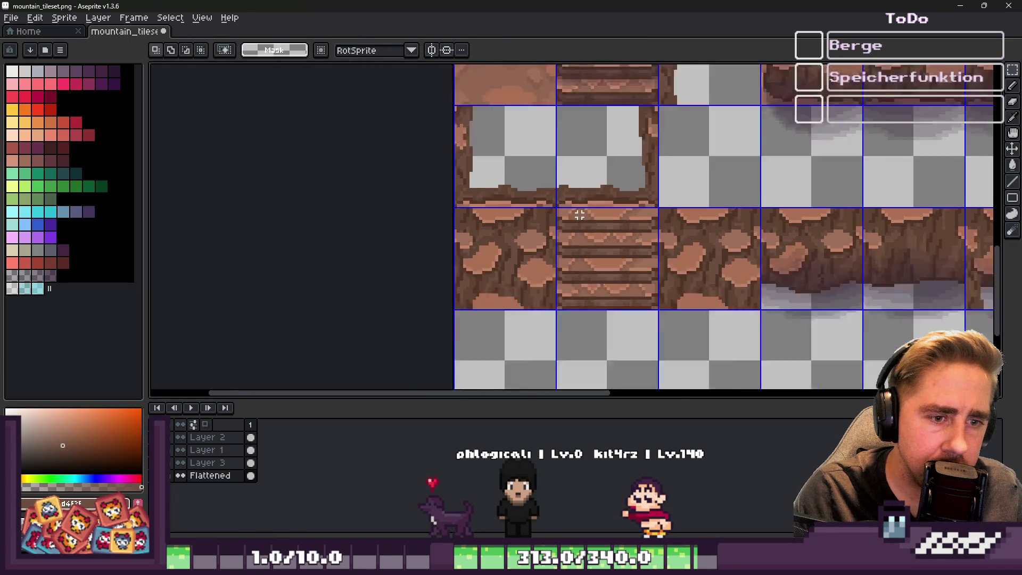
key(ctrl+z)
key(ctrl+z)
key(ctrl+z)
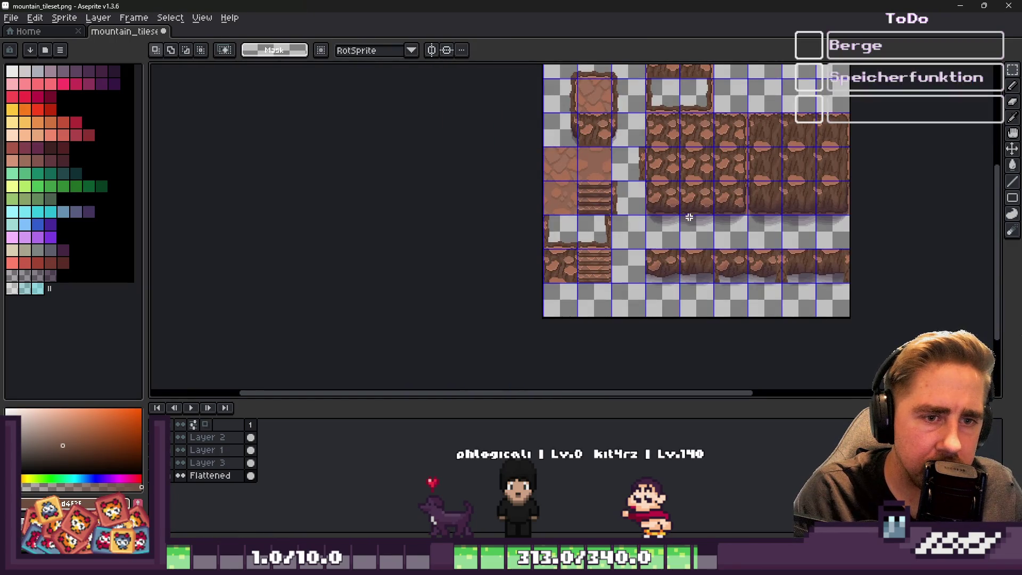
Step: Select a rock tile, paste it and shift it into the gap beside the stairs
scroll(686, 207, up, 2)
drag(679, 308, 581, 213)
scroll(783, 167, down, 2)
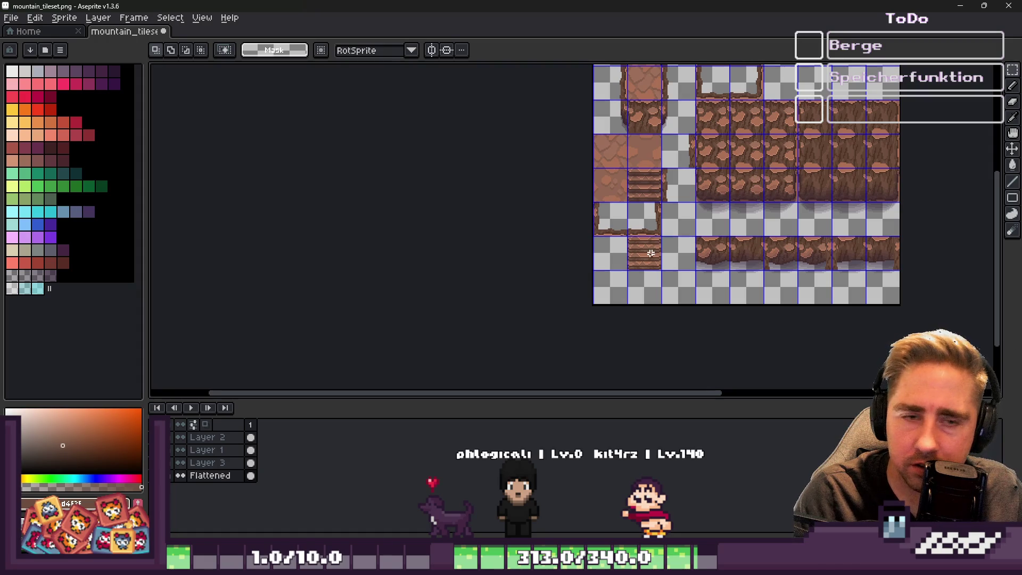
scroll(657, 250, up, 4)
key(ctrl+v)
mouse_move(630, 219)
mouse_down()
mouse_move(609, 205)
mouse_move(628, 187)
mouse_up()
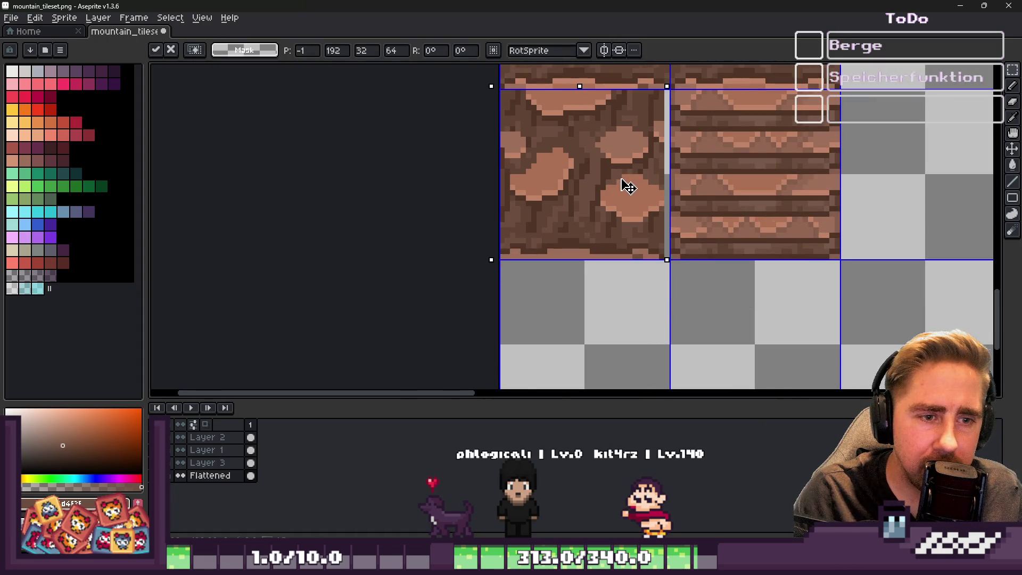
scroll(612, 208, down, 2)
scroll(681, 205, up, 2)
drag(511, 224, 819, 205)
key(Return)
Step: On Layer 1, move the rock and shadow block into place and commit it
scroll(608, 276, down, 2)
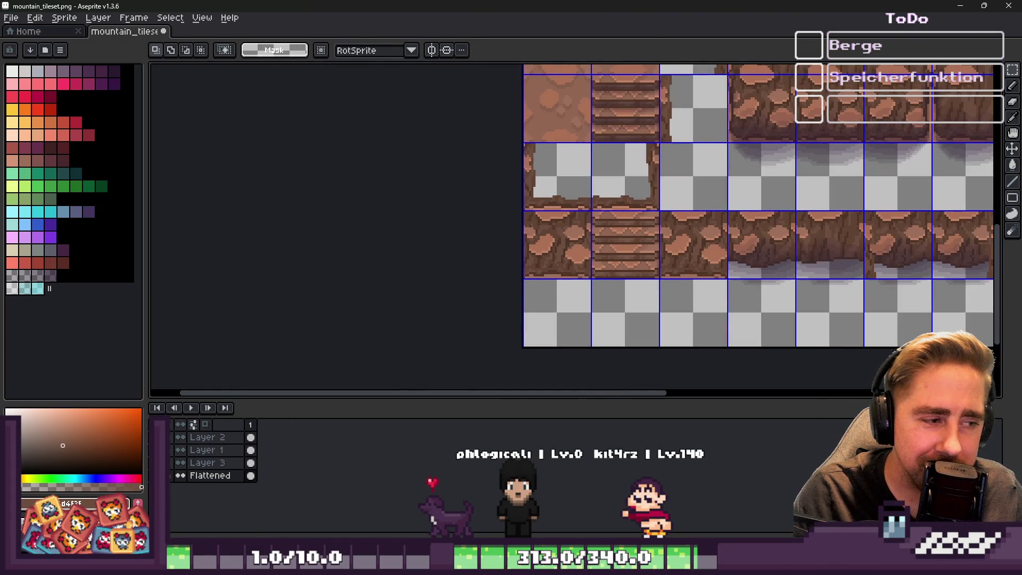
click(208, 450)
drag(838, 164, 821, 178)
click(821, 178)
scroll(575, 354, up, 2)
mouse_move(600, 279)
mouse_down()
mouse_move(536, 277)
mouse_move(548, 260)
mouse_move(724, 272)
mouse_move(810, 264)
mouse_up()
key(Return)
scroll(657, 281, down, 3)
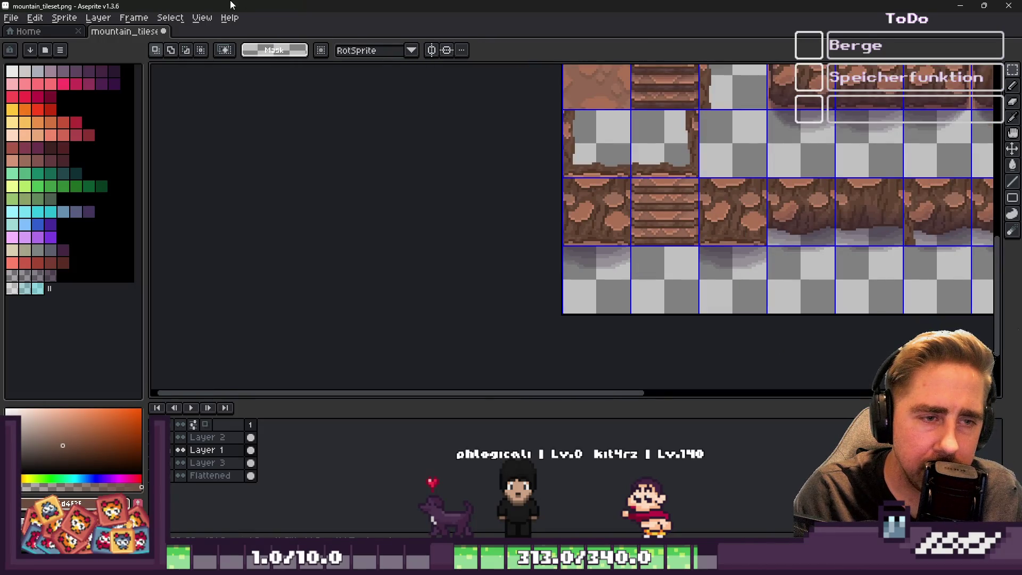
click(203, 17)
Step: Hide the tile grid via View > Show > Grid and zoom in on the stairs
mouse_move(229, 61)
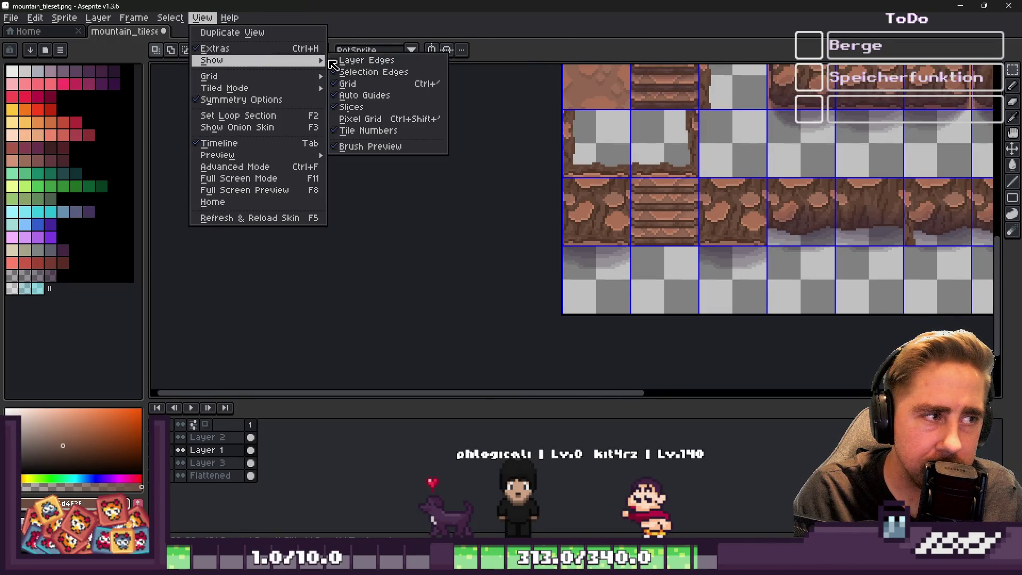
click(362, 82)
scroll(700, 274, up, 1)
scroll(606, 239, up, 1)
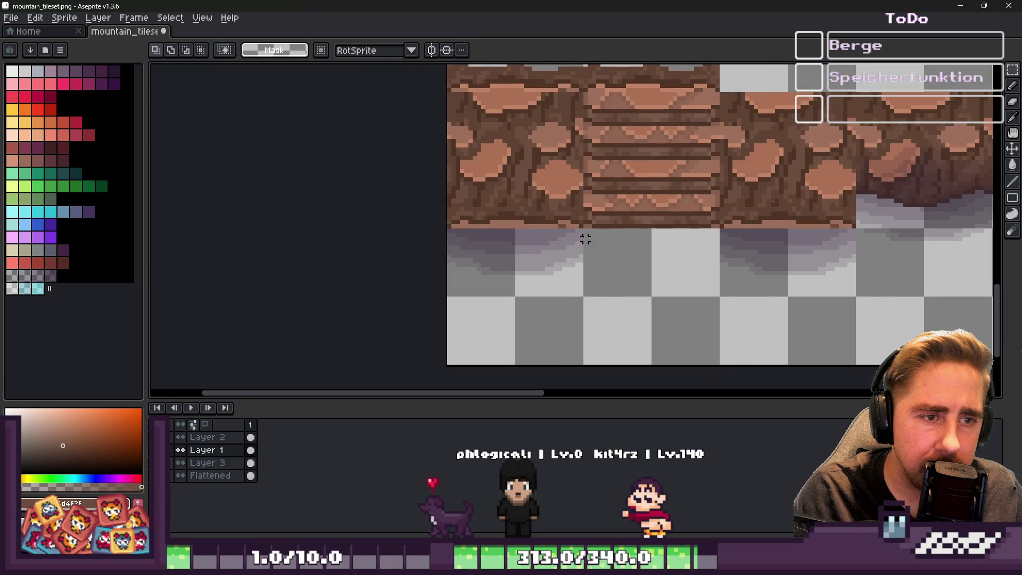
scroll(590, 239, up, 1)
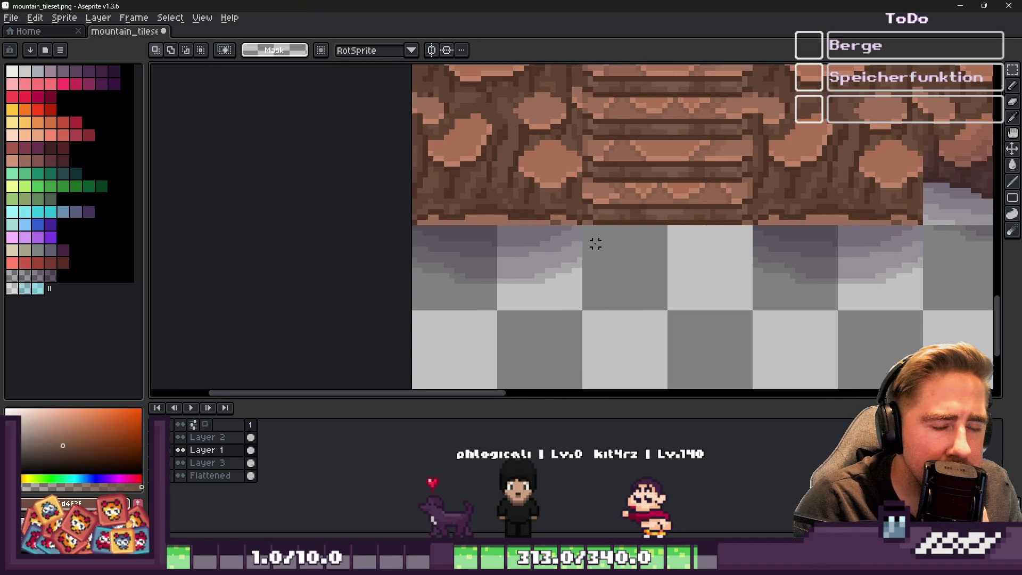
scroll(601, 243, up, 2)
Step: Sample the dark purple shadow colour and set the pencil brush to 3px
key(i)
click(566, 213)
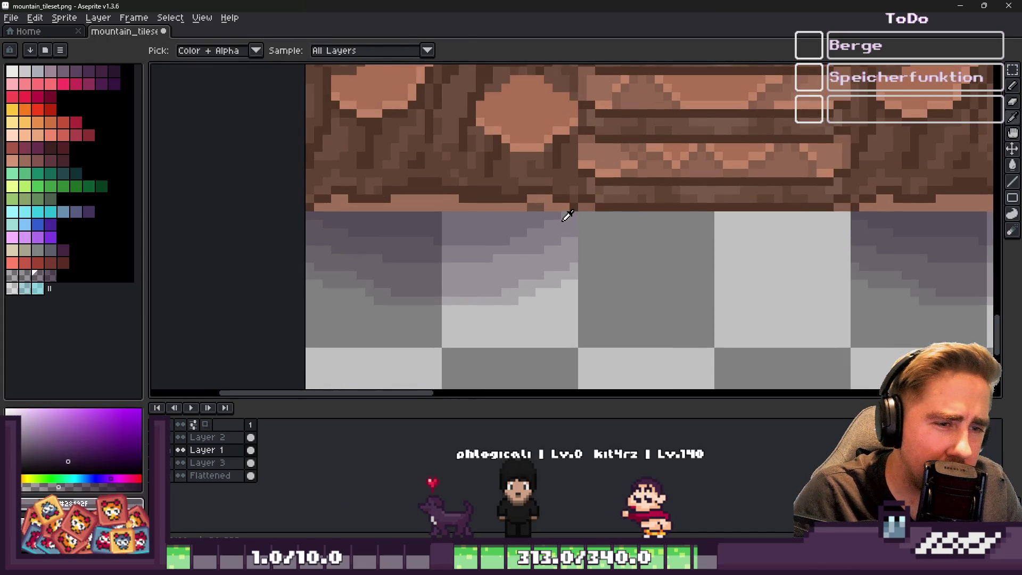
key(b)
scroll(581, 218, up, 2)
key(plus)
key(plus)
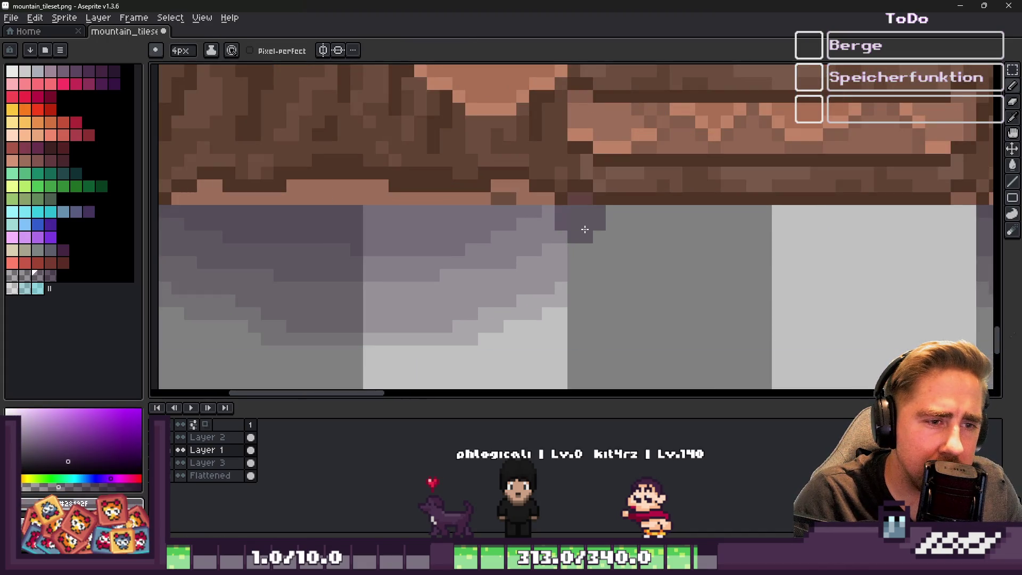
key(minus)
scroll(562, 229, down, 2)
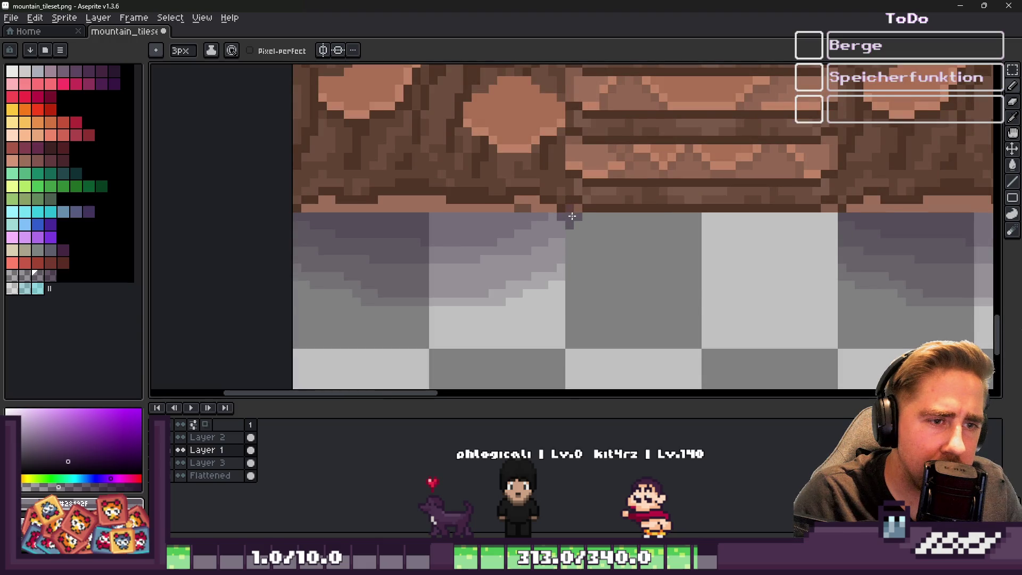
key(i)
key(b)
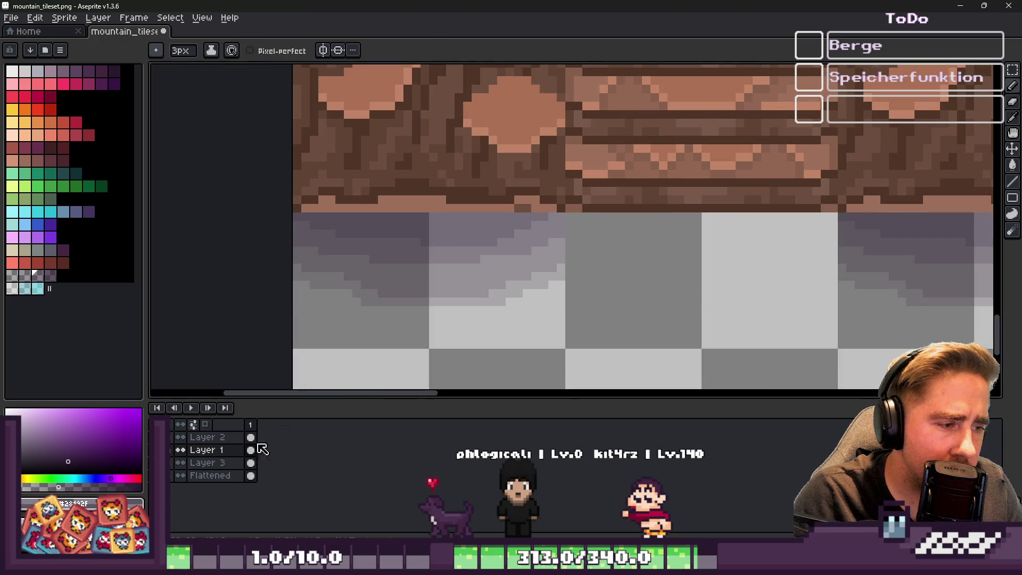
scroll(585, 299, up, 1)
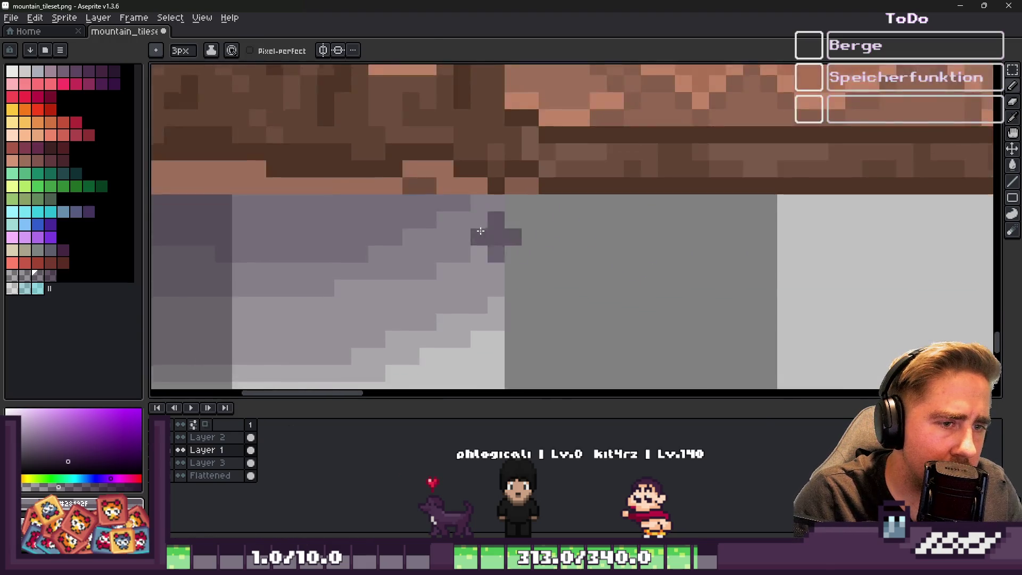
scroll(506, 231, down, 1)
Step: Move a shadow tile one tile right, under the stairs, and deselect
key(m)
mouse_move(451, 223)
mouse_down()
mouse_move(335, 258)
mouse_move(627, 266)
mouse_move(616, 265)
mouse_up()
key(ctrl+d)
scroll(611, 258, down, 5)
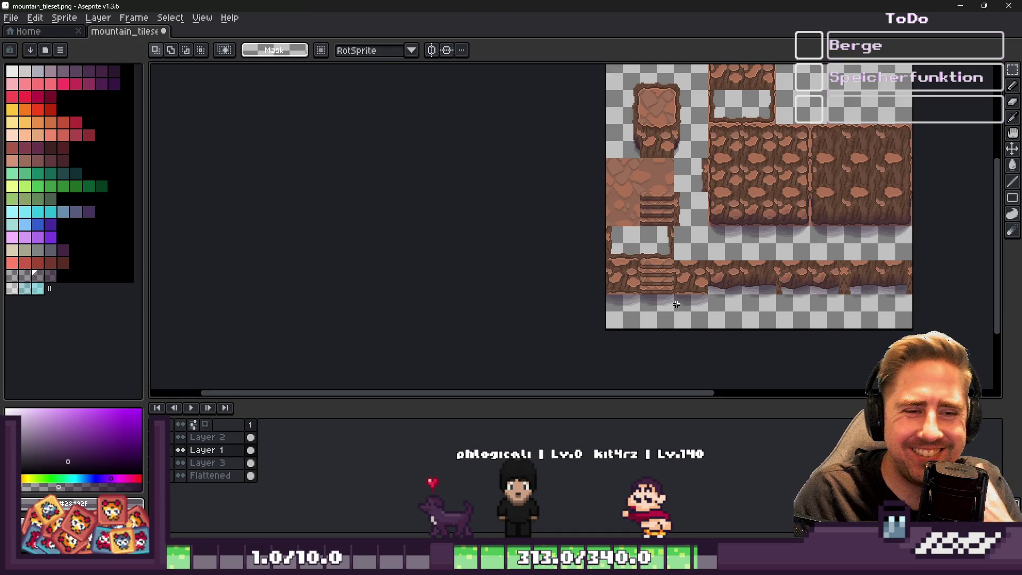
Step: Erase shadow pixels along the tile's lower area, undoing a light-grey attempt
scroll(676, 304, up, 2)
scroll(620, 304, up, 2)
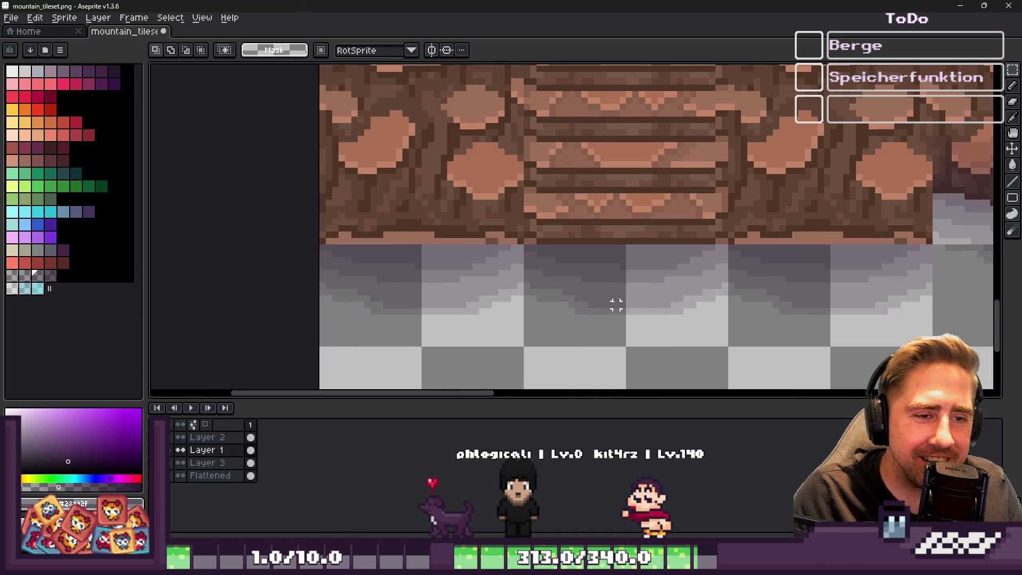
key(e)
mouse_move(698, 292)
mouse_down()
mouse_move(570, 276)
mouse_move(538, 304)
mouse_move(671, 307)
mouse_up()
scroll(672, 308, up, 2)
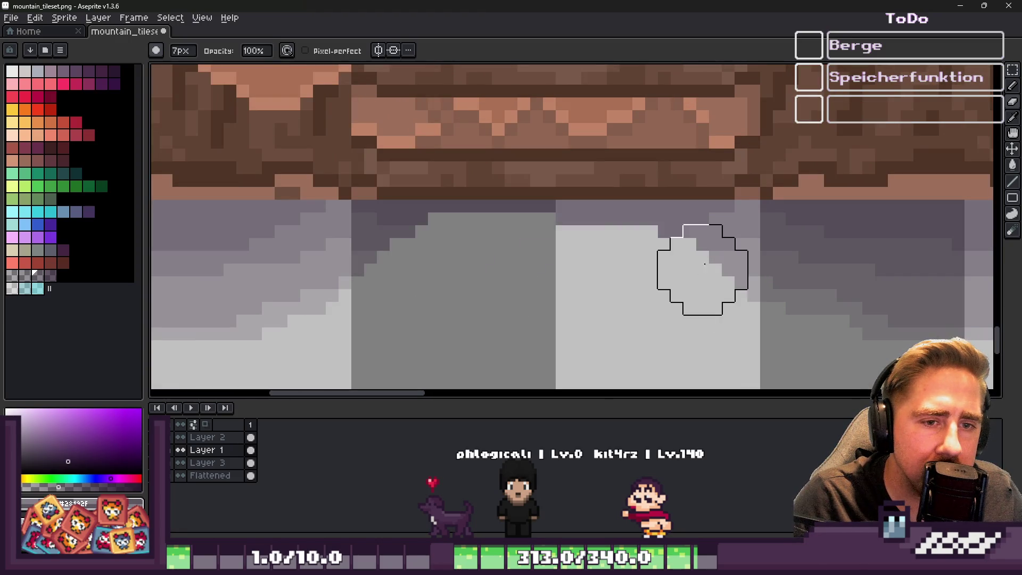
key(minus)
key(minus)
key(minus)
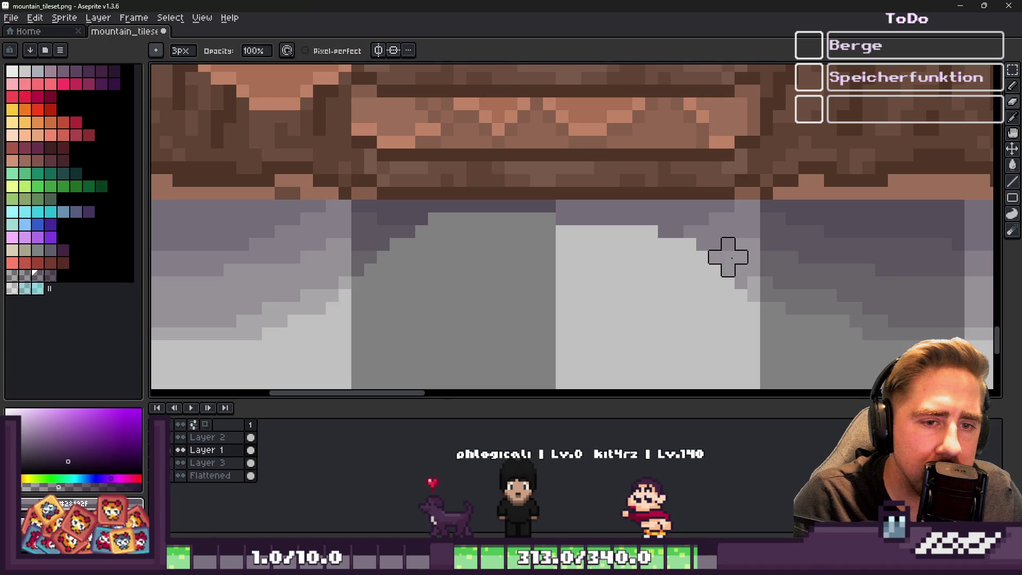
mouse_move(741, 270)
mouse_down()
mouse_move(726, 269)
mouse_move(725, 256)
mouse_move(701, 256)
mouse_move(726, 217)
mouse_move(511, 217)
mouse_move(384, 231)
mouse_up()
key(ctrl+z)
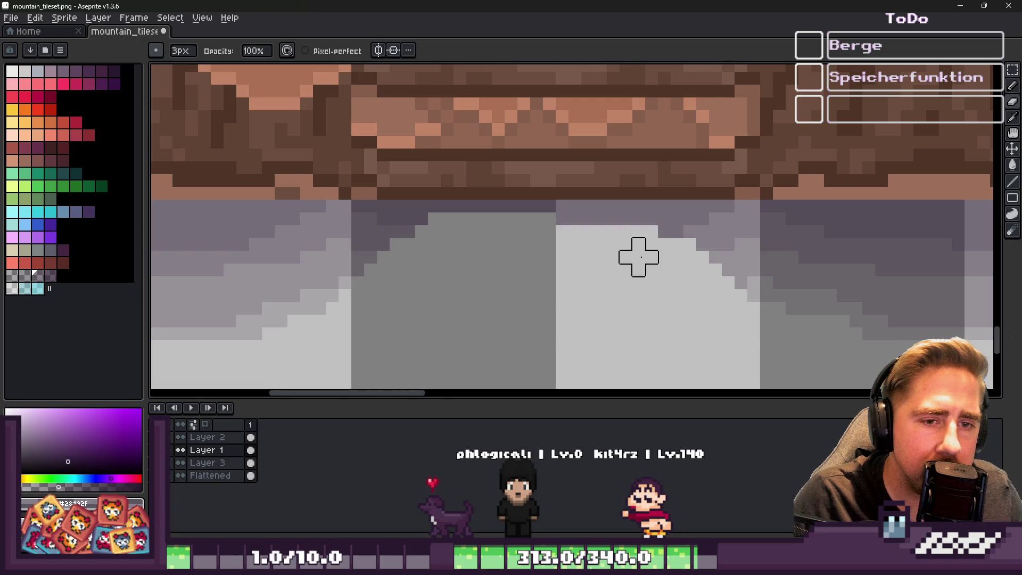
Step: Erase the stepped shadow edge with a 10px brush and repaint a darker grey band using a square brush
key(ctrl+z)
key(plus)
key(plus)
key(plus)
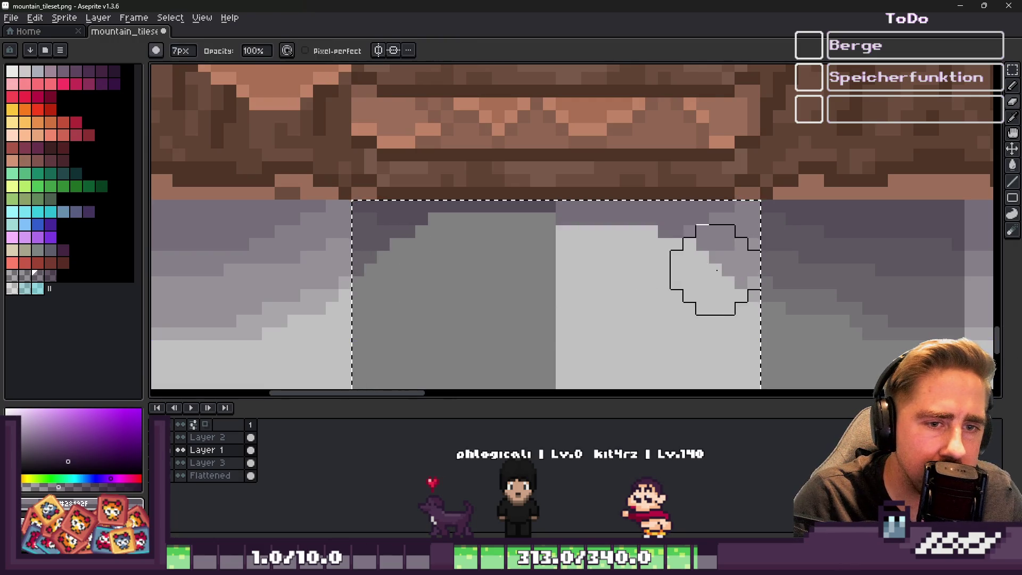
drag(722, 254, 377, 273)
key(i)
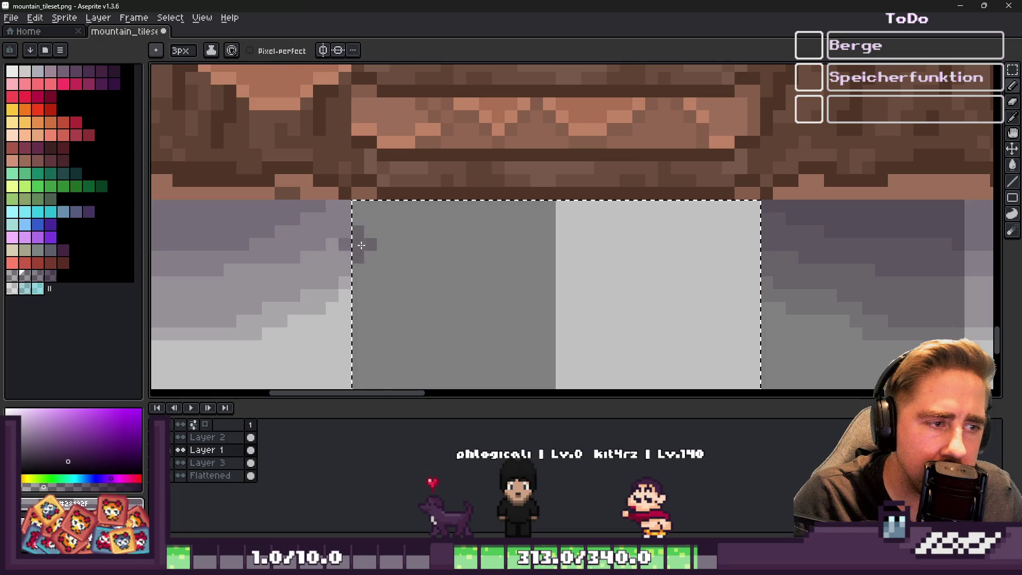
click(350, 279)
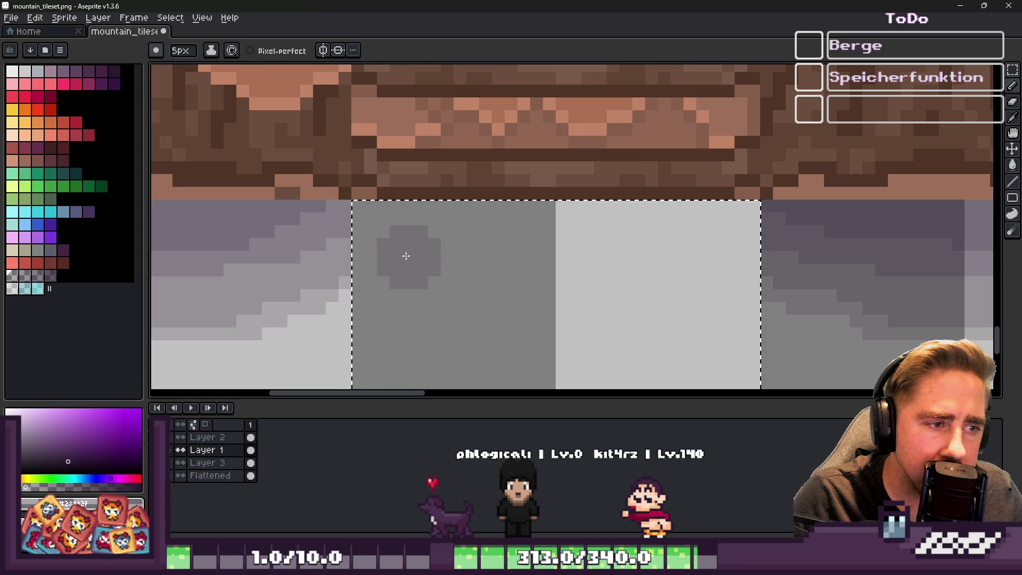
click(156, 50)
click(175, 79)
click(383, 258)
mouse_move(383, 258)
mouse_down()
mouse_move(514, 236)
mouse_move(728, 268)
mouse_up()
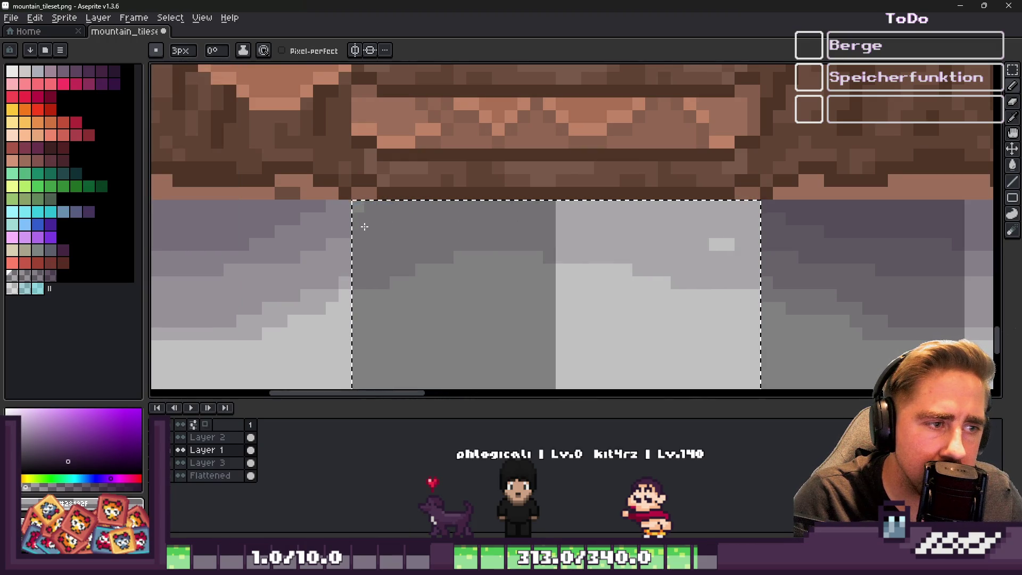
drag(742, 234, 678, 217)
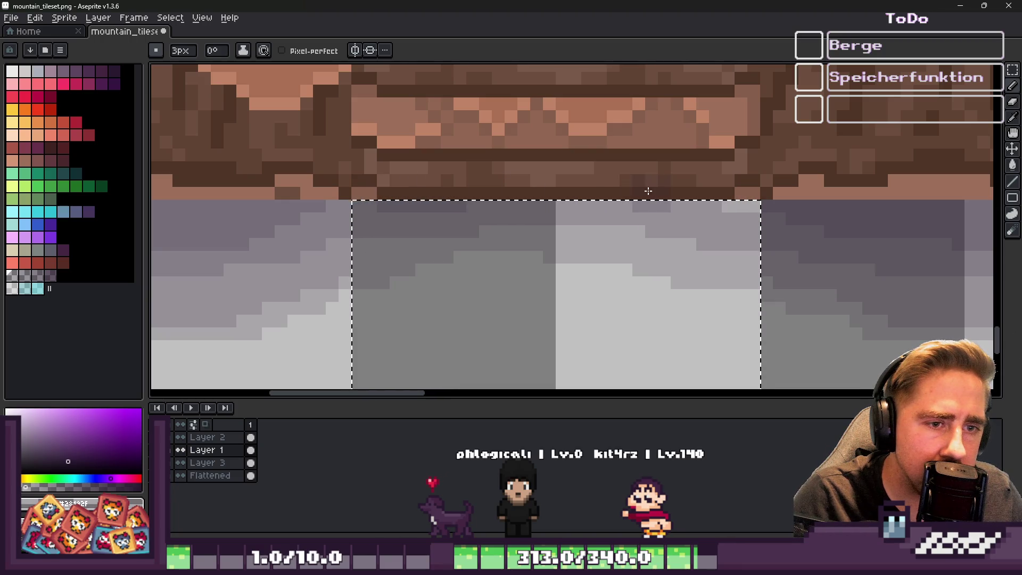
Step: Shrink the brush to 1px, clear the selection and return to the pencil
key(minus)
key(minus)
scroll(734, 201, up, 3)
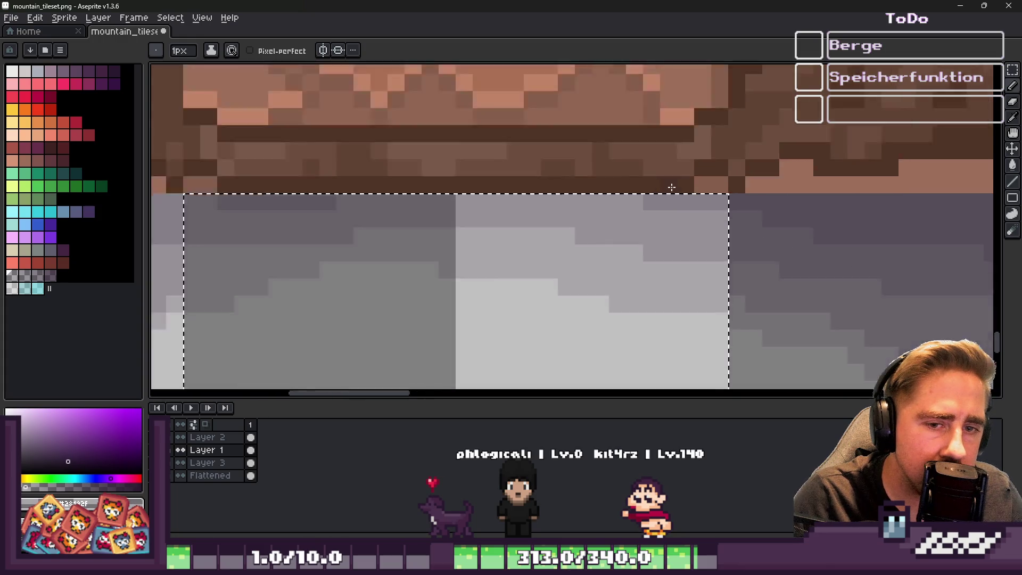
scroll(671, 188, down, 2)
scroll(700, 178, down, 2)
key(ctrl+d)
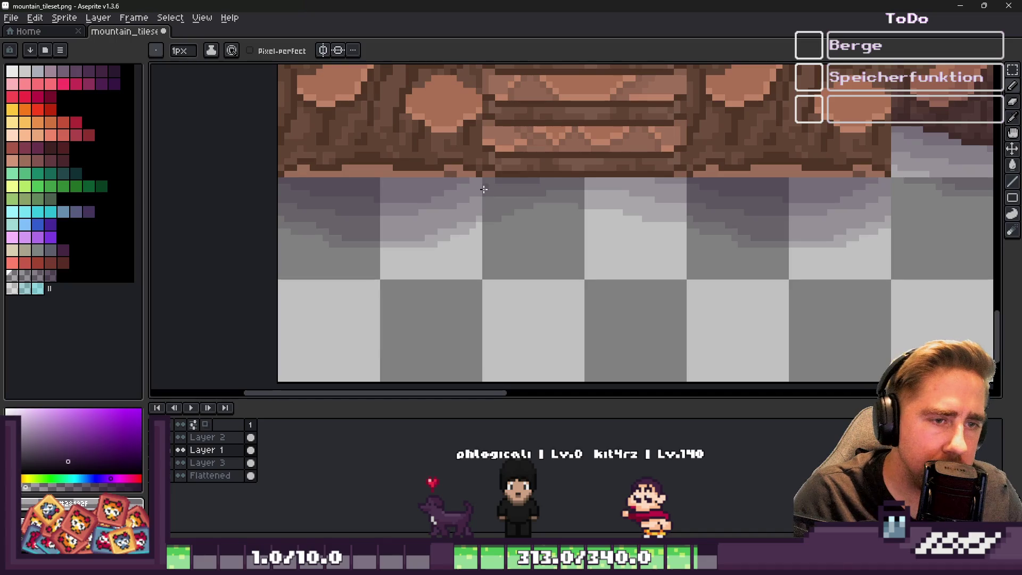
key(m)
scroll(533, 176, up, 2)
key(i)
key(b)
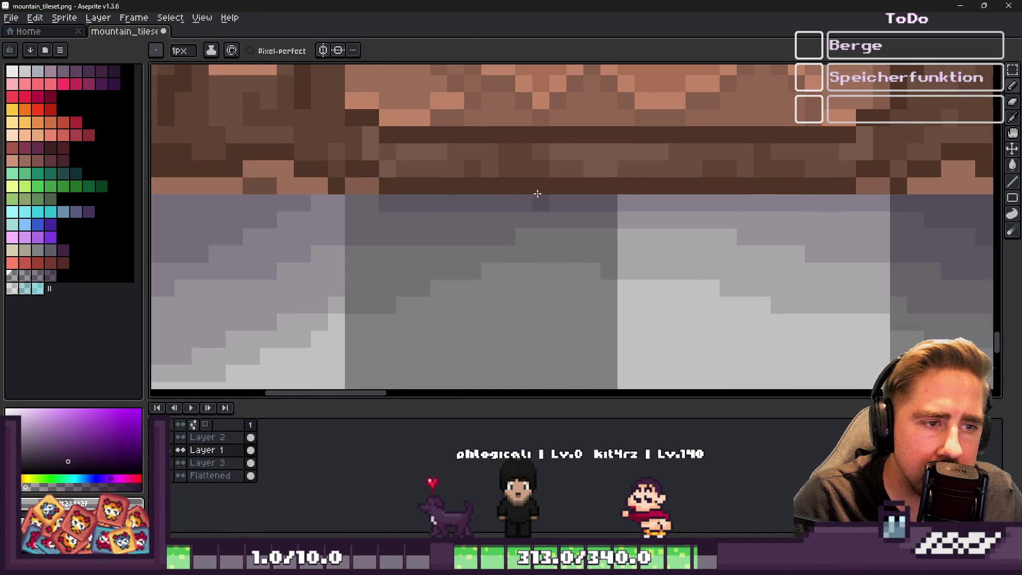
scroll(554, 213, up, 1)
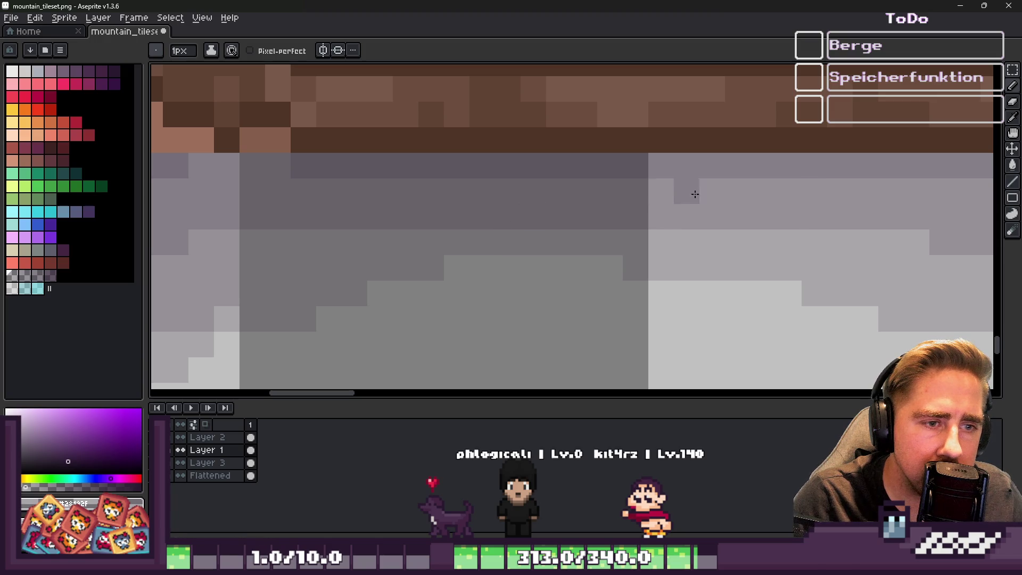
scroll(507, 187, down, 1)
scroll(747, 171, up, 1)
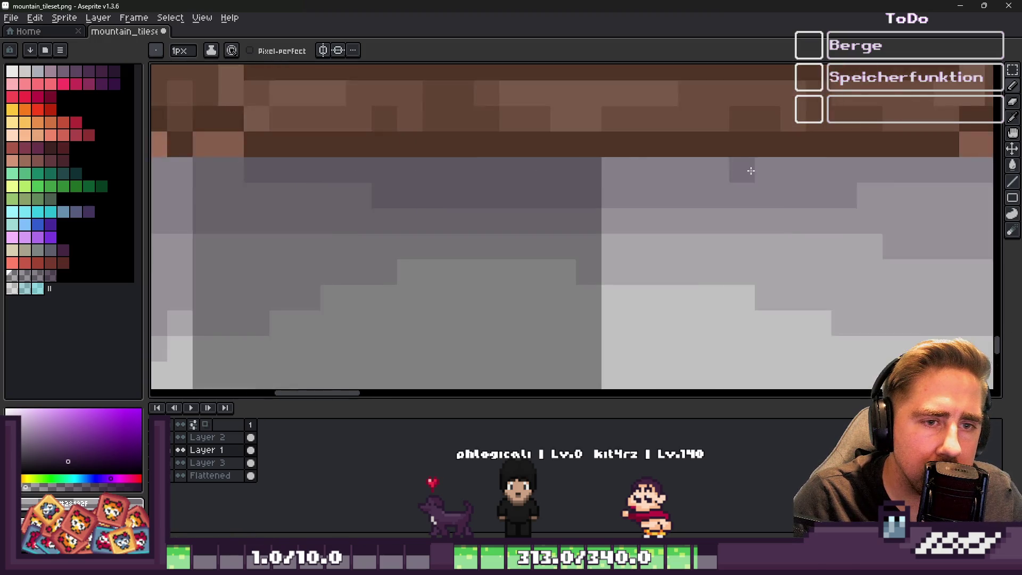
scroll(746, 171, down, 2)
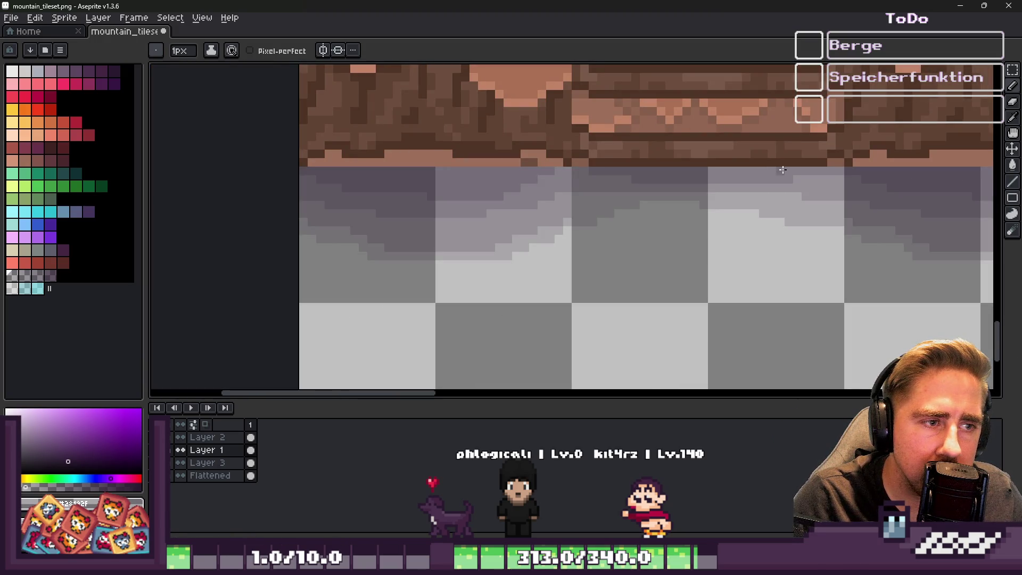
Step: Pick greys from the stair shading and repaint the dark step in lighter and darker grey
alt+click(514, 171)
scroll(689, 250, down, 1)
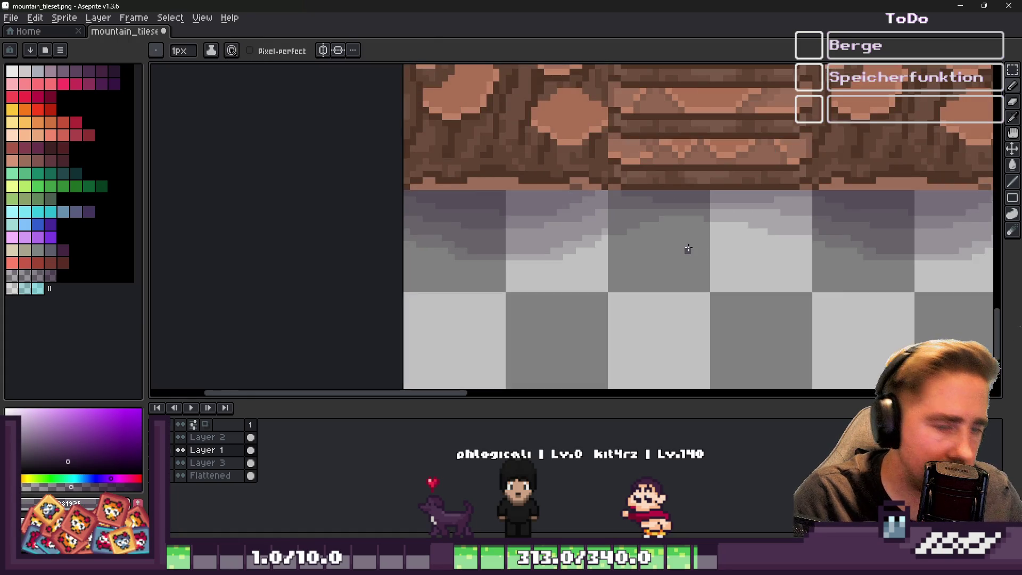
scroll(693, 242, up, 1)
alt+click(547, 214)
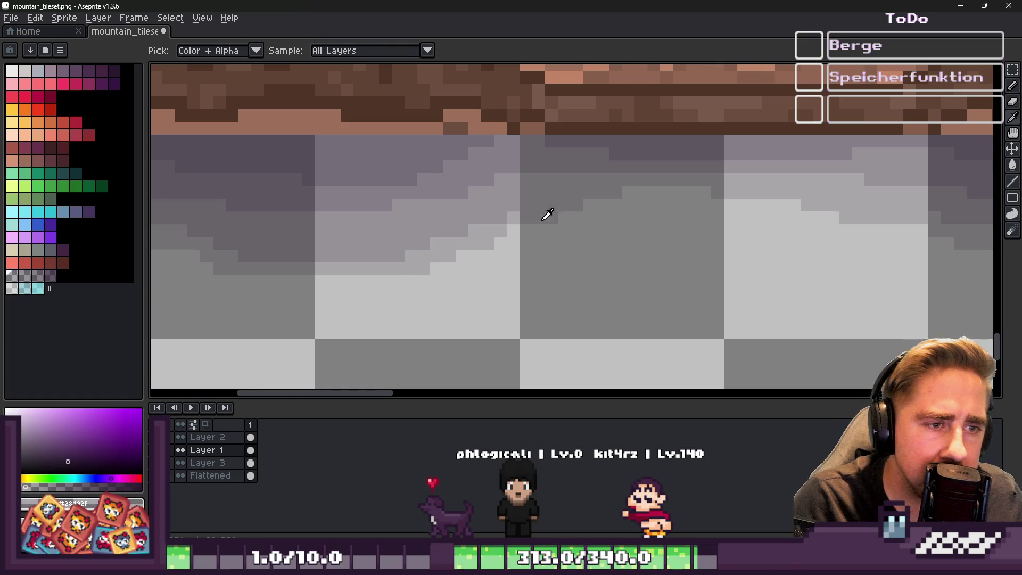
scroll(547, 214, up, 2)
mouse_move(532, 215)
mouse_down()
mouse_move(581, 213)
mouse_move(608, 188)
mouse_up()
drag(529, 214, 660, 187)
Step: Select a block of the shading and shift it slightly left
scroll(577, 185, down, 3)
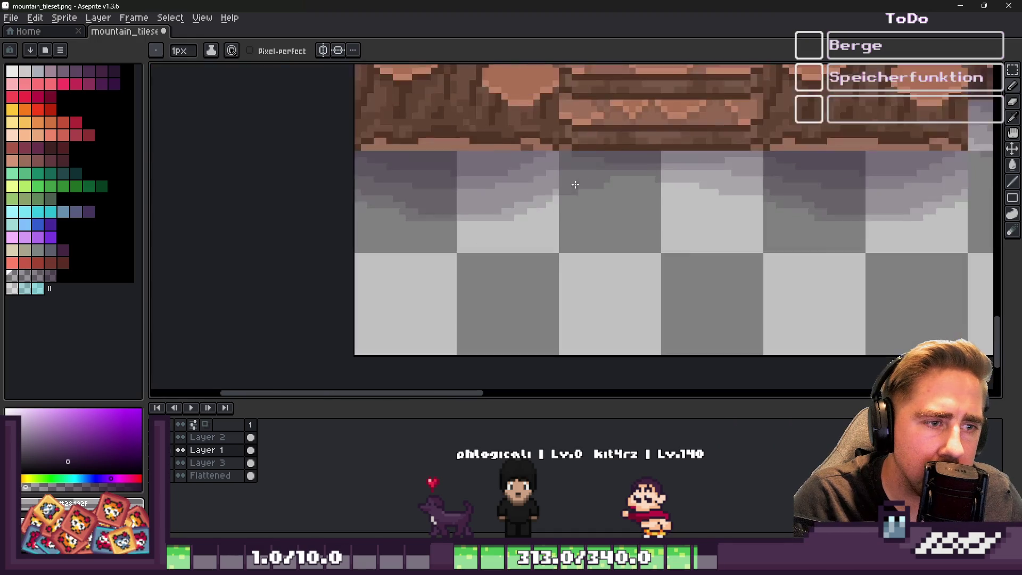
scroll(568, 179, up, 2)
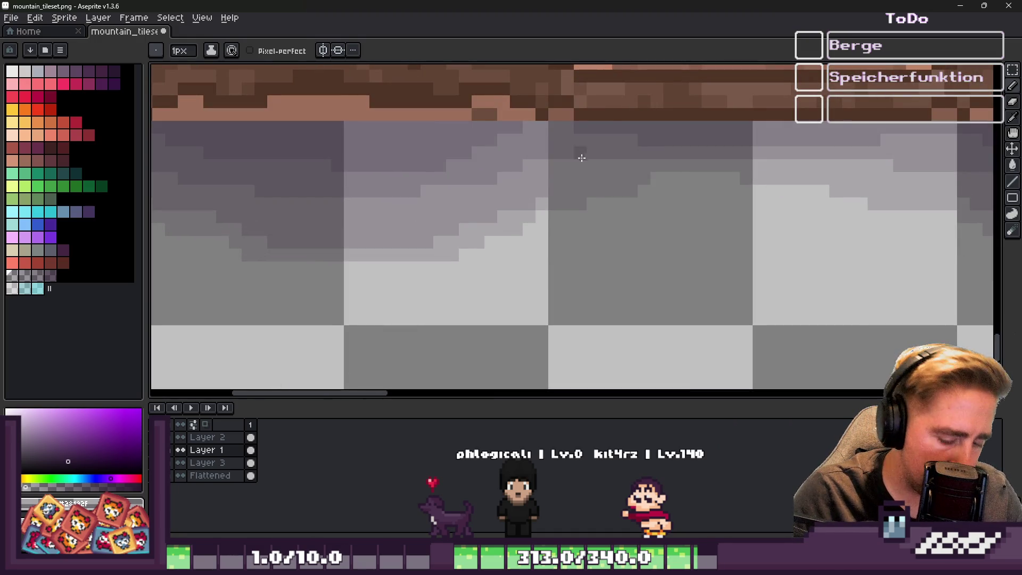
key(m)
drag(554, 127, 690, 251)
mouse_move(669, 175)
mouse_down()
mouse_move(600, 221)
mouse_move(586, 166)
mouse_move(638, 164)
mouse_up()
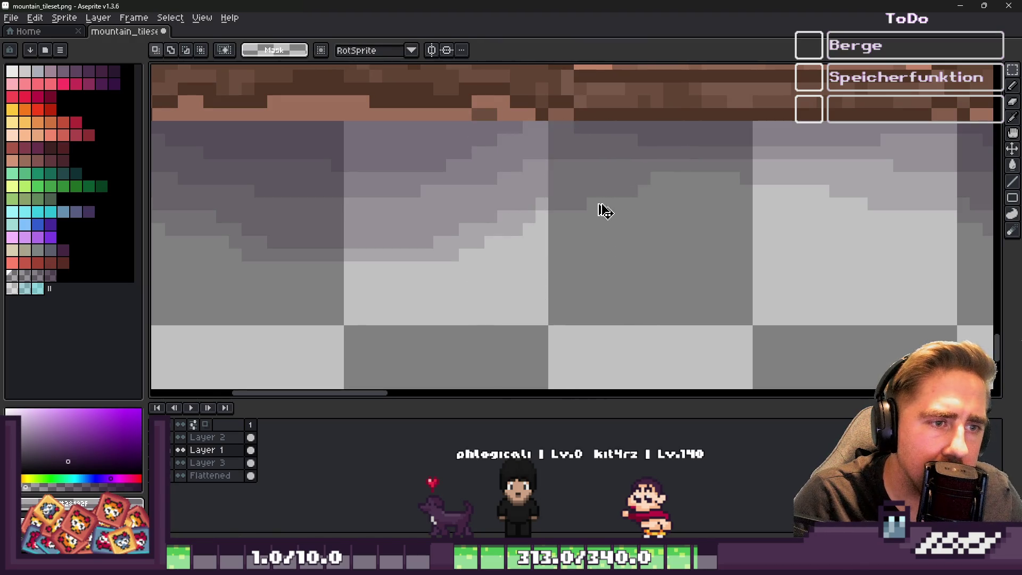
key(ctrl+d)
scroll(593, 201, down, 2)
scroll(581, 190, up, 1)
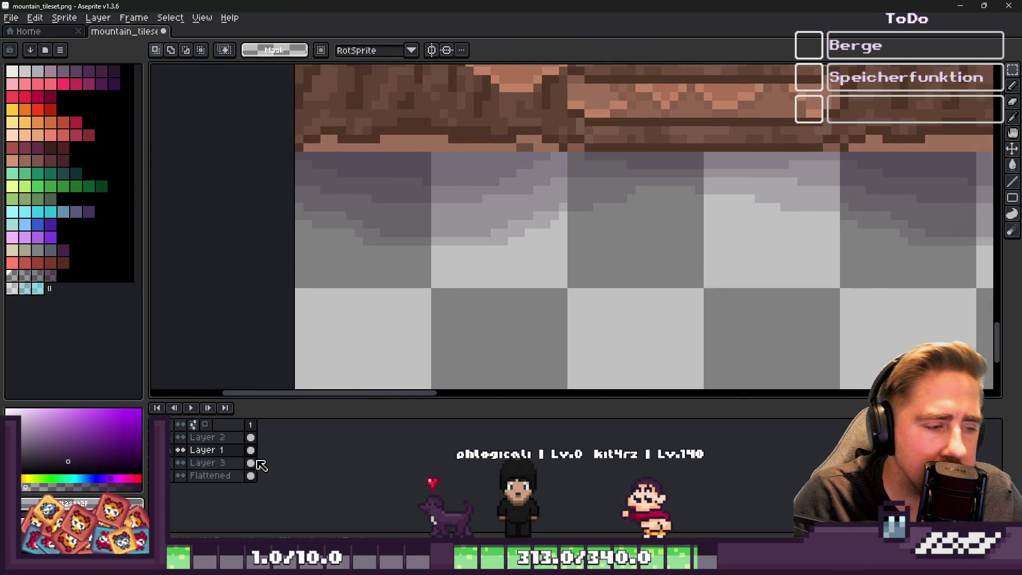
click(222, 475)
Step: Add Layer 4 below Flattened and flood-fill the empty background with near-white
key(shift+n)
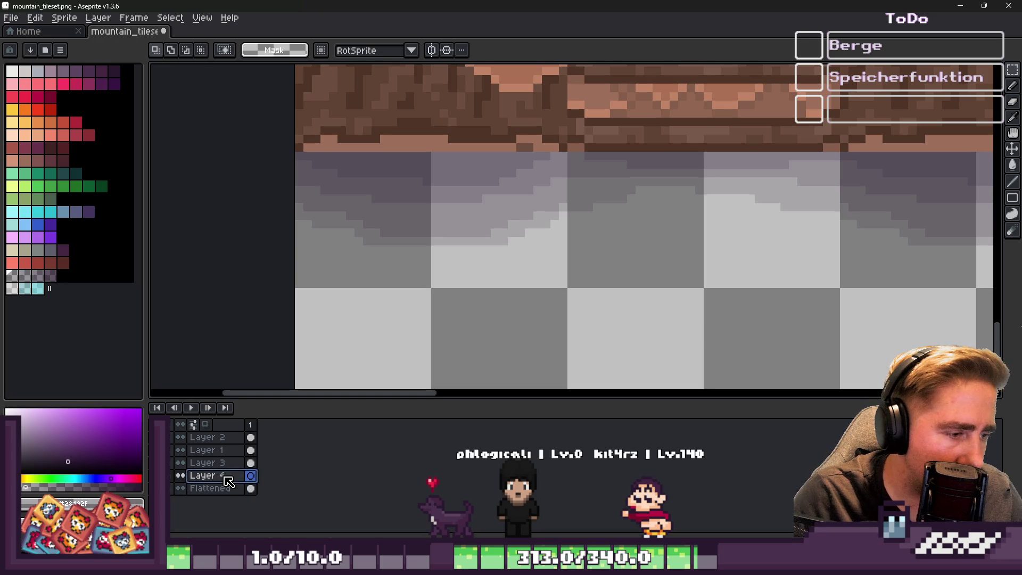
drag(235, 476, 233, 488)
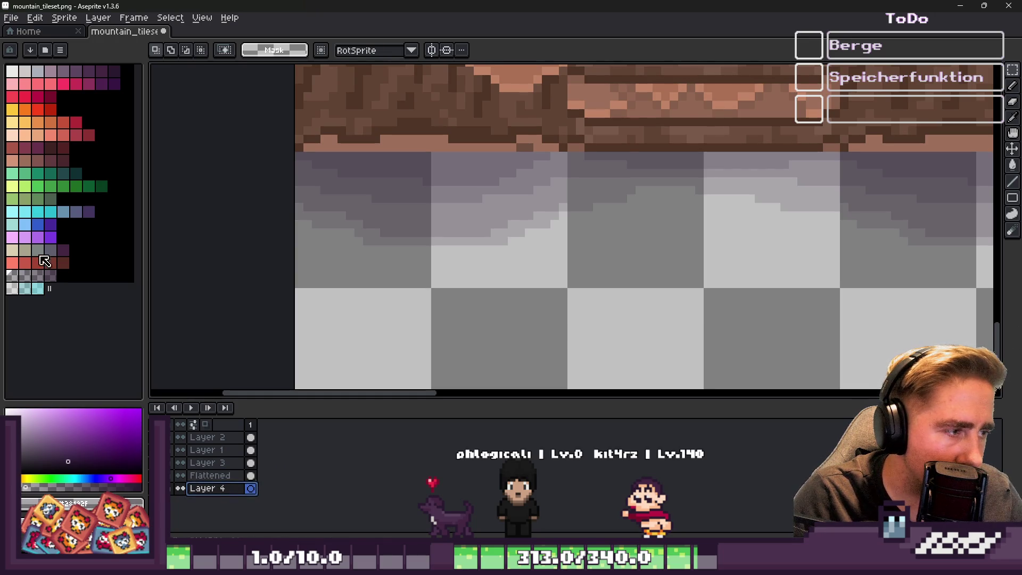
click(18, 71)
key(g)
click(570, 321)
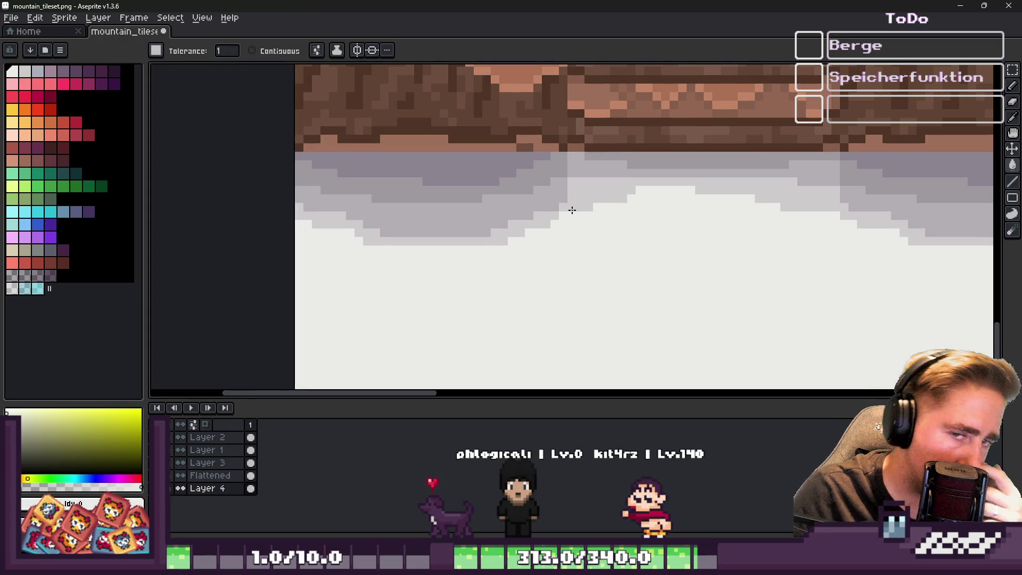
Step: Marquee-select a rectangle over the stair shading
key(m)
scroll(538, 166, up, 1)
drag(521, 161, 930, 315)
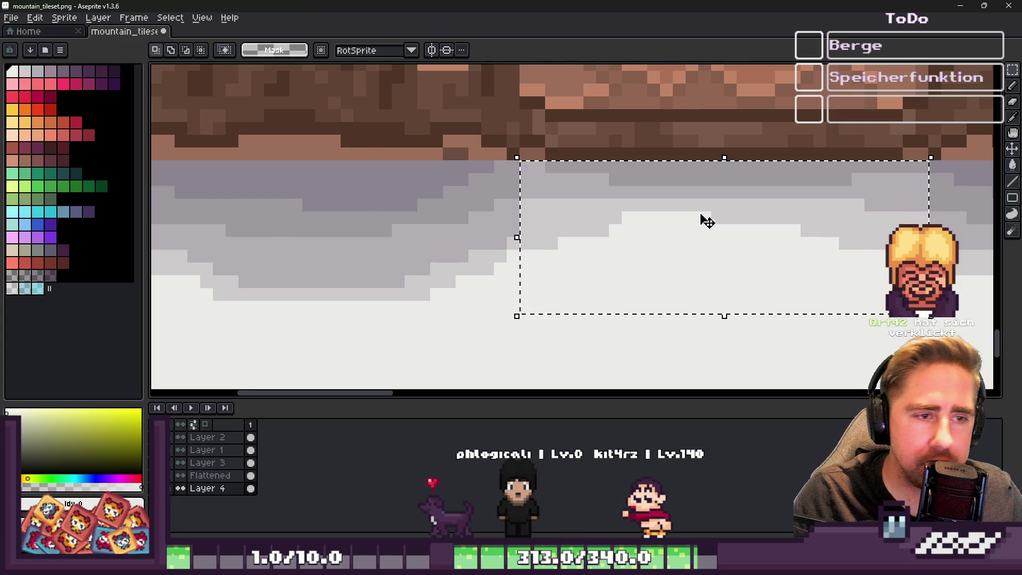
Step: Paint grey pixels along the shading step edge, then undo the last strokes
scroll(536, 210, down, 1)
scroll(532, 233, up, 3)
key(b)
click(444, 234)
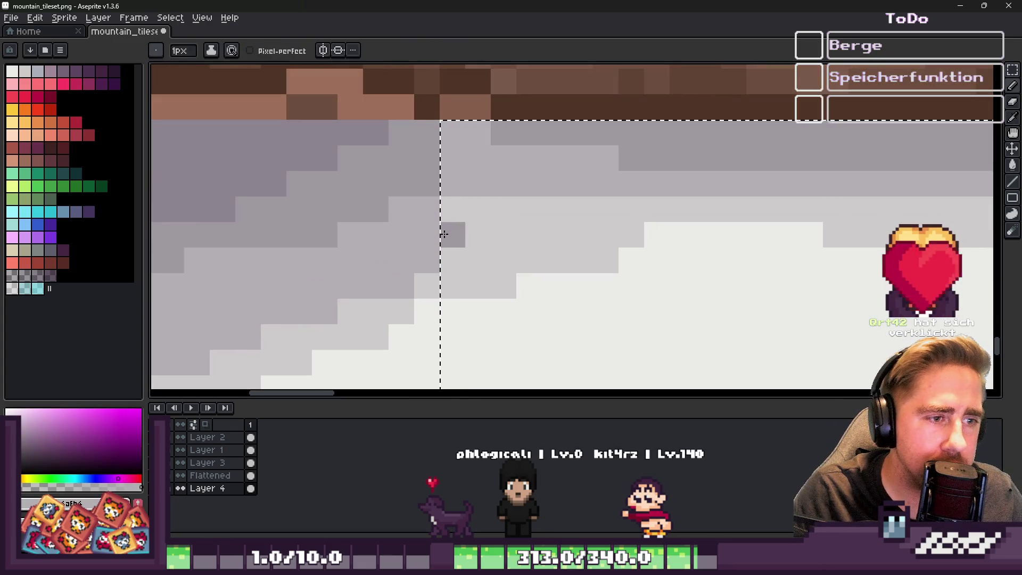
alt+click(453, 267)
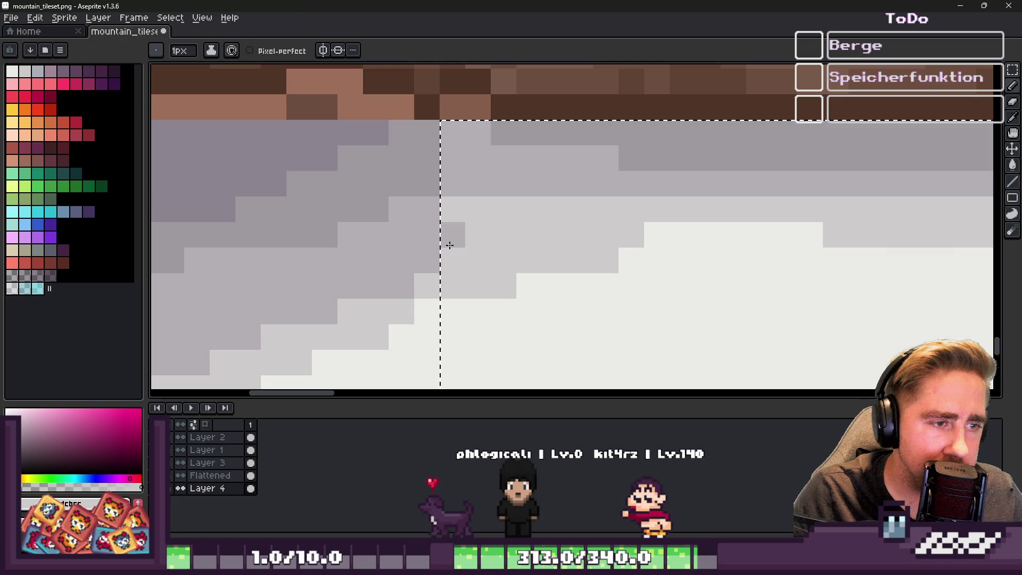
drag(487, 216, 557, 207)
click(518, 231)
key(ctrl+z)
key(ctrl+z)
key(ctrl+z)
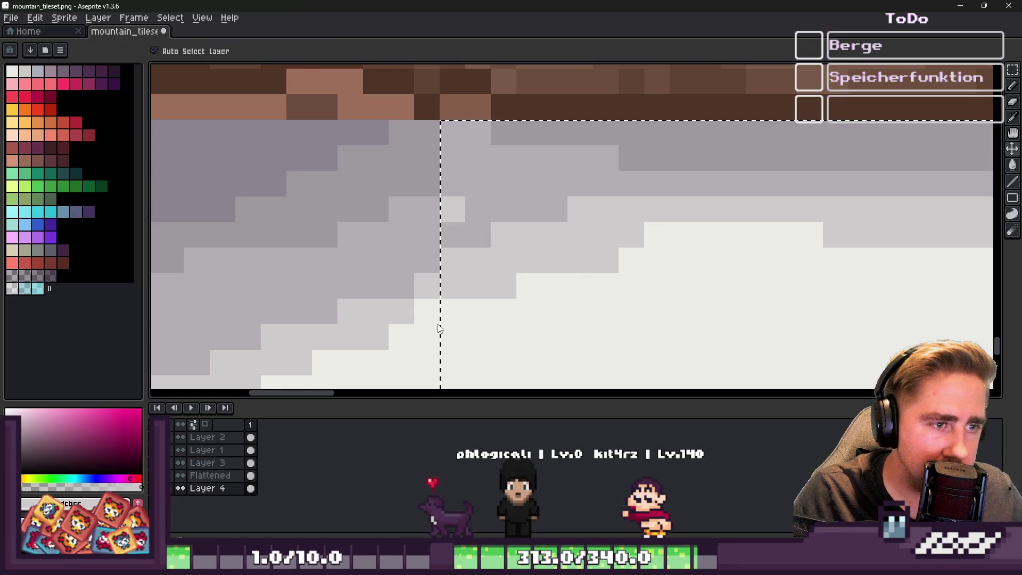
Step: Hide Layer 4 and paint dark greyish purple pixels into the shading step on Flattened
click(180, 489)
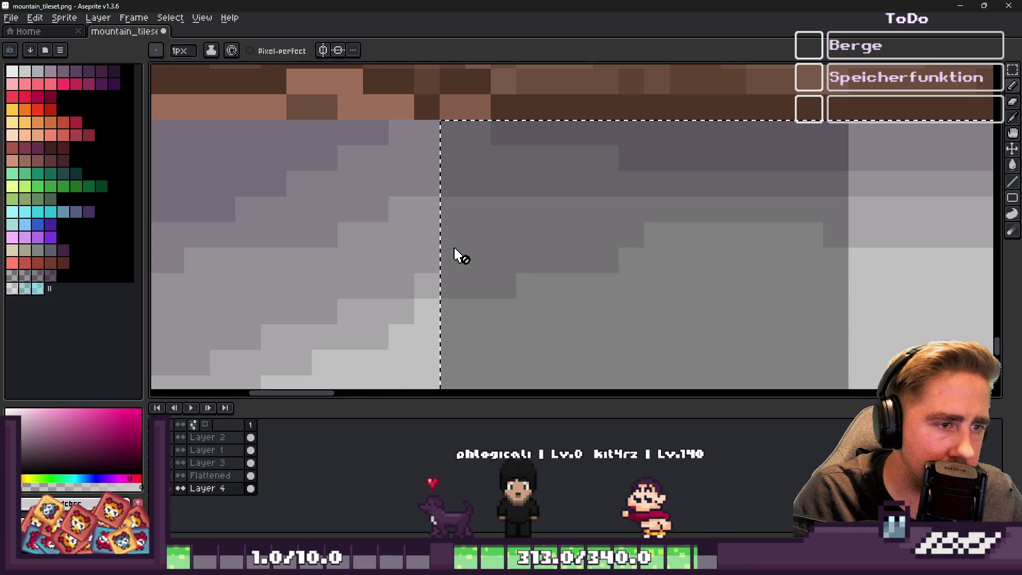
alt+click(436, 283)
click(213, 476)
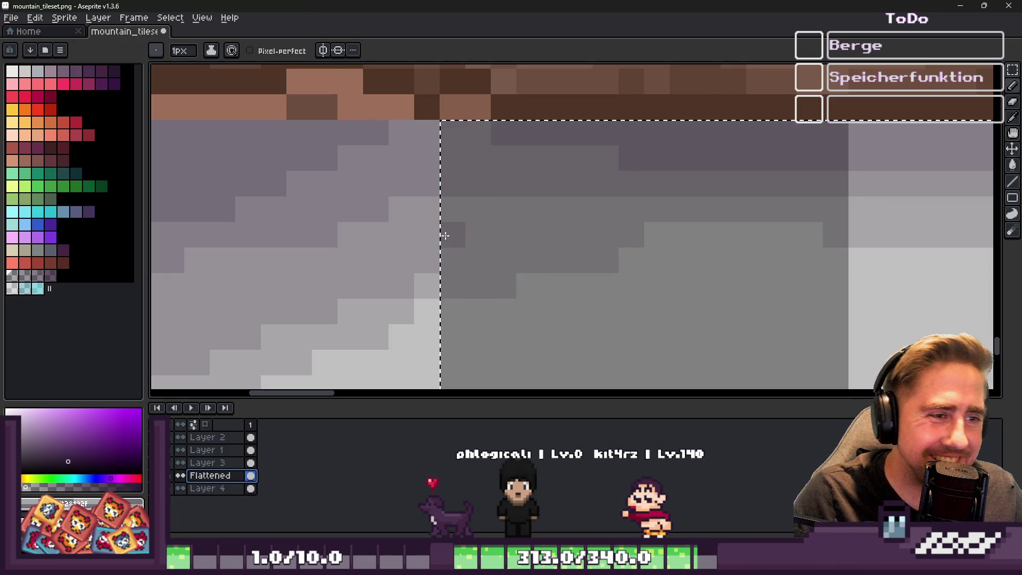
mouse_move(466, 249)
mouse_down()
mouse_move(461, 231)
mouse_move(520, 226)
mouse_up()
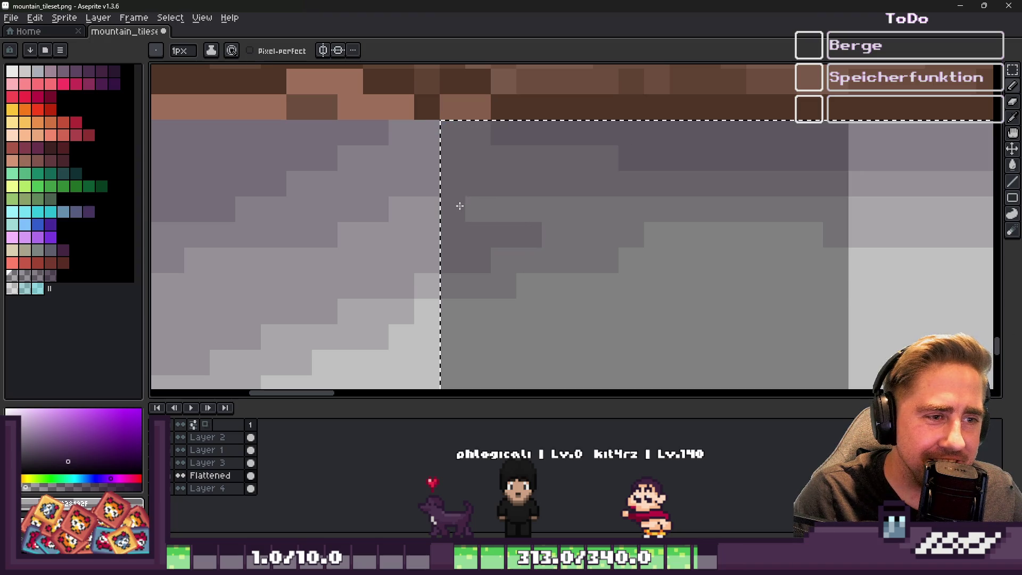
scroll(559, 209, down, 1)
scroll(574, 241, up, 2)
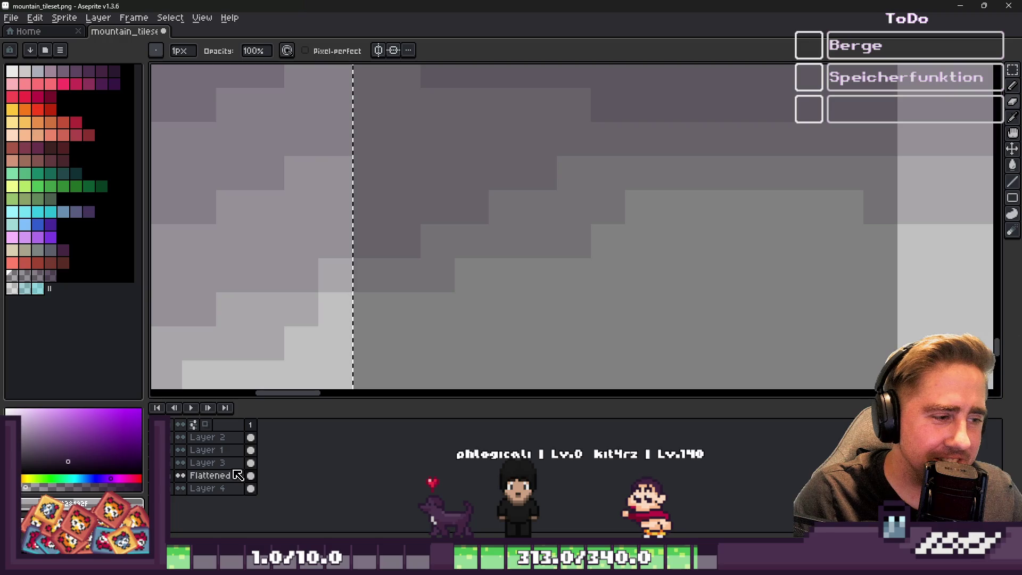
Step: Undo the dark grey stroke and repaint the upper shadow step lines with sampled greys
key(ctrl+z)
key(ctrl+z)
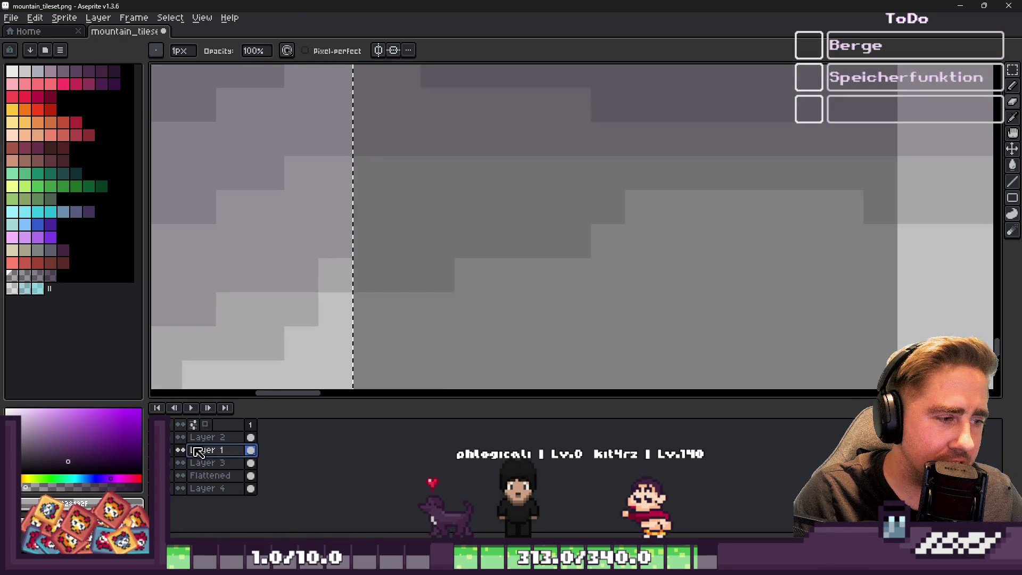
alt+click(340, 269)
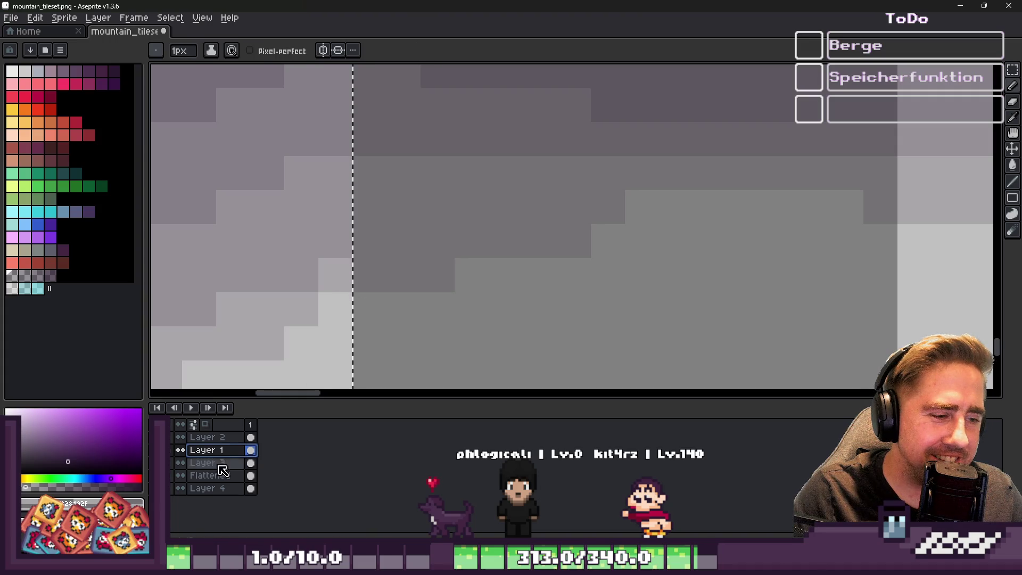
drag(366, 243, 575, 173)
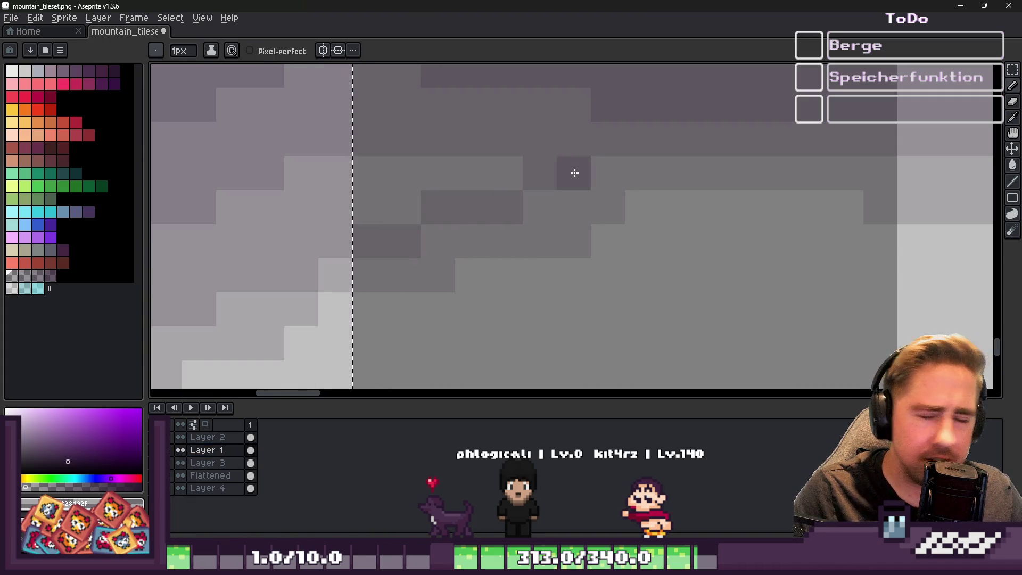
click(650, 212)
mouse_move(491, 193)
mouse_down()
mouse_move(477, 173)
mouse_move(384, 171)
mouse_up()
click(400, 210)
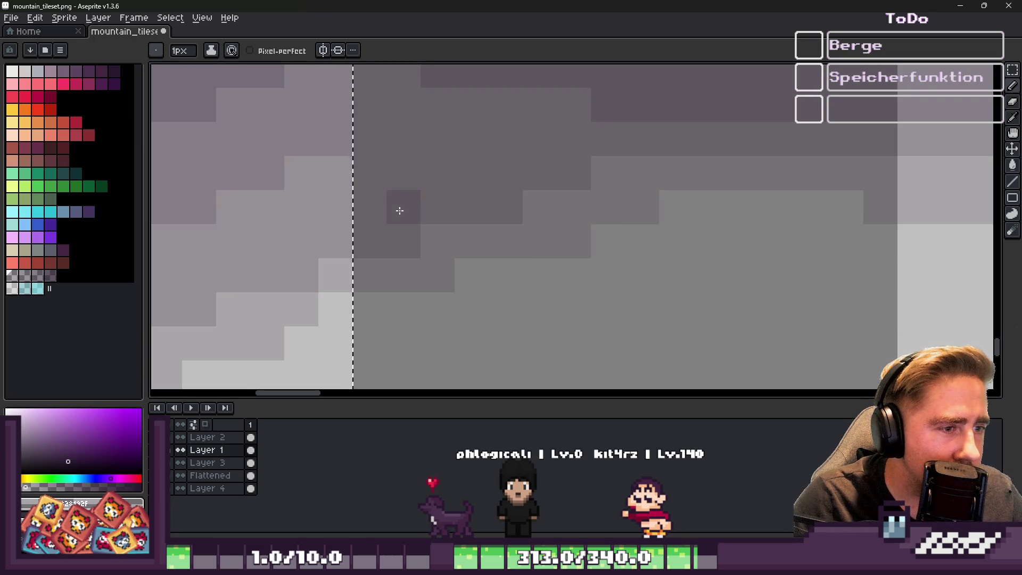
scroll(400, 210, down, 1)
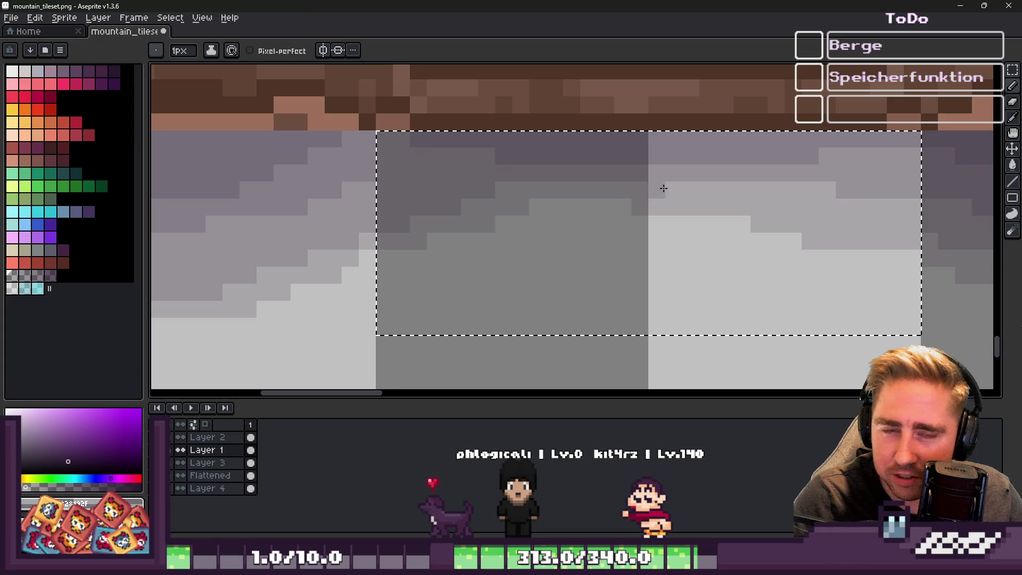
scroll(833, 197, up, 1)
drag(810, 184, 711, 189)
alt+click(689, 191)
click(720, 184)
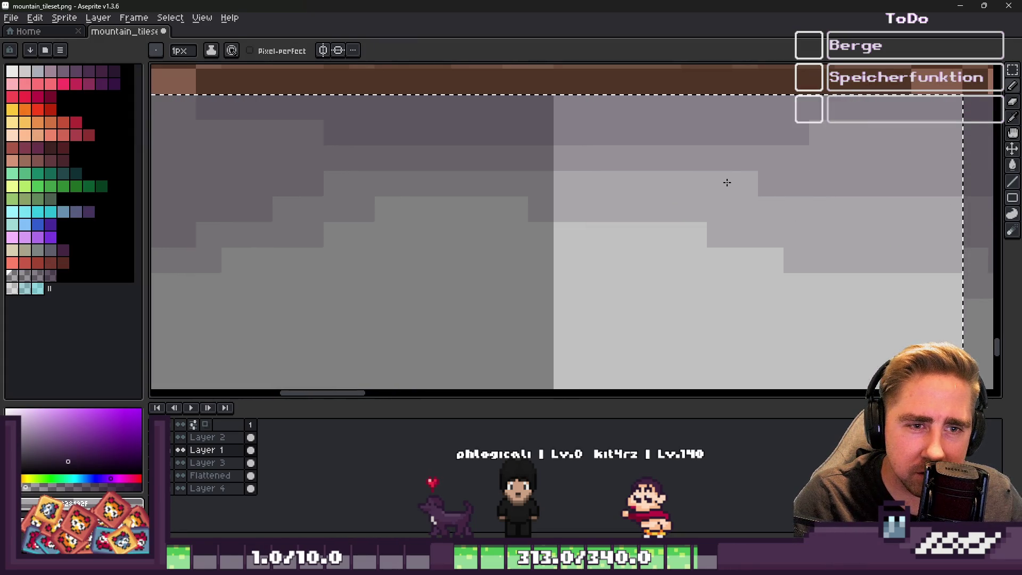
Step: Extend the lower shadow step in medium grey and lighten or darken single edge pixels
scroll(542, 209, down, 1)
scroll(745, 211, up, 1)
drag(721, 214, 619, 194)
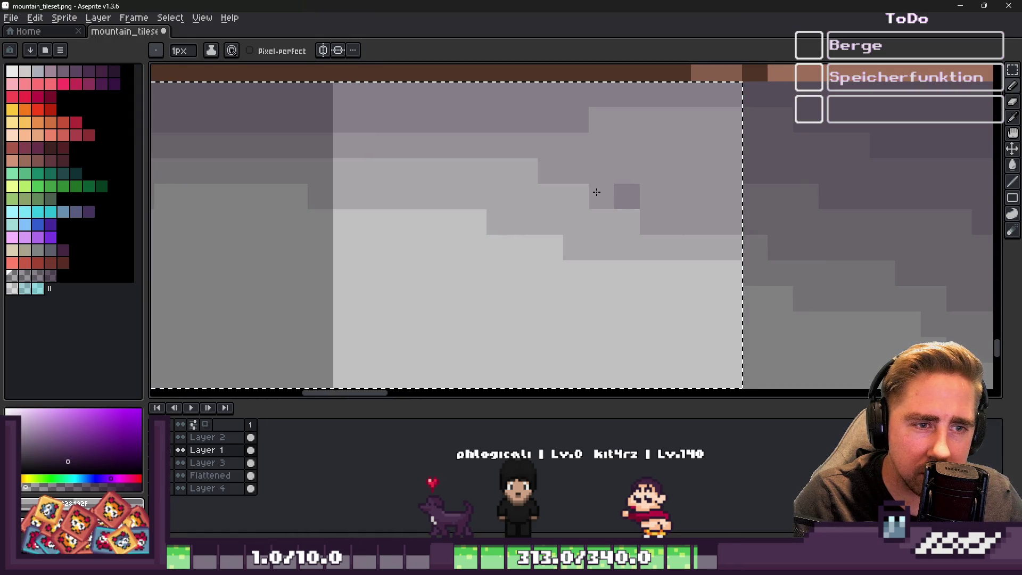
click(600, 192)
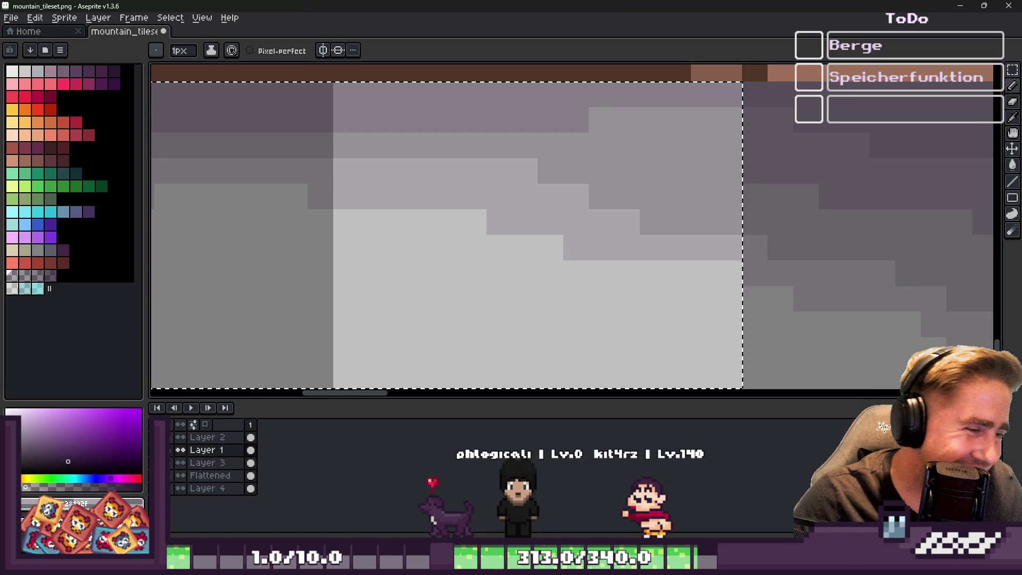
scroll(512, 229, down, 1)
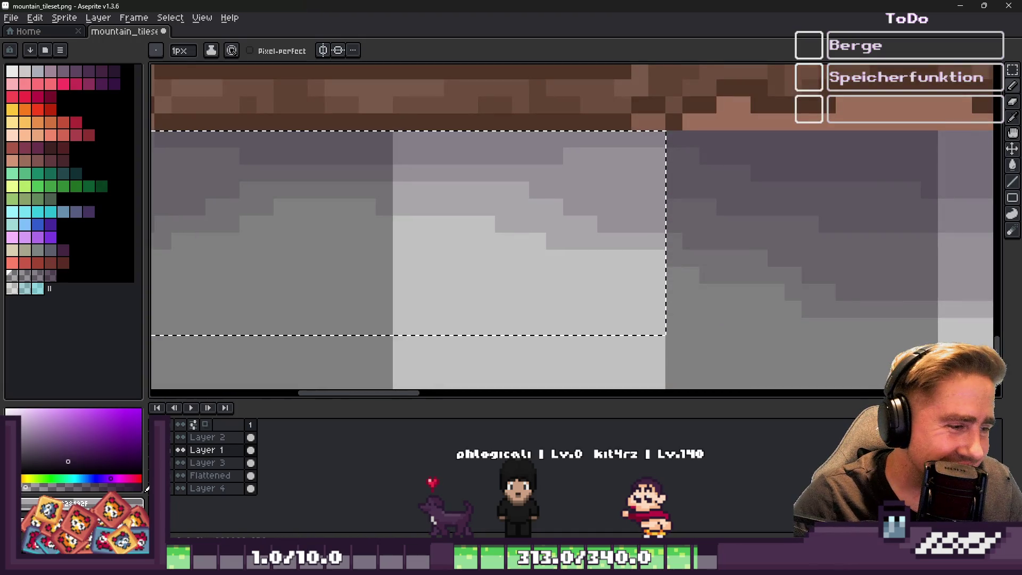
scroll(614, 243, up, 1)
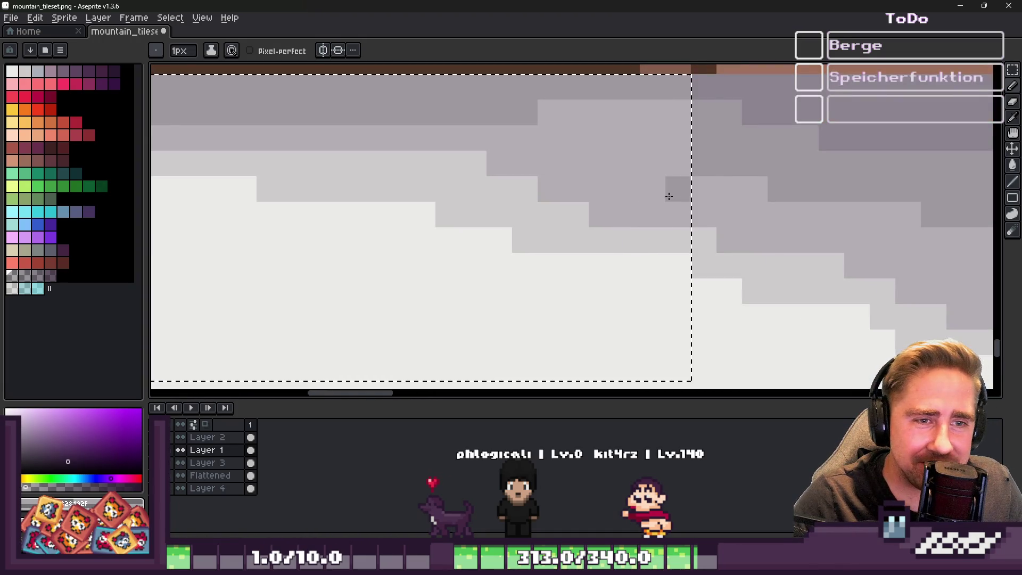
mouse_move(673, 137)
mouse_down()
mouse_move(622, 135)
mouse_move(566, 109)
mouse_move(572, 128)
mouse_up()
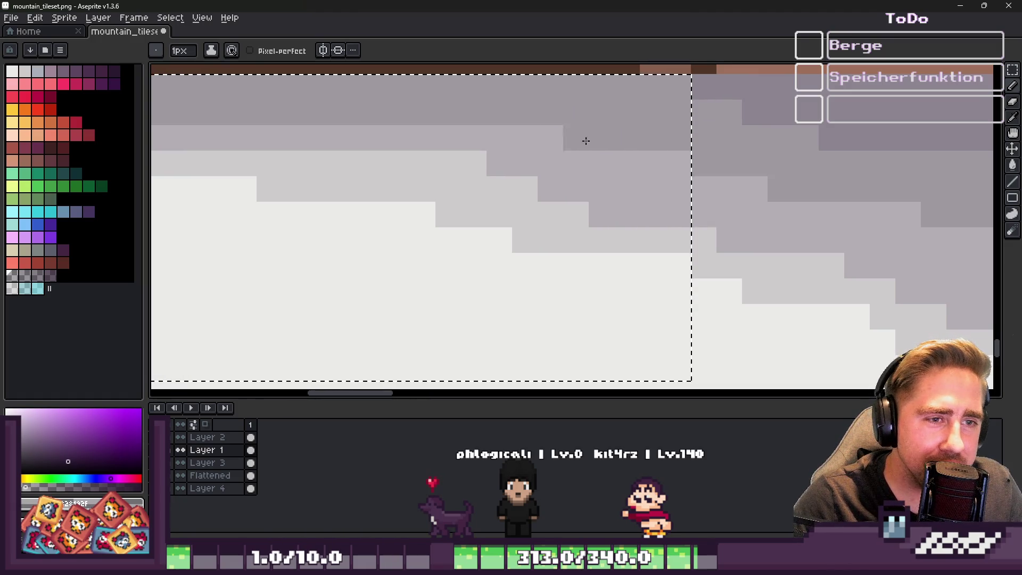
scroll(600, 165, down, 2)
scroll(926, 227, down, 1)
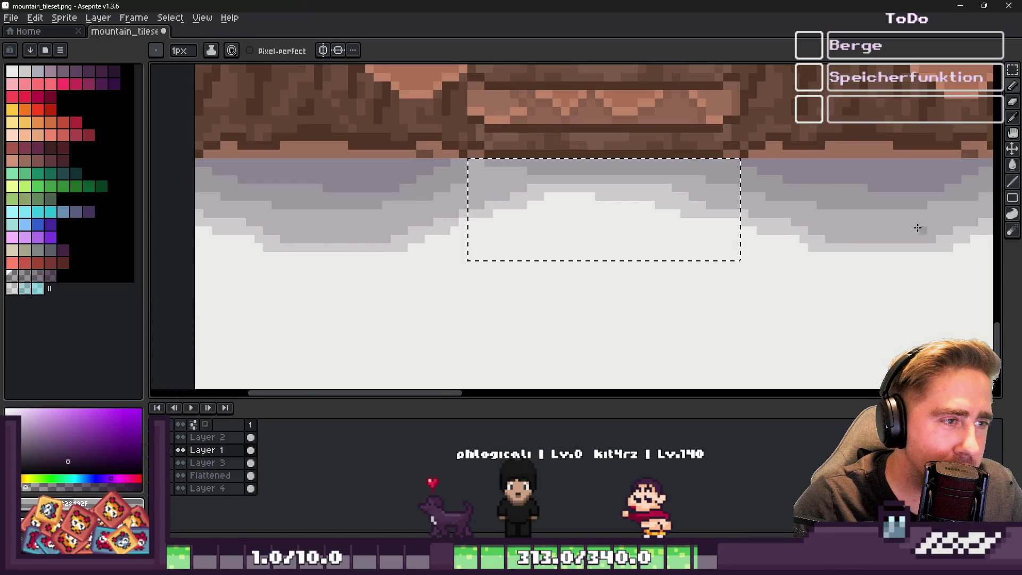
scroll(495, 194, up, 5)
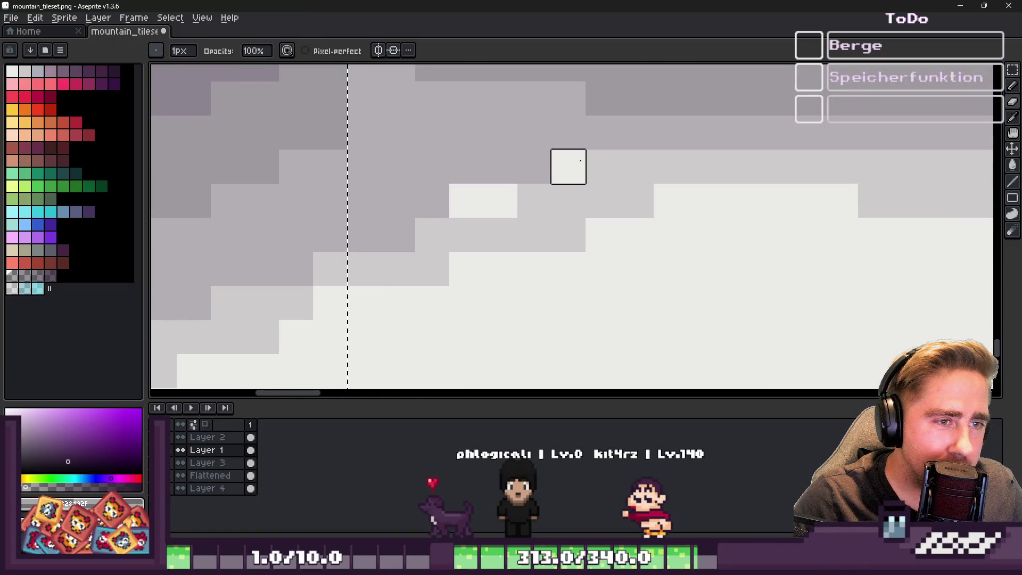
drag(569, 164, 534, 164)
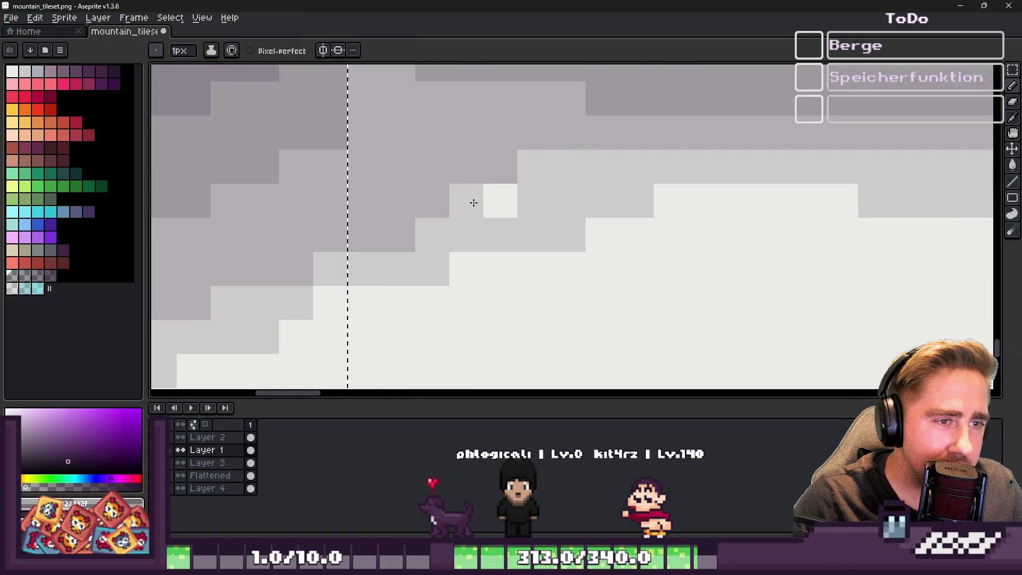
drag(477, 200, 486, 200)
click(696, 190)
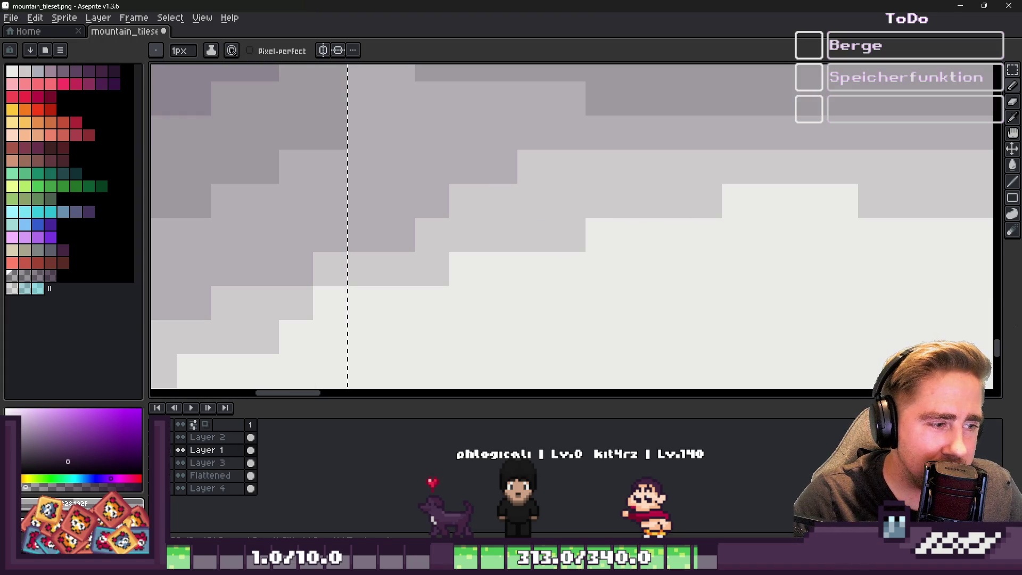
scroll(473, 251, down, 2)
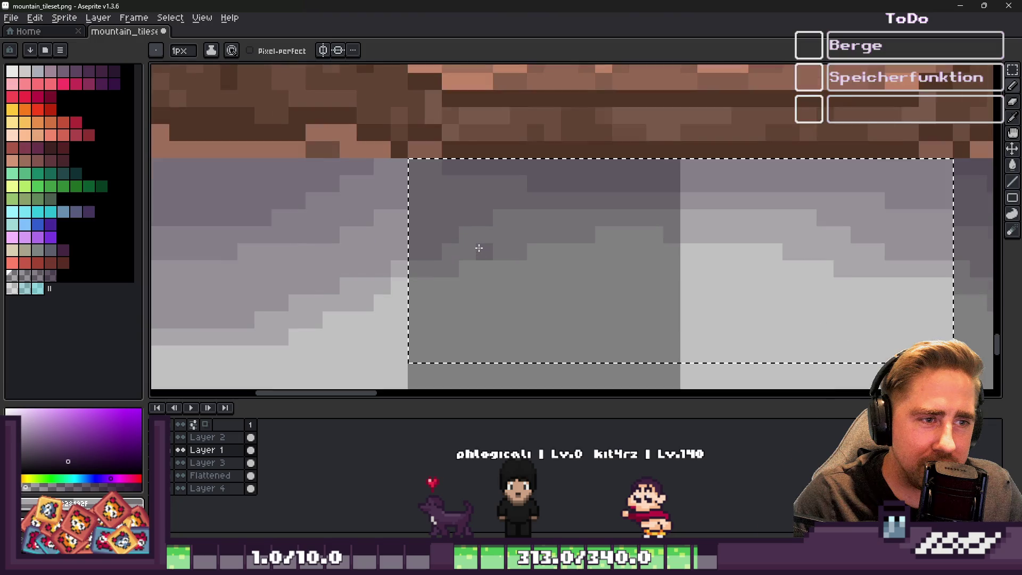
scroll(463, 234, down, 1)
key(m)
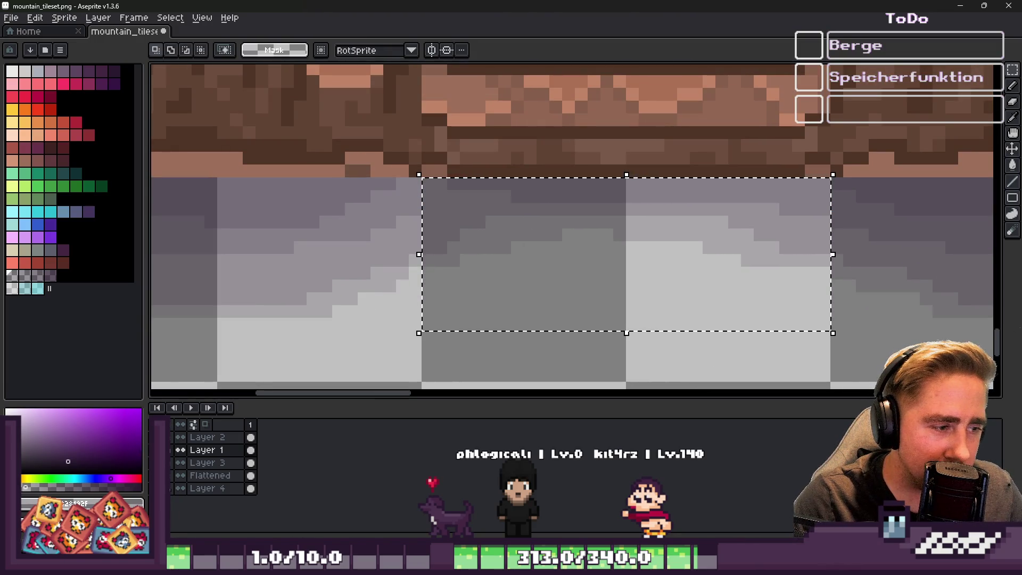
Step: Compare the slope with and without the translucent shadow, then toggle the tile selection
key(ctrl+z)
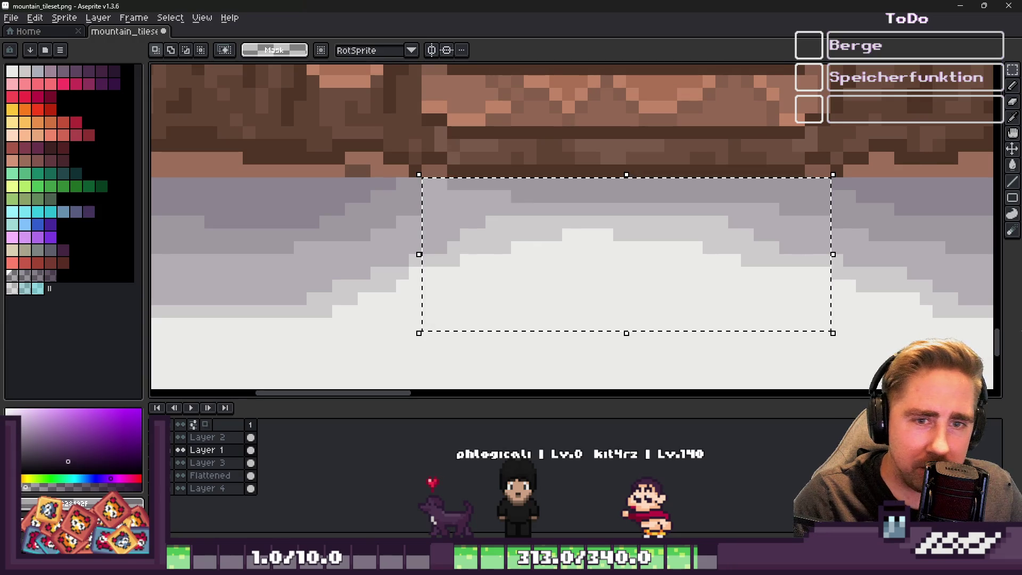
key(ctrl+y)
scroll(473, 246, down, 1)
key(ctrl+d)
key(ctrl+shift+d)
key(ctrl+d)
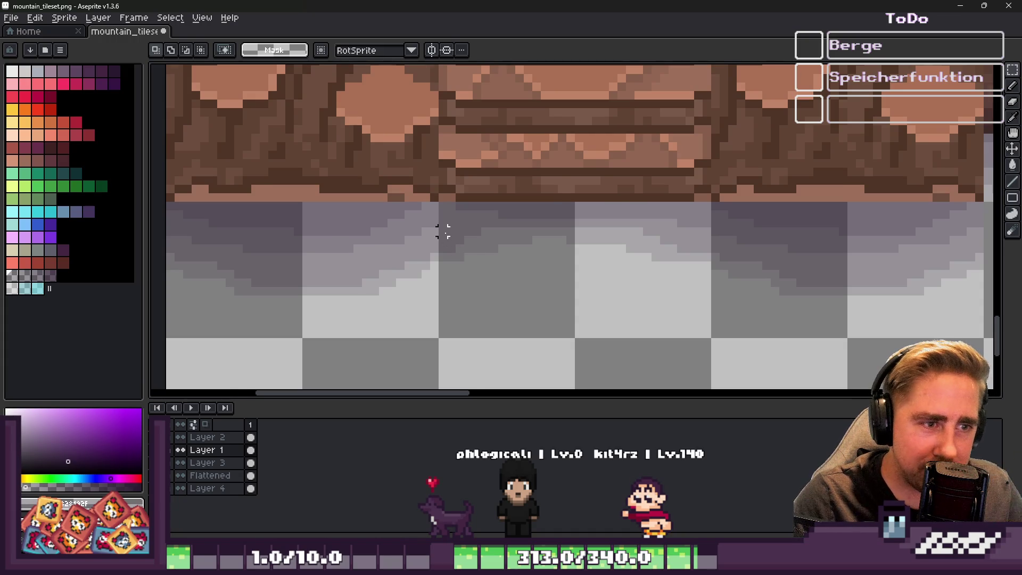
scroll(442, 231, up, 1)
scroll(468, 217, down, 1)
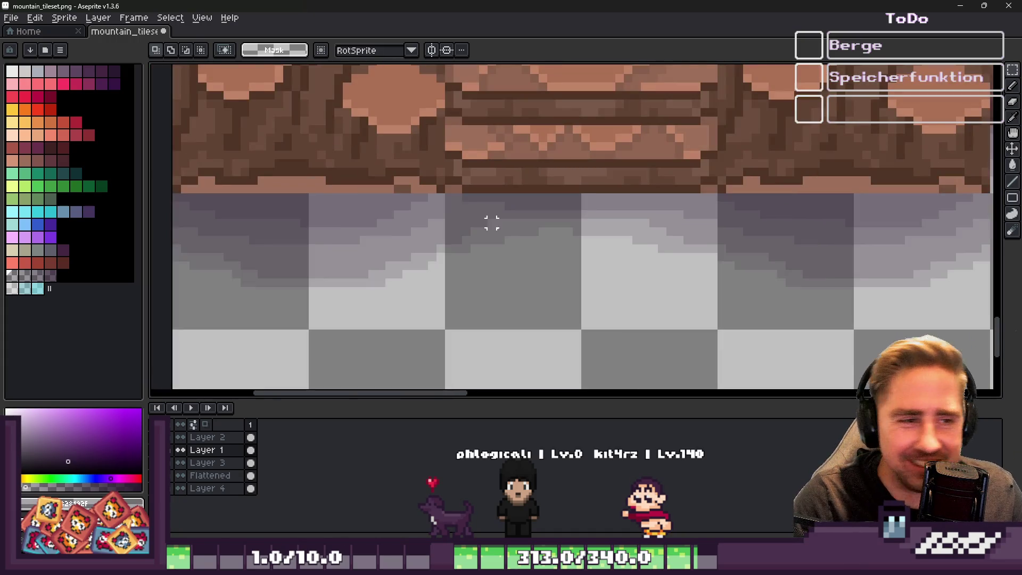
key(ctrl+shift+d)
scroll(510, 237, down, 1)
scroll(490, 251, down, 1)
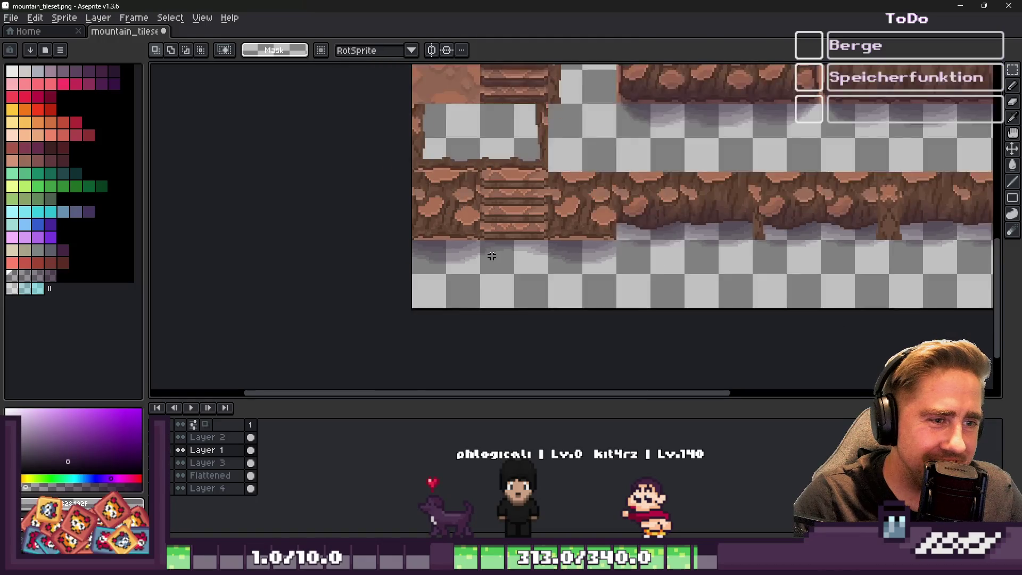
scroll(481, 201, up, 1)
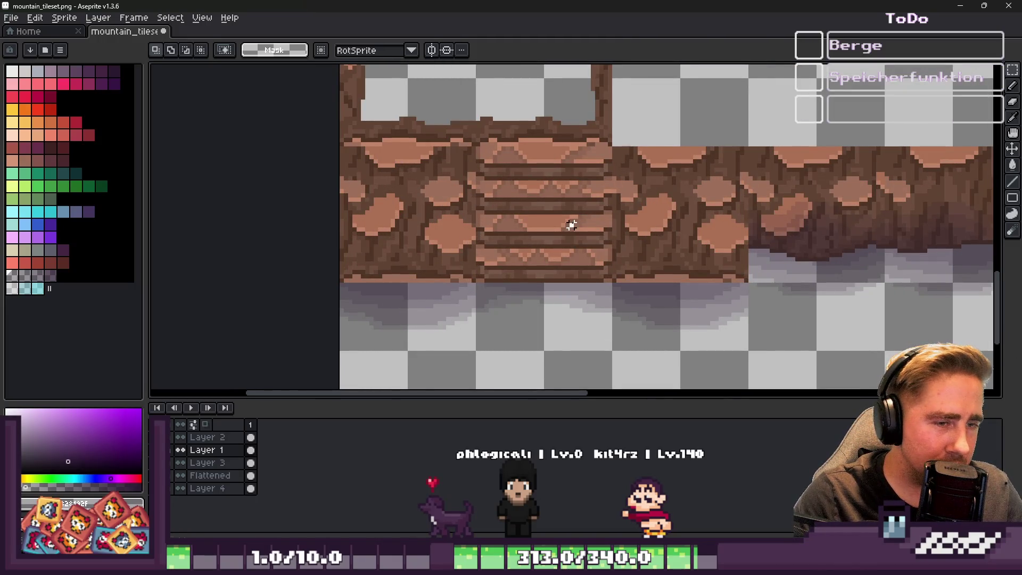
Step: Reselect then deselect the stairs tile, minimize Aseprite and bring Godot back up
key(ctrl+shift+d)
scroll(554, 266, down, 1)
scroll(529, 153, down, 1)
scroll(527, 133, up, 1)
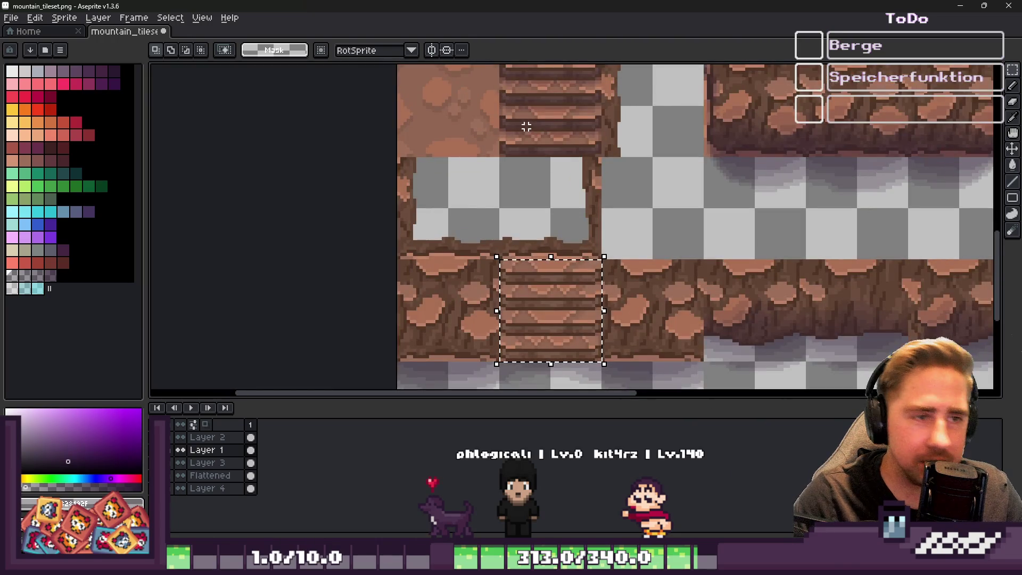
scroll(659, 202, down, 1)
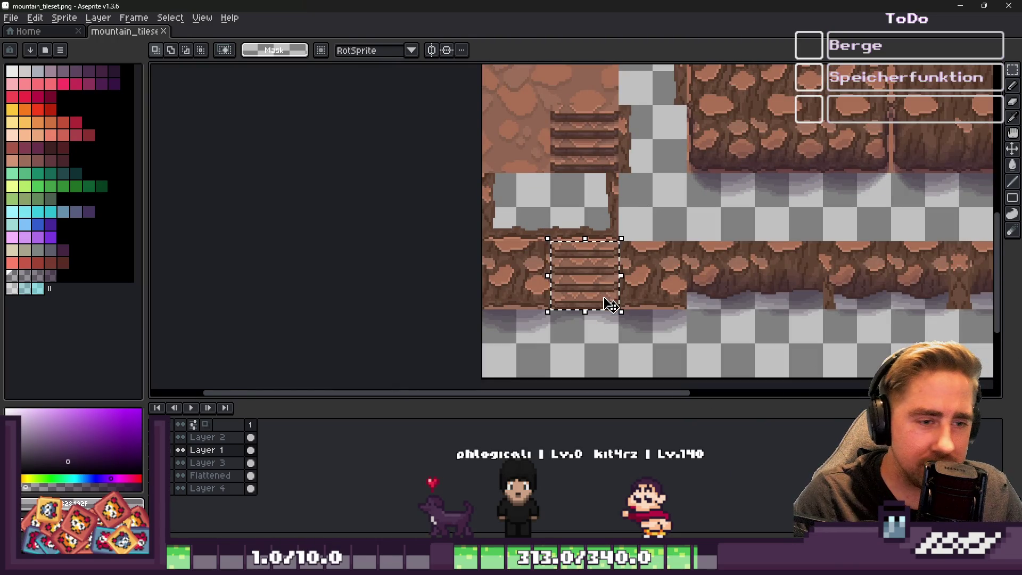
click(569, 334)
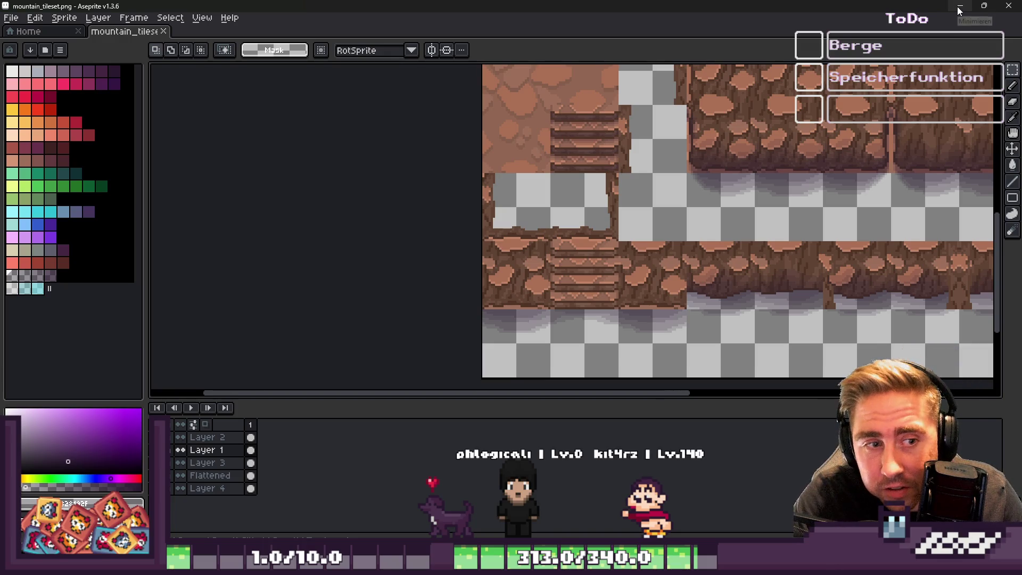
click(960, 11)
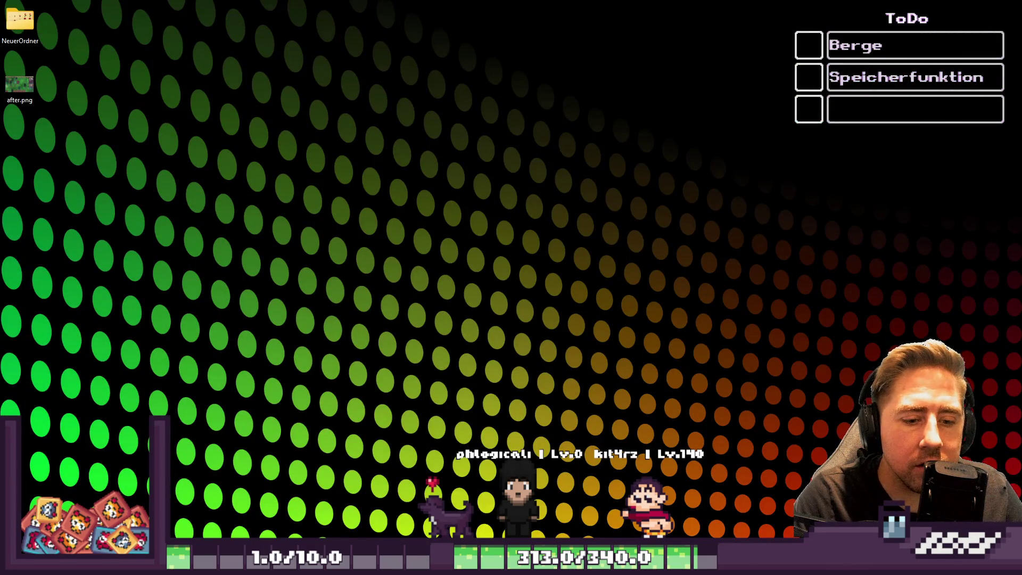
click(573, 513)
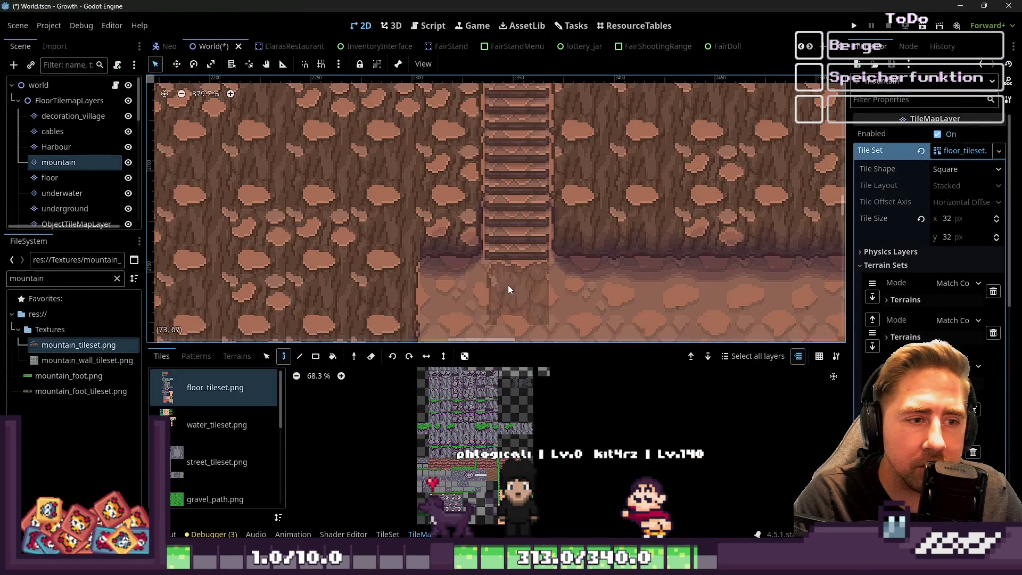
Step: In the mountain_tileset.png atlas, stretch the stair tile at (1, 6) to 1×2 tiles
scroll(225, 454, down, 5)
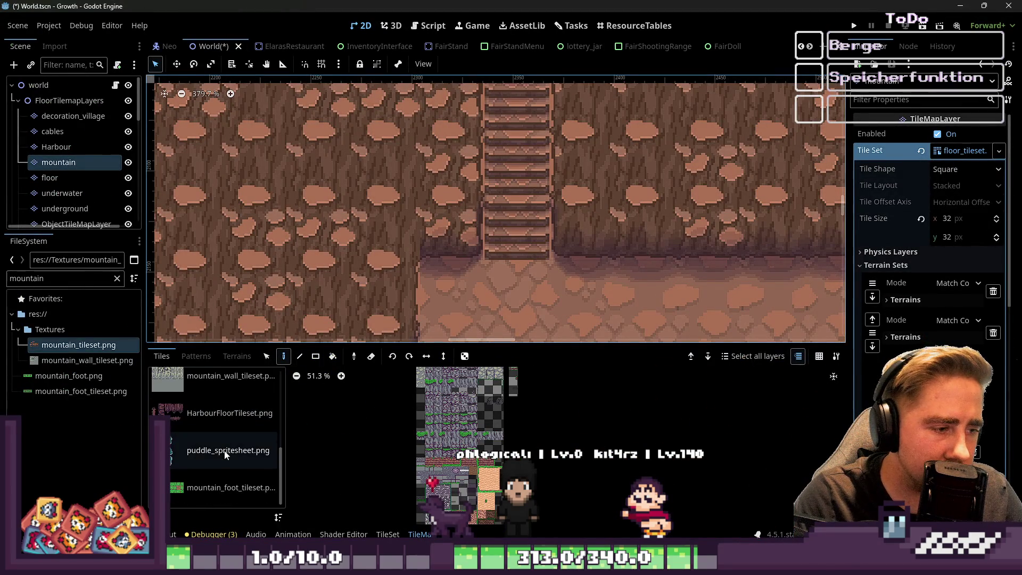
scroll(203, 448, up, 3)
click(213, 424)
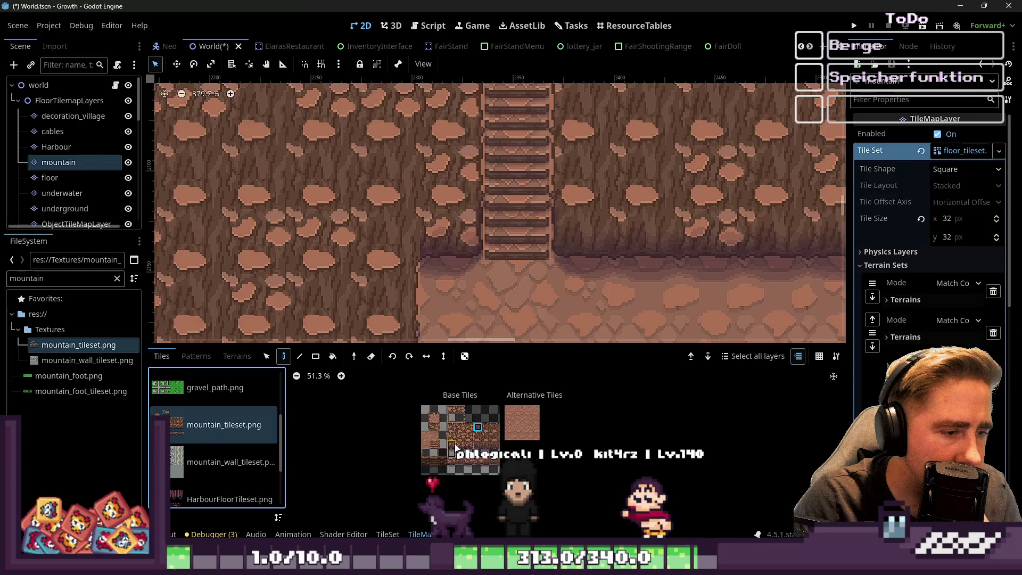
click(388, 534)
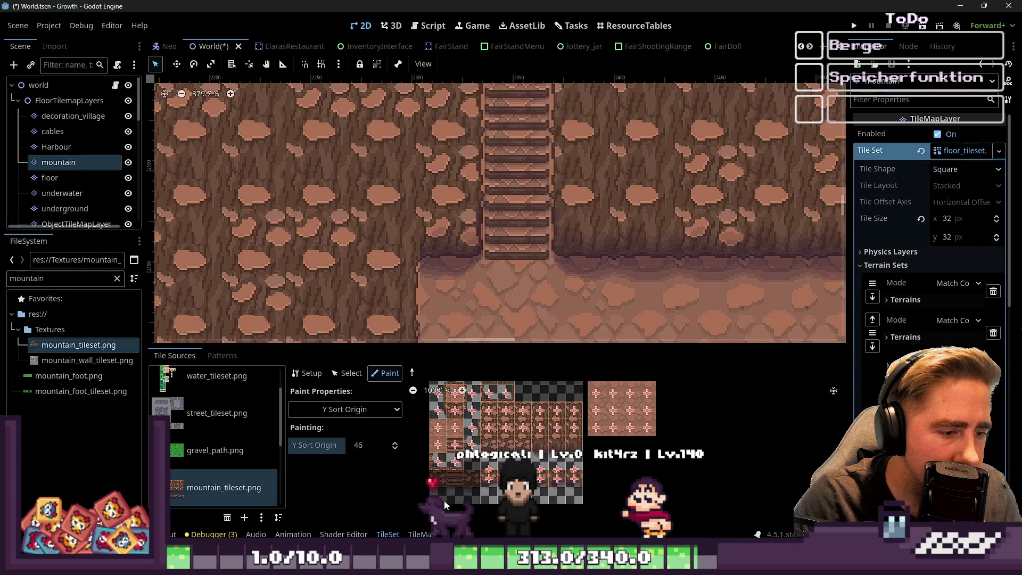
scroll(459, 462, up, 3)
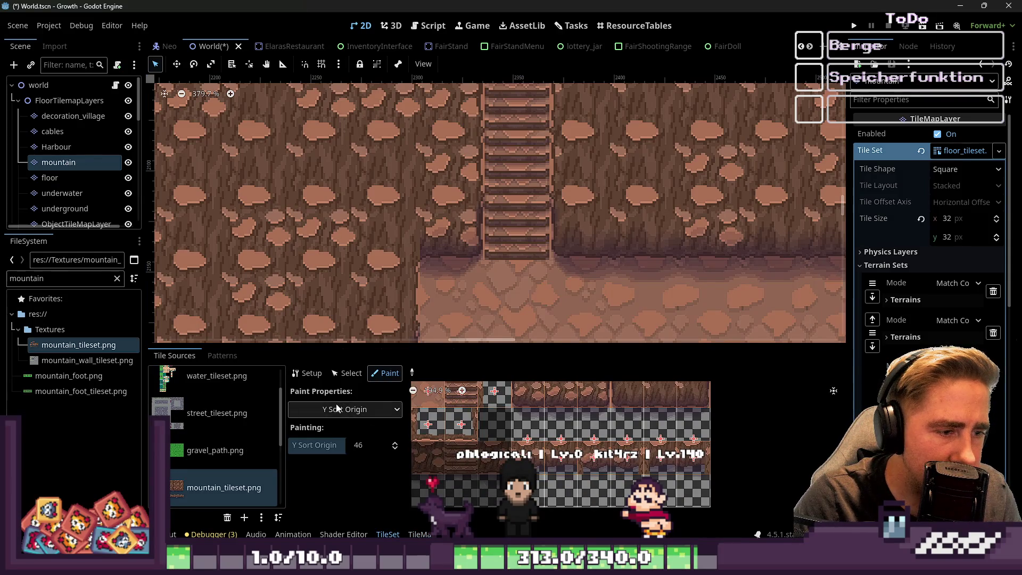
click(341, 373)
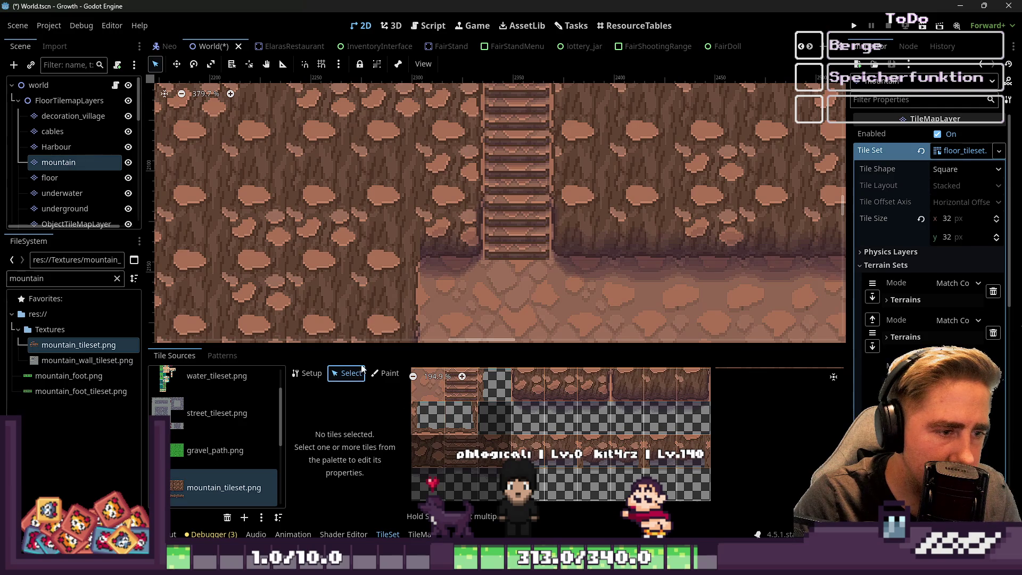
click(387, 373)
click(307, 373)
scroll(633, 395, up, 1)
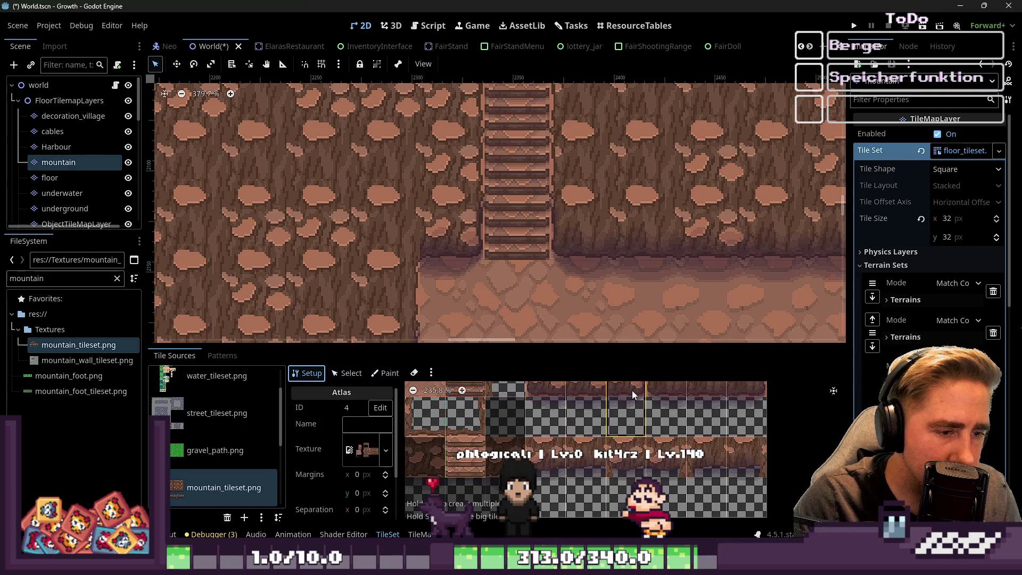
click(346, 373)
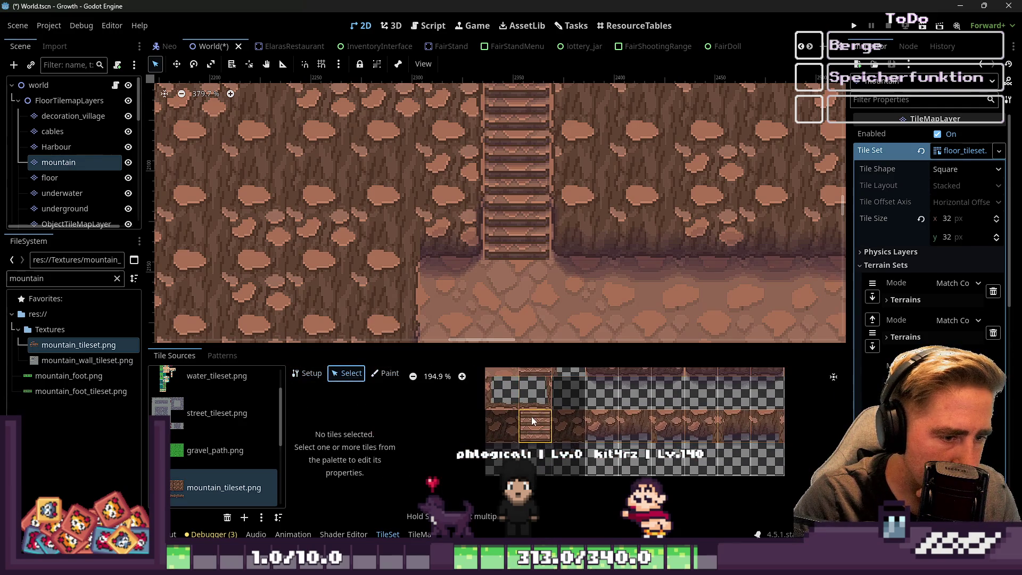
click(530, 437)
drag(543, 449, 586, 468)
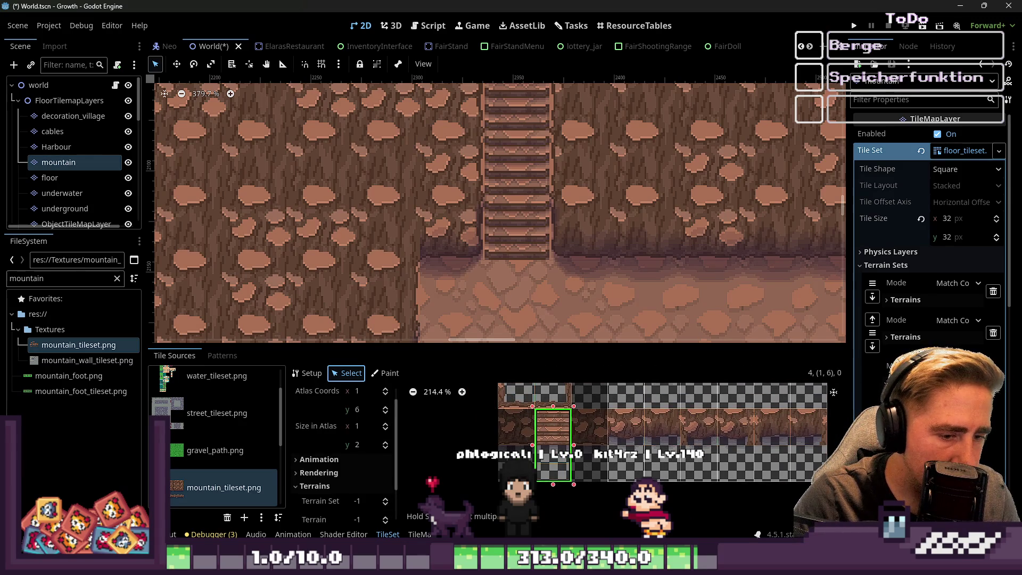
Step: Move a tile block right in Aseprite, then try shifting a tile on the Flattened layer
key(alt+Tab)
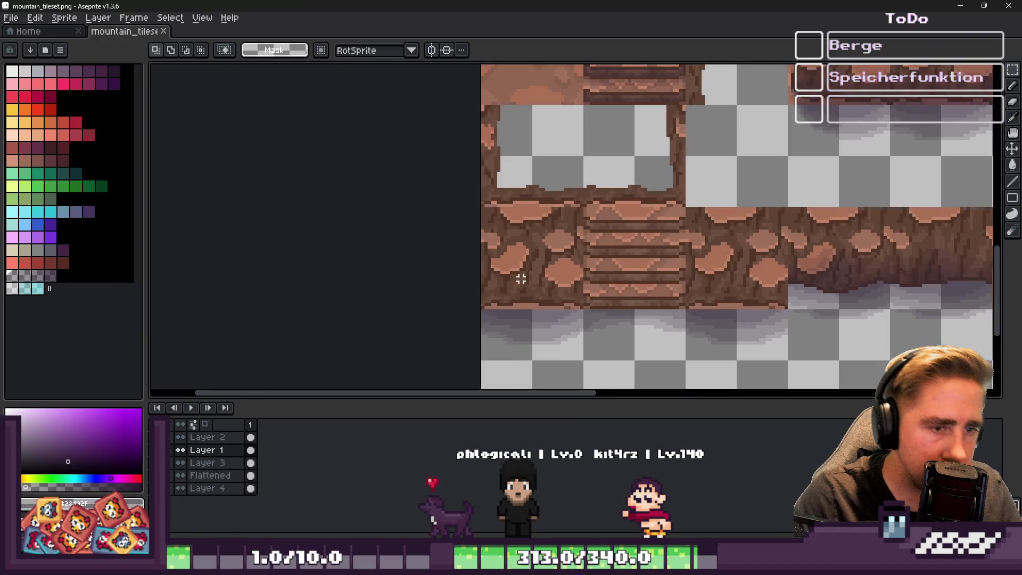
key(ctrl+v)
drag(521, 278, 753, 262)
key(Return)
click(213, 475)
mouse_move(504, 287)
mouse_down()
mouse_move(532, 296)
mouse_move(713, 269)
mouse_up()
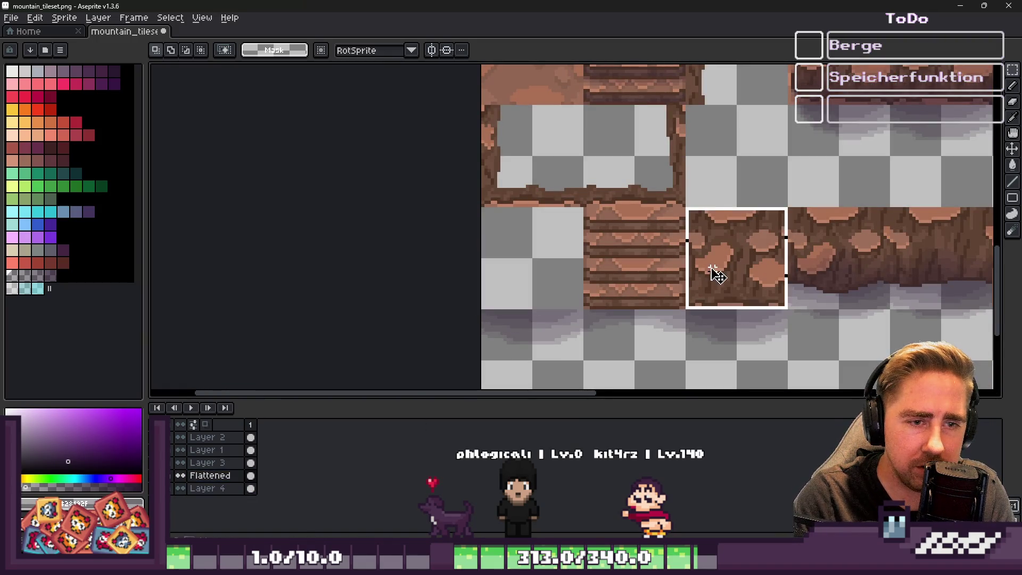
key(Delete)
Step: On Layer 1, move the stray shadow cell three cells right, delete it and save
click(213, 450)
mouse_move(532, 336)
mouse_down()
mouse_move(554, 358)
mouse_move(767, 326)
mouse_up()
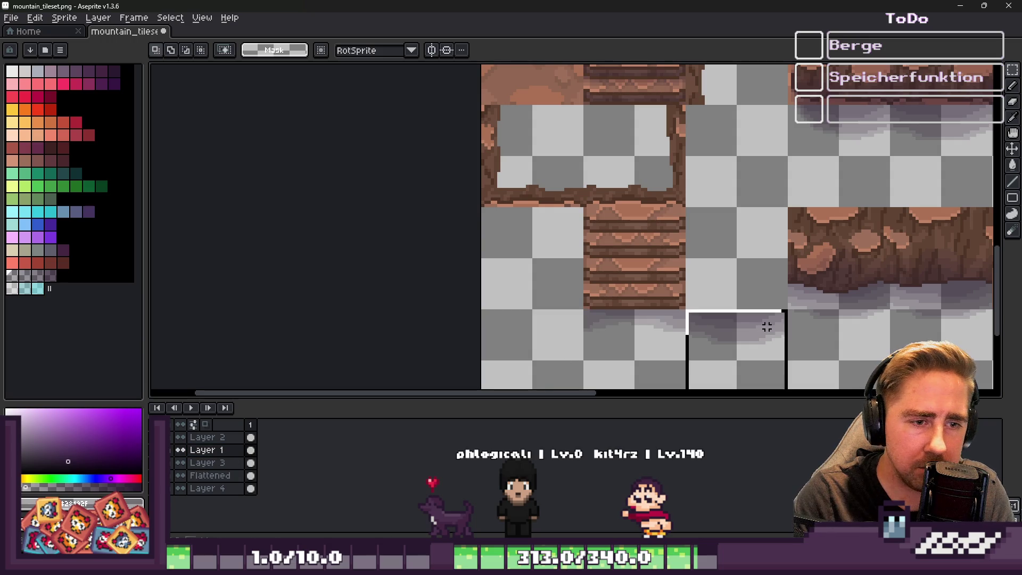
key(Delete)
key(ctrl+s)
scroll(610, 284, down, 3)
scroll(610, 285, up, 1)
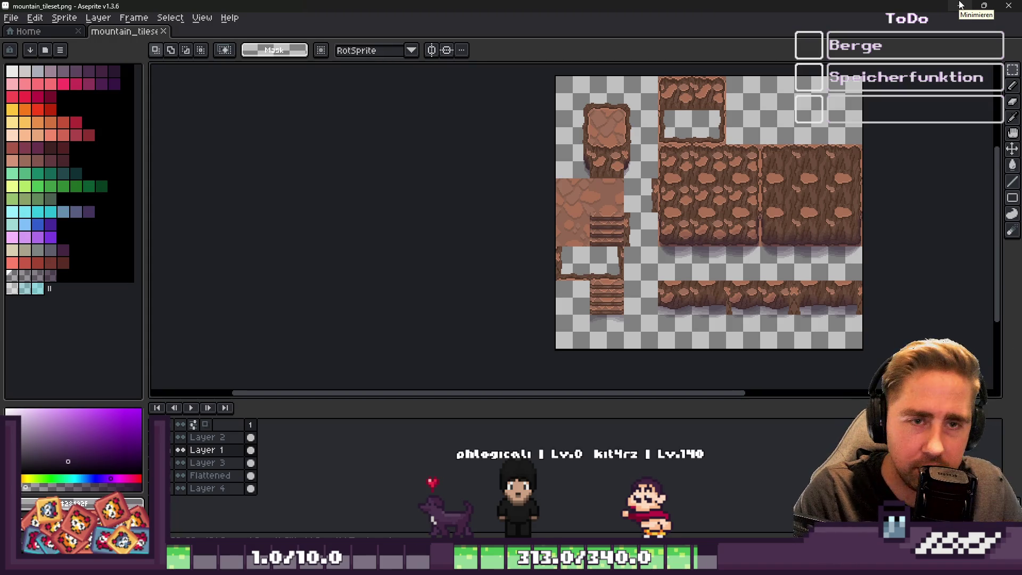
click(960, 5)
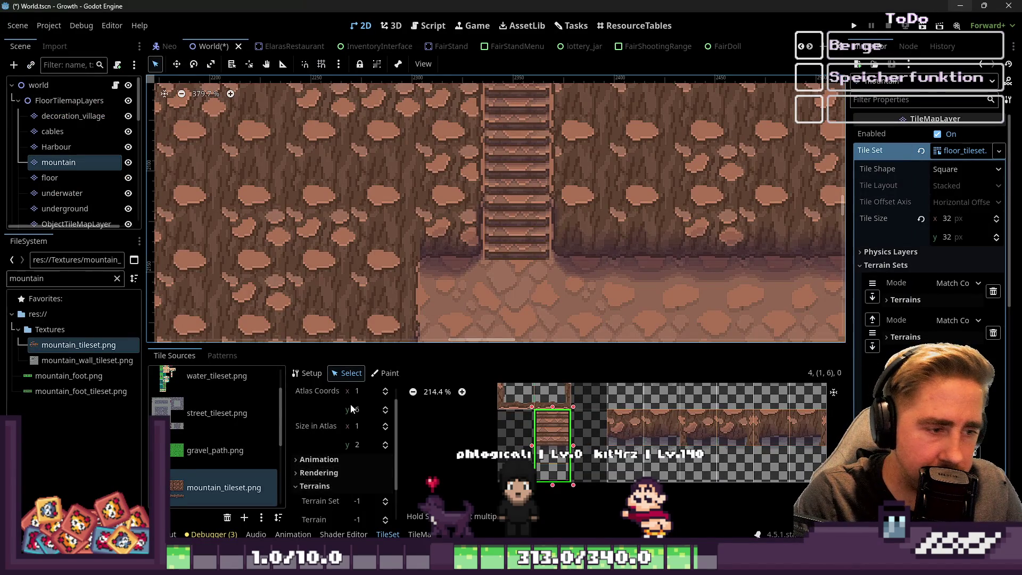
Step: Paint a Texture Origin adjustment onto the tall stair tile
click(384, 373)
click(367, 410)
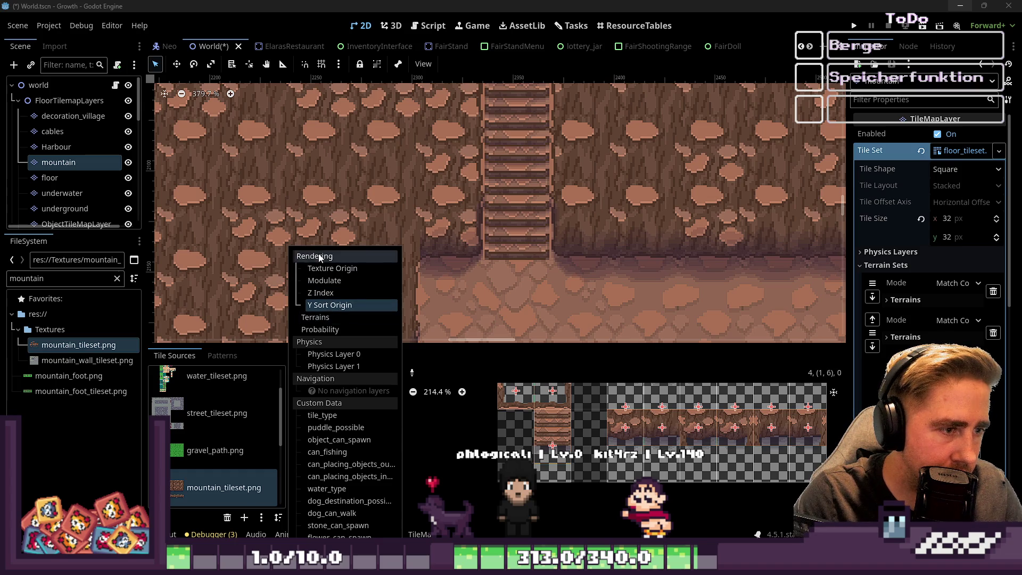
click(332, 269)
scroll(548, 427, up, 1)
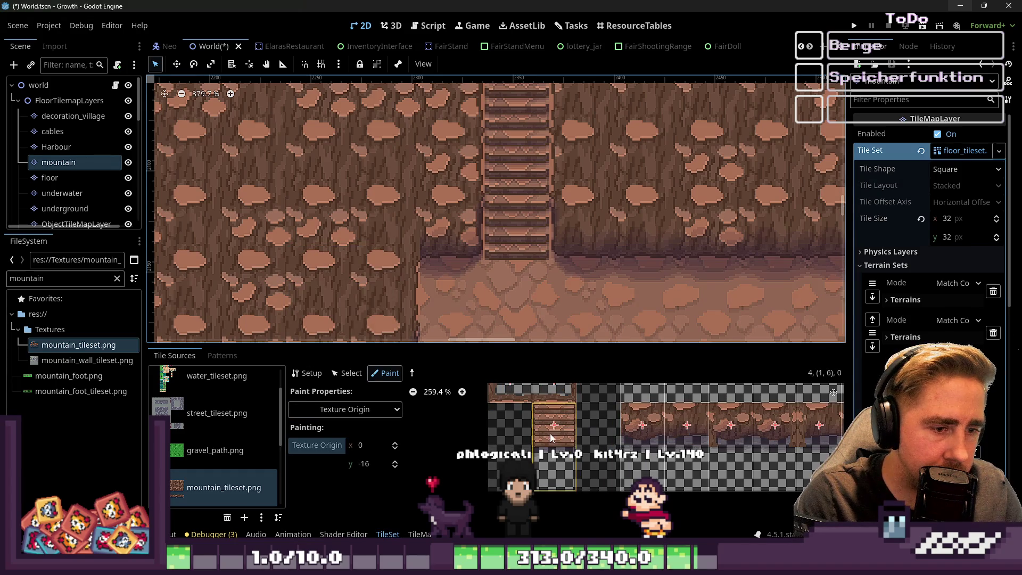
click(551, 447)
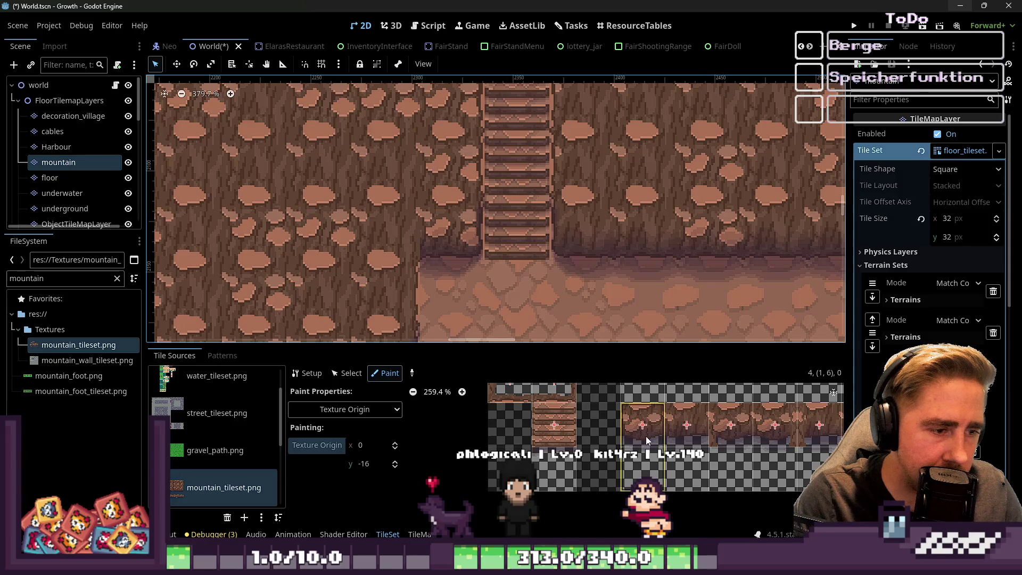
scroll(611, 479, down, 2)
Step: Set the painted property to Y Sort Origin 48 and apply it across the lower cliff tile rows
click(369, 410)
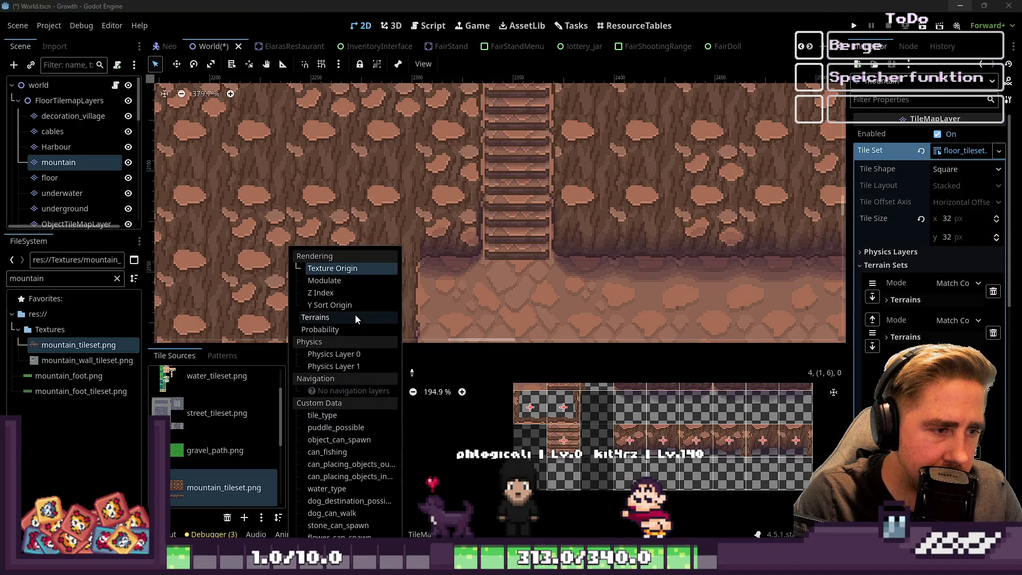
click(339, 293)
click(369, 410)
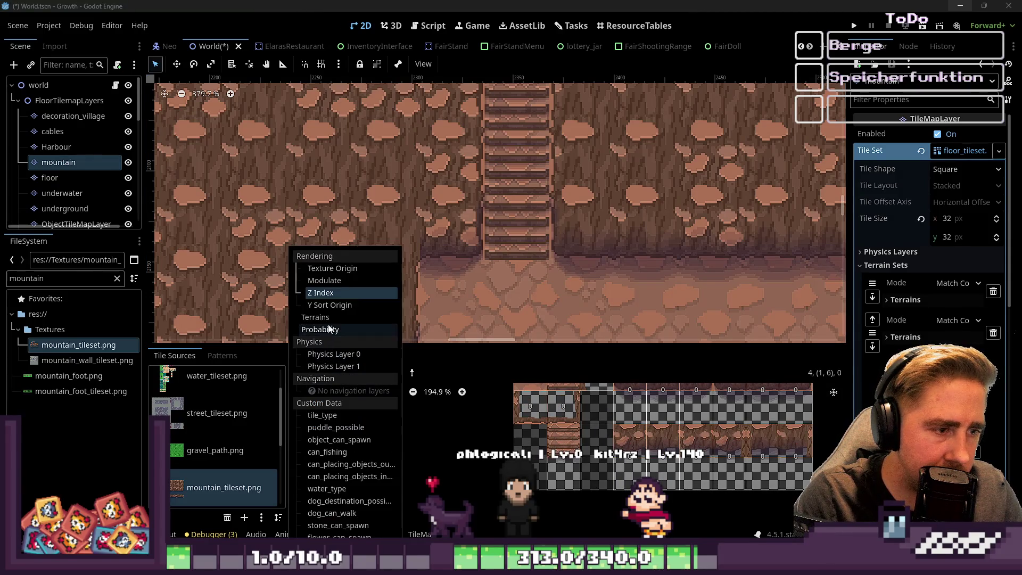
click(329, 306)
click(395, 450)
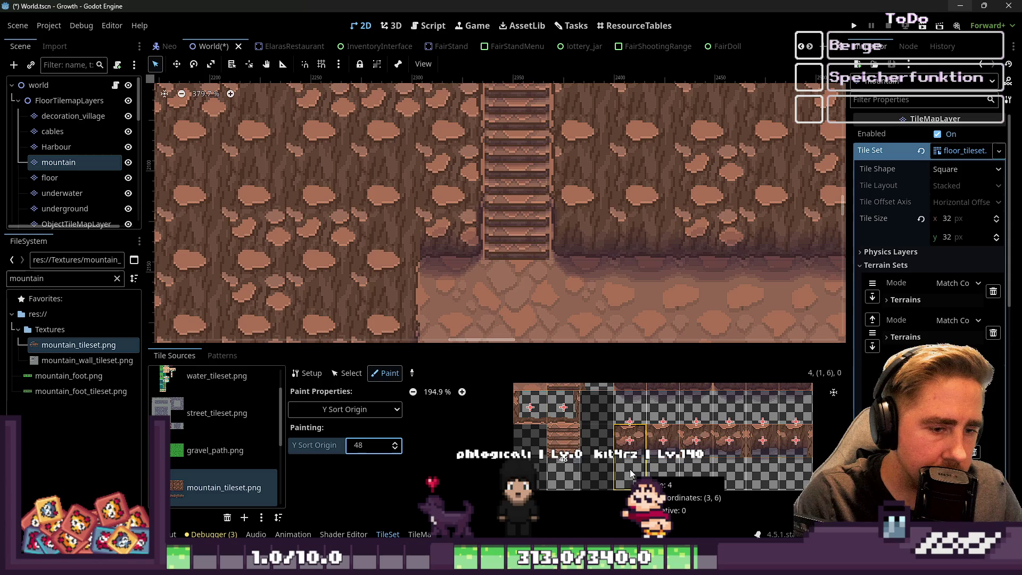
scroll(630, 473, down, 3)
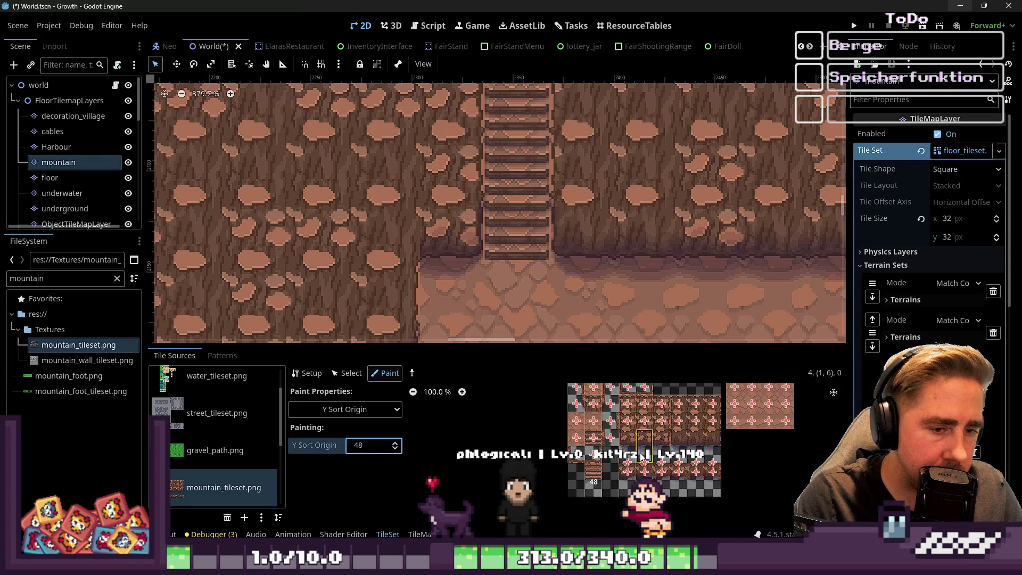
scroll(645, 453, up, 3)
drag(685, 494, 747, 490)
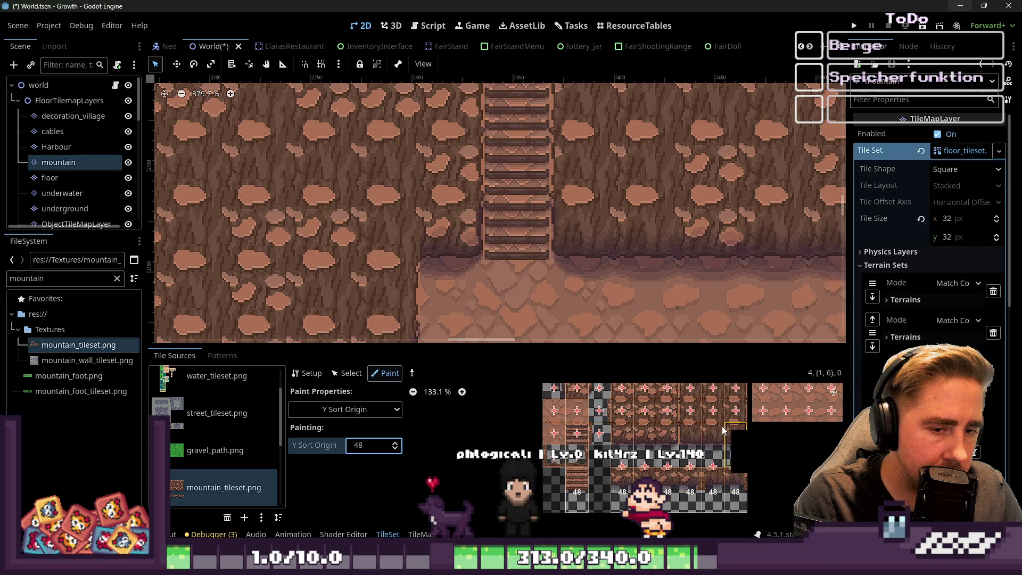
mouse_move(694, 447)
mouse_down()
mouse_move(622, 447)
mouse_move(748, 457)
mouse_up()
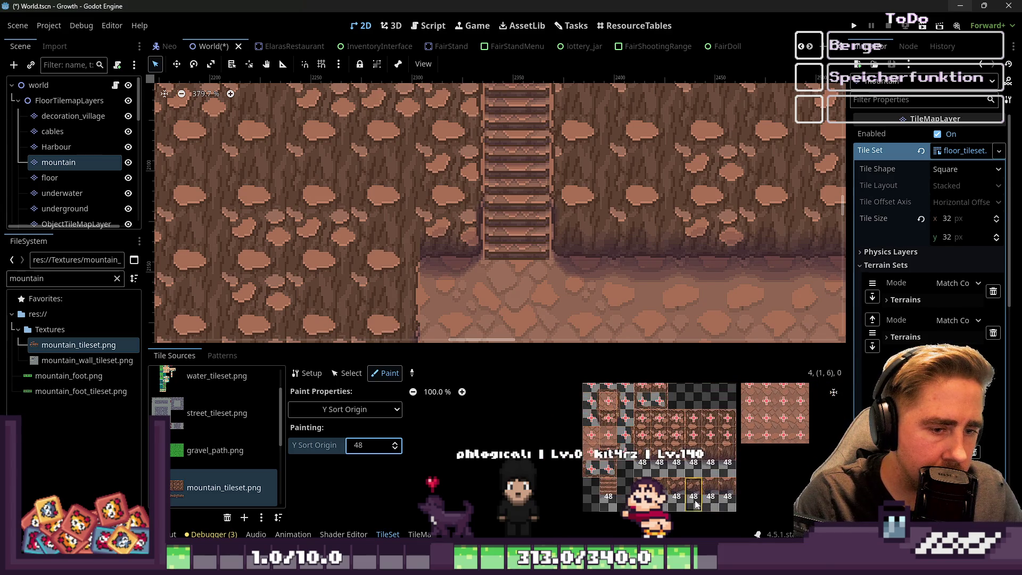
scroll(714, 485, down, 1)
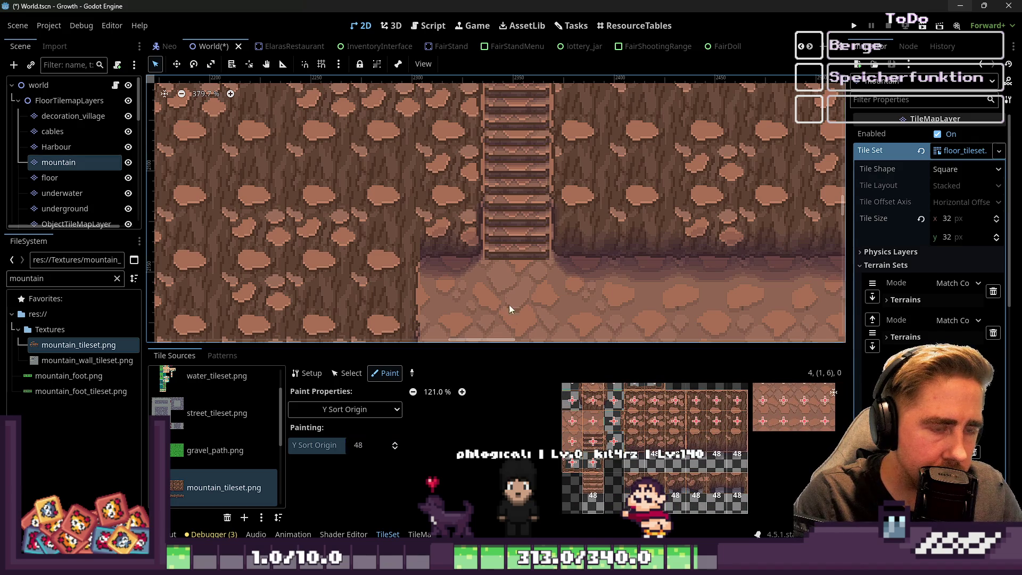
click(347, 373)
Step: In the TileMap tab, pick the stairs tile, then try other atlas tiles including a single top tile
click(419, 534)
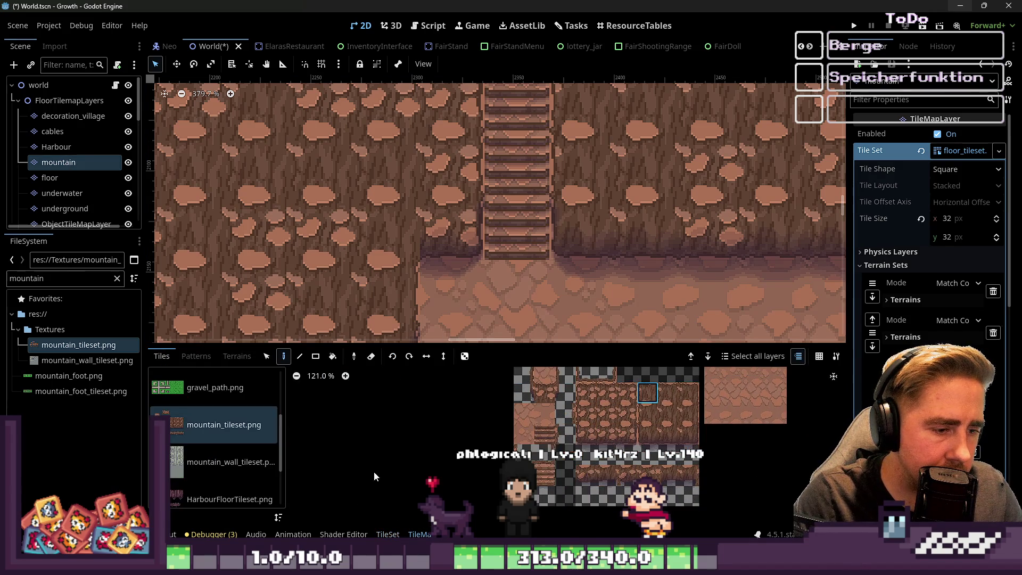
scroll(548, 491, up, 2)
click(548, 491)
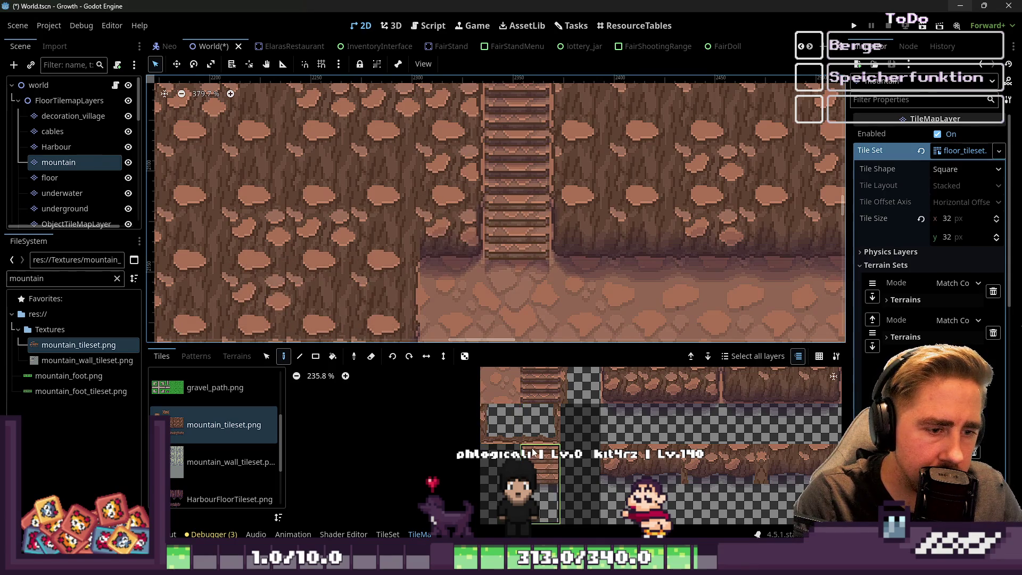
scroll(567, 509, up, 3)
click(629, 436)
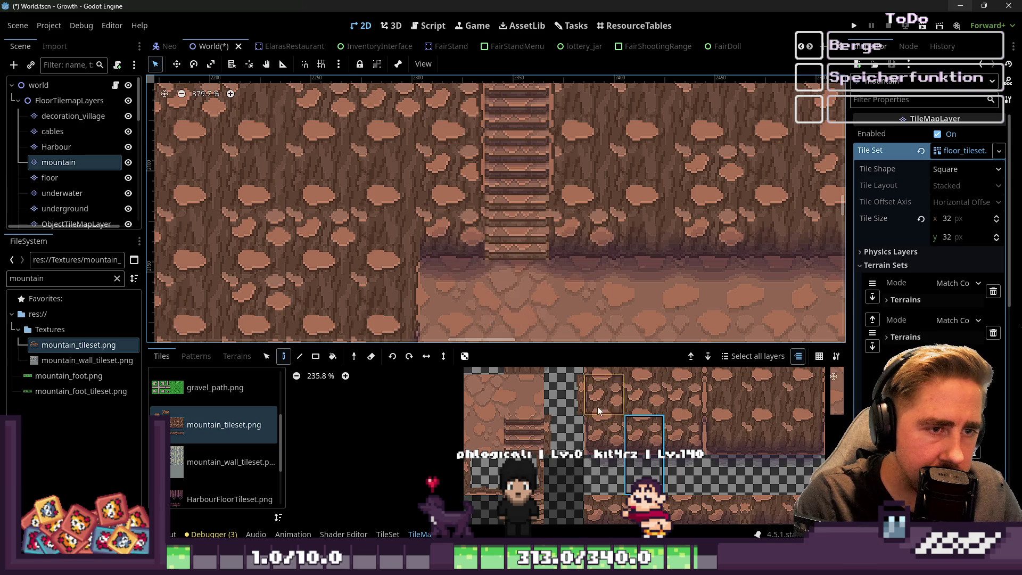
click(775, 442)
scroll(581, 248, up, 2)
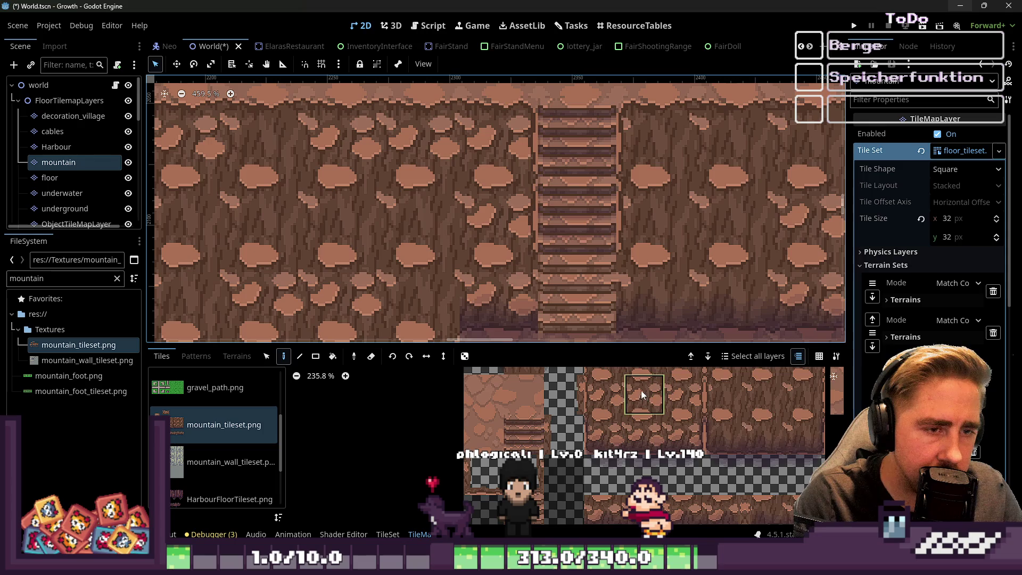
click(751, 404)
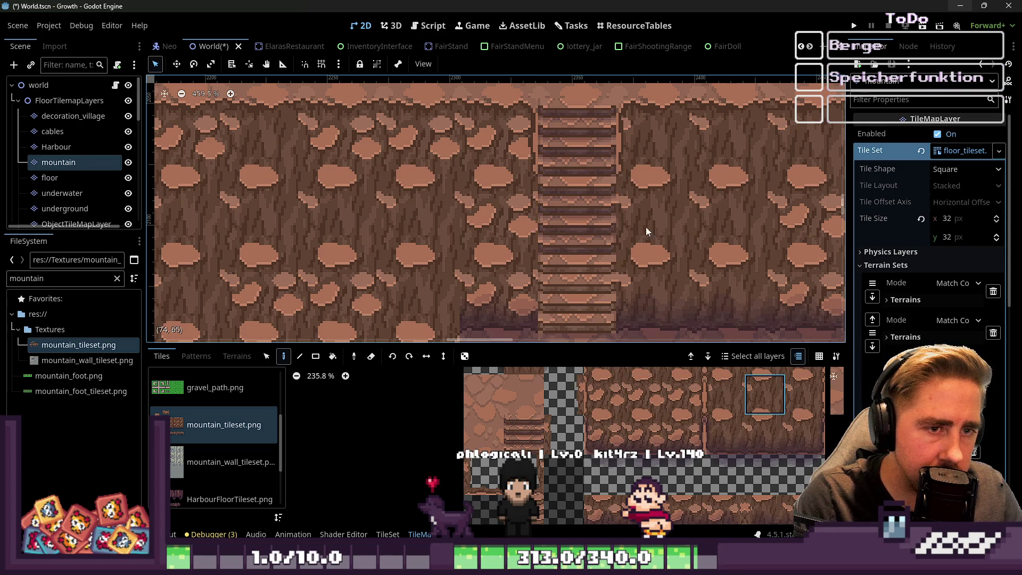
Step: Try two rock tiles from the atlas, then bring up the Aseprite windows from the taskbar
scroll(529, 401, down, 3)
scroll(611, 399, up, 1)
click(613, 418)
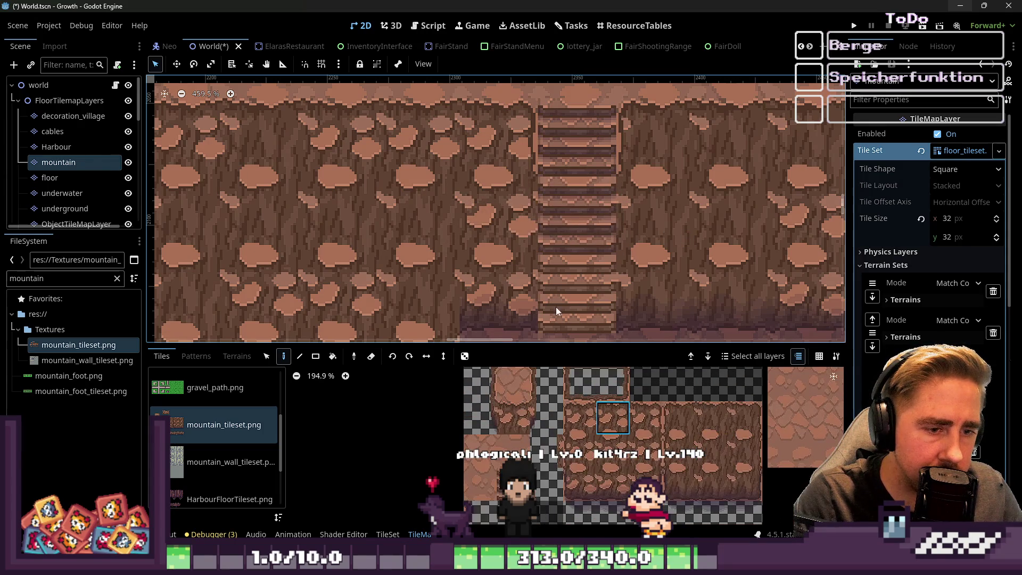
click(712, 418)
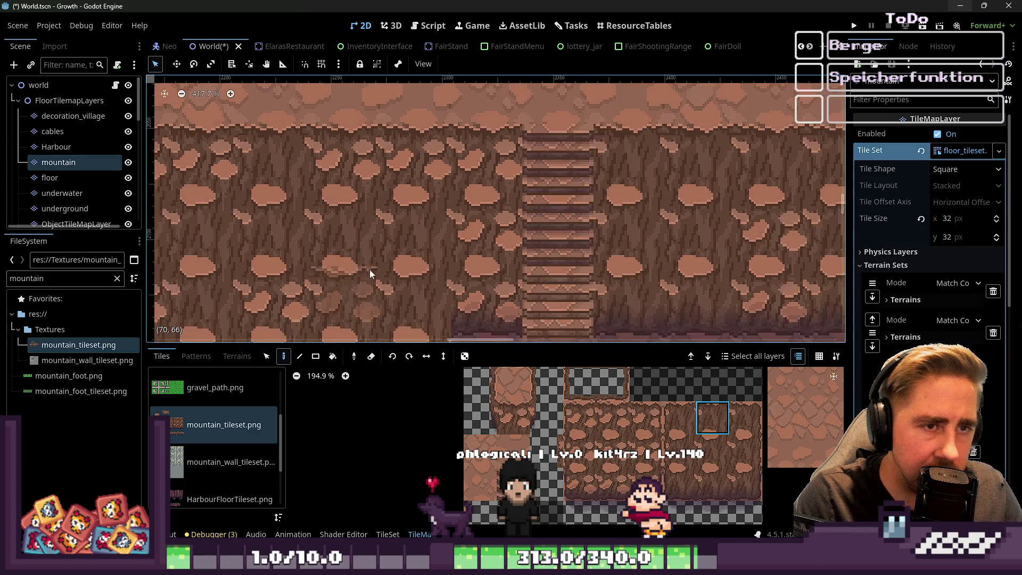
scroll(568, 104, up, 5)
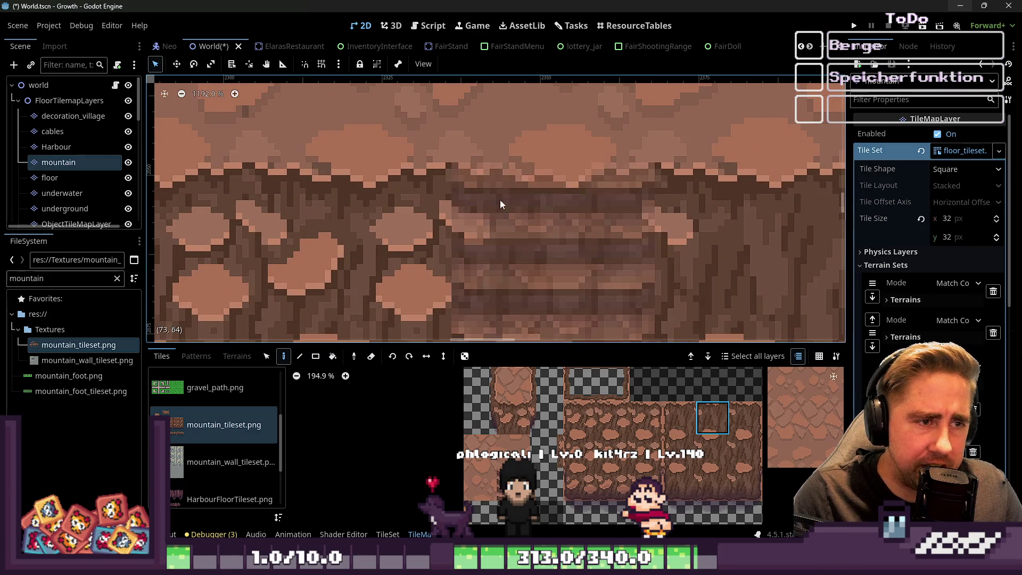
mouse_move(536, 564)
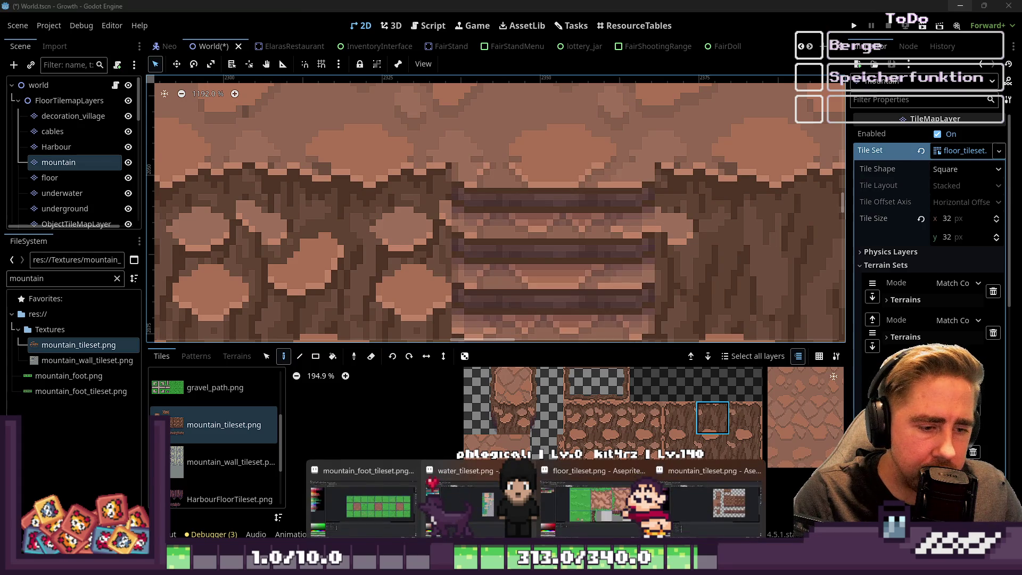
scroll(569, 151, down, 4)
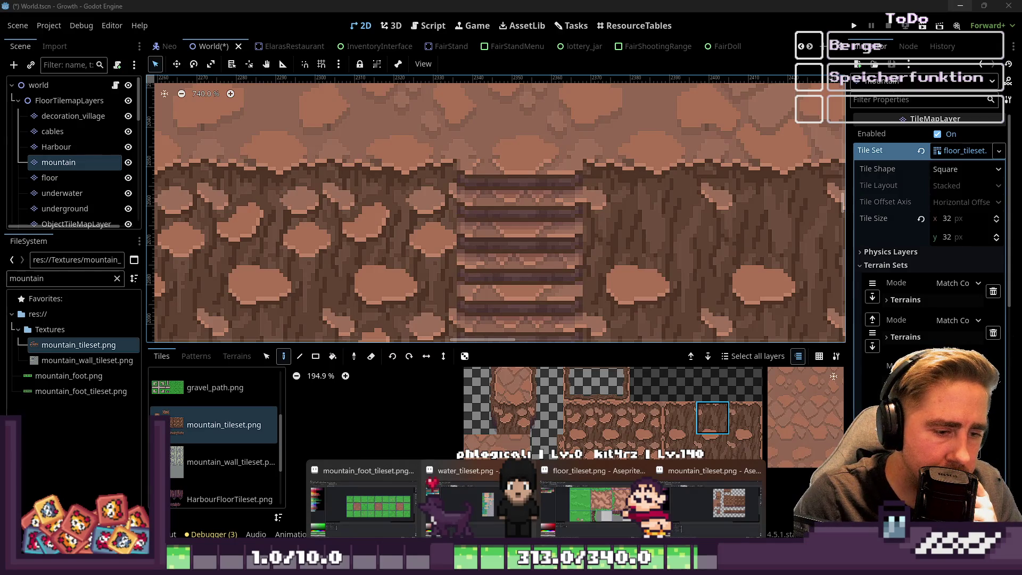
Step: Bring mountain_tileset.png forward and paste the 32×32 stair tile in place beside the stairs
mouse_move(685, 489)
mouse_move(463, 503)
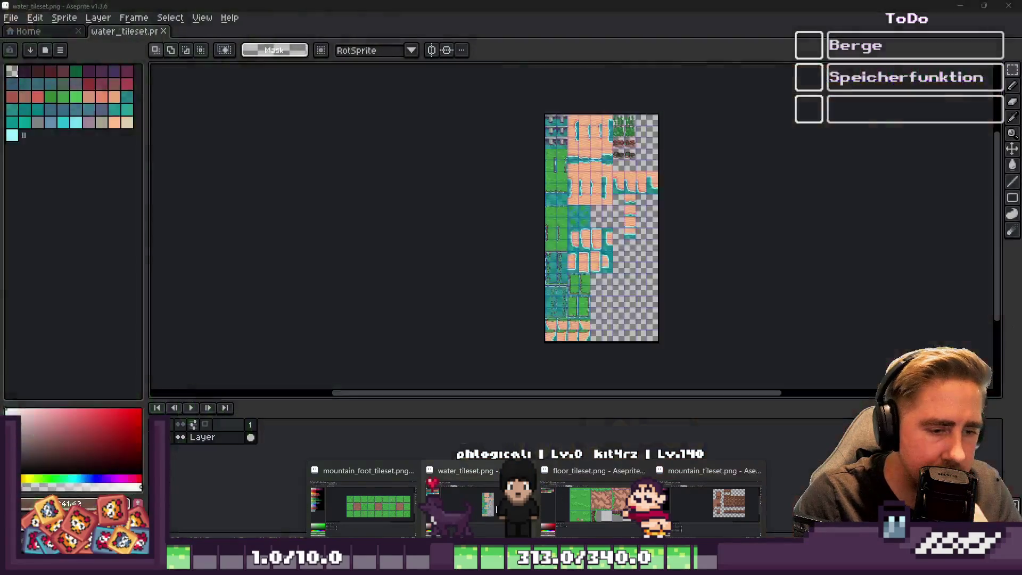
click(669, 506)
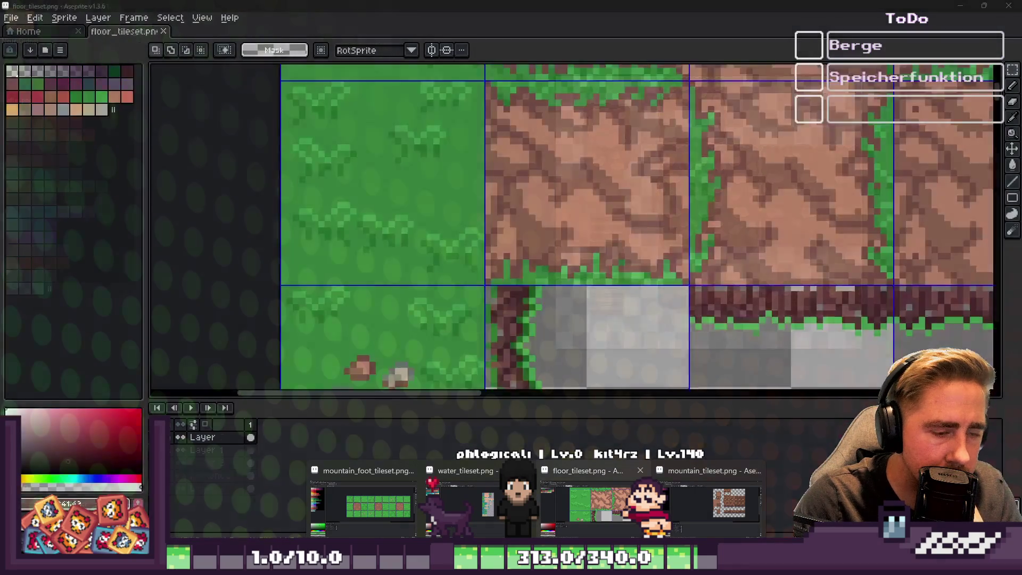
scroll(511, 270, up, 5)
key(ctrl+v)
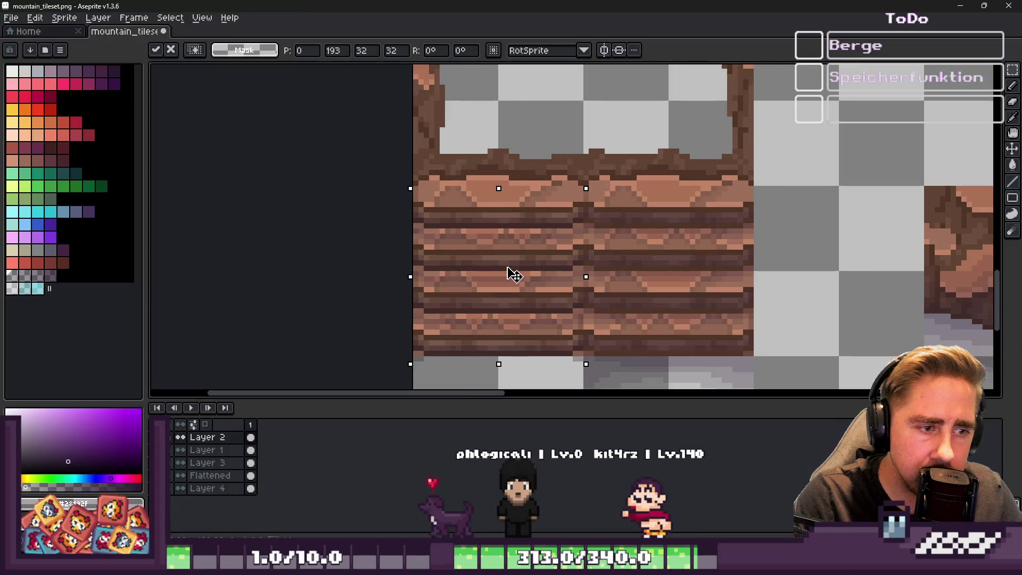
key(Return)
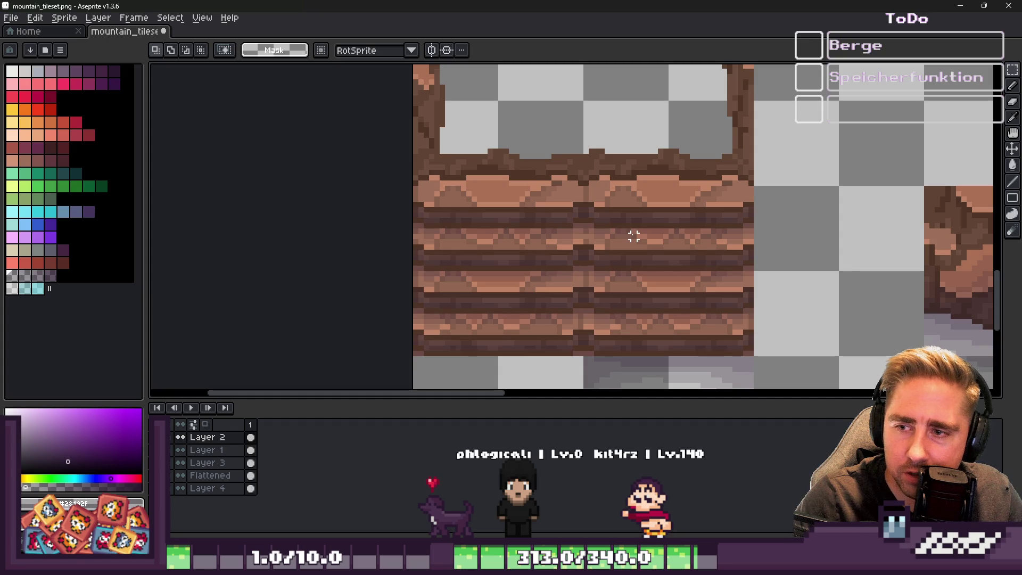
scroll(634, 236, down, 3)
scroll(632, 232, up, 3)
scroll(606, 283, up, 1)
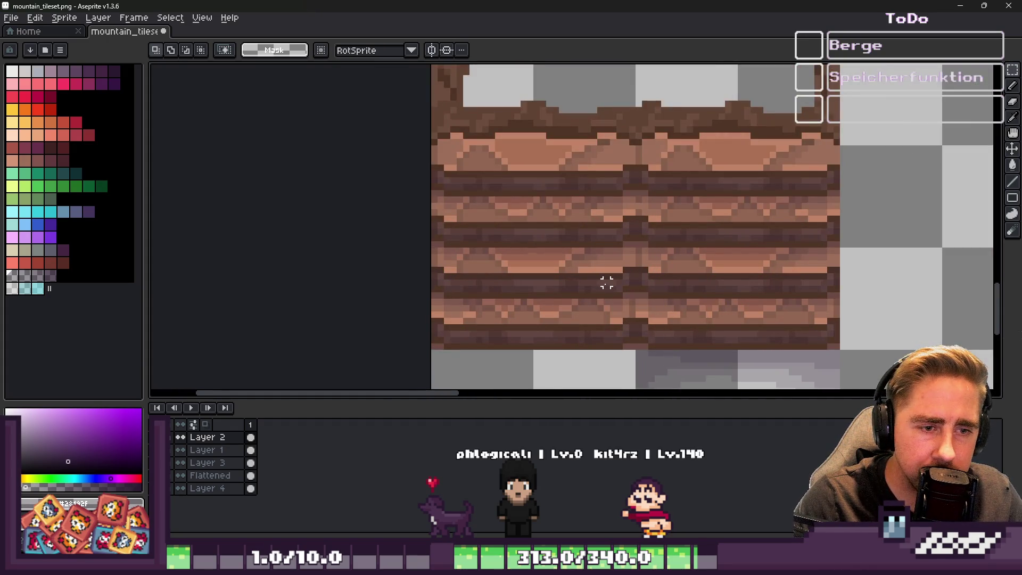
scroll(606, 283, down, 1)
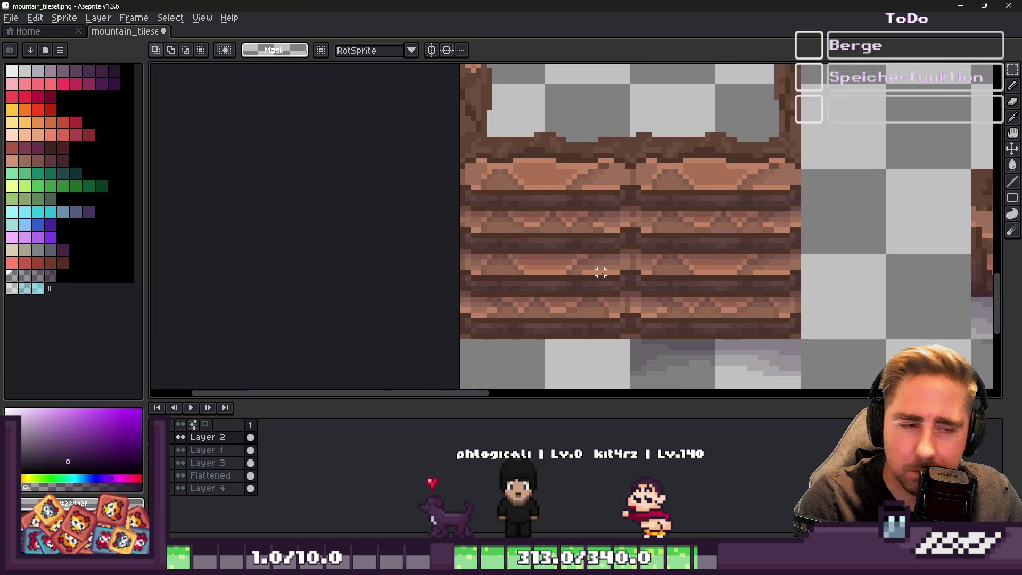
scroll(510, 262, down, 2)
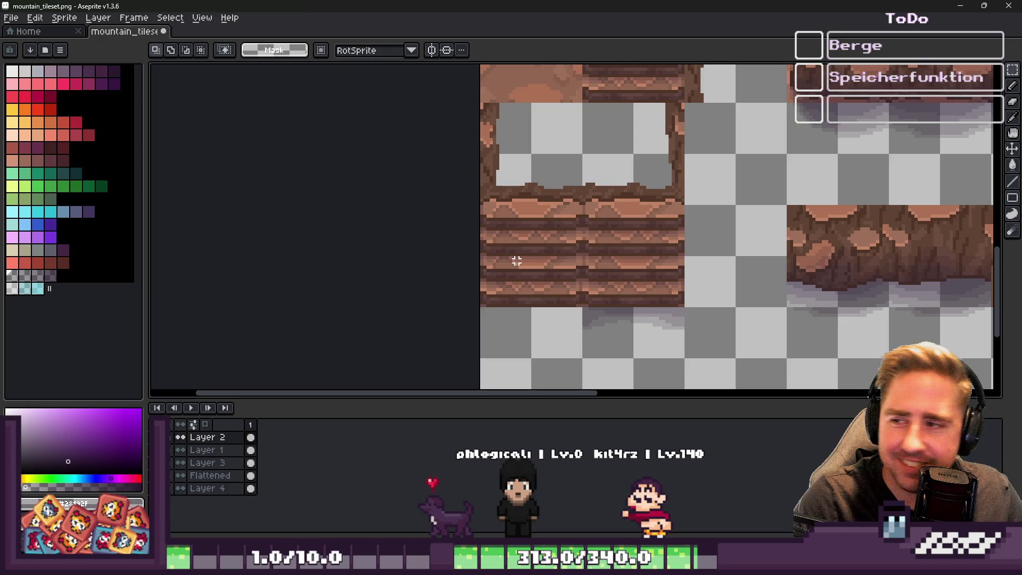
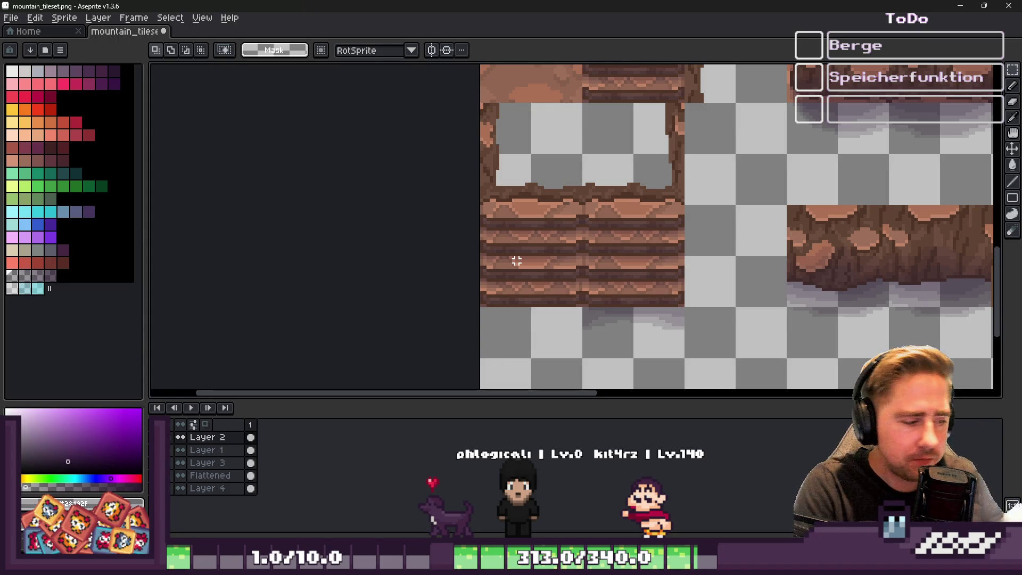
Step: Try copying and moving the left stair tile, then undo and cancel the attempts
scroll(586, 213, up, 3)
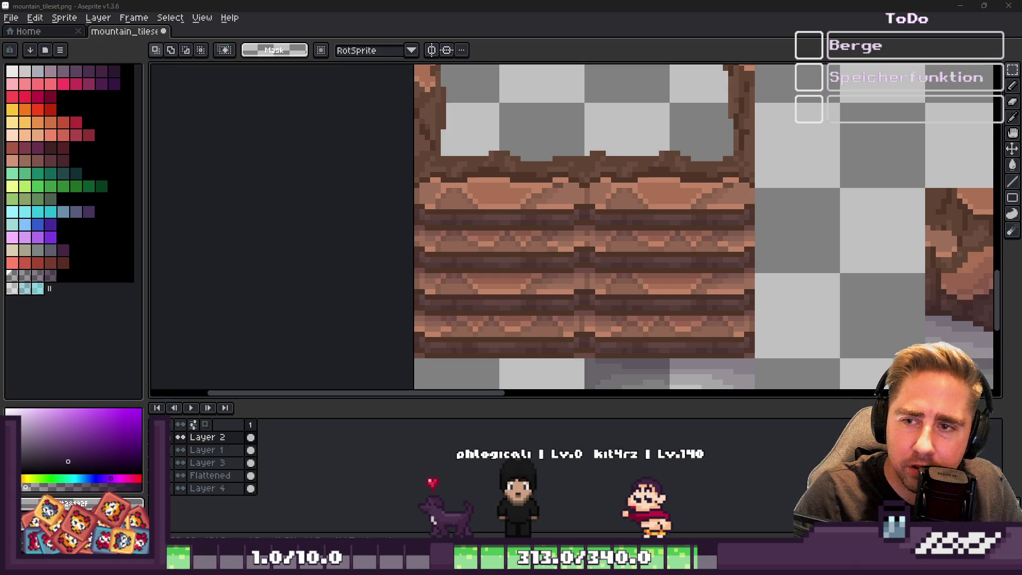
scroll(649, 233, down, 2)
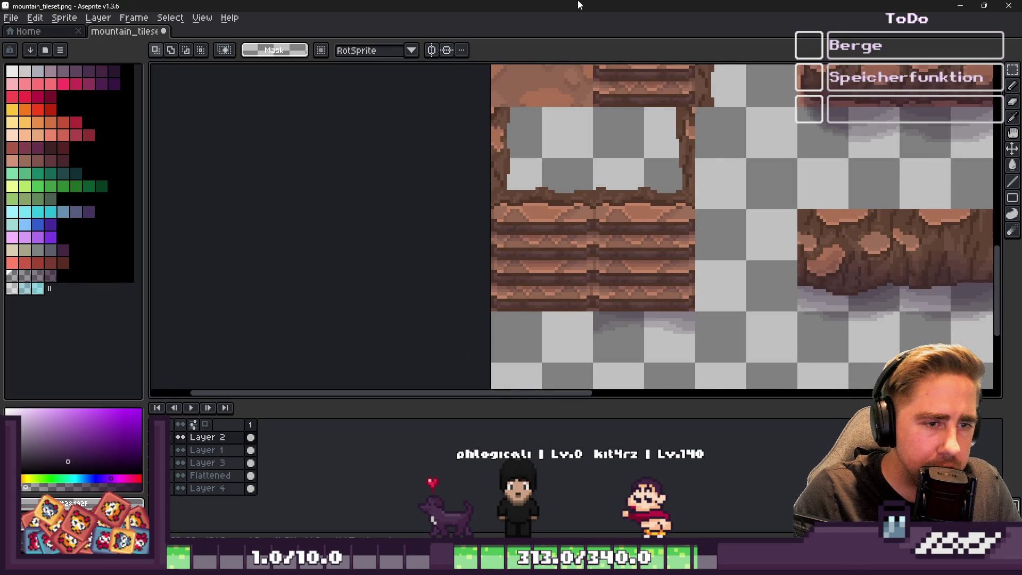
scroll(597, 293, up, 1)
scroll(596, 293, up, 1)
scroll(626, 308, up, 1)
scroll(615, 311, down, 1)
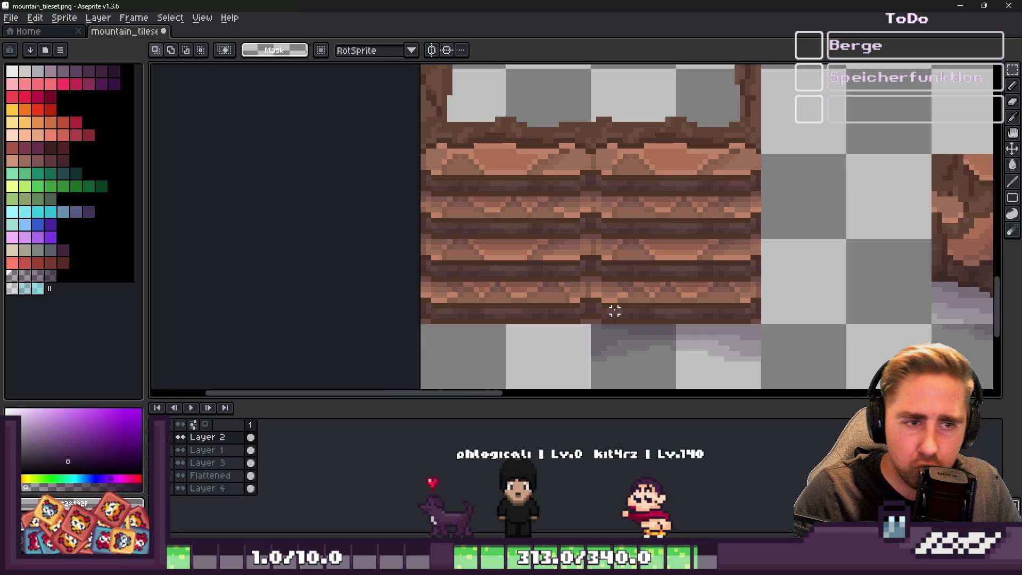
scroll(611, 308, up, 1)
mouse_move(491, 292)
mouse_down()
mouse_move(501, 305)
mouse_move(493, 297)
mouse_up()
key(ctrl+v)
key(Return)
key(ctrl+z)
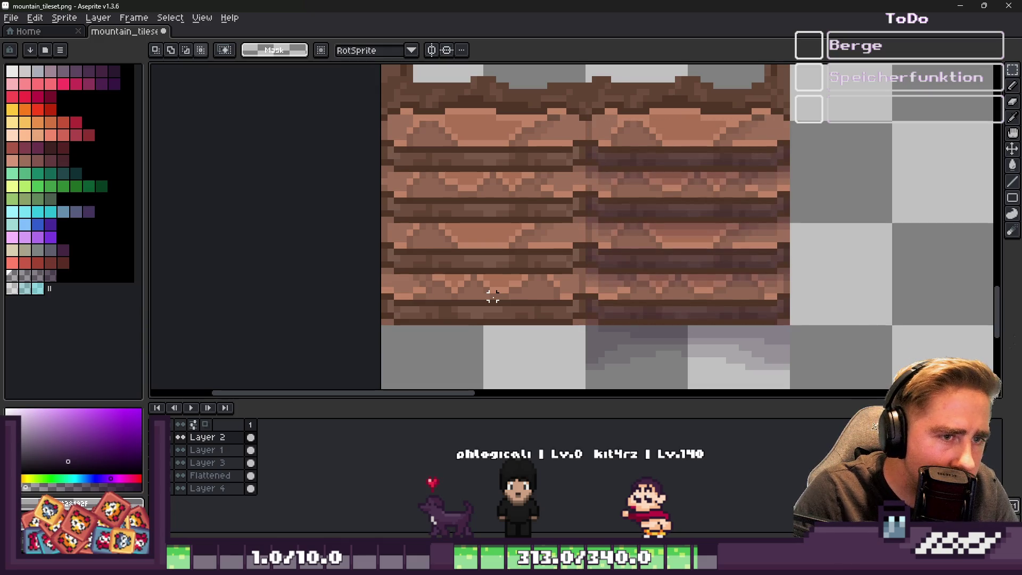
key(ctrl+z)
key(ctrl+z)
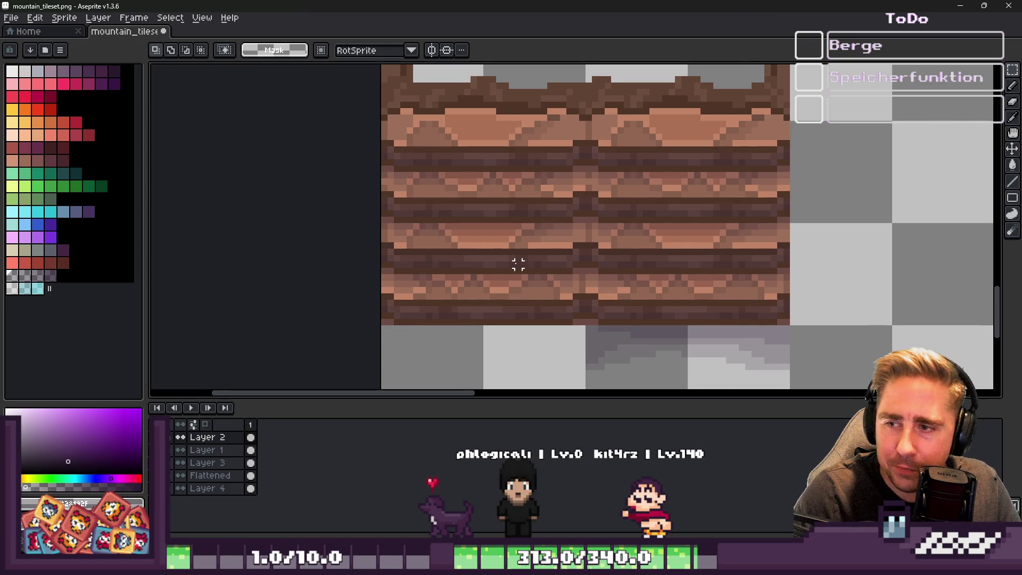
scroll(518, 264, down, 3)
key(ctrl+z)
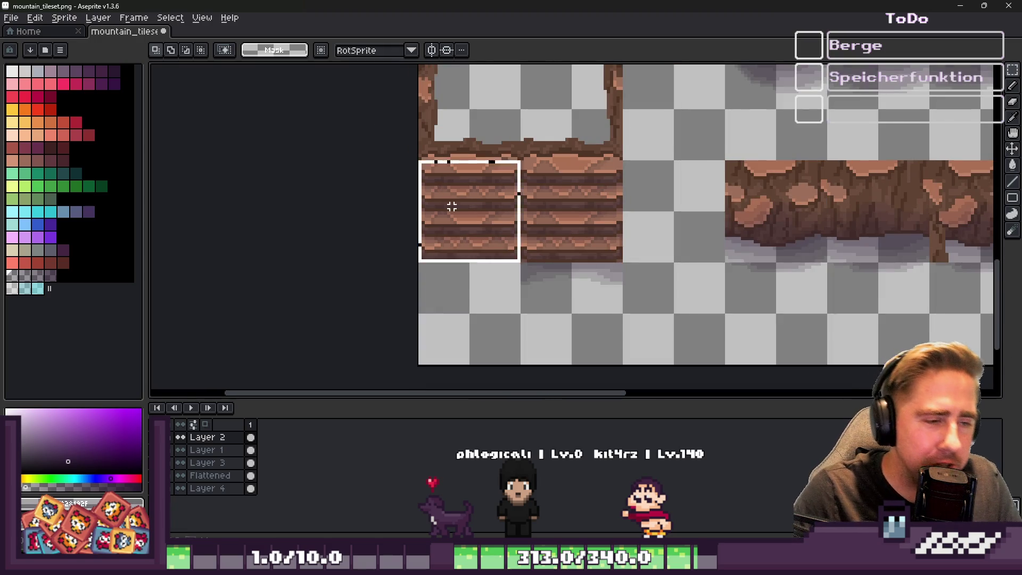
scroll(452, 207, up, 2)
drag(456, 212, 459, 346)
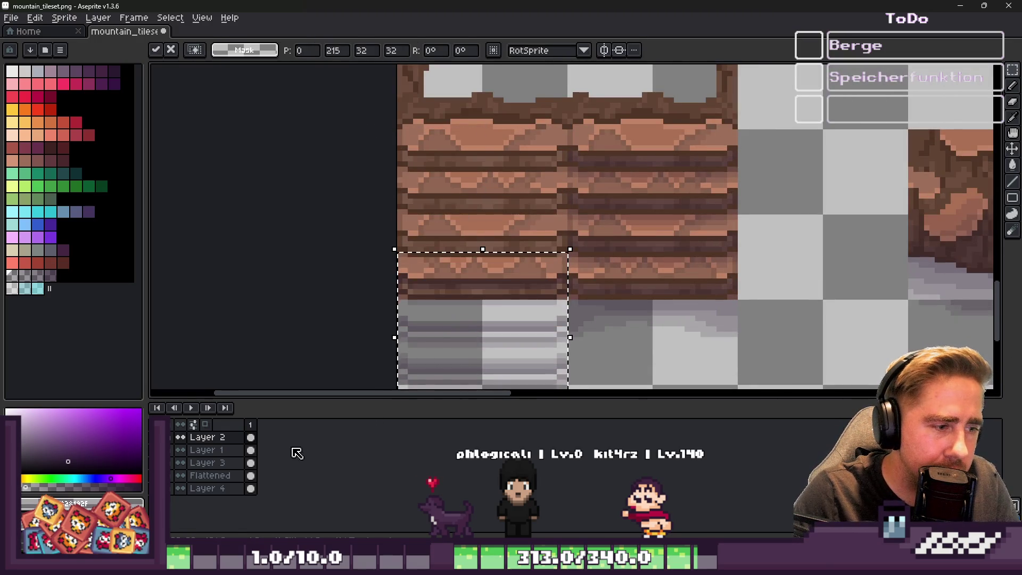
key(Escape)
scroll(417, 333, down, 2)
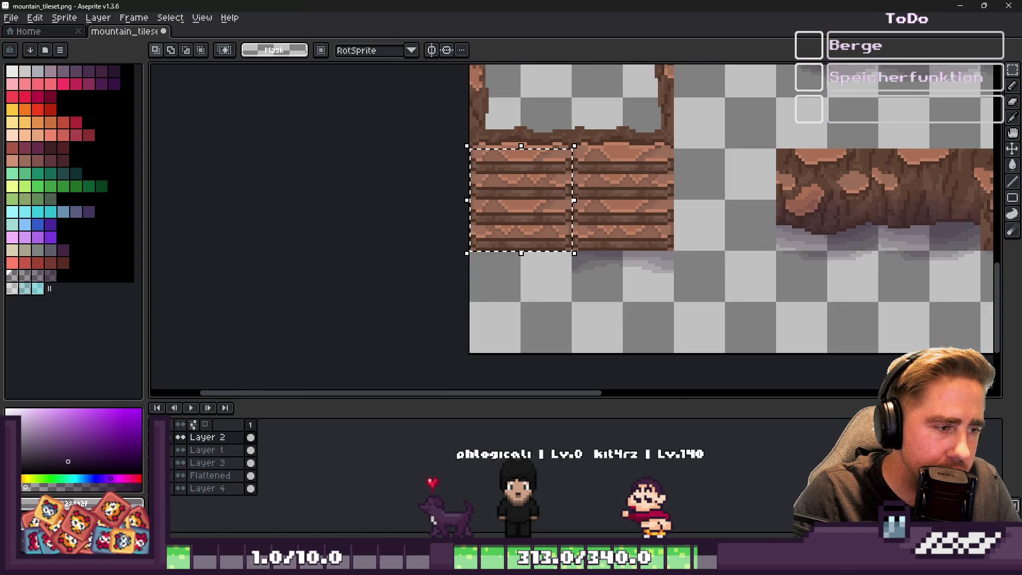
Step: On the Flattened layer, move the wooden stair tile down one tile row
click(210, 475)
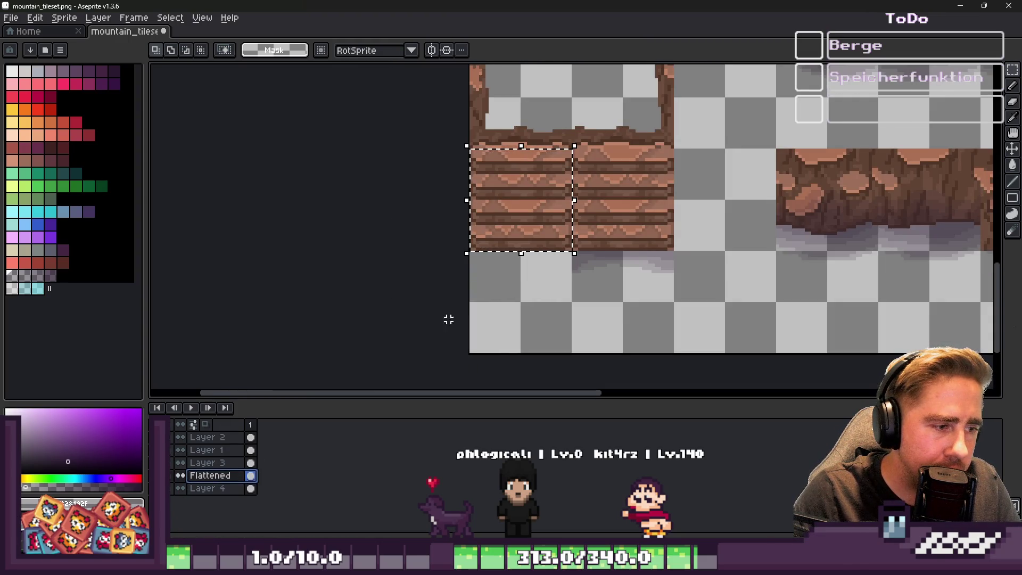
mouse_move(527, 187)
mouse_down()
mouse_move(516, 294)
mouse_move(514, 286)
mouse_up()
key(Return)
Step: Move the lower-left plank tile two tiles to the right
scroll(570, 221, down, 2)
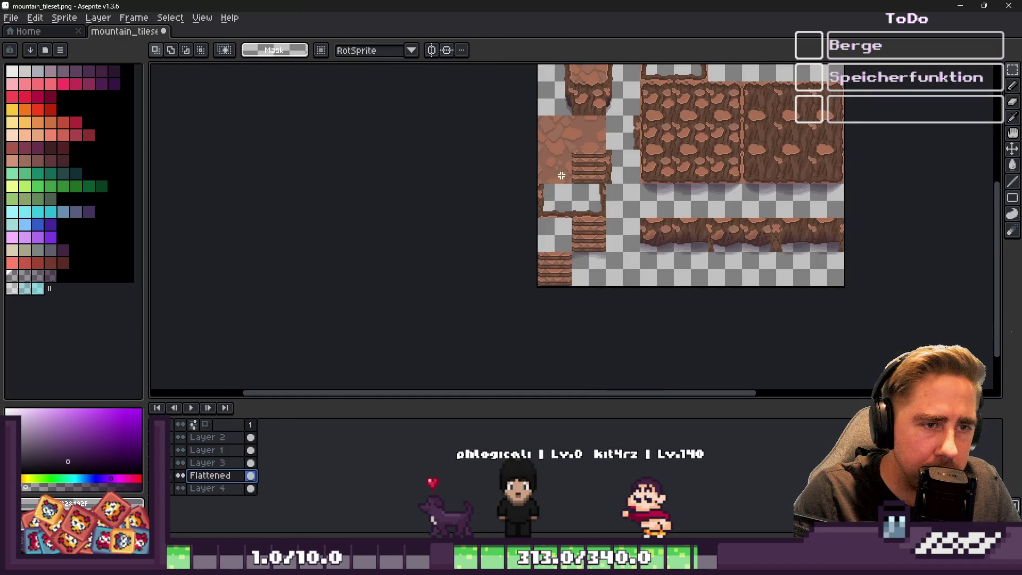
scroll(586, 195, up, 4)
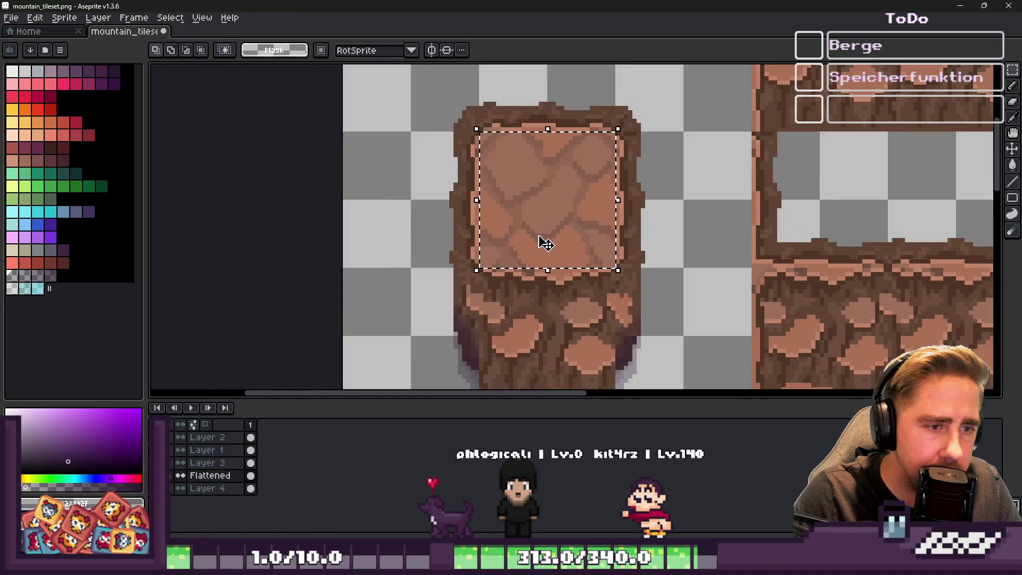
scroll(681, 103, down, 1)
scroll(682, 103, down, 3)
scroll(685, 215, up, 3)
scroll(486, 222, down, 1)
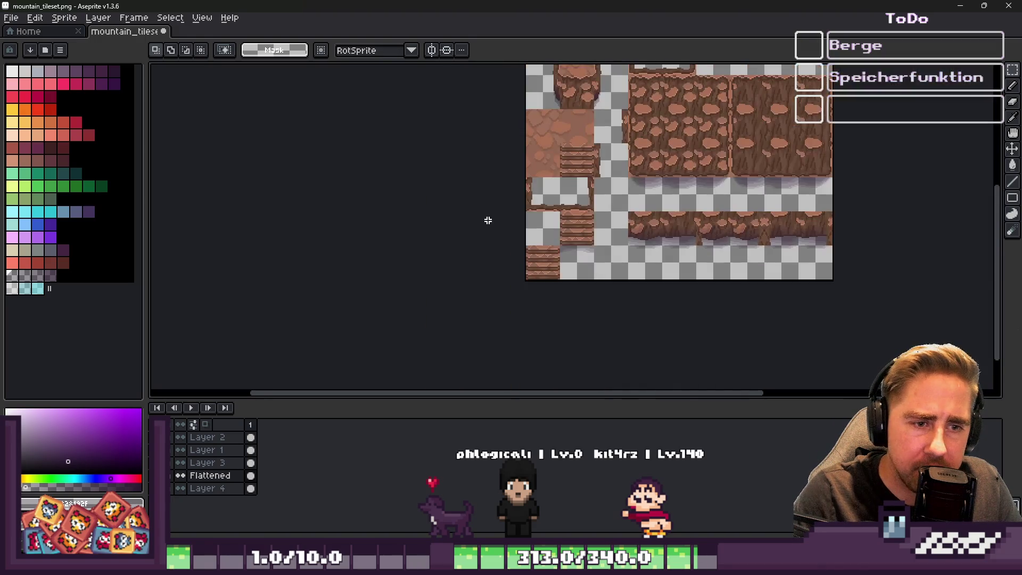
scroll(526, 241, up, 2)
click(484, 221)
mouse_move(480, 234)
mouse_down()
mouse_move(680, 244)
mouse_move(660, 270)
mouse_up()
key(Return)
Step: Paste two cobblestone tiles on either side of the stair tile
scroll(612, 283, down, 3)
scroll(634, 203, up, 3)
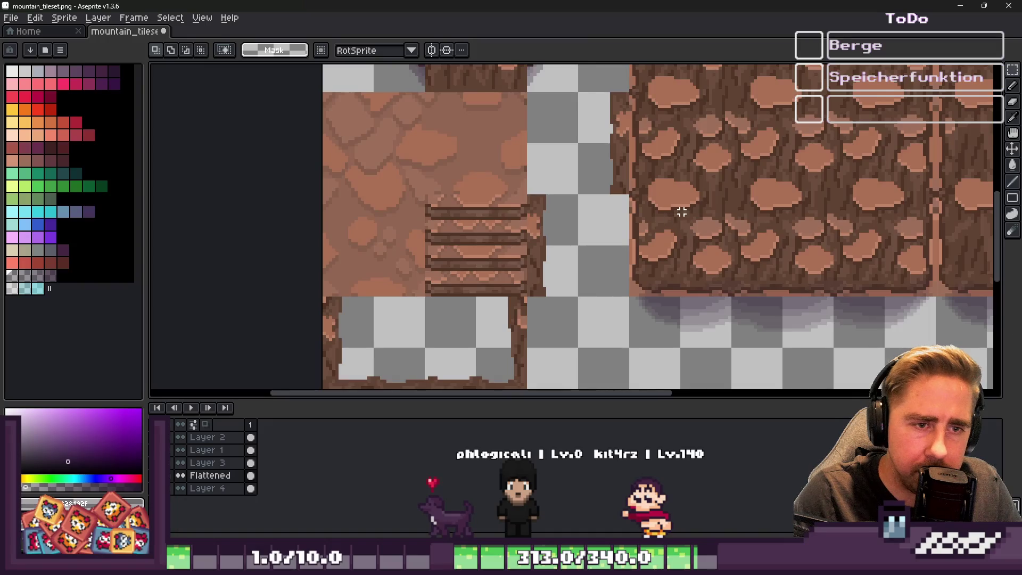
scroll(682, 212, down, 1)
scroll(673, 269, down, 2)
scroll(695, 168, up, 2)
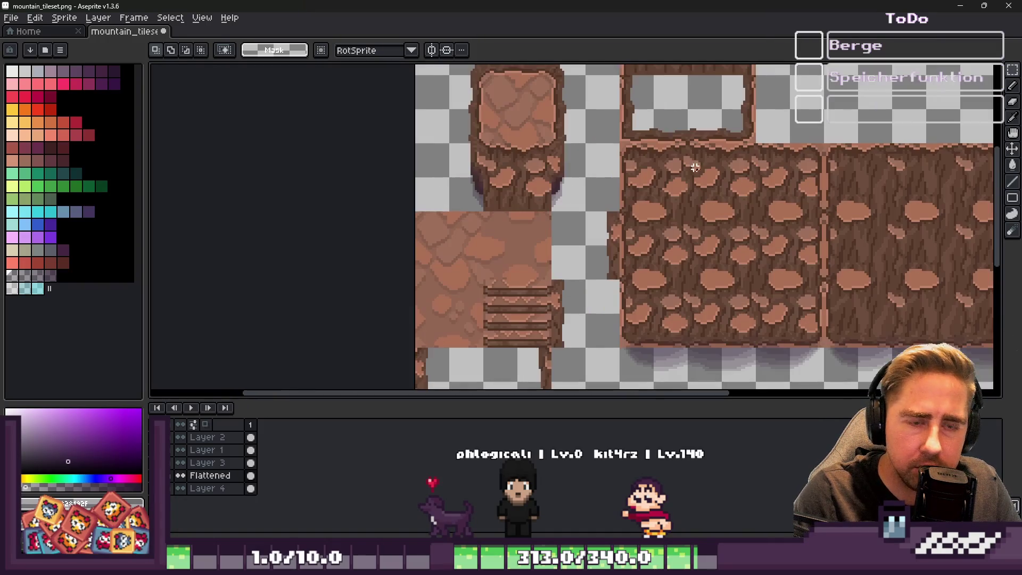
scroll(669, 116, down, 2)
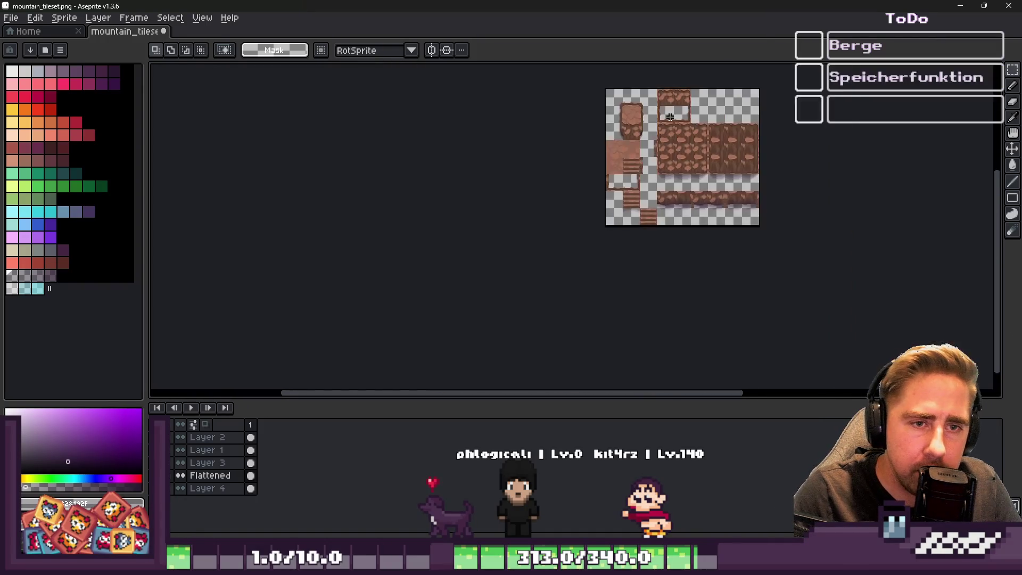
scroll(598, 240, up, 2)
scroll(582, 194, up, 1)
key(ctrl+v)
mouse_move(940, 186)
mouse_down()
mouse_move(499, 169)
mouse_move(529, 145)
mouse_up()
click(499, 142)
scroll(782, 130, up, 2)
key(ctrl+v)
mouse_move(880, 222)
mouse_down()
mouse_move(696, 221)
mouse_move(677, 199)
mouse_up()
key(Return)
scroll(639, 160, up, 2)
Step: Repaint the plank edge and seam pixels in sampled dark and light browns
scroll(632, 171, up, 2)
alt+click(648, 194)
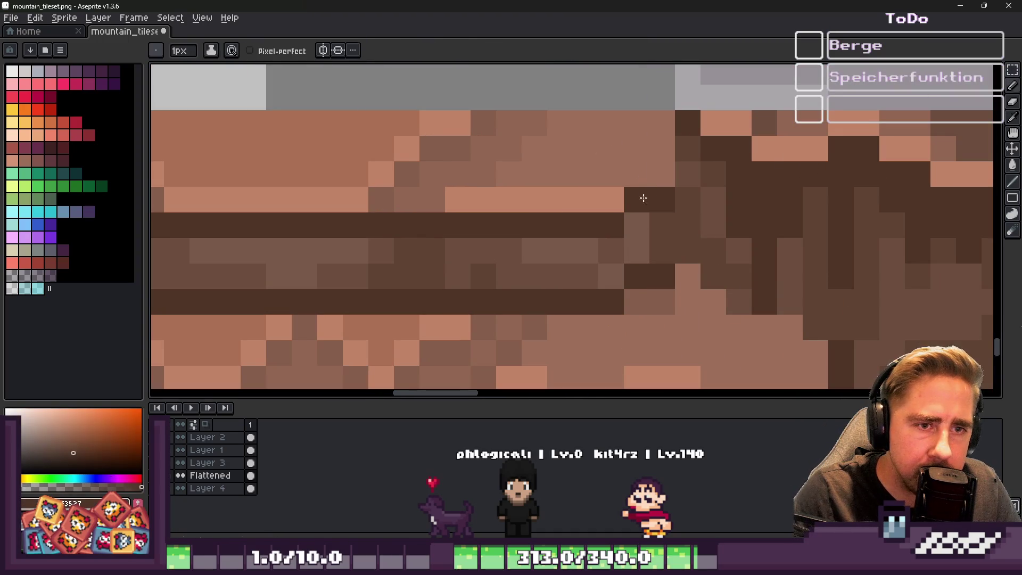
click(654, 158)
click(645, 182)
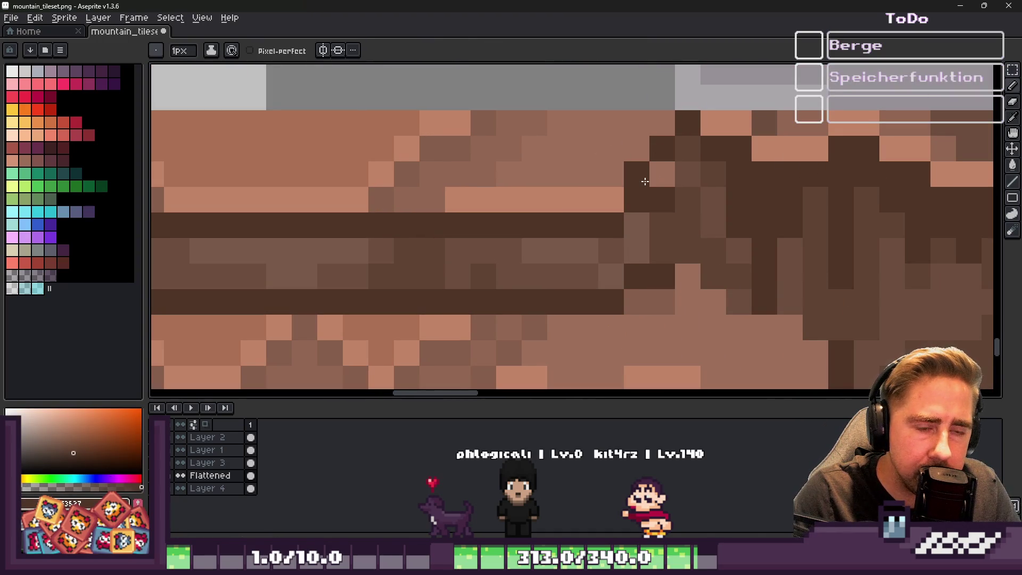
click(612, 198)
click(586, 199)
alt+click(575, 238)
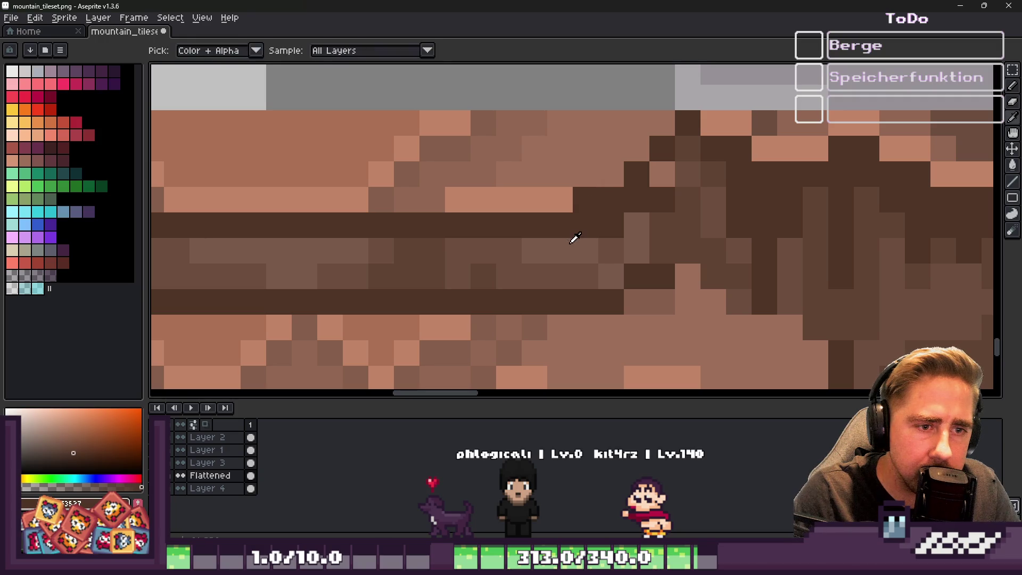
click(604, 232)
click(628, 201)
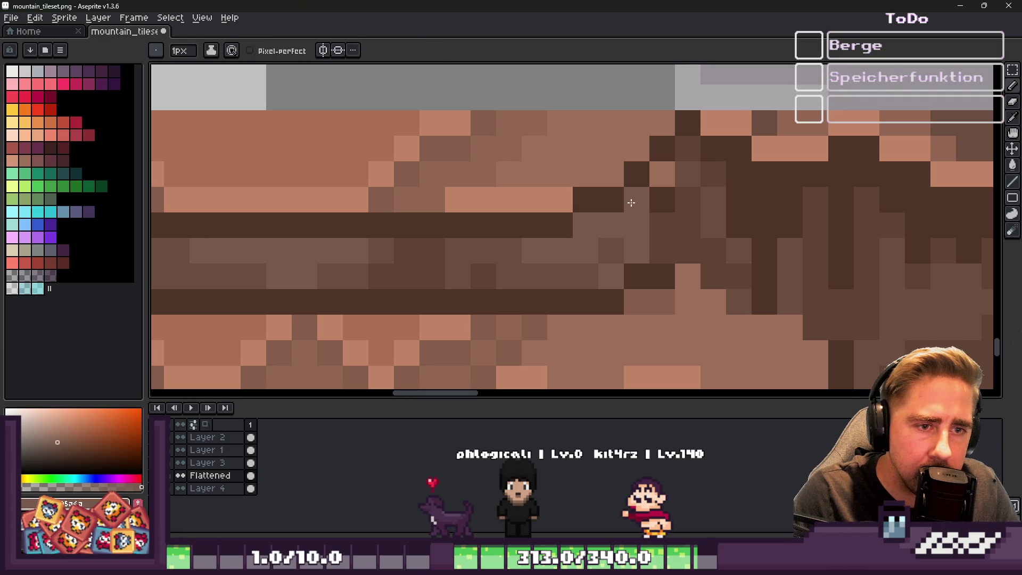
alt+click(663, 222)
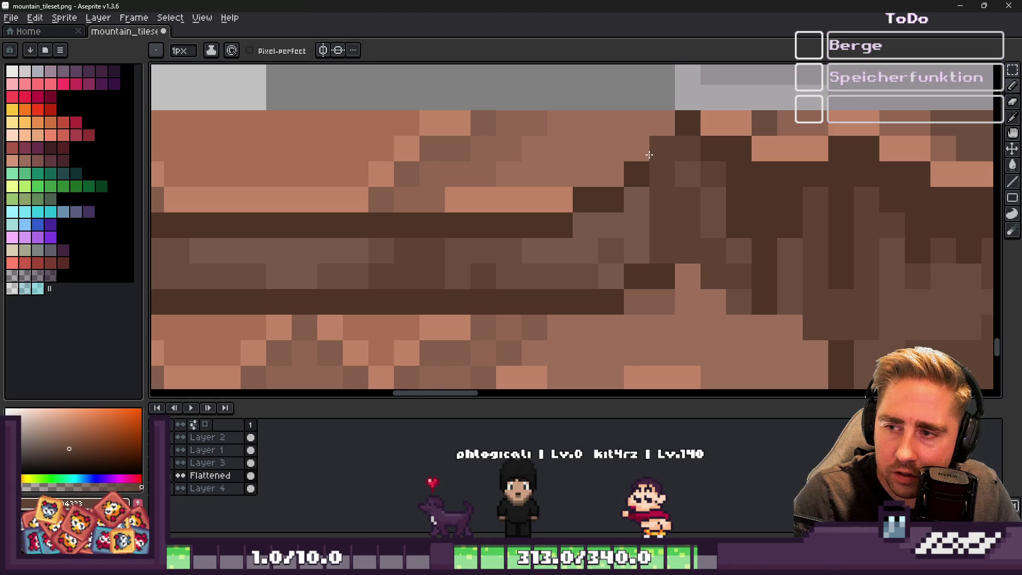
scroll(662, 191, down, 2)
scroll(666, 183, down, 1)
scroll(668, 180, up, 2)
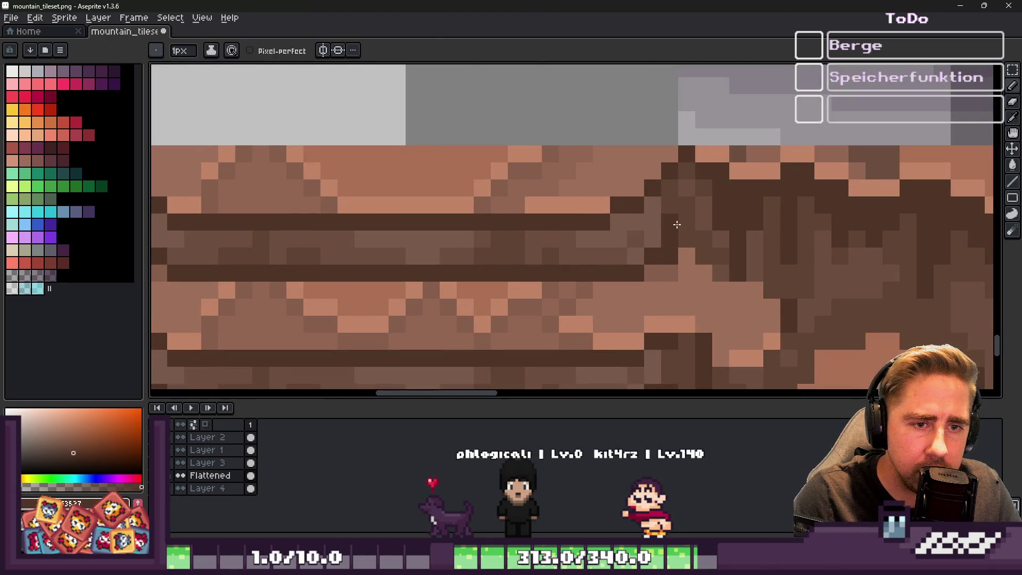
scroll(682, 230, down, 3)
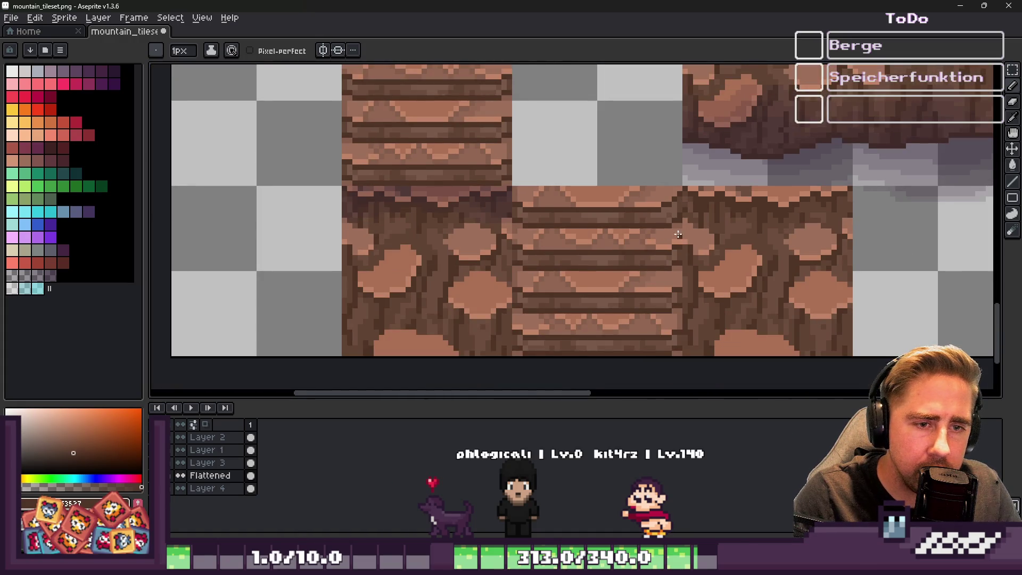
scroll(679, 234, up, 1)
Step: Marquee-select the rock wall tile right of the stairs, then undo and redo the last pixel edits
key(m)
drag(721, 221, 725, 231)
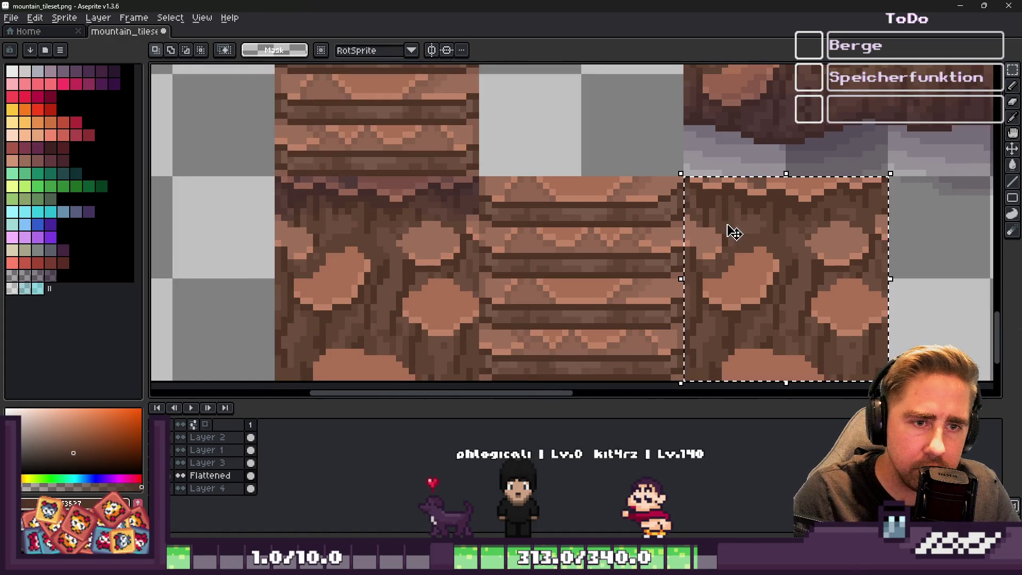
scroll(698, 222, up, 2)
key(ctrl+z)
key(ctrl+z)
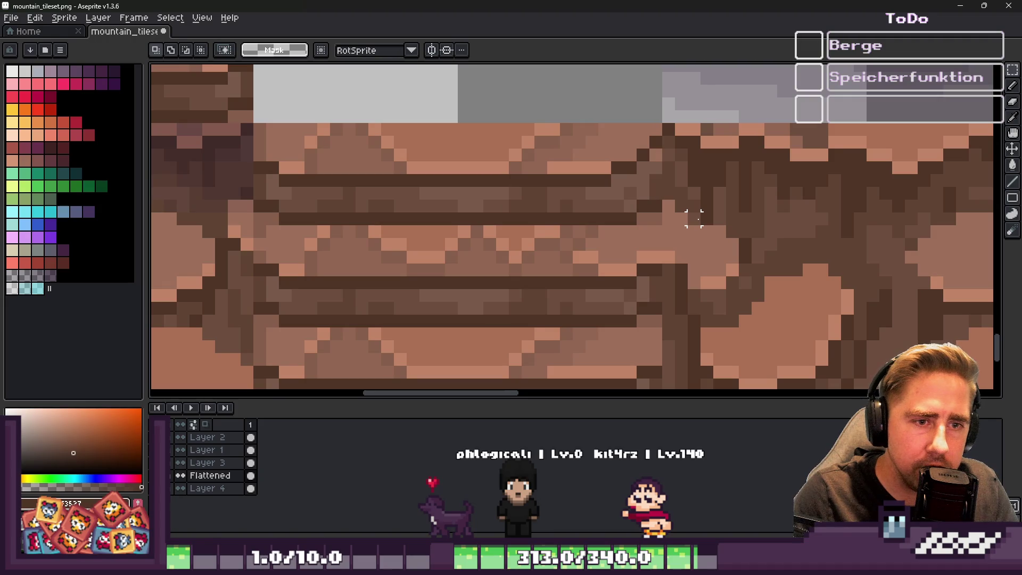
key(ctrl+y)
key(ctrl+y)
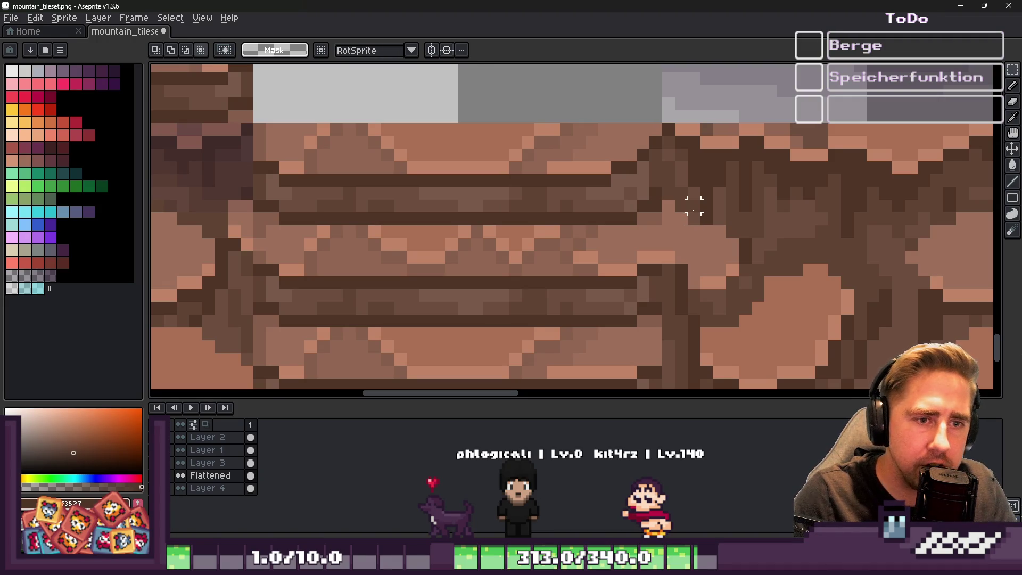
scroll(669, 206, up, 1)
Step: With the pencil, eyedrop darker browns from the stair edge to shade its corner
key(b)
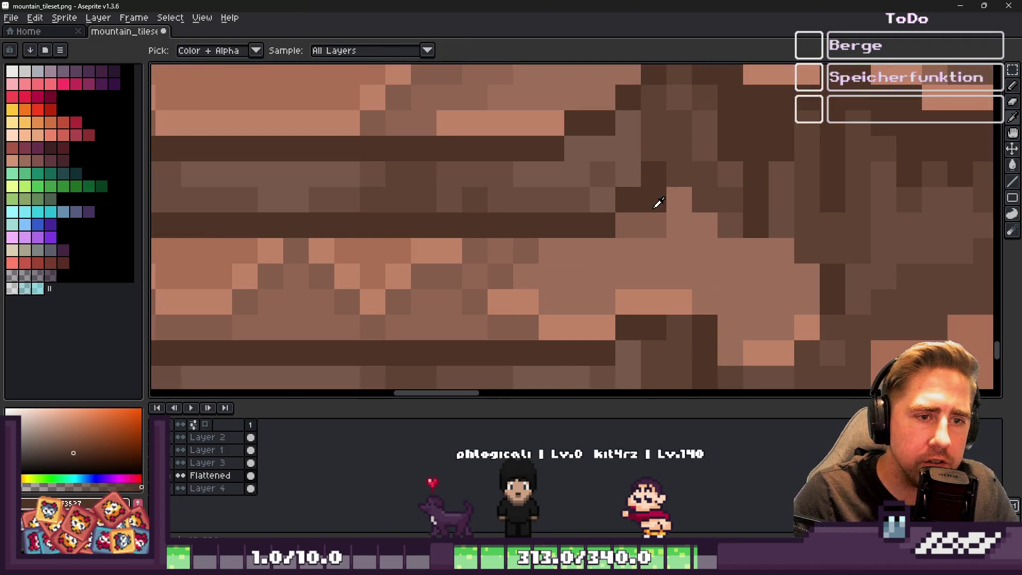
alt+click(654, 221)
scroll(485, 192, down, 2)
scroll(485, 191, up, 1)
scroll(484, 193, down, 1)
scroll(431, 179, up, 1)
key(alt)
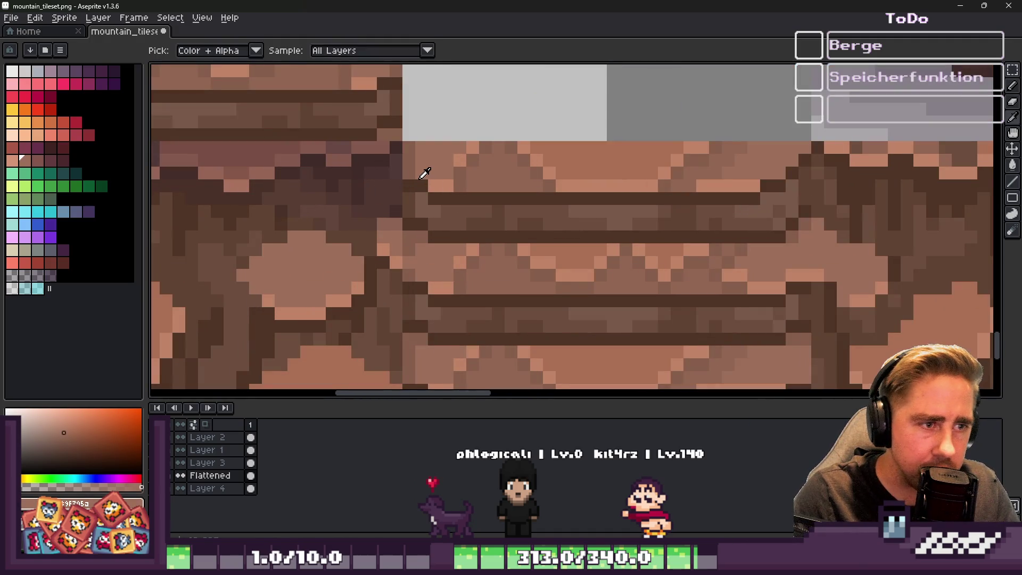
alt+click(424, 173)
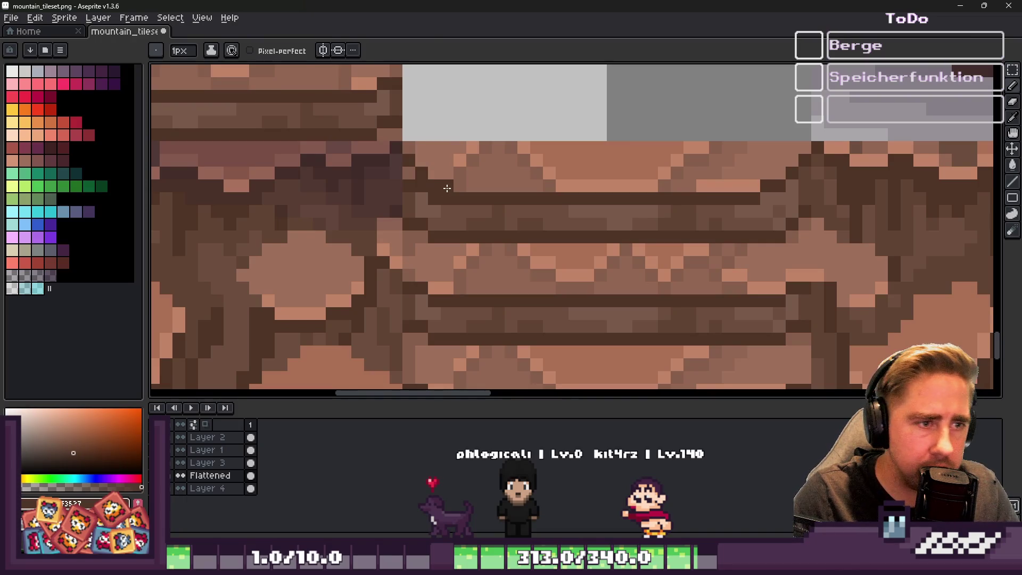
alt+click(448, 207)
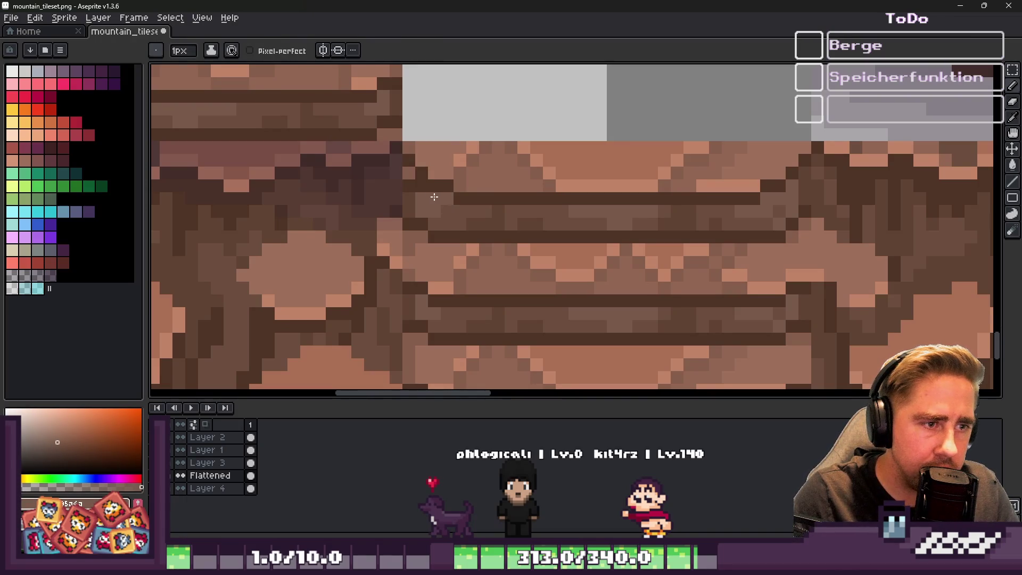
alt+click(410, 181)
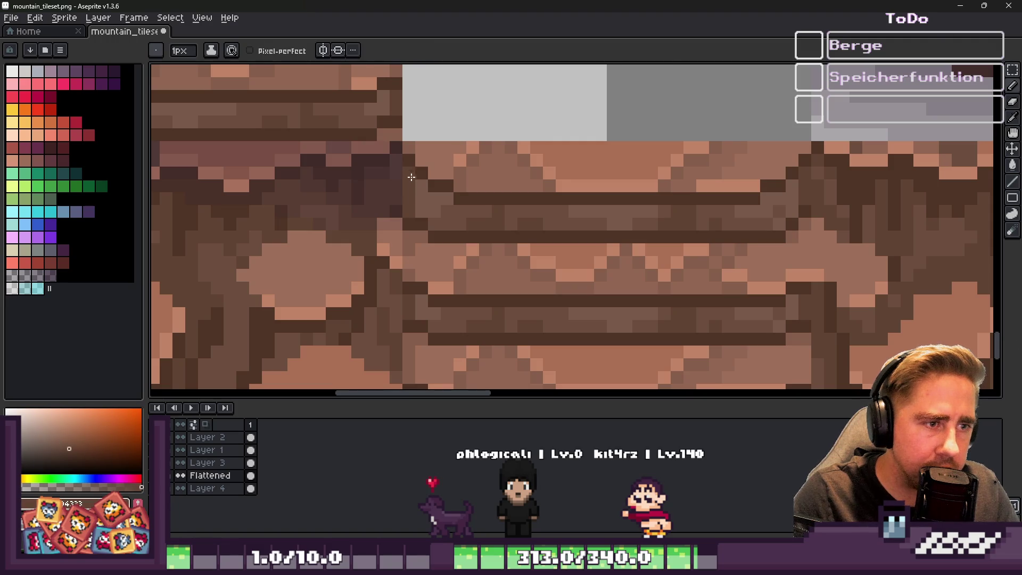
scroll(410, 173, up, 4)
scroll(440, 199, down, 5)
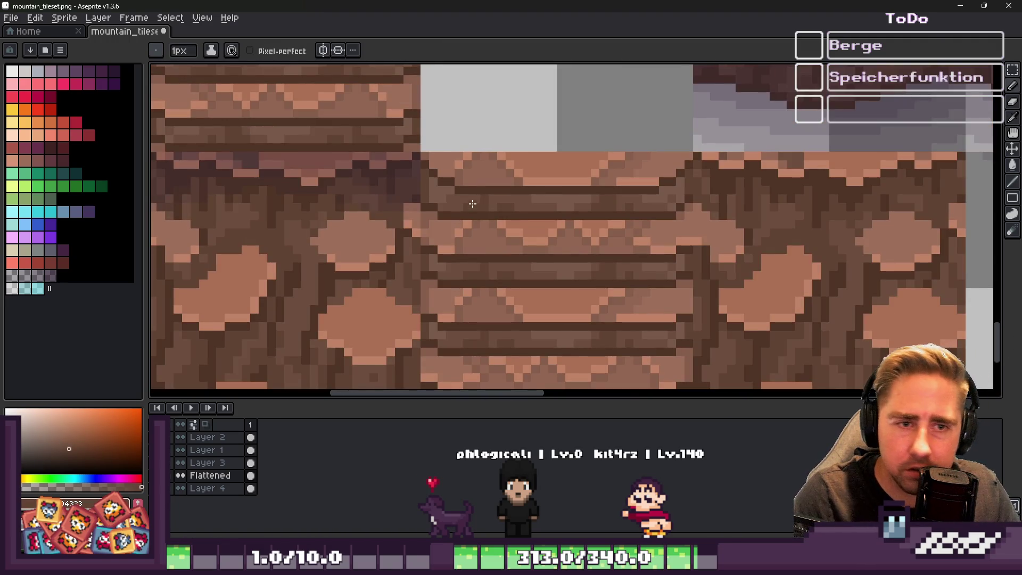
scroll(479, 197, down, 1)
Step: Select the middle stair tile and shade its sides with the pencil to match the rock tiles
key(m)
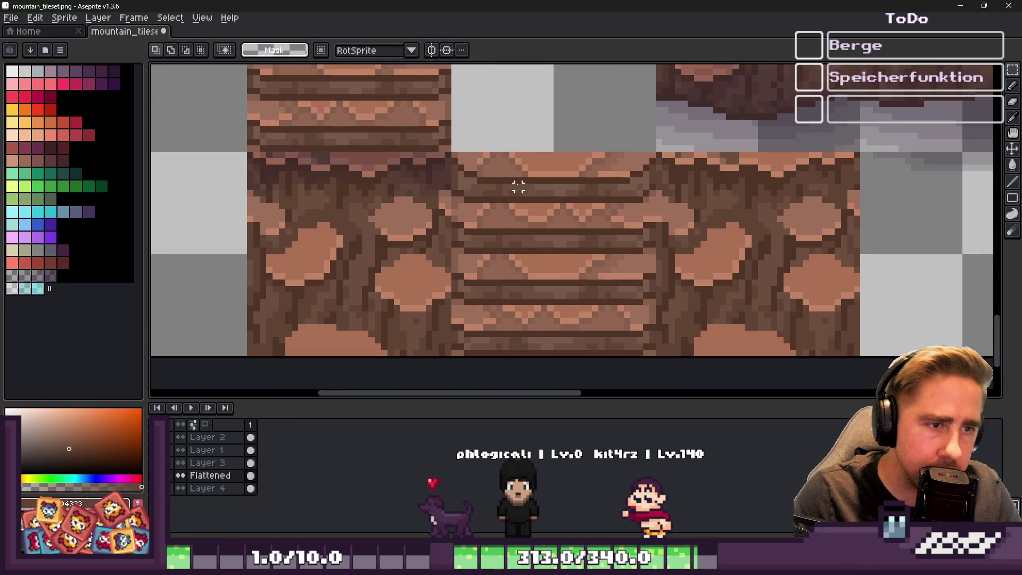
drag(516, 185, 517, 192)
scroll(516, 234, up, 3)
key(i)
key(b)
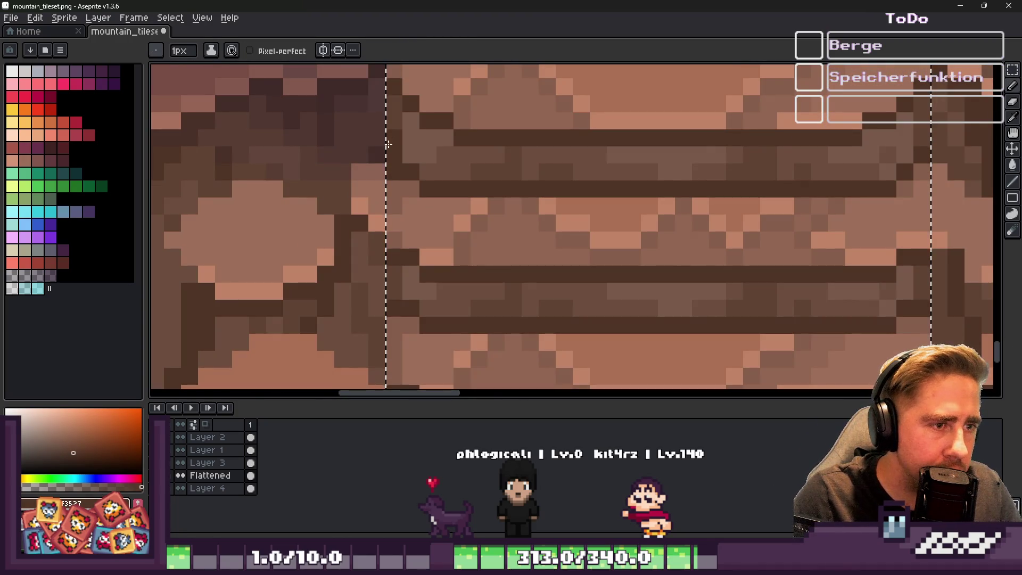
scroll(532, 159, down, 4)
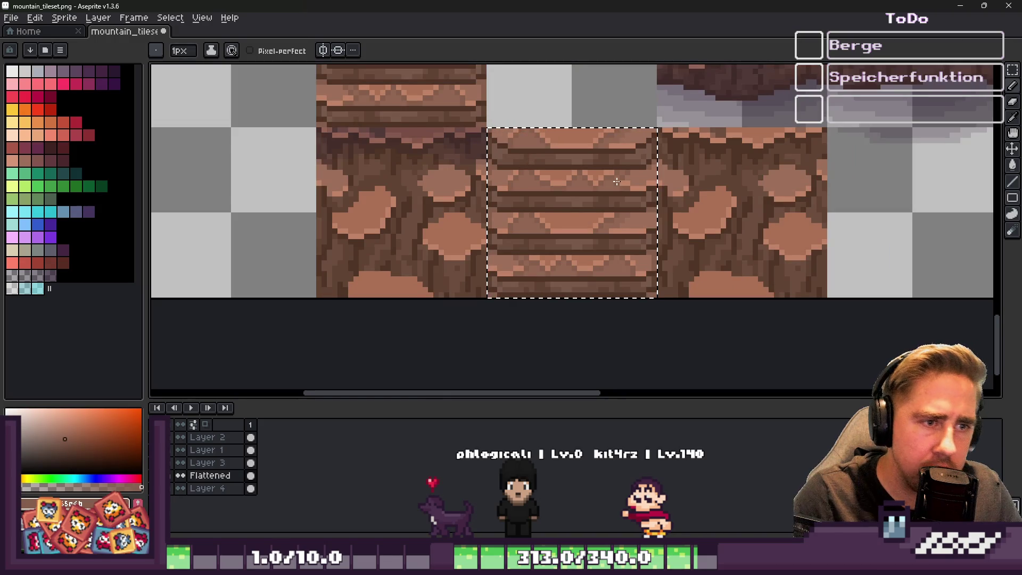
scroll(617, 181, down, 1)
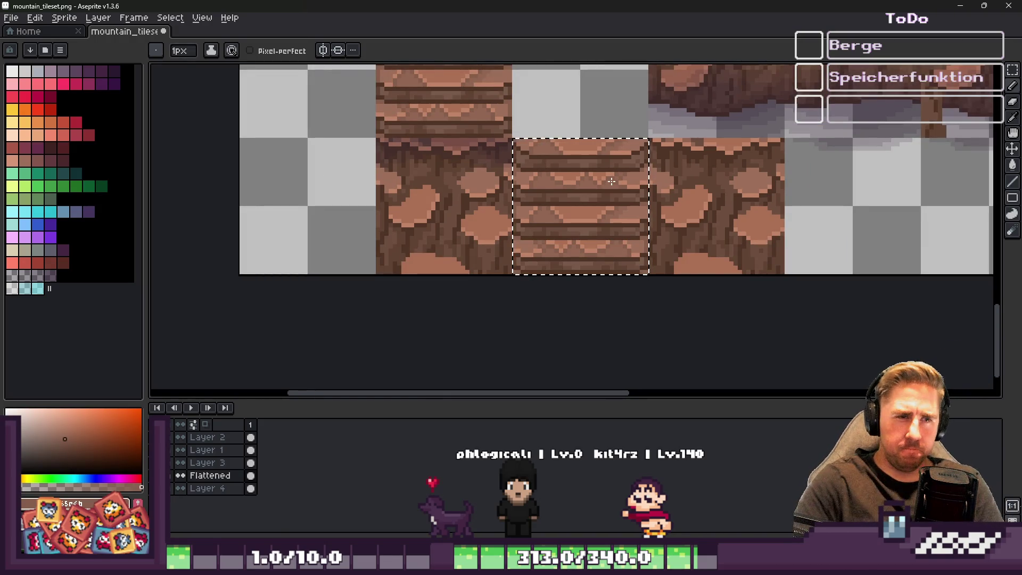
key(v)
key(b)
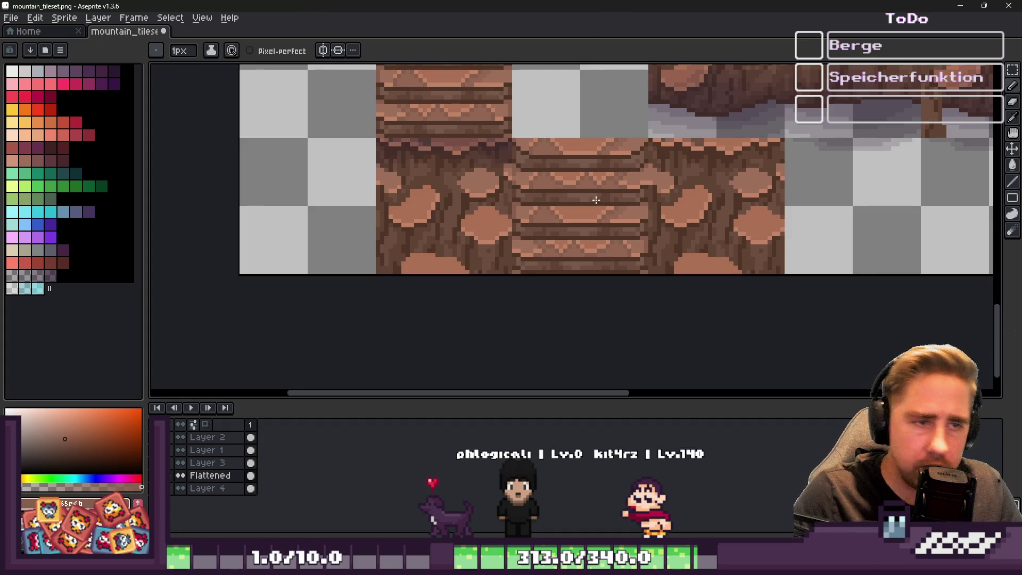
Step: Delete the stair tile and neighbouring rock tile from the test row
key(m)
drag(539, 235, 543, 244)
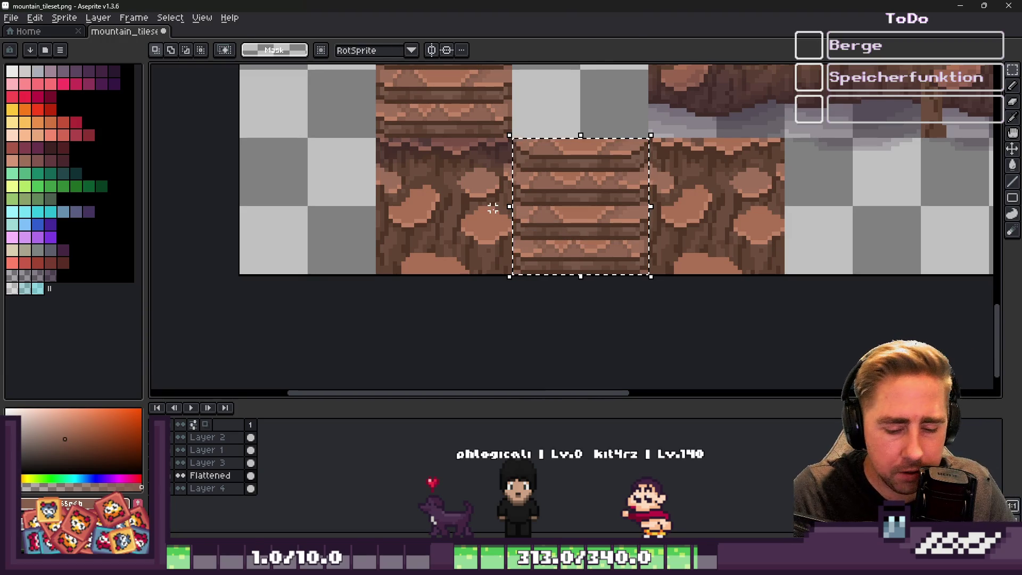
click(542, 198)
drag(540, 196, 490, 209)
key(Delete)
key(Delete)
drag(663, 205, 672, 213)
key(Delete)
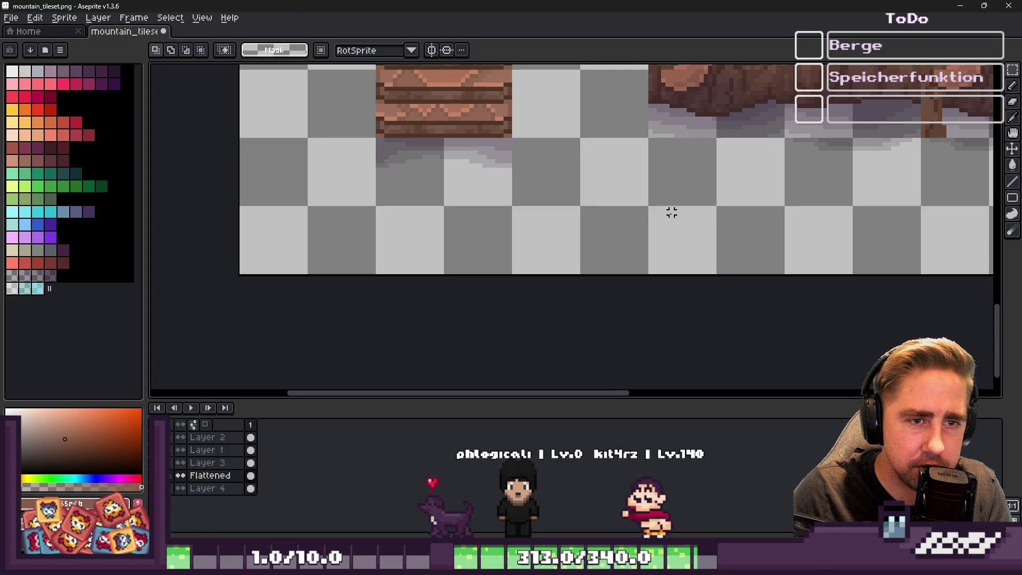
Step: Paste the stair tile next to the existing stair tile and deselect it
scroll(673, 221, down, 2)
scroll(511, 118, up, 2)
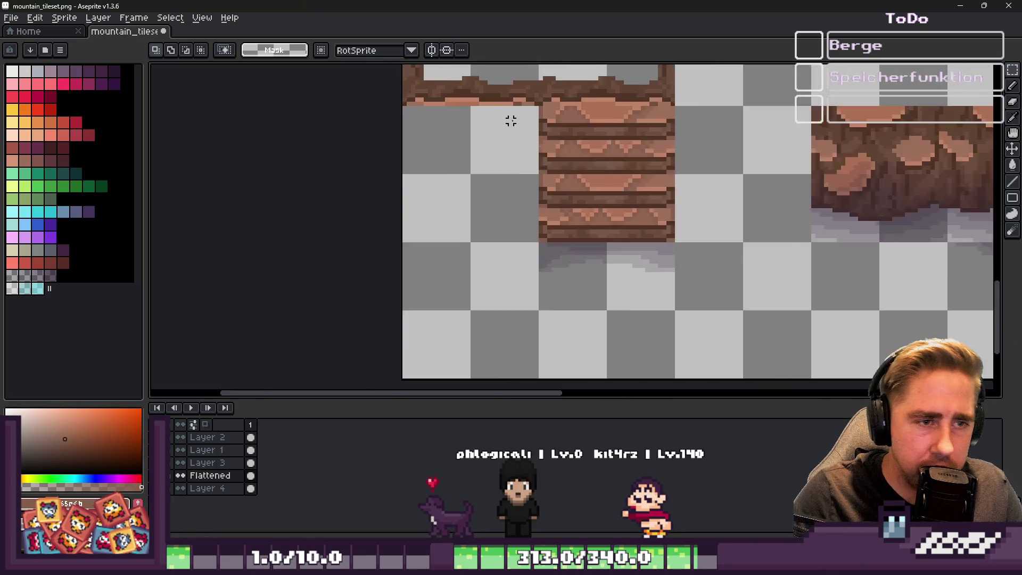
scroll(515, 126, up, 1)
key(ctrl+v)
mouse_move(778, 310)
mouse_down()
mouse_move(416, 151)
mouse_move(440, 151)
mouse_up()
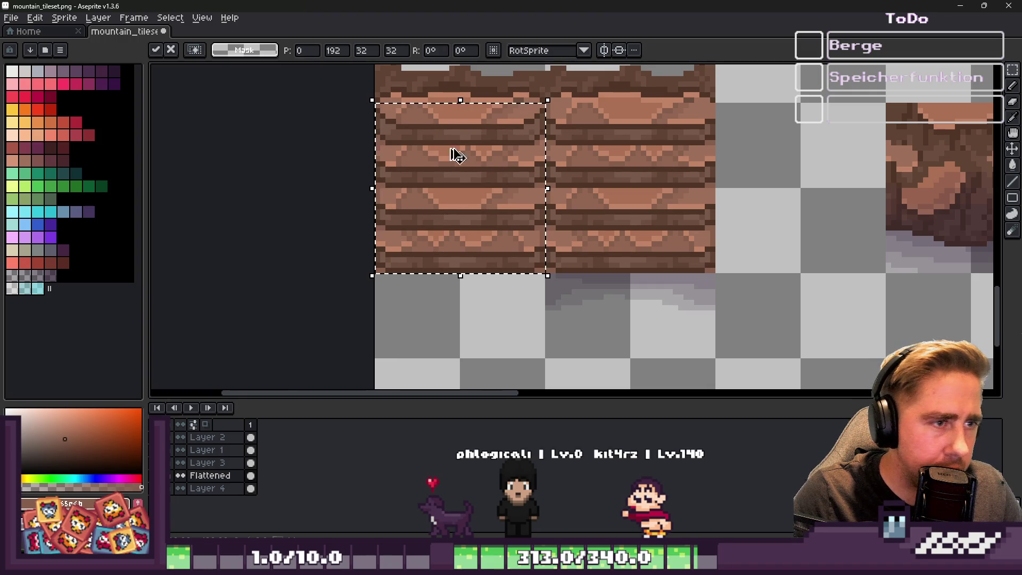
click(321, 365)
click(180, 437)
scroll(401, 295, down, 2)
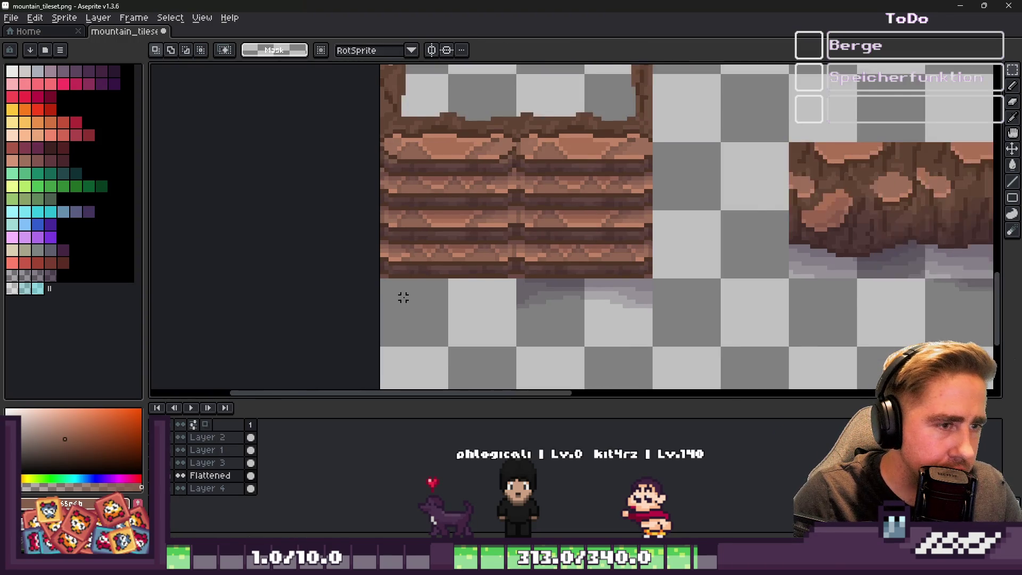
Step: Minimize Aseprite and return to the Godot level editor
click(960, 6)
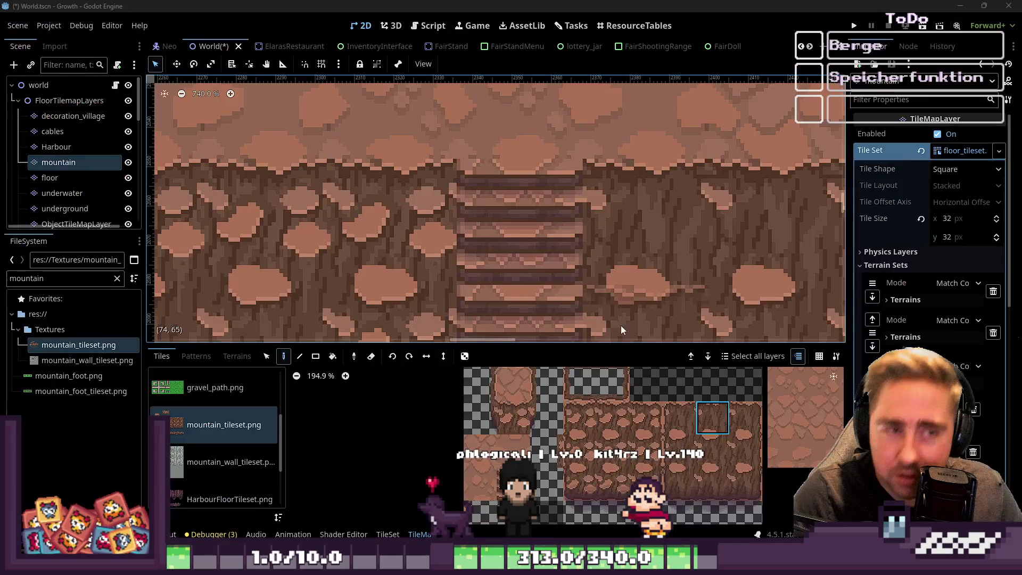
scroll(600, 199, down, 1)
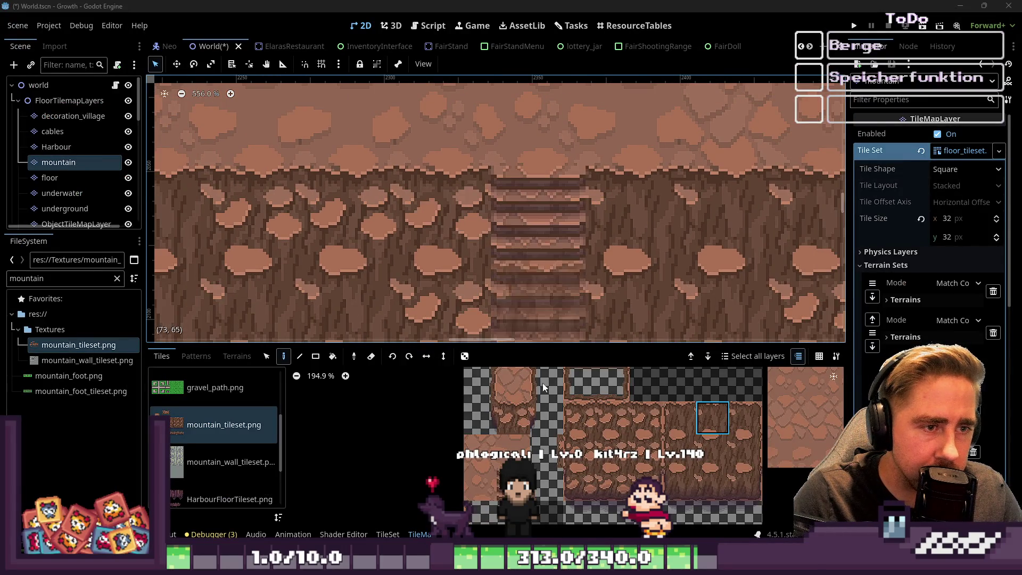
scroll(556, 411, down, 2)
scroll(556, 412, down, 1)
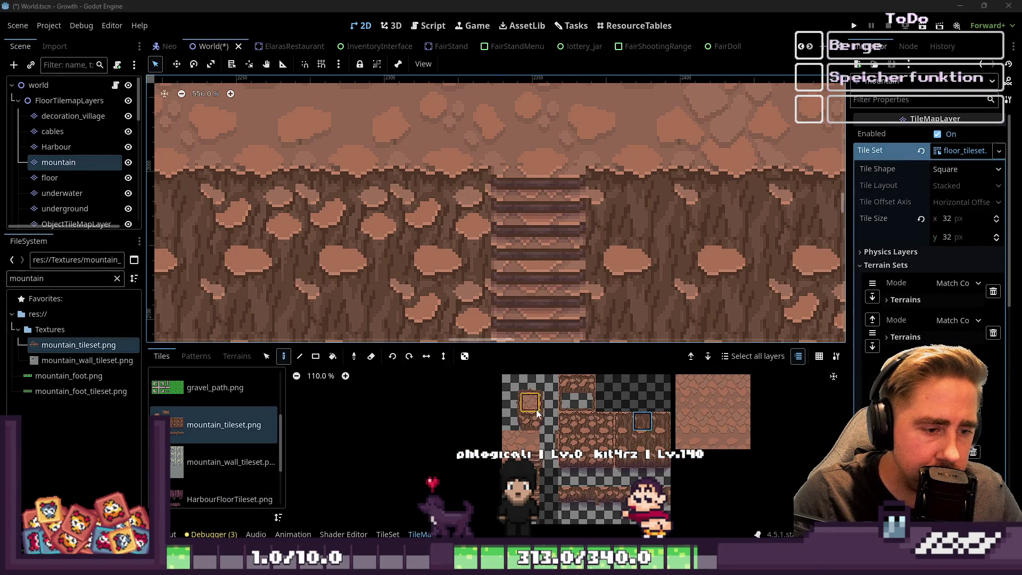
scroll(536, 415, down, 1)
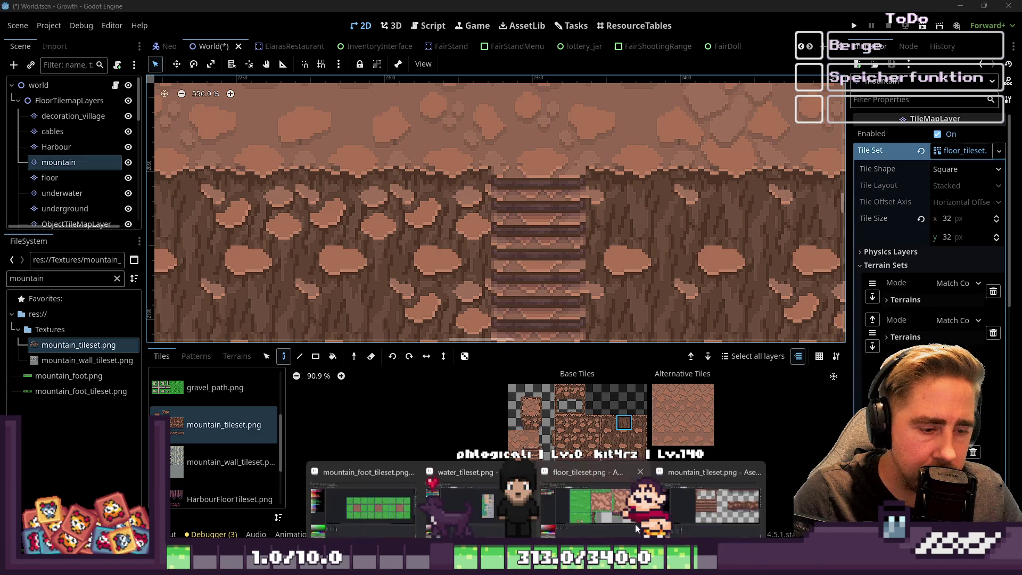
click(686, 503)
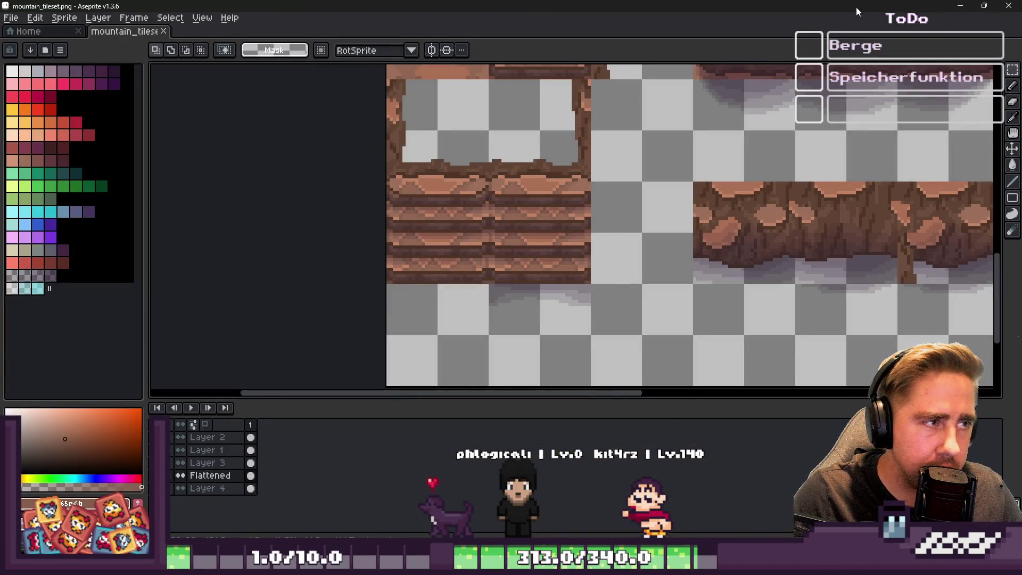
click(960, 5)
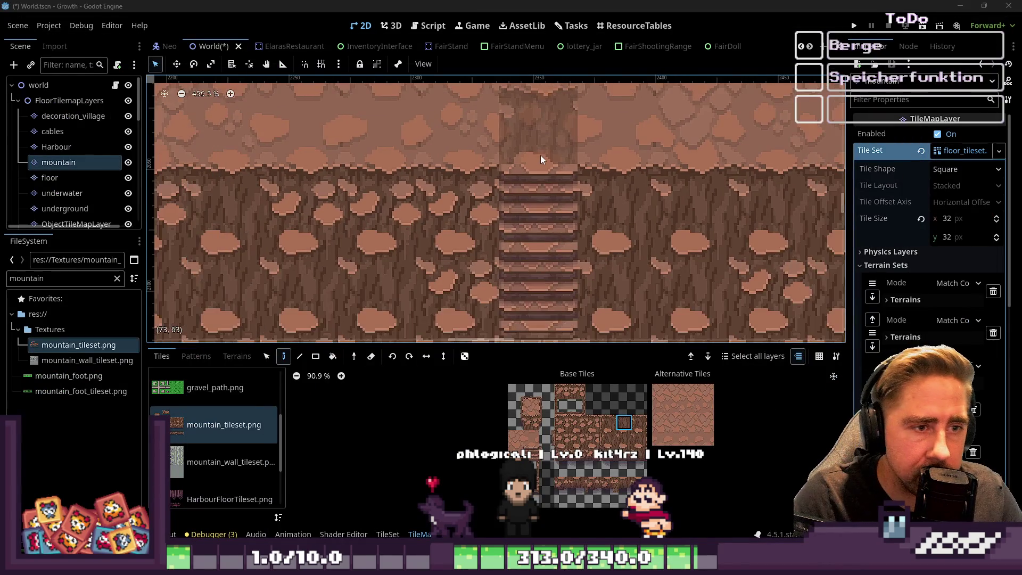
scroll(541, 155, down, 2)
scroll(539, 486, up, 3)
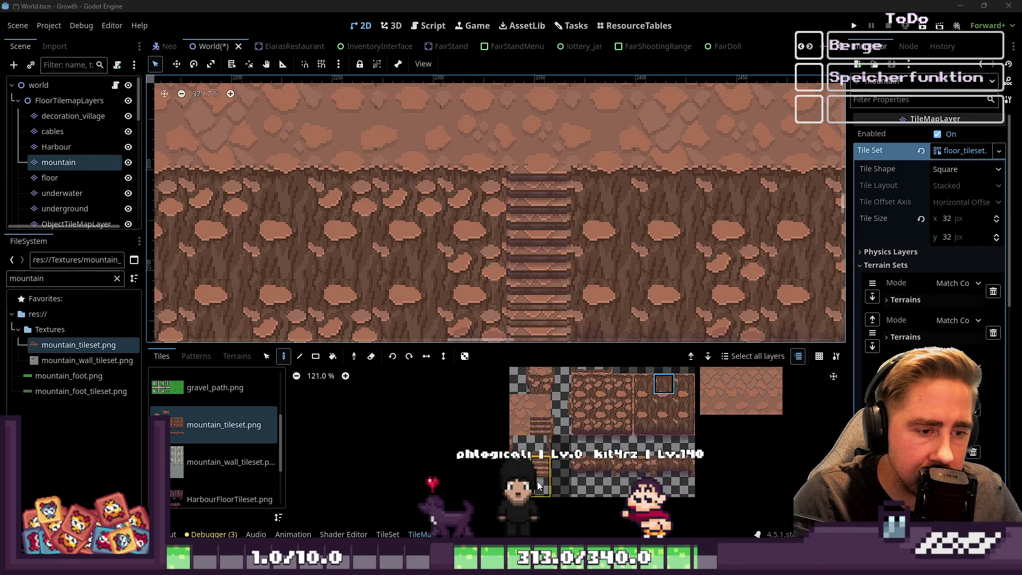
Step: Switch to mountain_wall_tileset.png and back to mountain_tileset.png to reimport, then view the terrains
click(227, 462)
click(195, 420)
scroll(487, 477, up, 10)
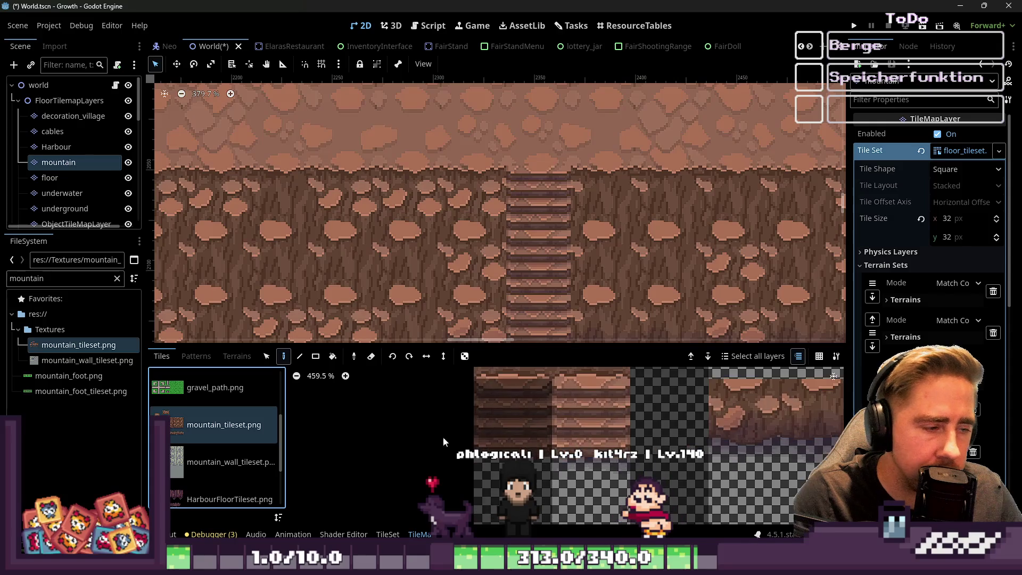
scroll(400, 434, down, 2)
click(236, 359)
click(161, 356)
Step: Inspect the TileSet's Setup and Paint properties, including Y Sort Origin 48, then return to TileMap painting
click(396, 534)
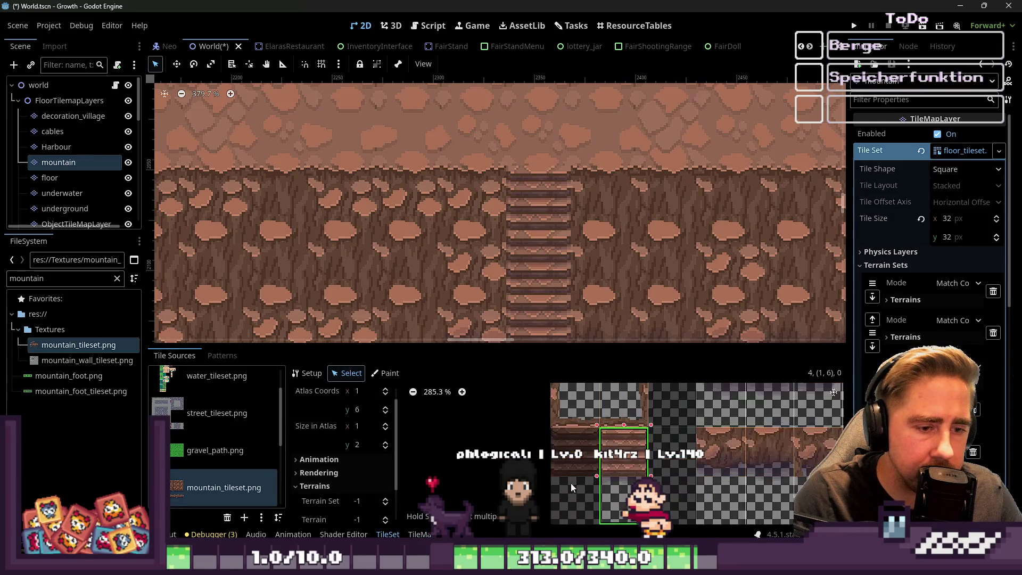
click(346, 373)
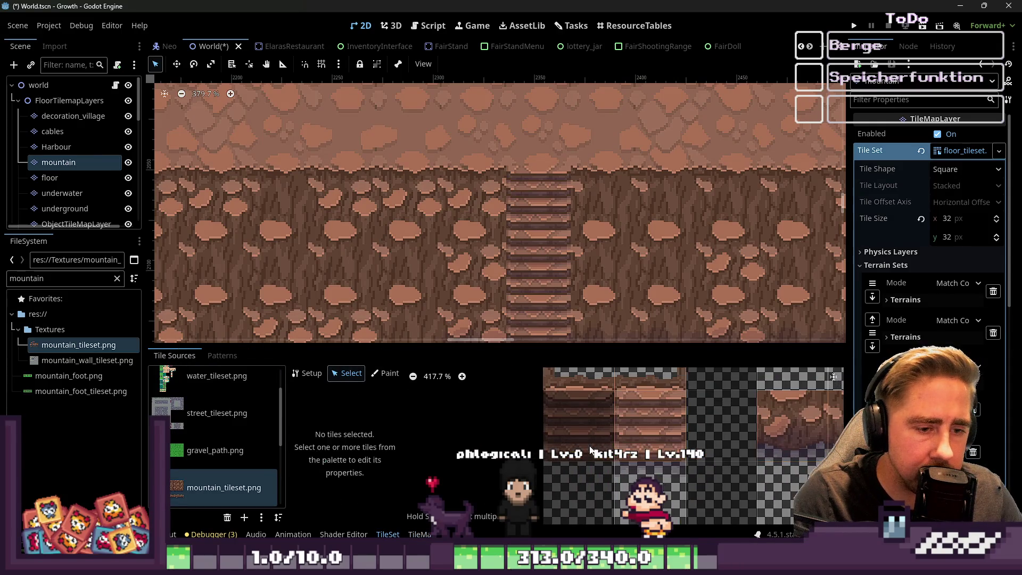
click(307, 373)
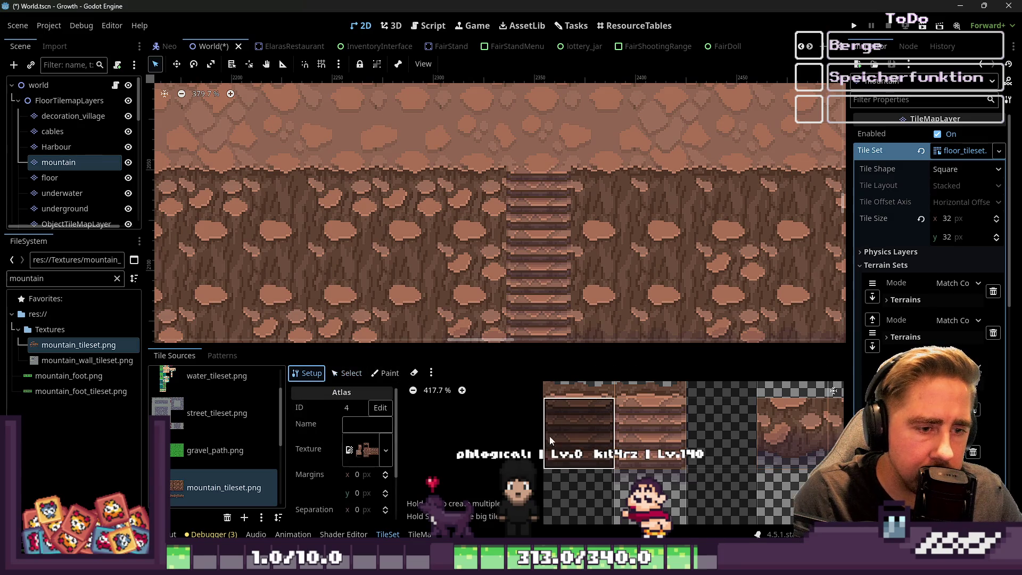
click(387, 373)
click(421, 534)
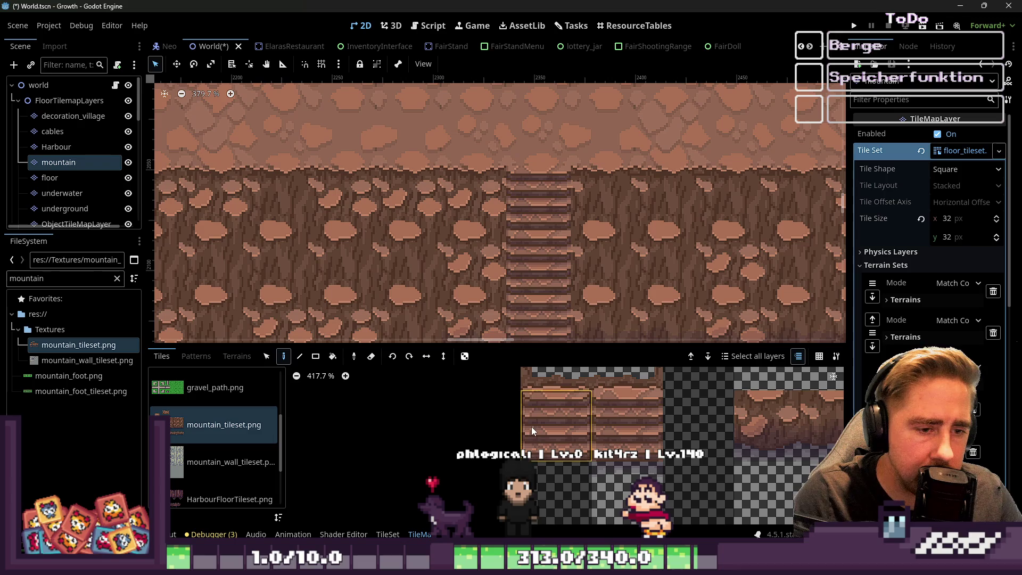
click(387, 534)
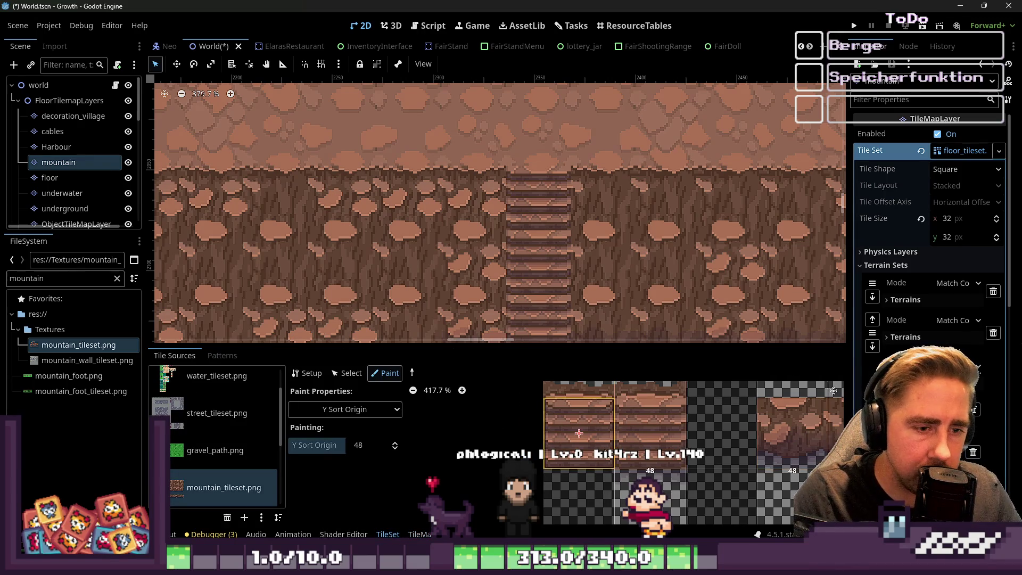
click(418, 534)
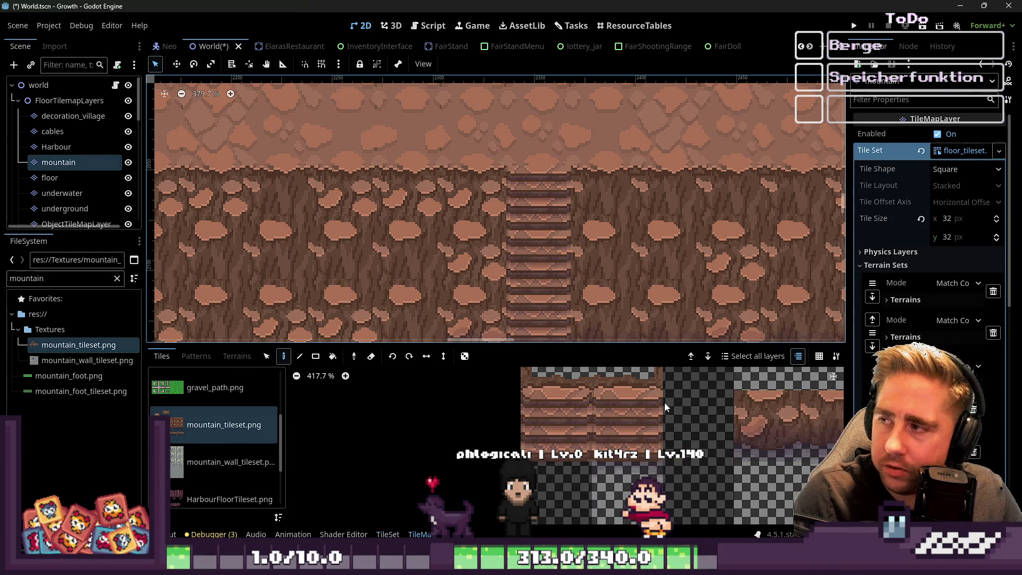
Step: Browse the mountain_tileset.png atlas, trying the stair tiles before selecting a rock wall tile
click(536, 418)
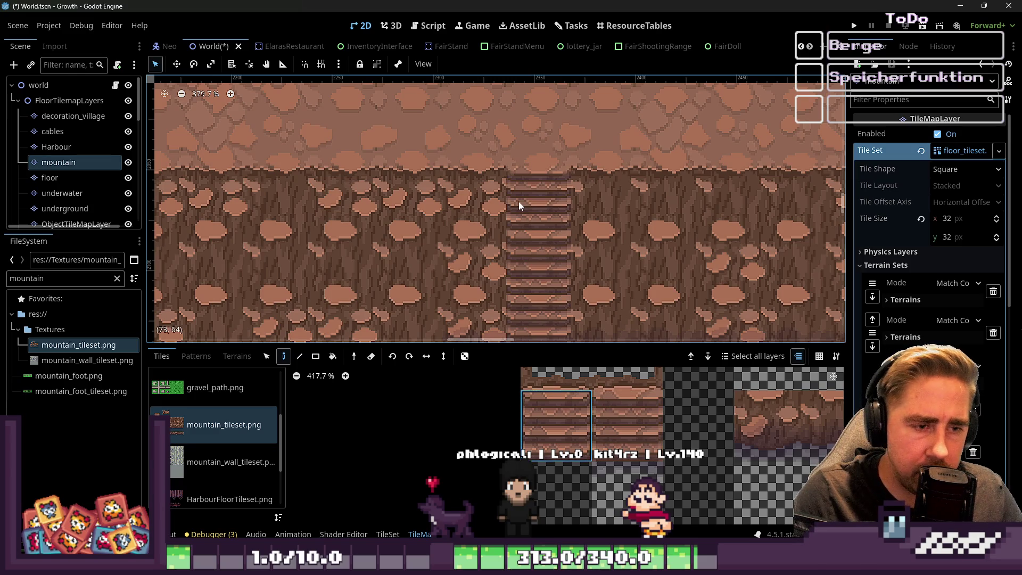
scroll(487, 251, down, 10)
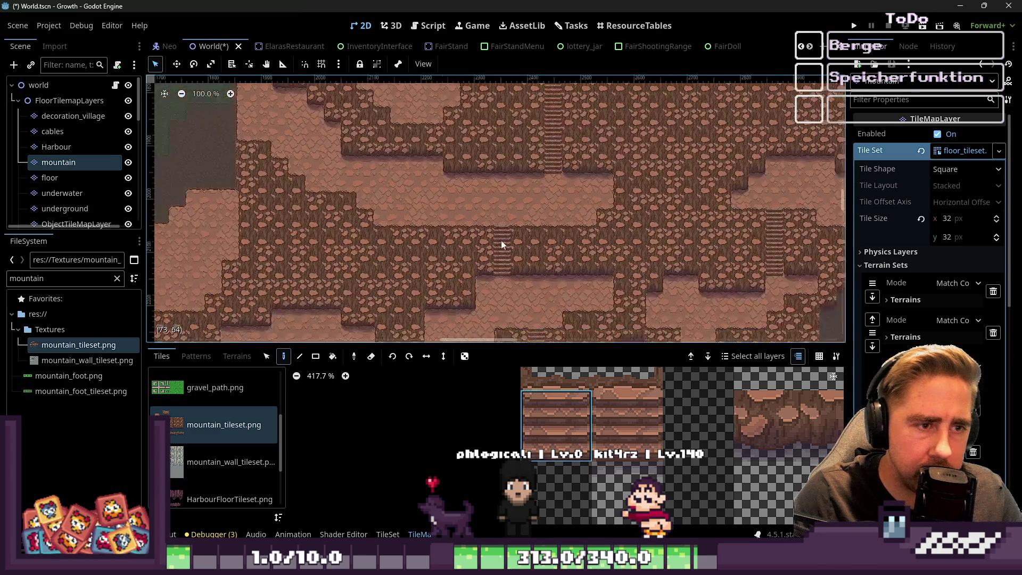
scroll(526, 288, up, 11)
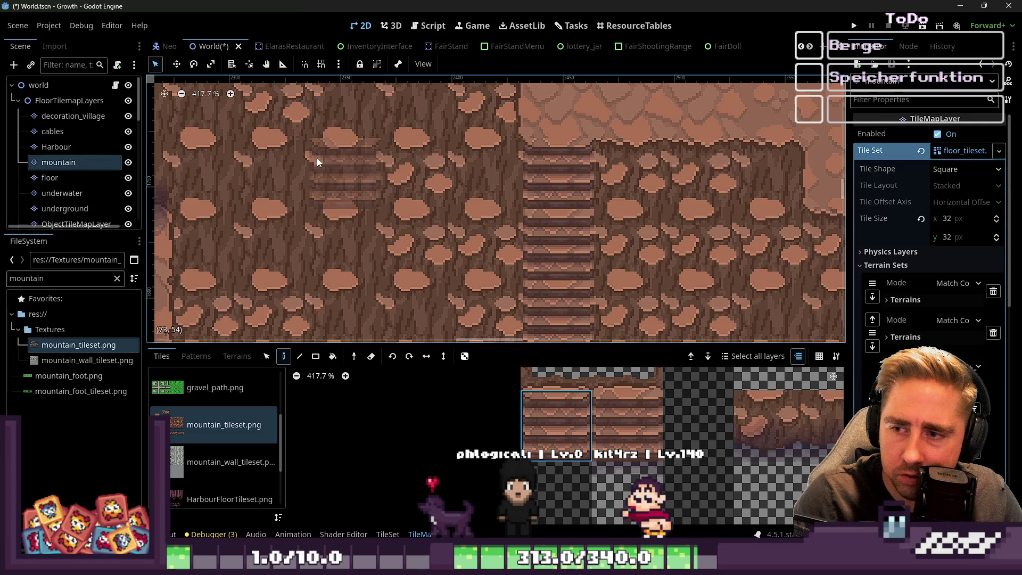
scroll(317, 162, down, 5)
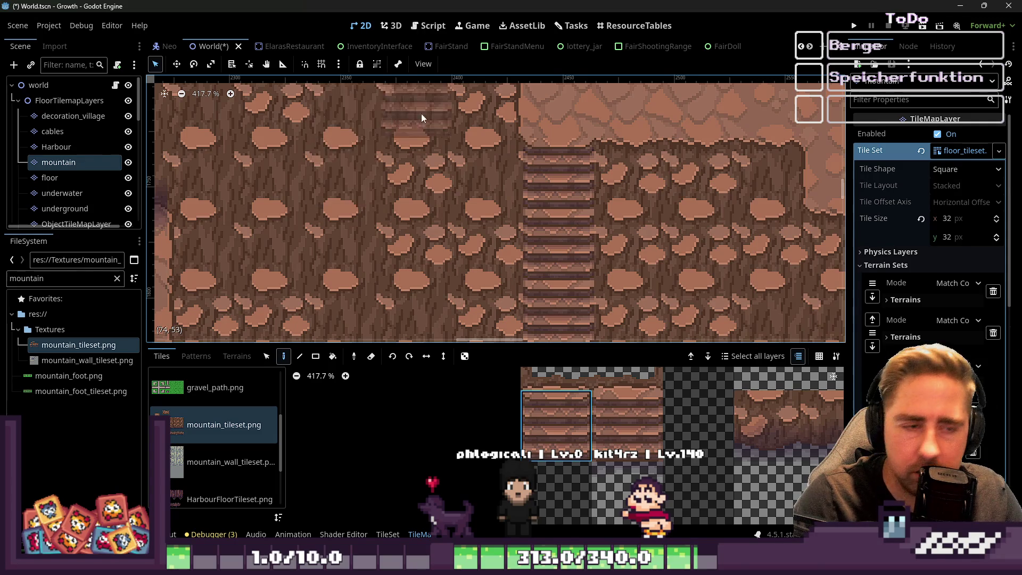
scroll(542, 186, down, 3)
scroll(524, 300, up, 2)
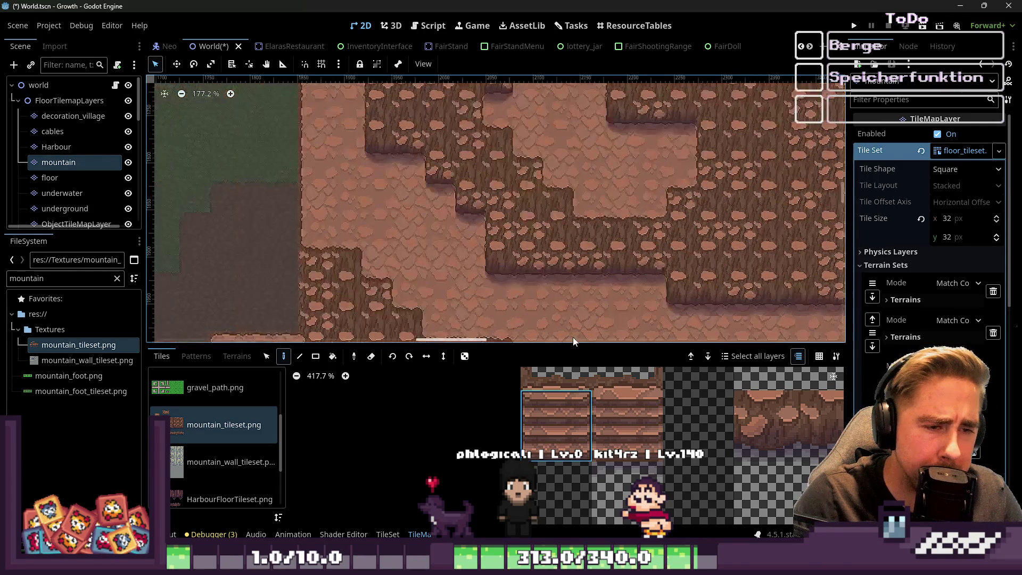
scroll(370, 231, down, 1)
scroll(640, 282, up, 4)
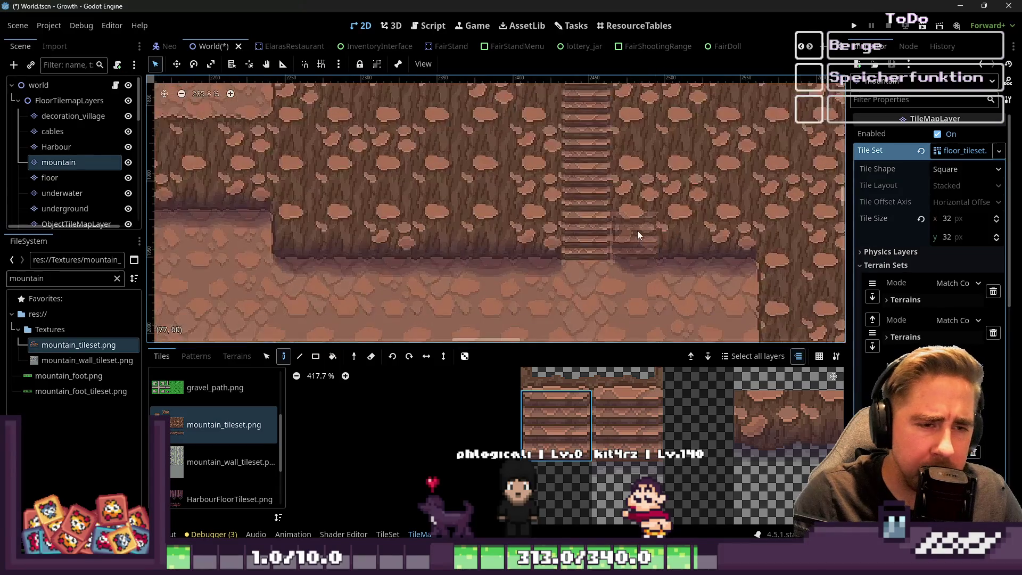
scroll(570, 481, down, 1)
scroll(571, 481, down, 2)
click(604, 465)
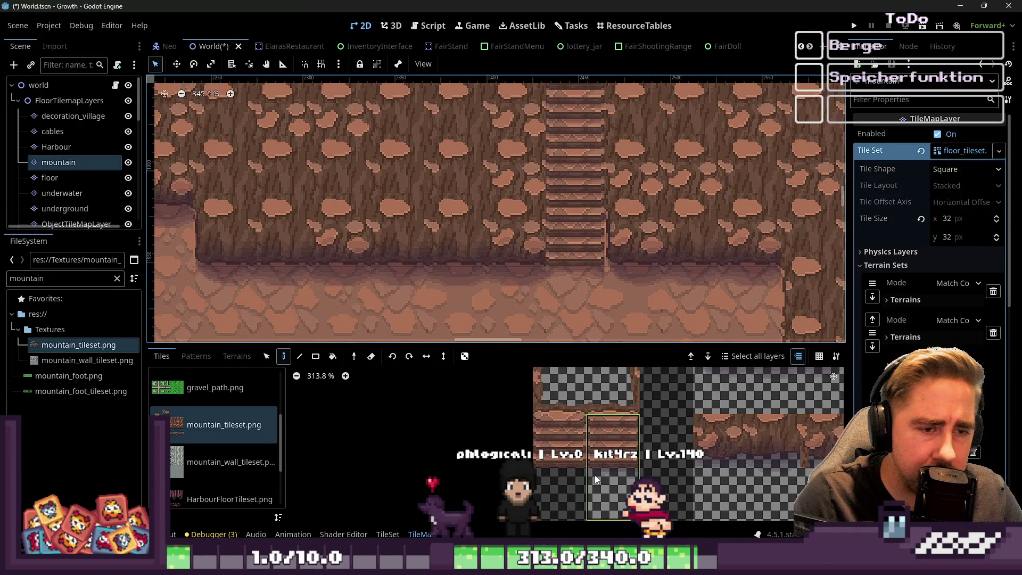
scroll(602, 479, down, 8)
scroll(684, 422, up, 3)
click(684, 423)
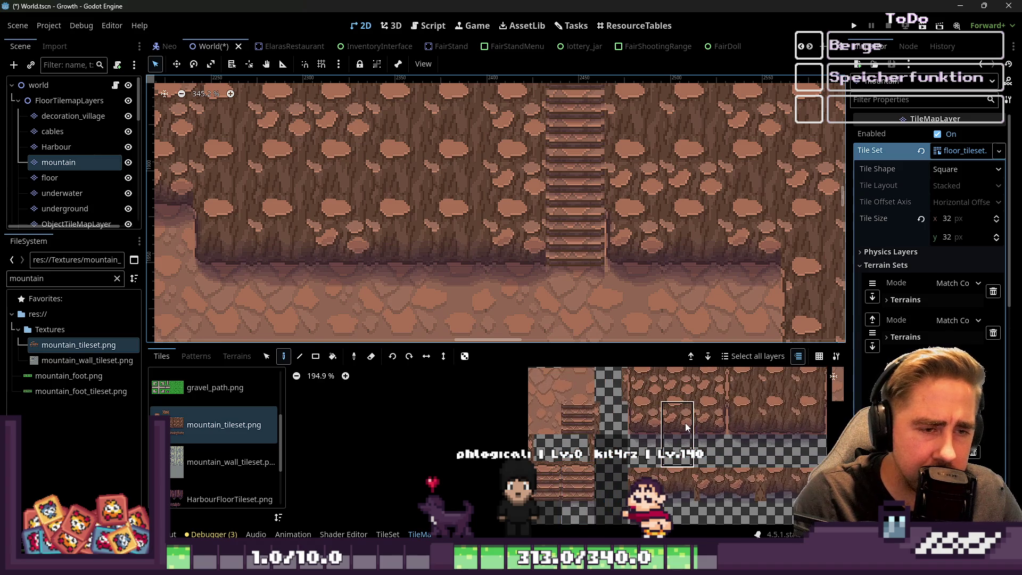
scroll(646, 299, down, 11)
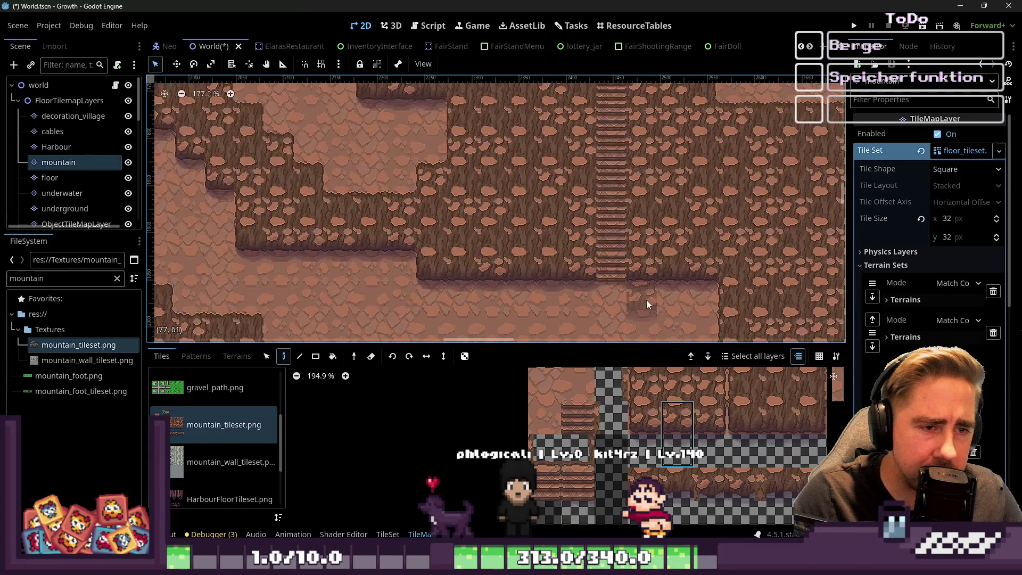
scroll(628, 258, up, 13)
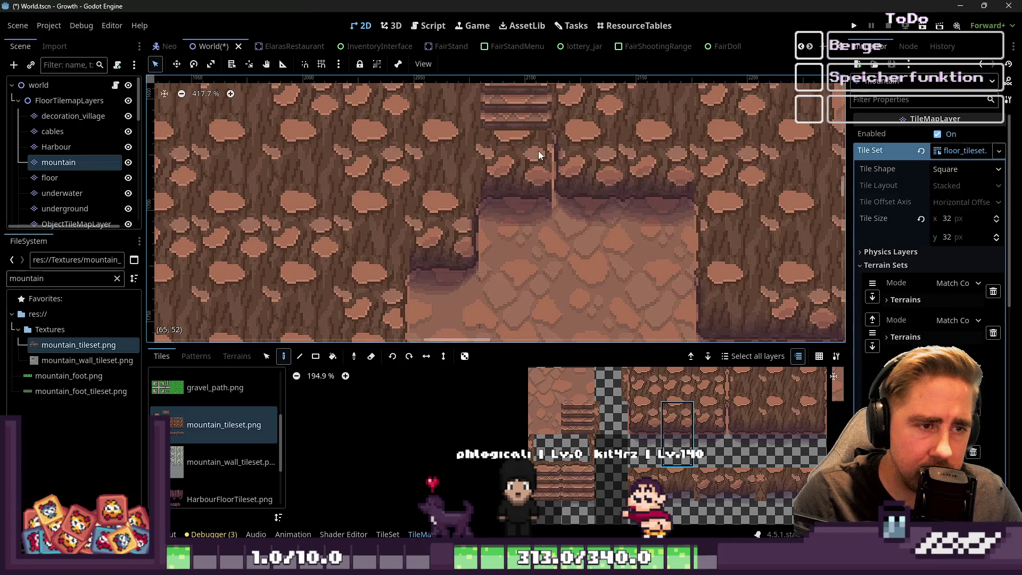
Step: Paint a rock-wall tile onto the cliff and a stair tile below the existing stairs
click(597, 179)
scroll(578, 477, down, 1)
click(516, 181)
scroll(559, 287, down, 13)
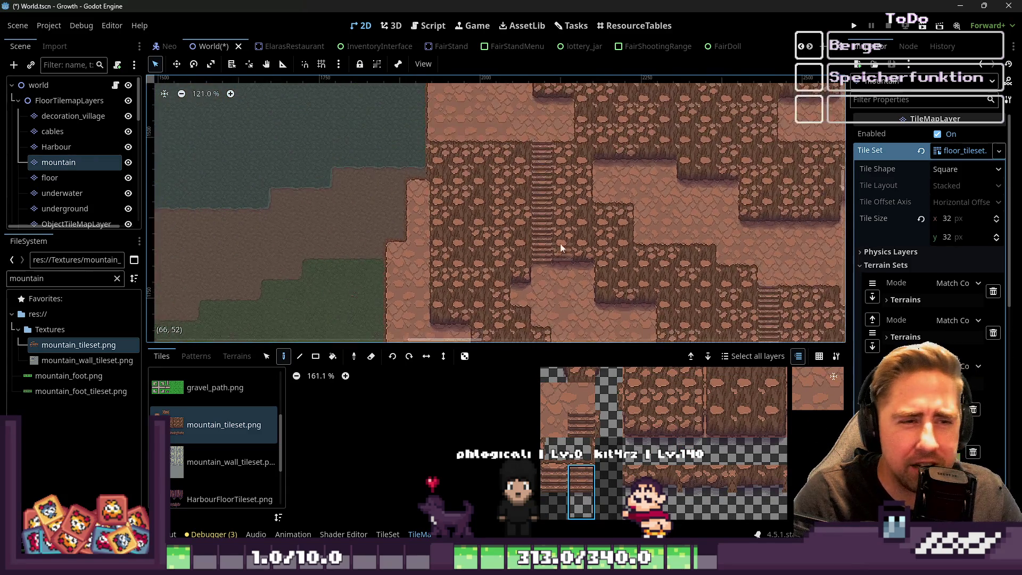
scroll(554, 274, up, 8)
scroll(558, 469, up, 2)
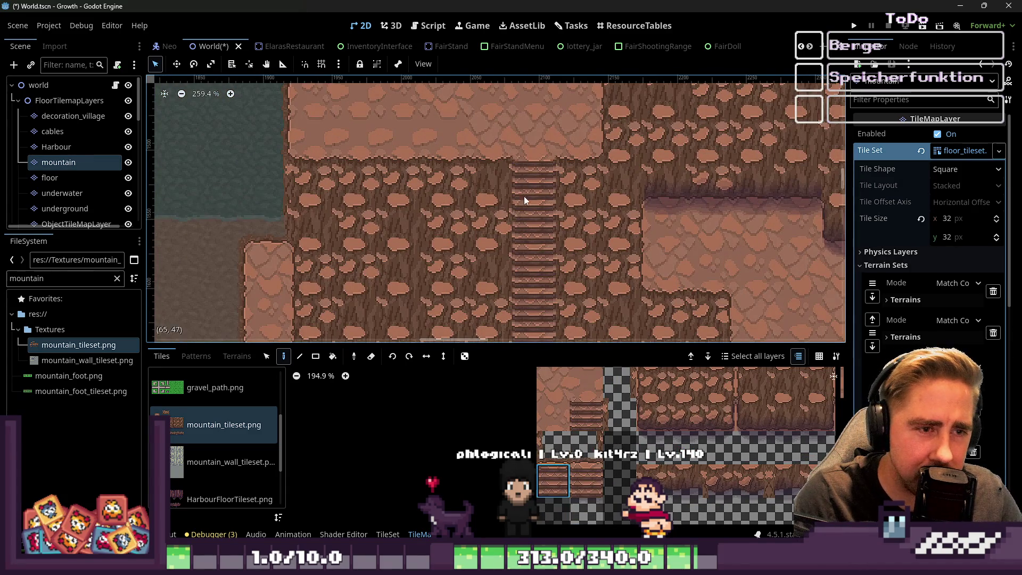
scroll(510, 148, down, 5)
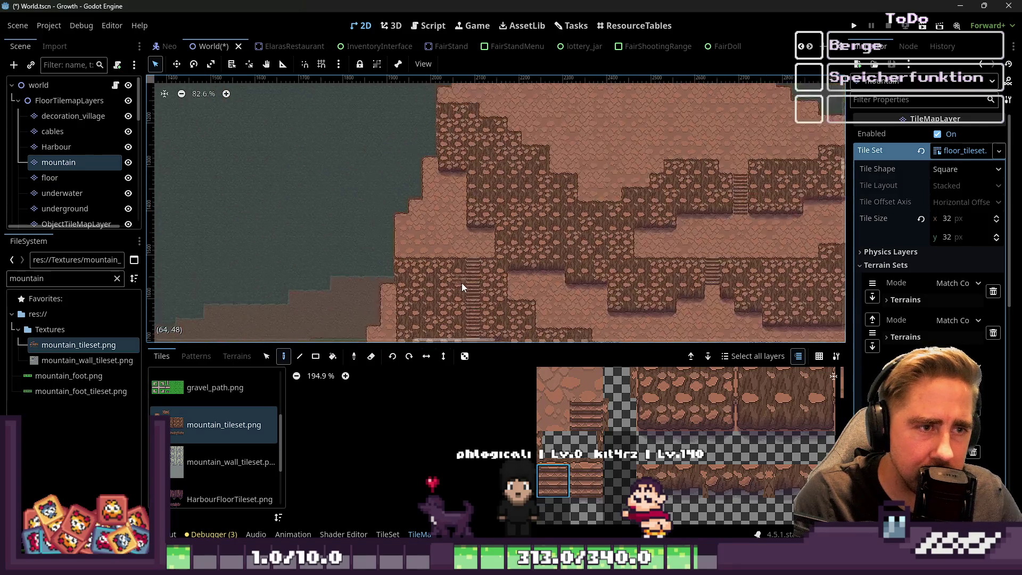
scroll(416, 229, down, 3)
scroll(497, 228, up, 14)
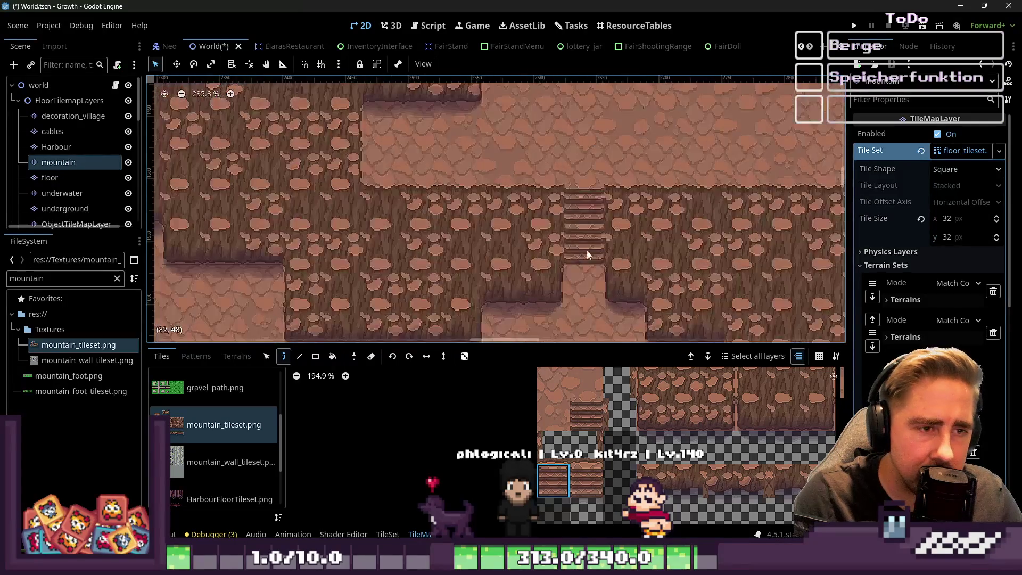
scroll(575, 184, down, 1)
scroll(452, 139, down, 2)
scroll(528, 270, up, 5)
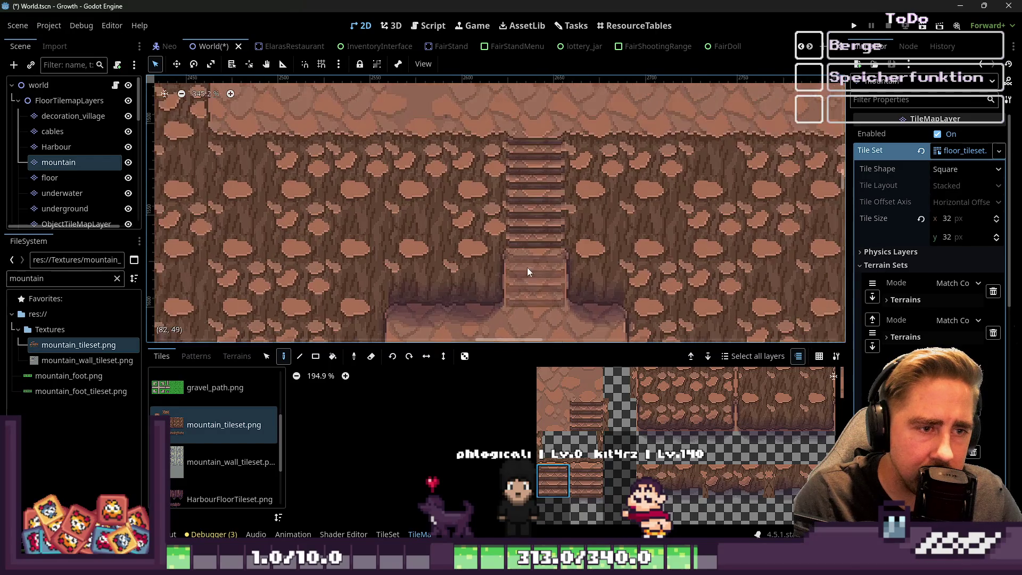
scroll(527, 271, down, 1)
scroll(548, 240, up, 2)
Step: Erase the stair tile below the stairs, then select a two-tile stair piece and its lower-left tile
right_click(548, 241)
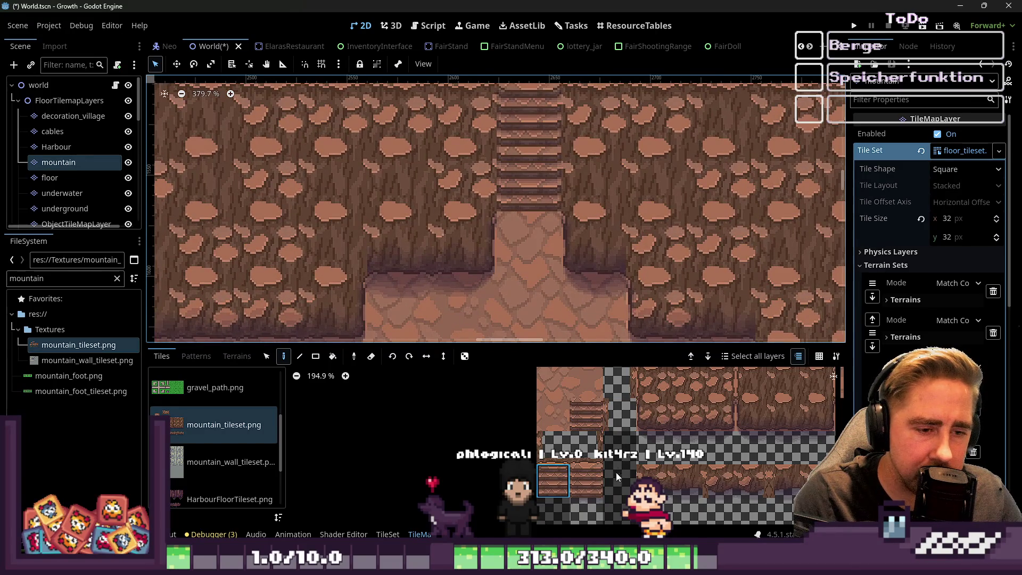
drag(586, 471, 586, 508)
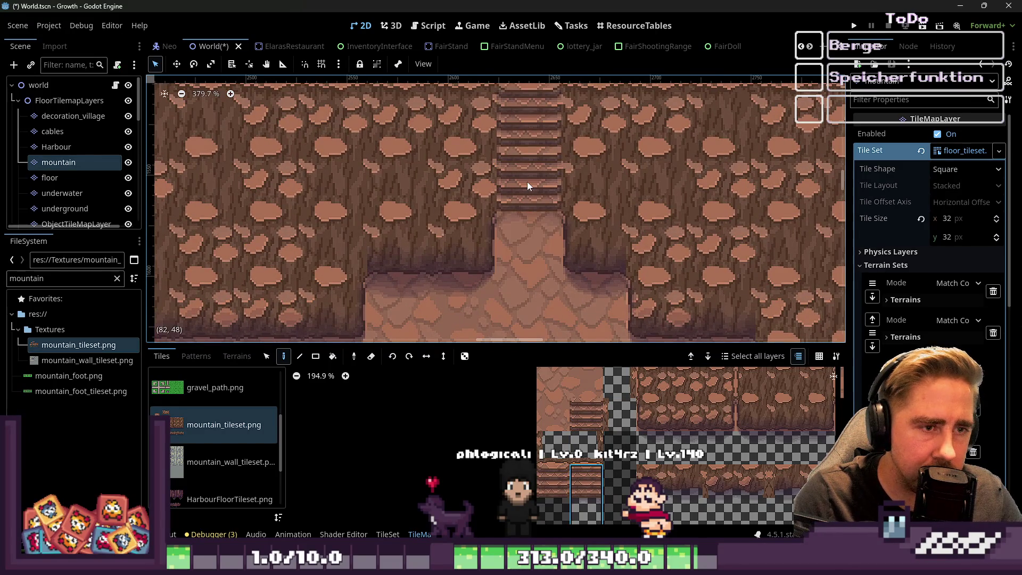
scroll(360, 220, down, 4)
scroll(445, 178, up, 4)
scroll(633, 242, up, 2)
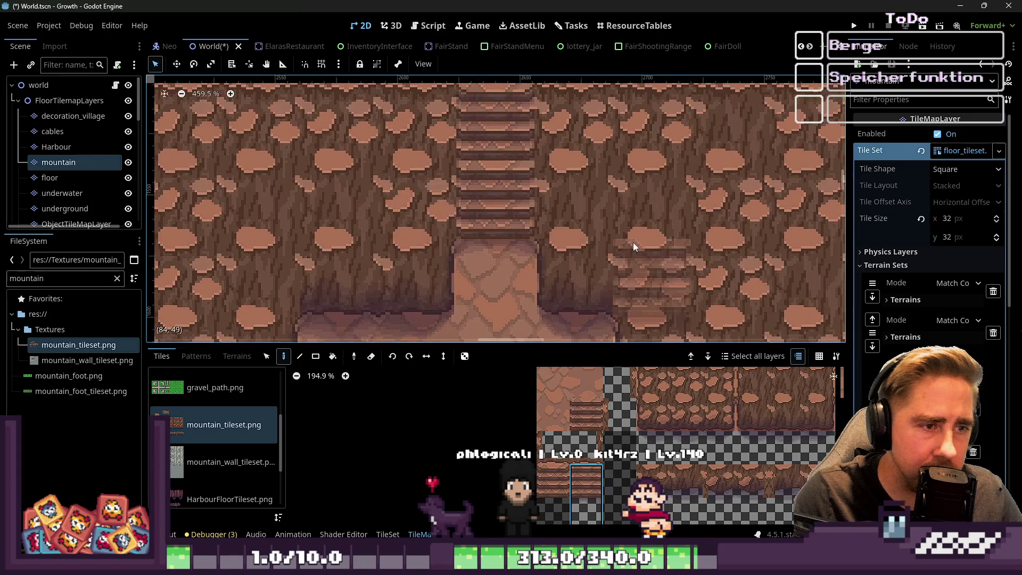
scroll(424, 220, down, 19)
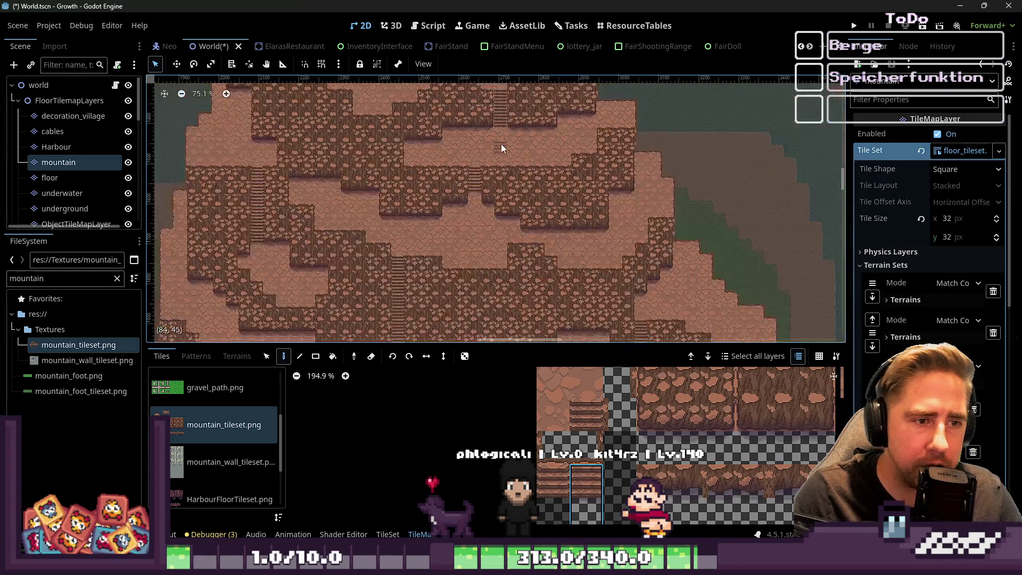
scroll(410, 238, up, 8)
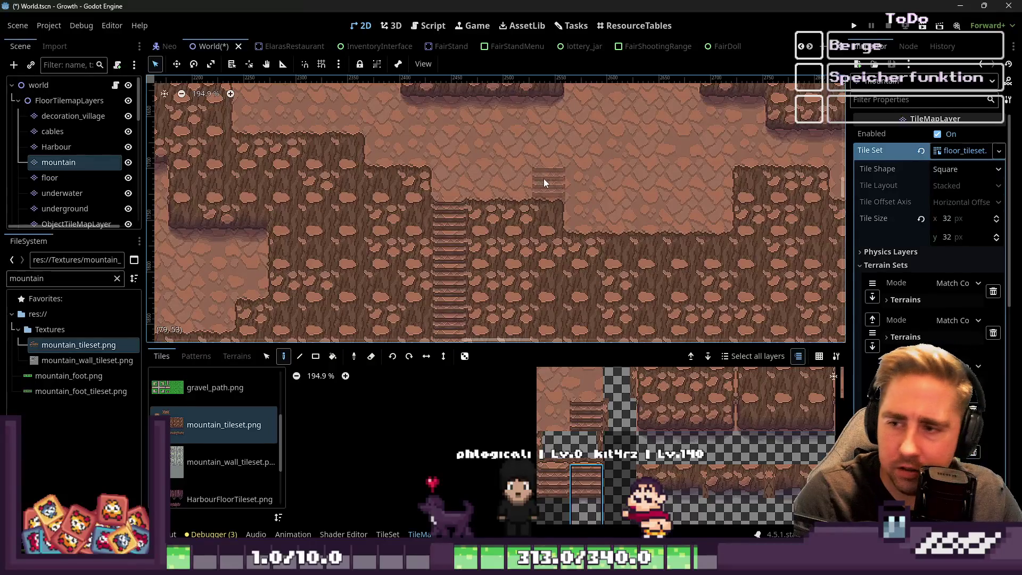
scroll(526, 224, down, 6)
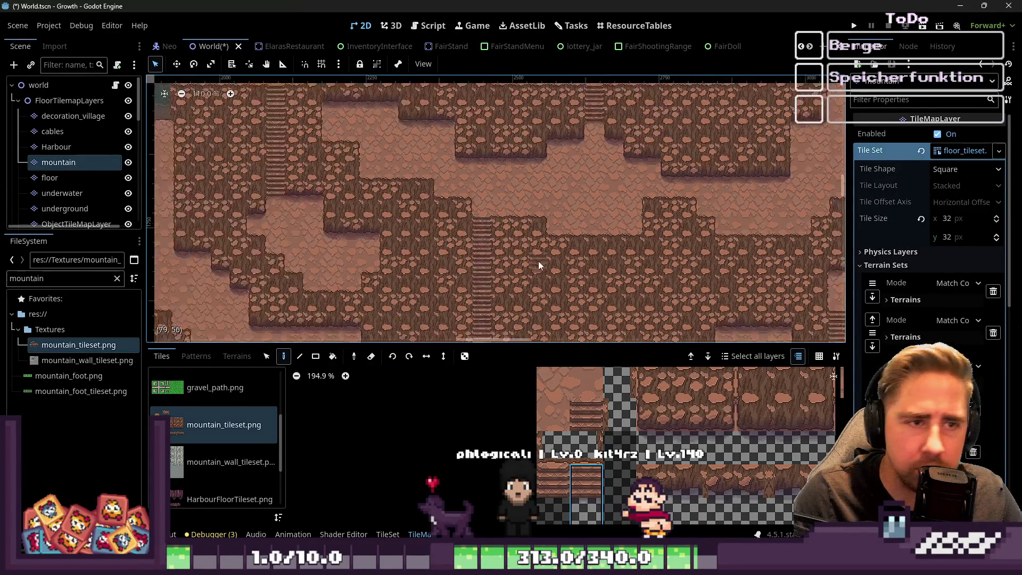
scroll(591, 144, up, 4)
scroll(584, 169, down, 4)
scroll(586, 171, up, 11)
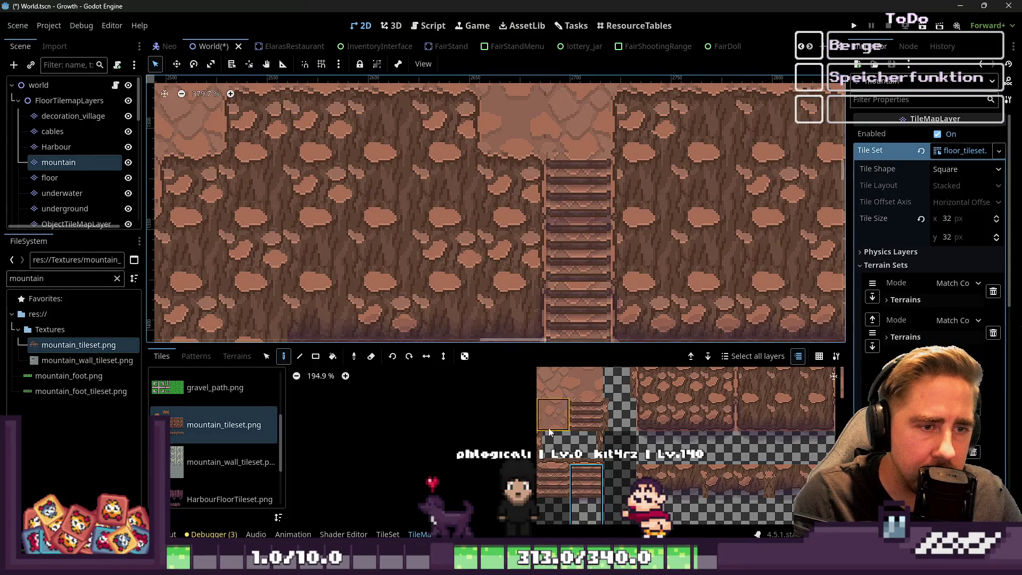
click(553, 479)
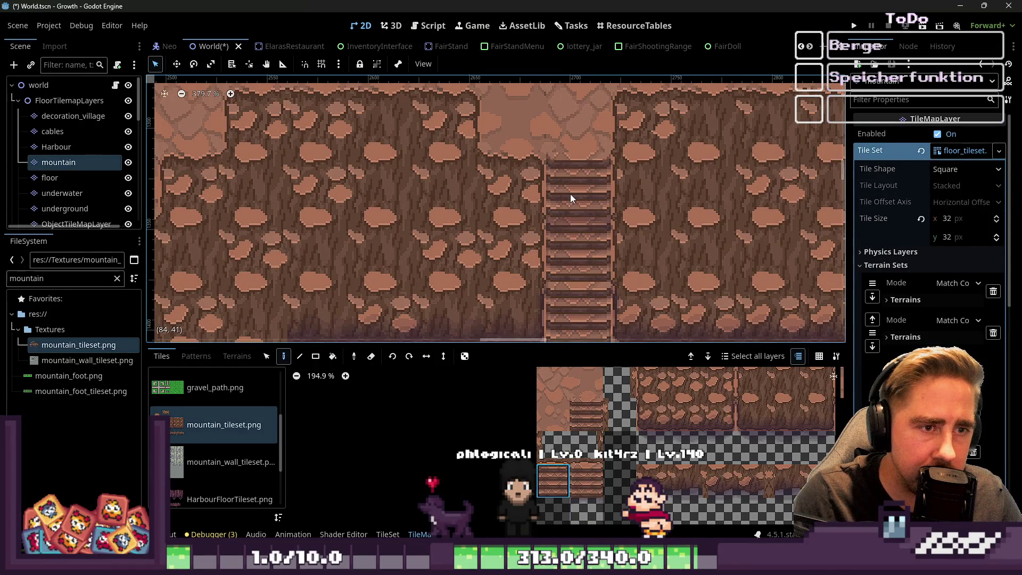
Step: Paint a two-tile dark wall-base edge across two columns at the stairs' foot
scroll(581, 442, down, 3)
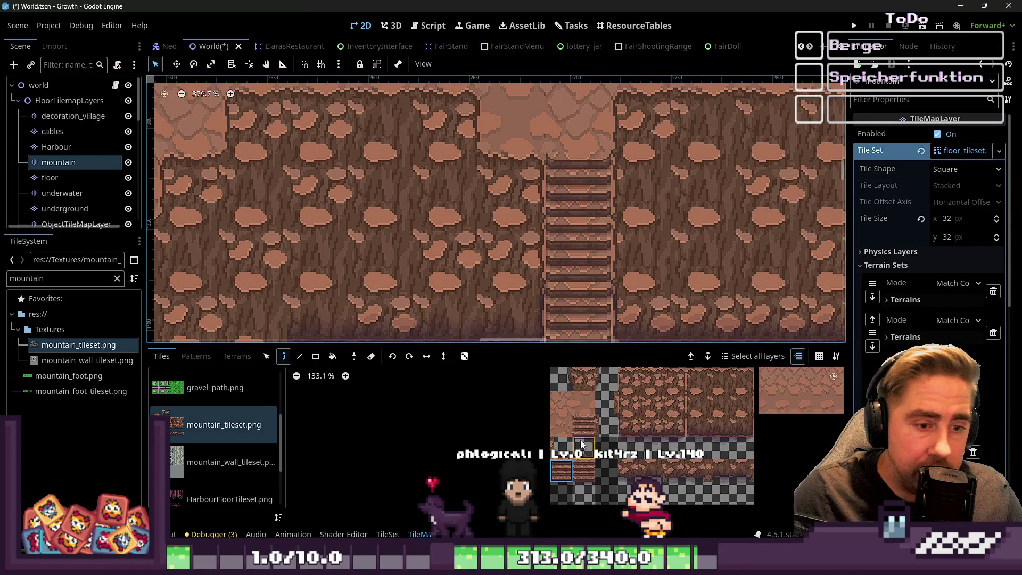
scroll(630, 442, up, 1)
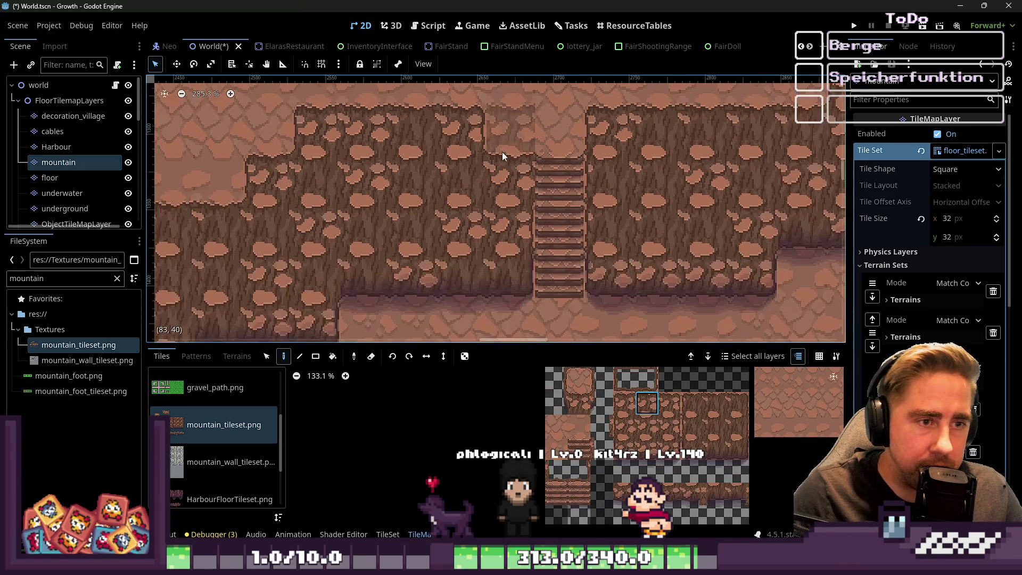
scroll(503, 151, up, 1)
scroll(531, 191, down, 3)
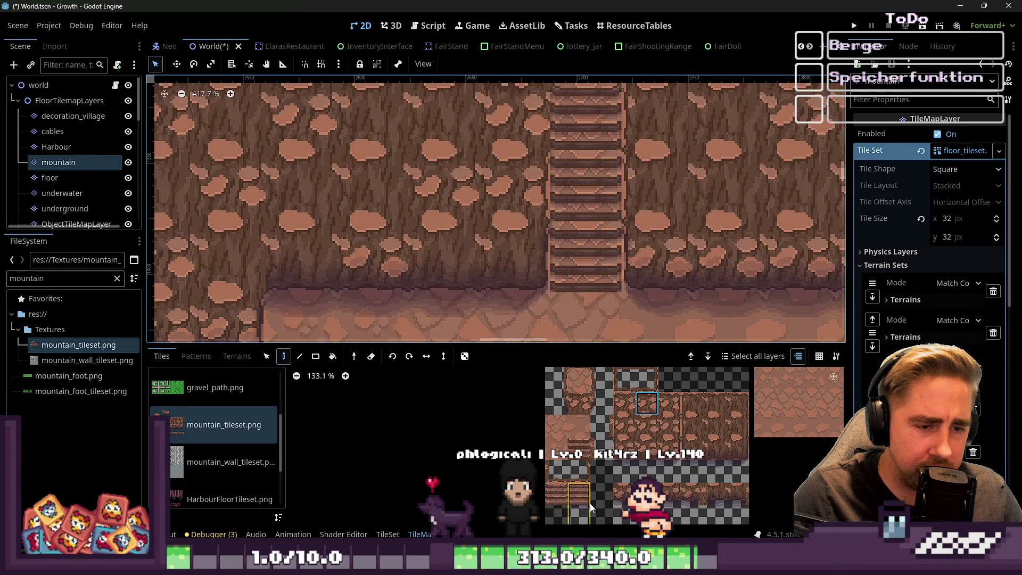
drag(646, 446, 645, 473)
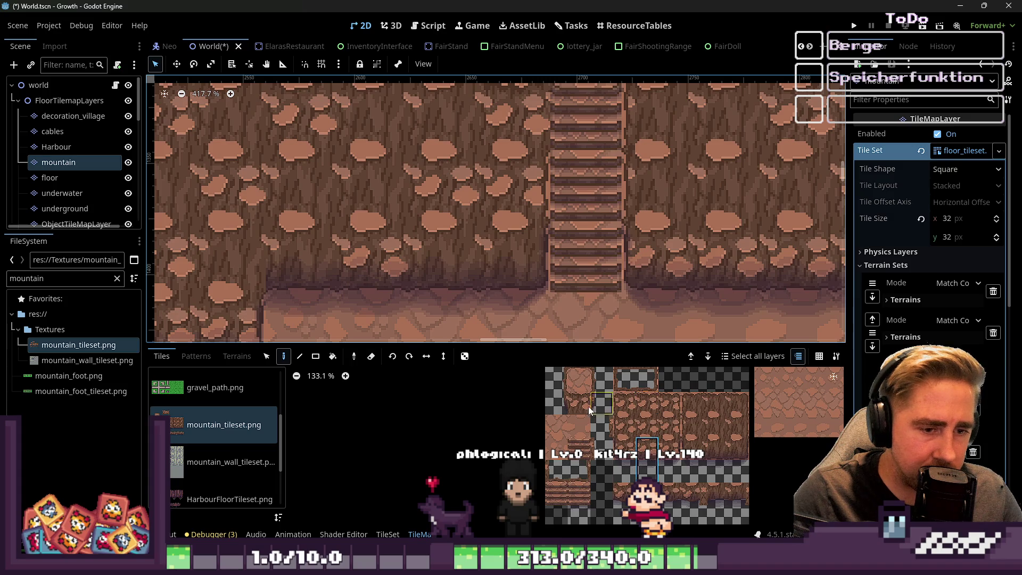
click(586, 259)
click(662, 258)
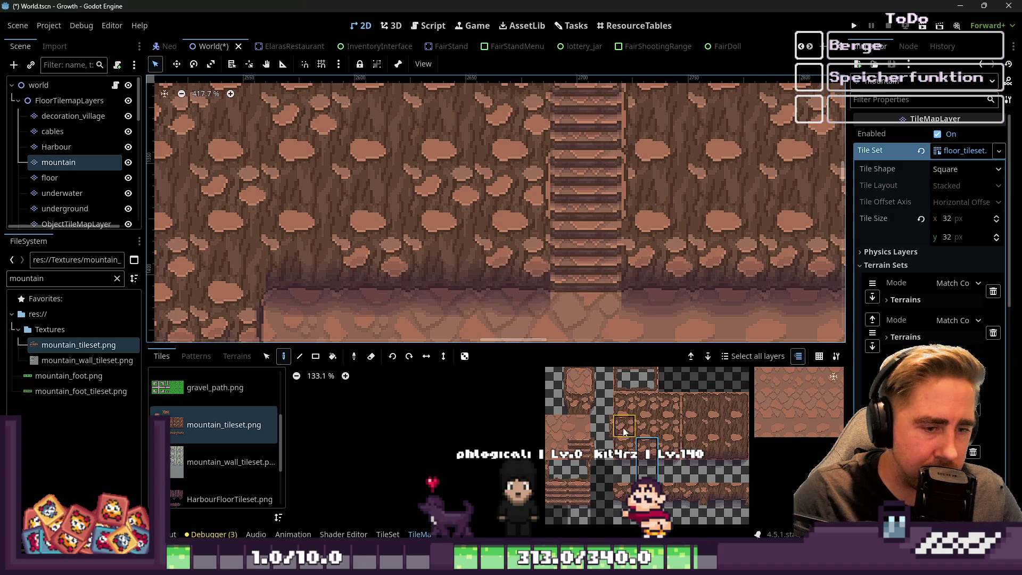
Step: Try two rock wall tiles, then paint a stair tile onto the cliff
scroll(567, 291, down, 3)
click(647, 426)
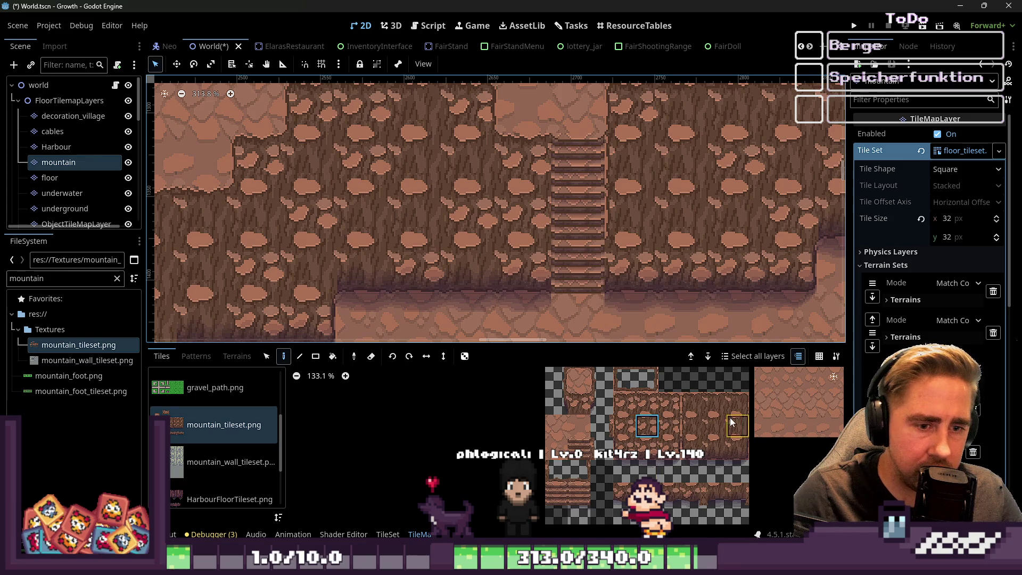
click(715, 424)
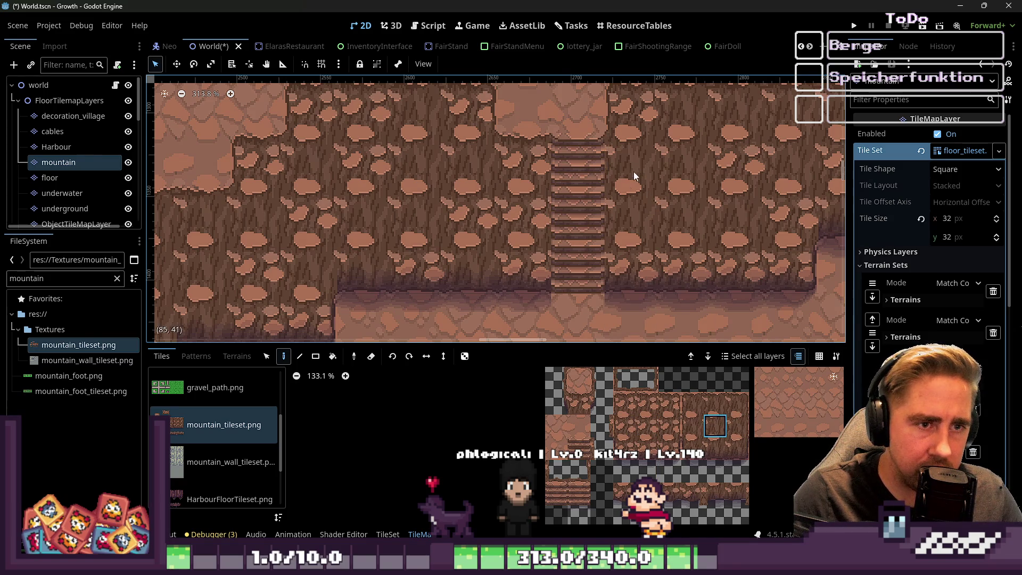
scroll(520, 207, down, 3)
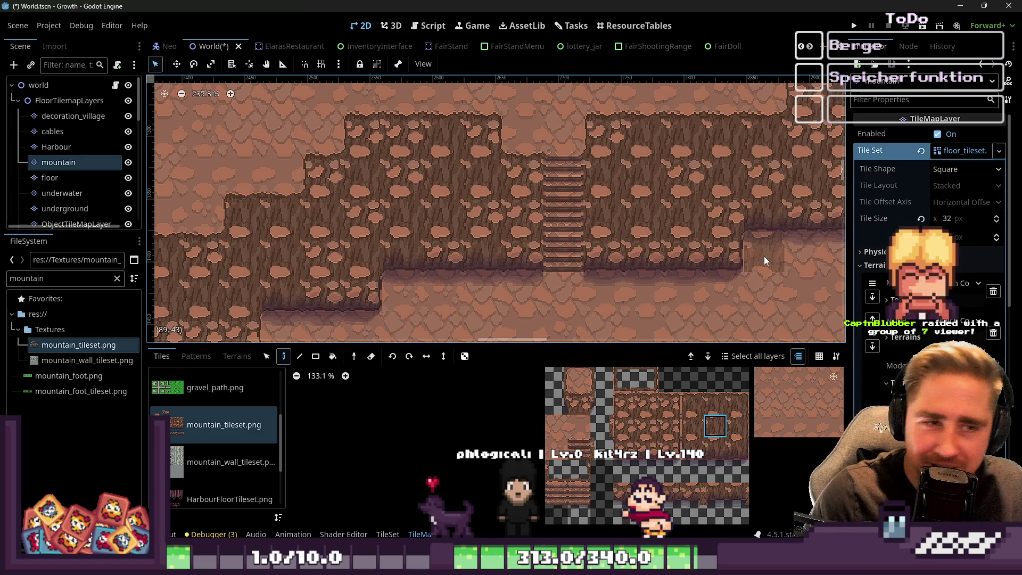
scroll(560, 174, up, 2)
scroll(560, 174, down, 5)
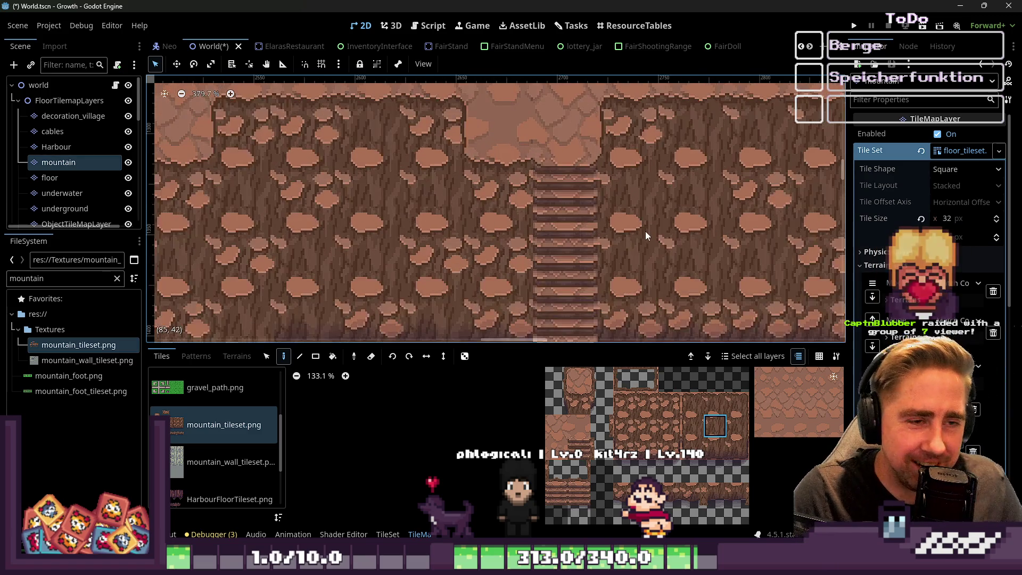
scroll(550, 221, down, 2)
scroll(532, 229, up, 8)
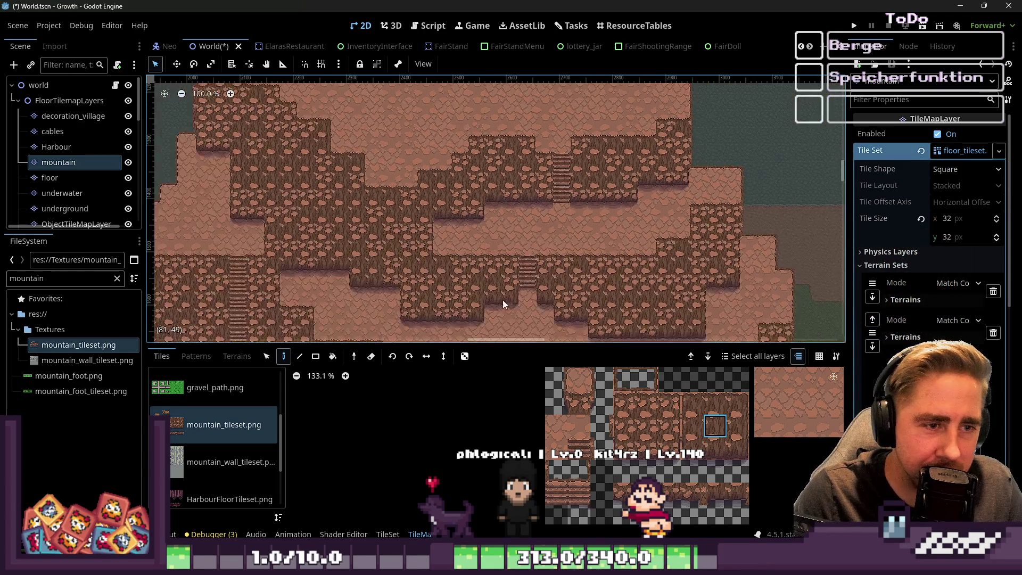
scroll(483, 135, down, 10)
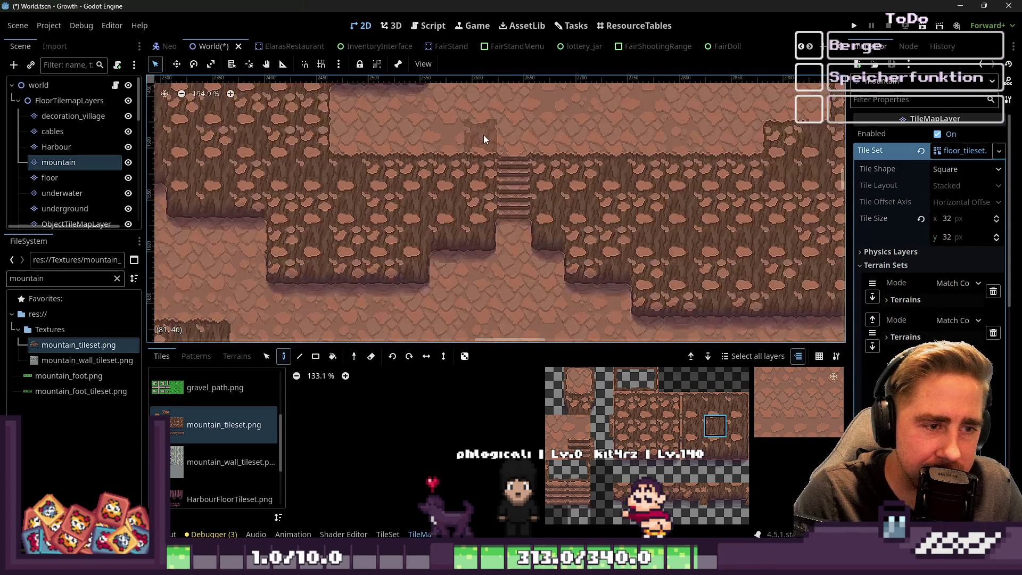
scroll(661, 166, up, 9)
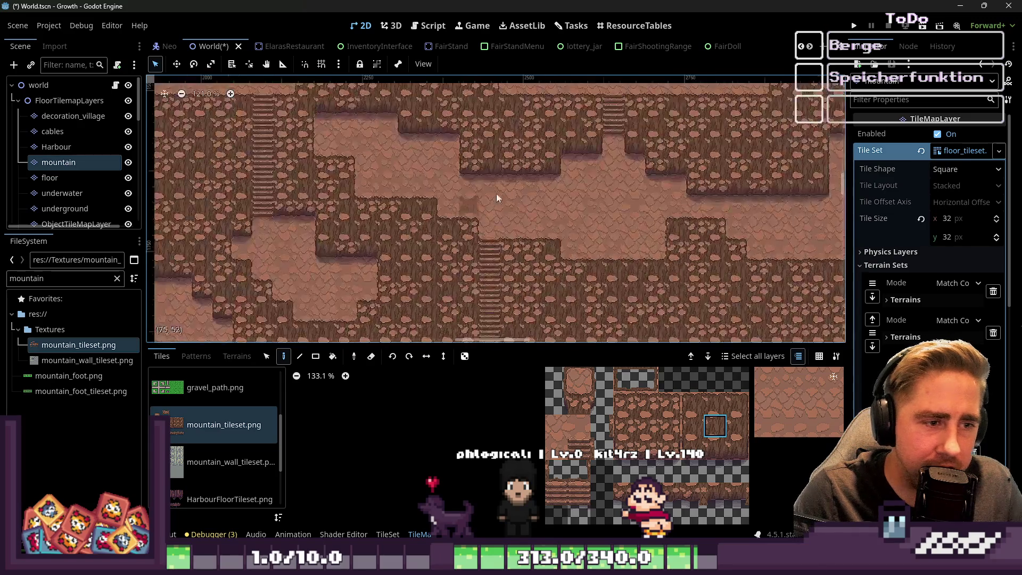
scroll(561, 200, down, 4)
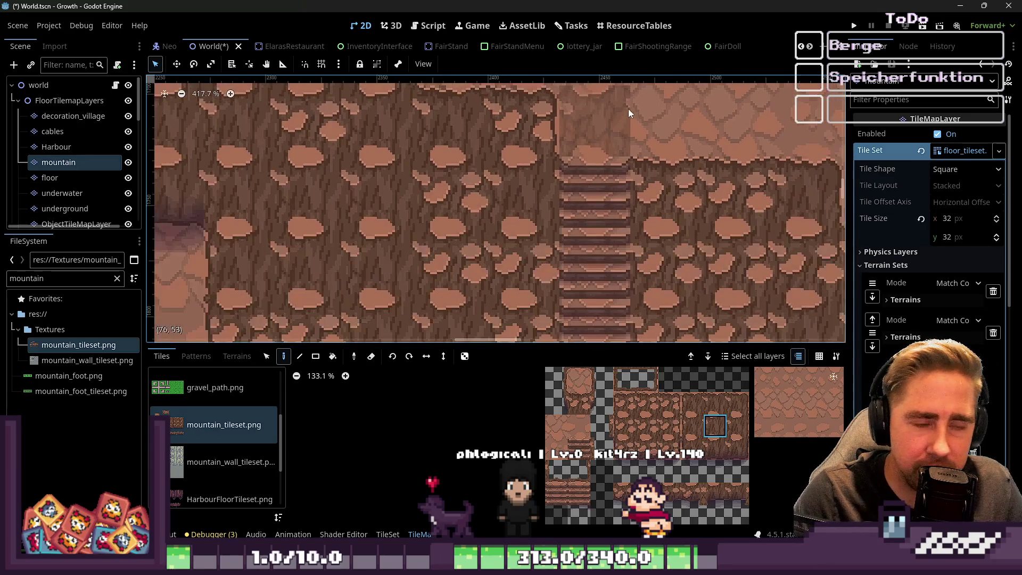
scroll(564, 274, down, 10)
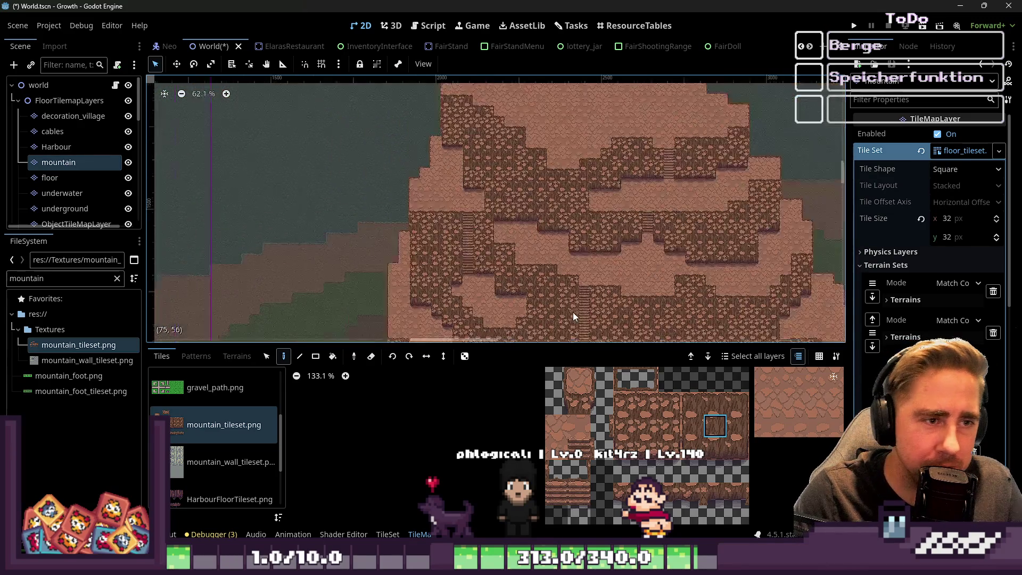
scroll(664, 147, up, 5)
scroll(664, 151, up, 14)
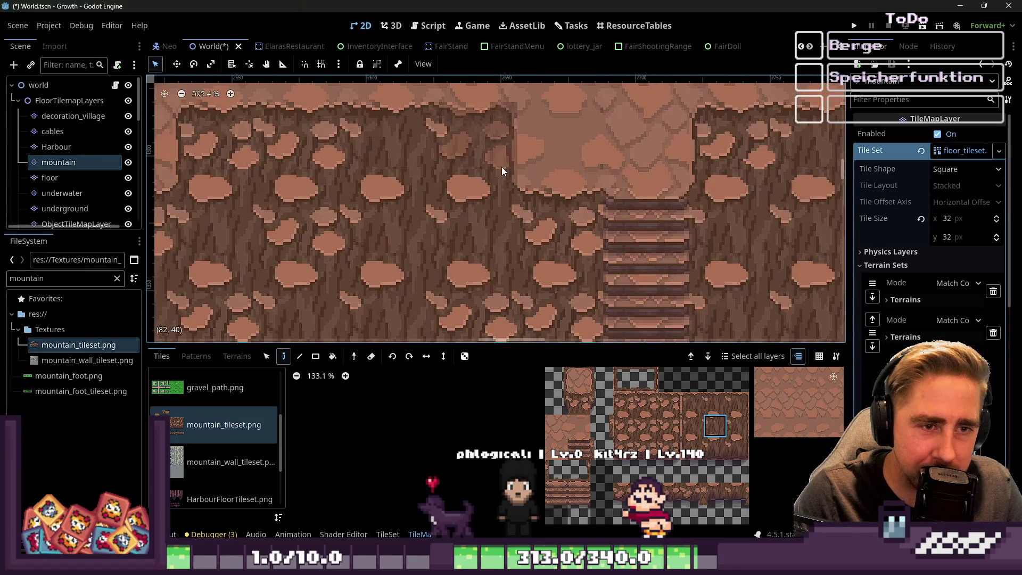
scroll(611, 182, up, 1)
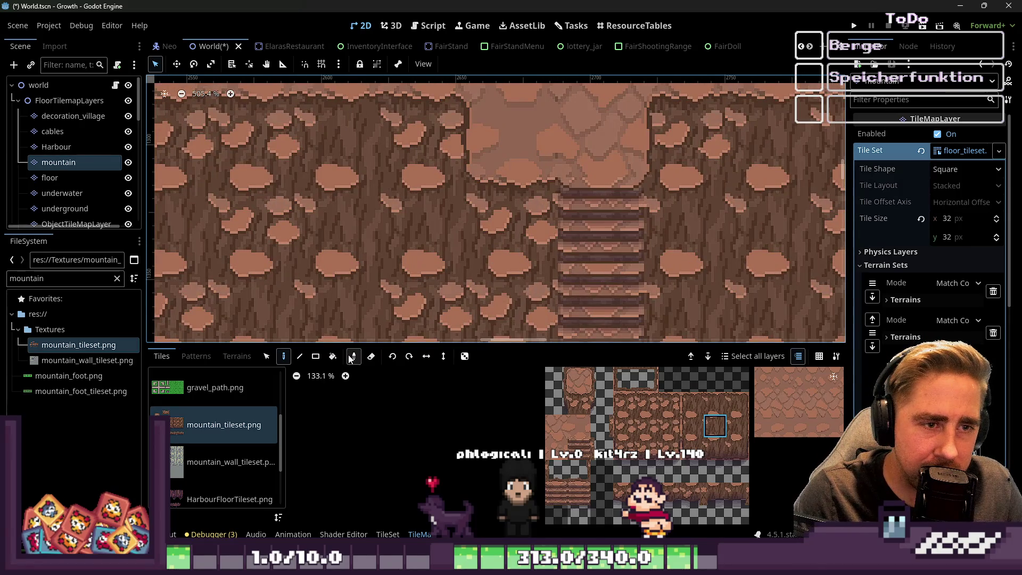
scroll(528, 225, up, 9)
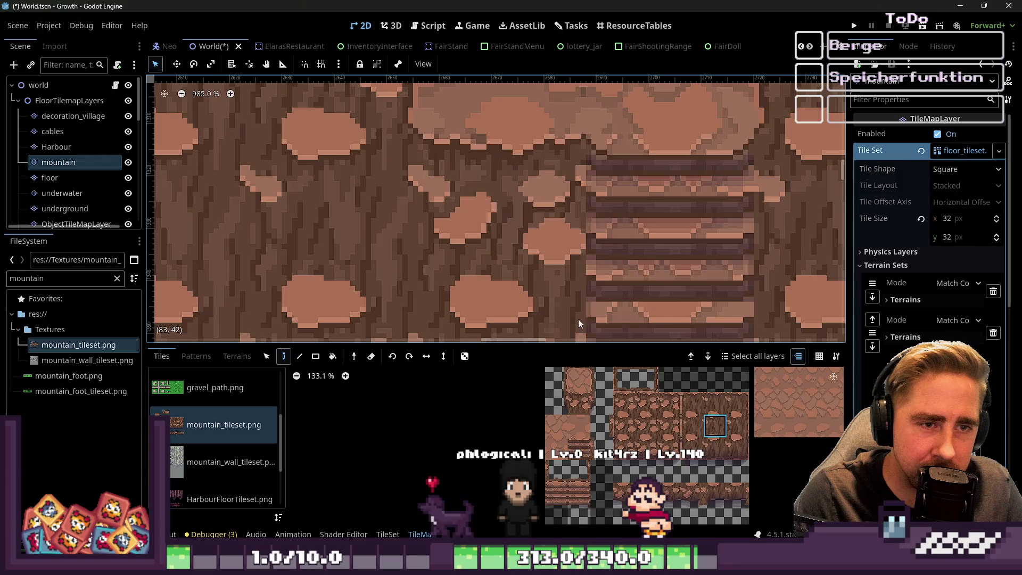
scroll(360, 305, down, 12)
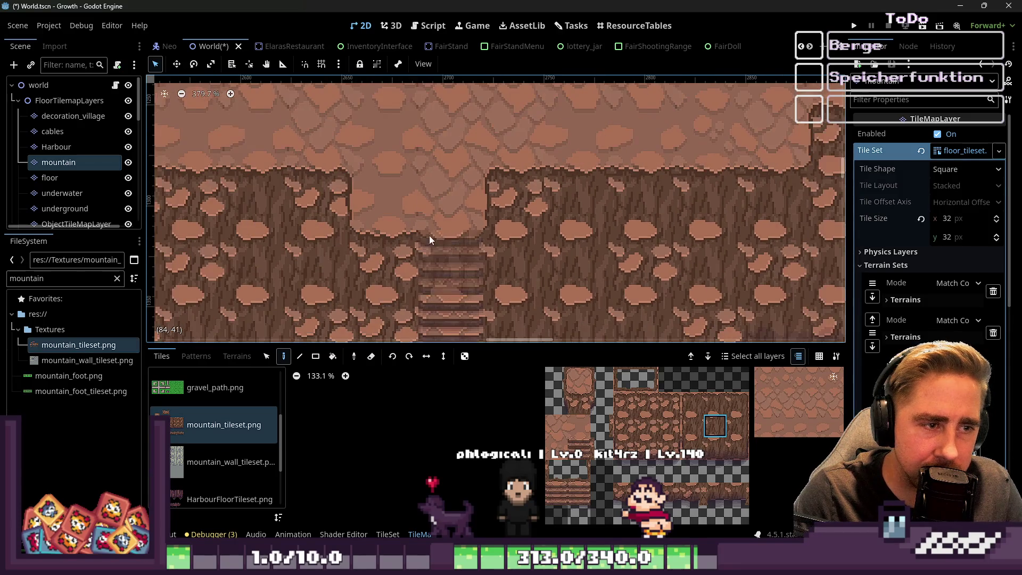
scroll(744, 237, down, 17)
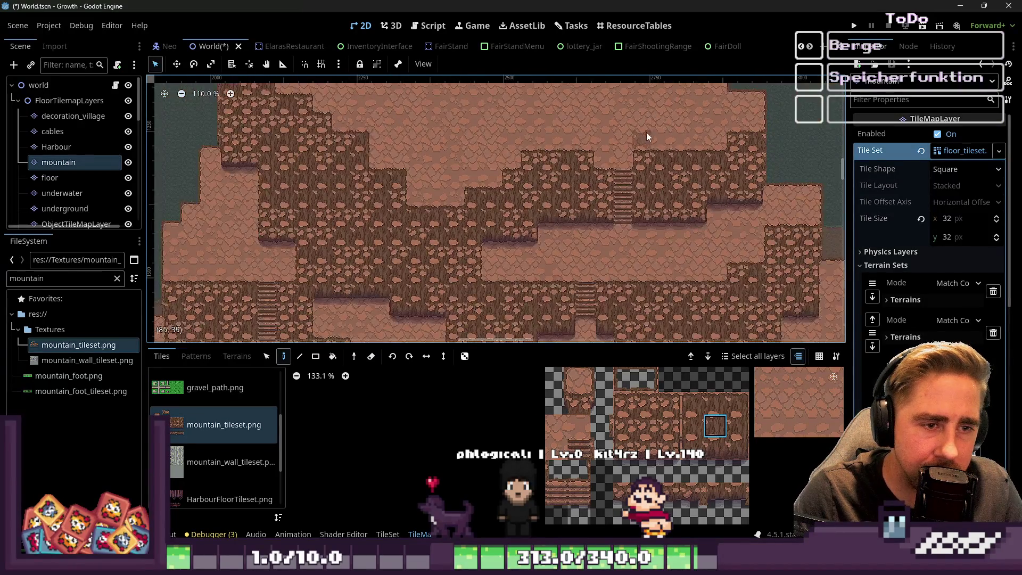
scroll(603, 263, down, 4)
scroll(666, 290, up, 15)
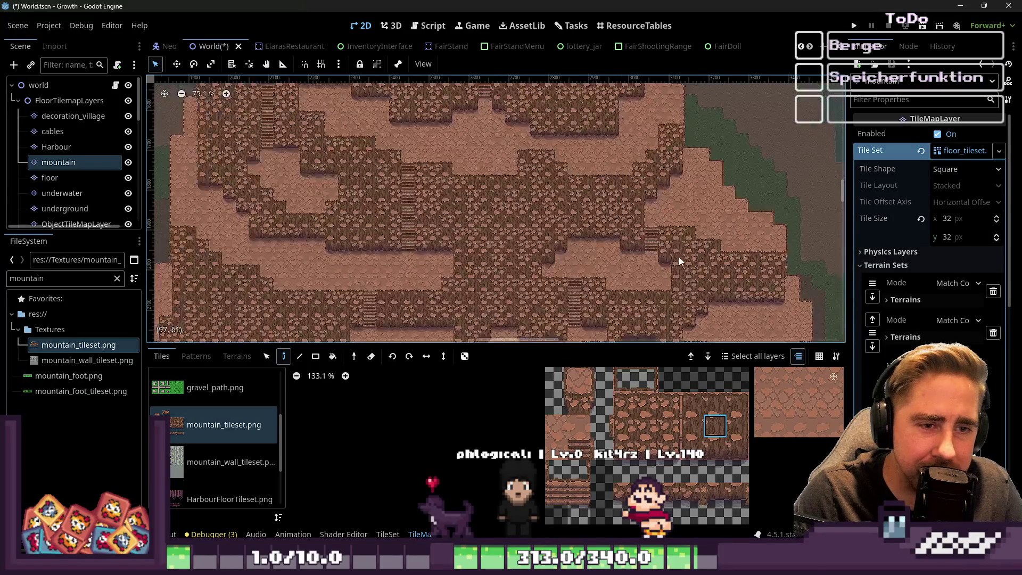
scroll(641, 220, up, 4)
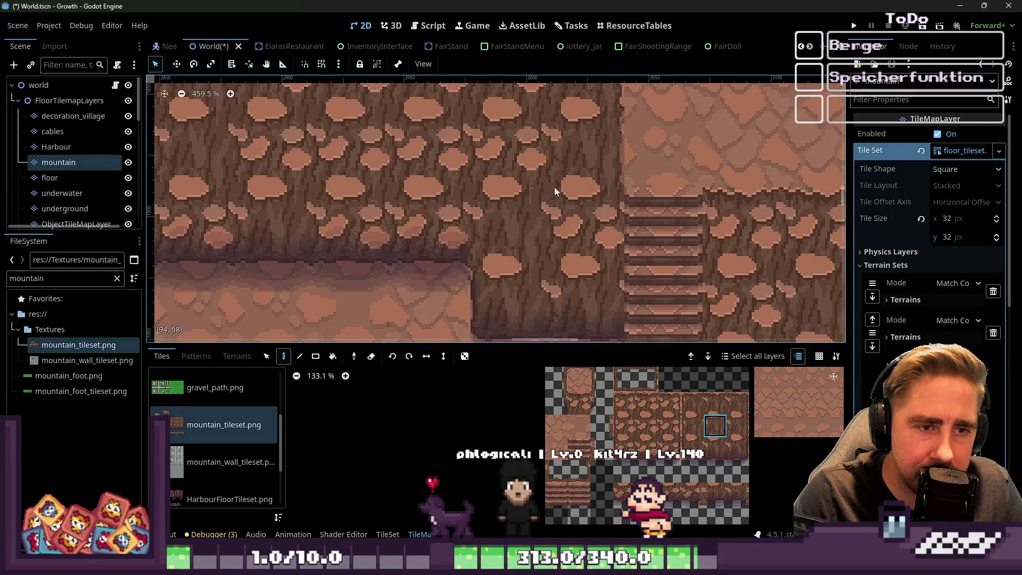
click(631, 271)
Step: Pick a stair tile, then a different tile, from the mountain tileset atlas
click(579, 498)
scroll(554, 151, down, 3)
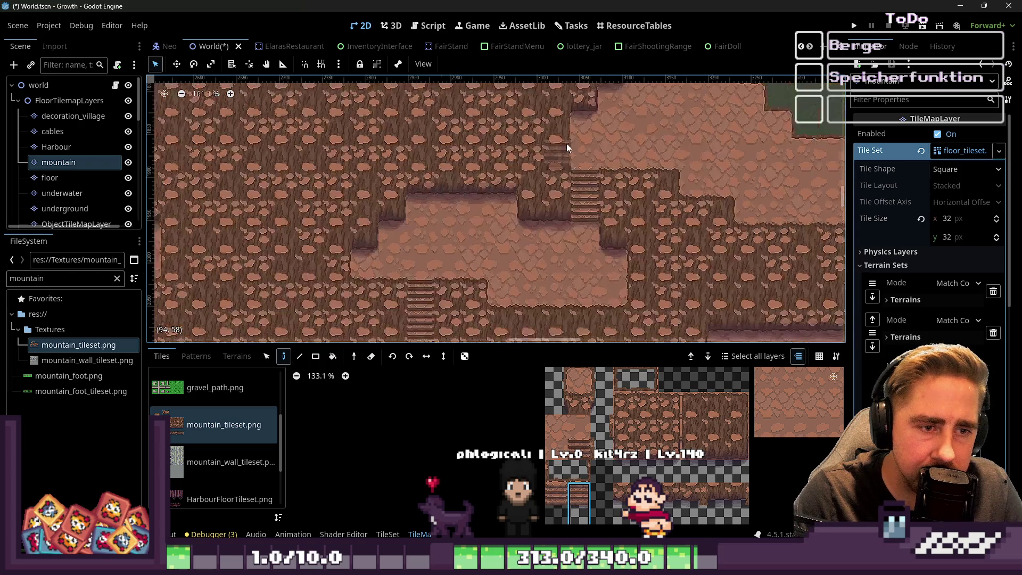
scroll(554, 151, down, 2)
scroll(559, 238, up, 1)
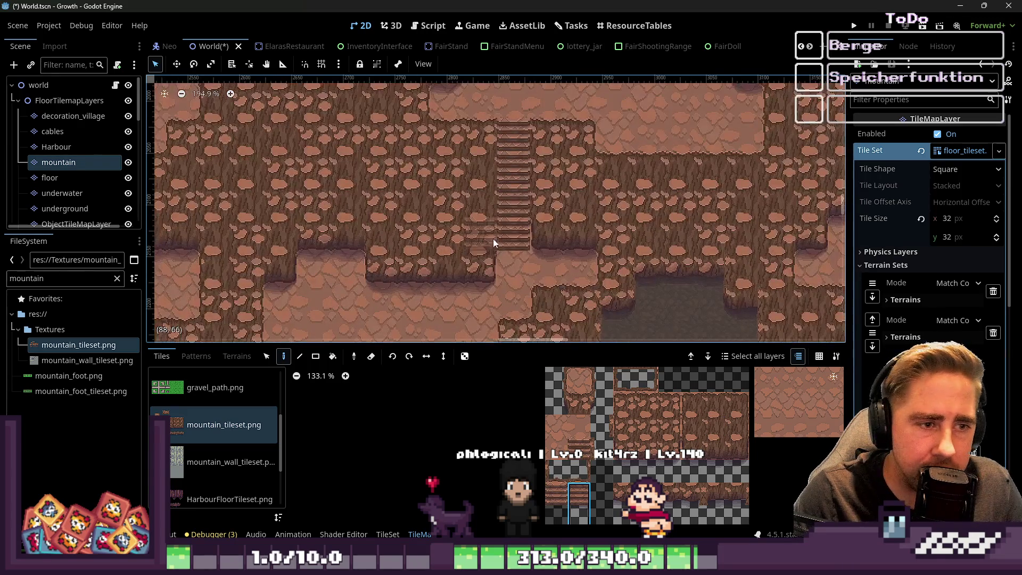
scroll(501, 222, up, 9)
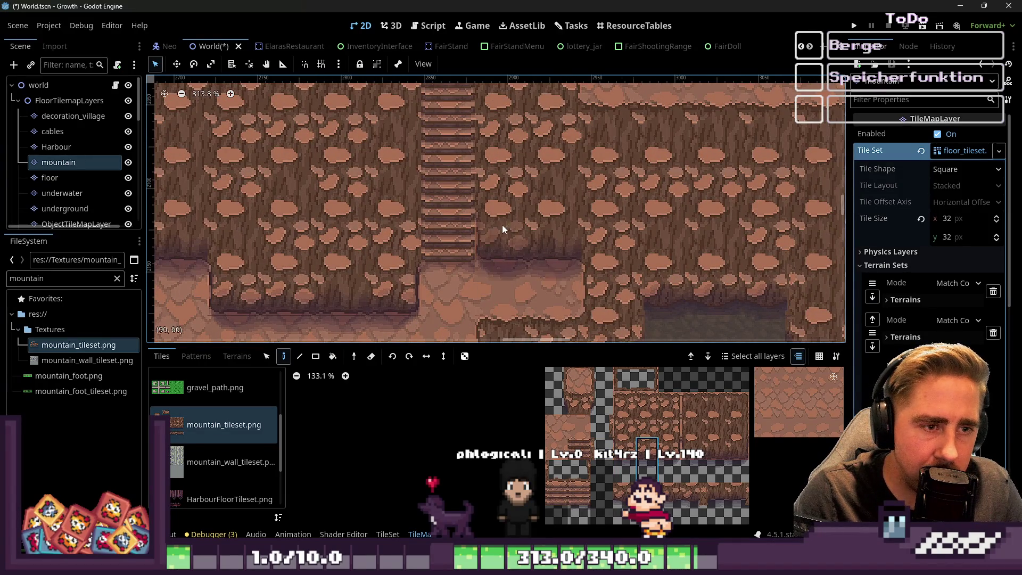
click(713, 455)
scroll(675, 237, up, 1)
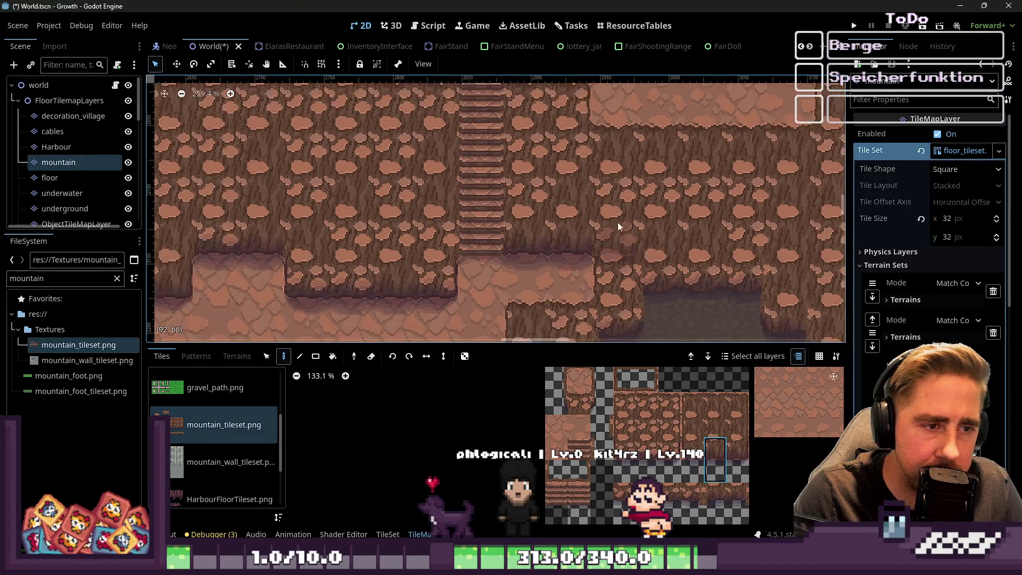
scroll(675, 238, left, 2)
scroll(714, 219, down, 8)
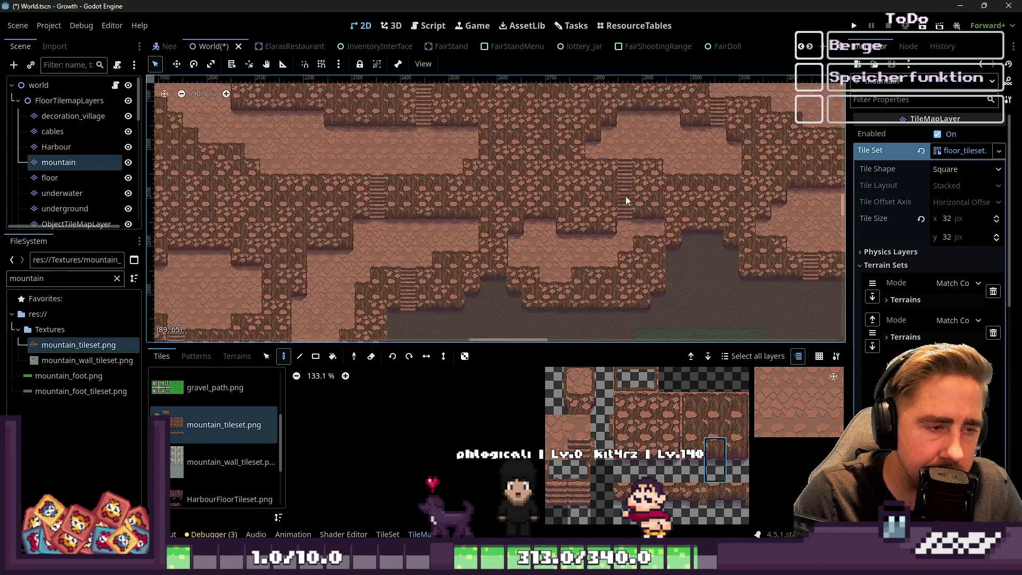
scroll(401, 273, up, 10)
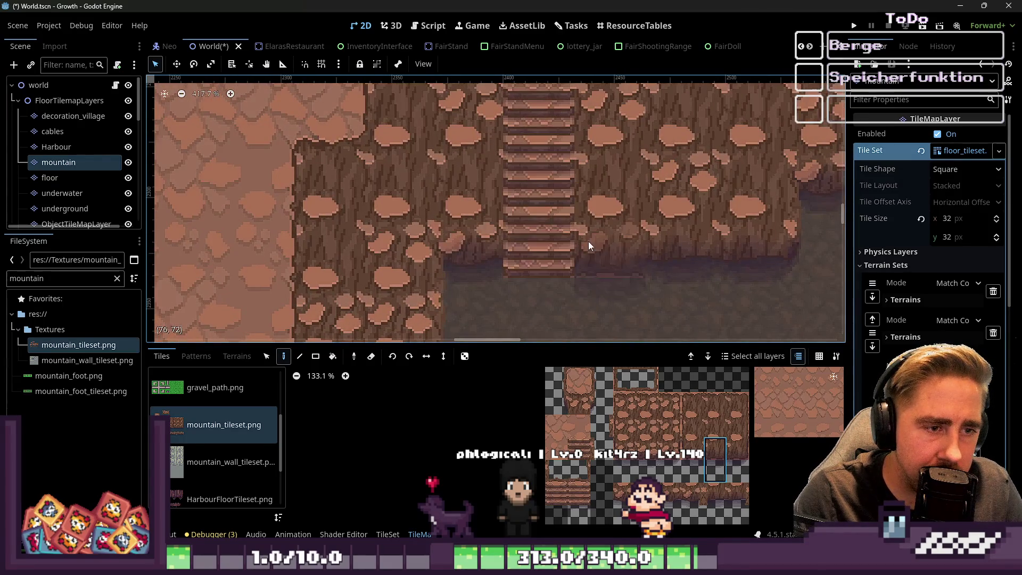
Step: Select the top stair tile and repaint the lower stair cells of the stairway
click(574, 508)
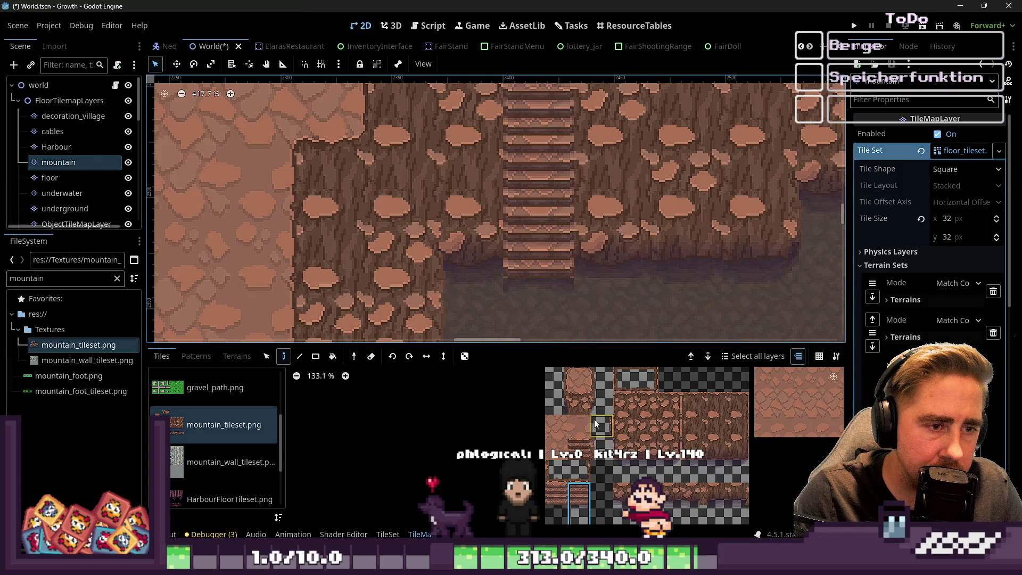
click(579, 450)
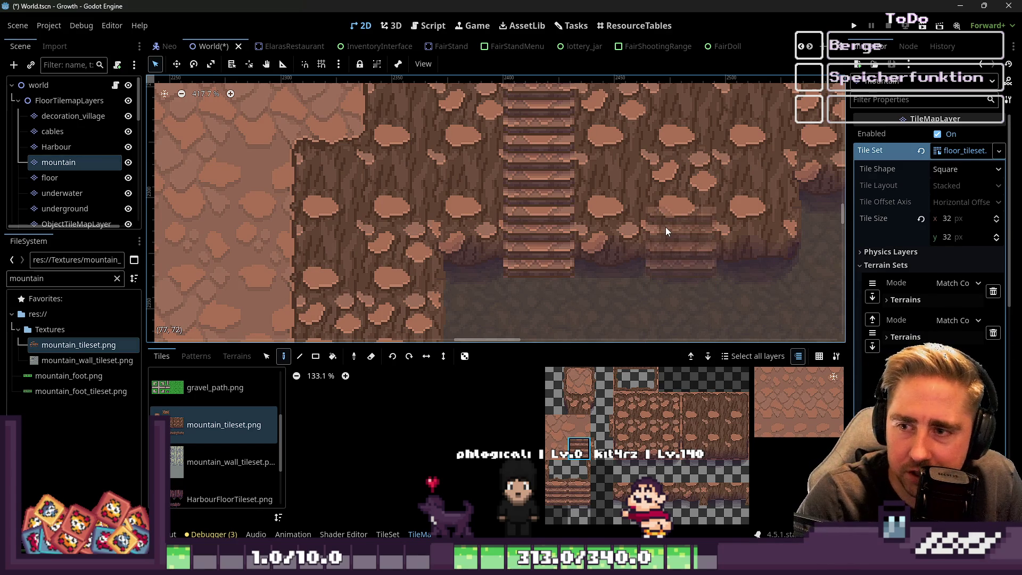
scroll(613, 213, down, 5)
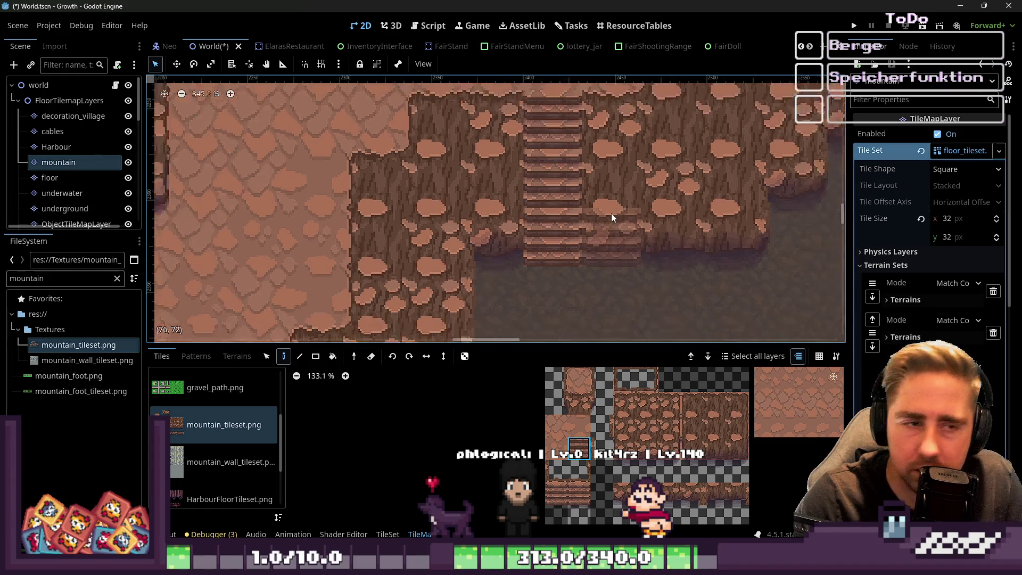
scroll(430, 254, up, 6)
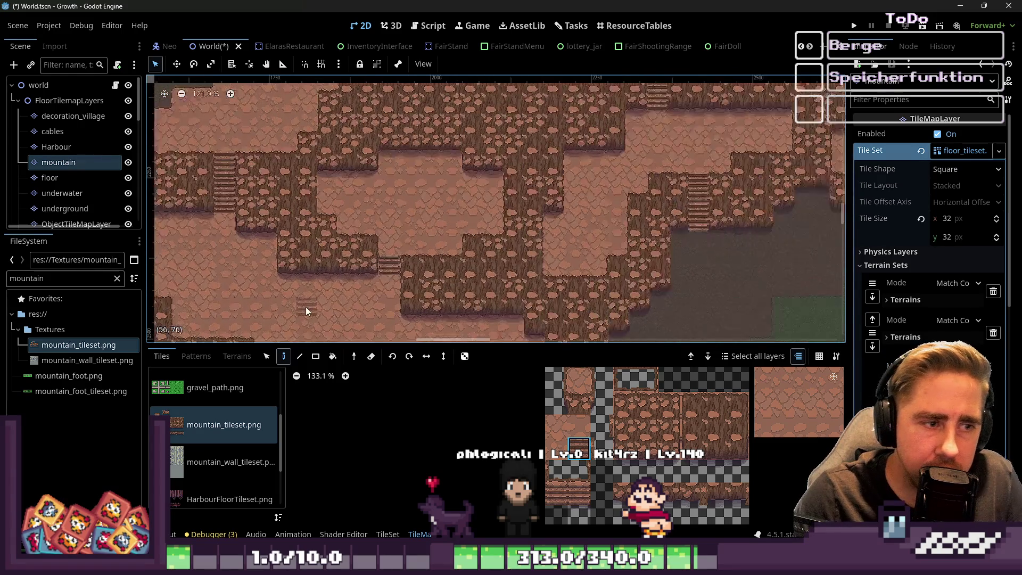
click(430, 250)
click(452, 293)
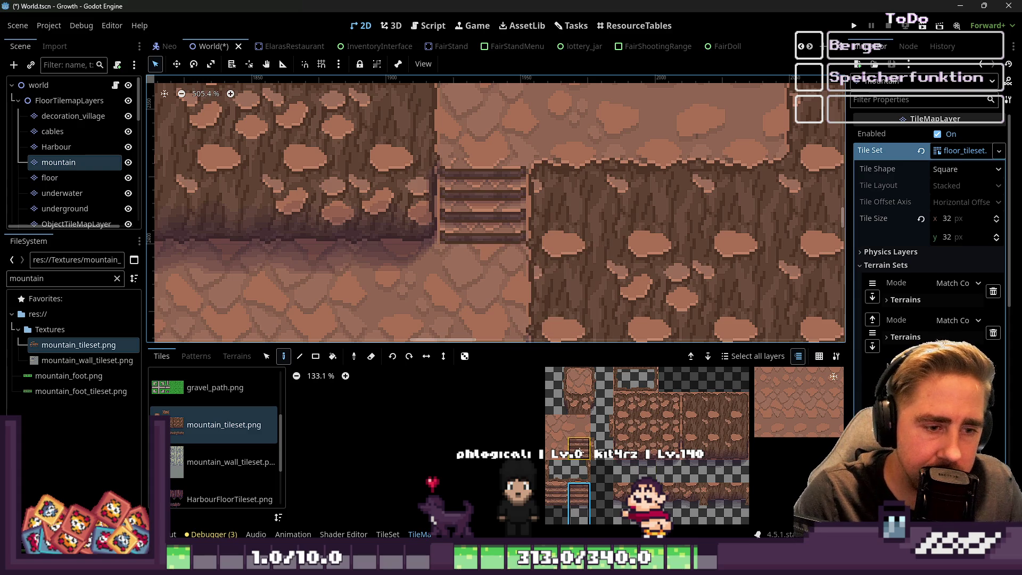
Step: Paint a rock wall tile right of the stairs, then zoom out to view the village
scroll(628, 449, up, 2)
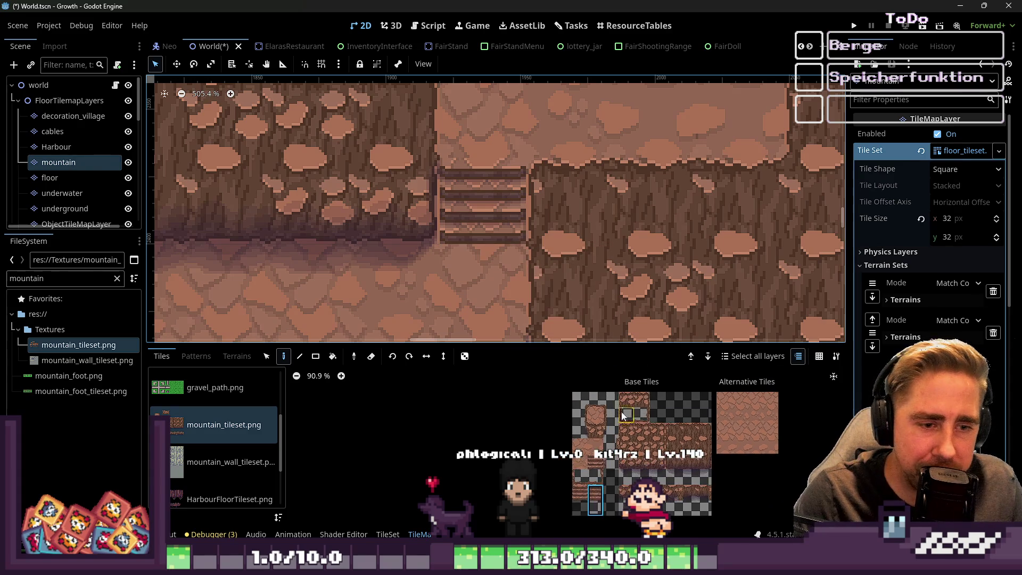
click(656, 445)
click(556, 207)
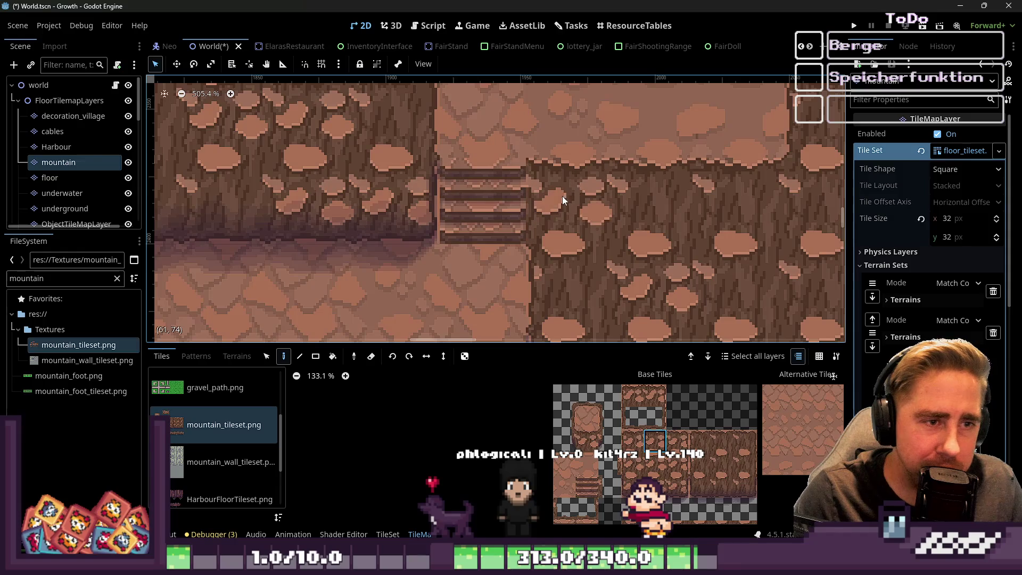
scroll(542, 249, down, 3)
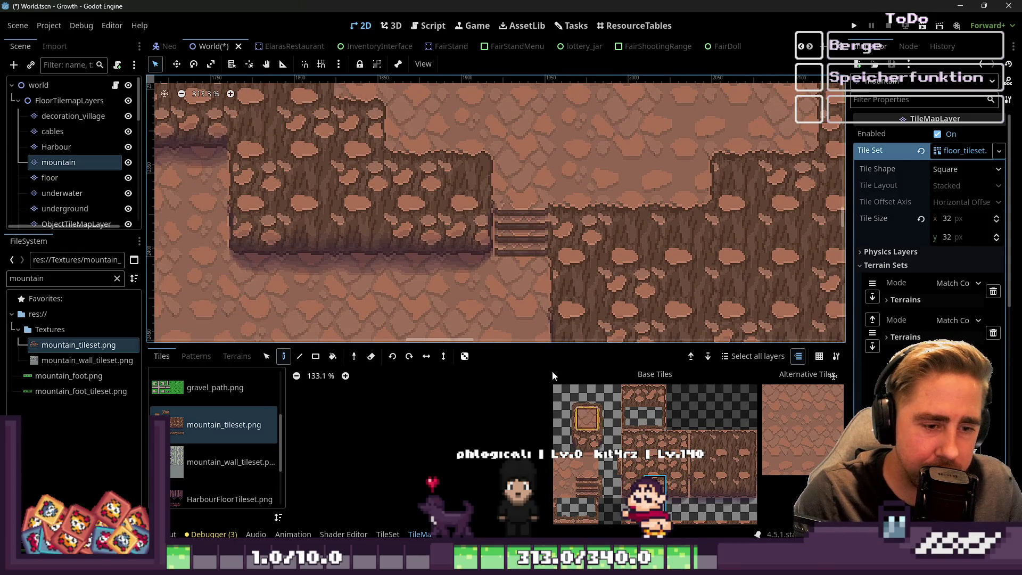
scroll(430, 184, up, 1)
scroll(596, 229, up, 1)
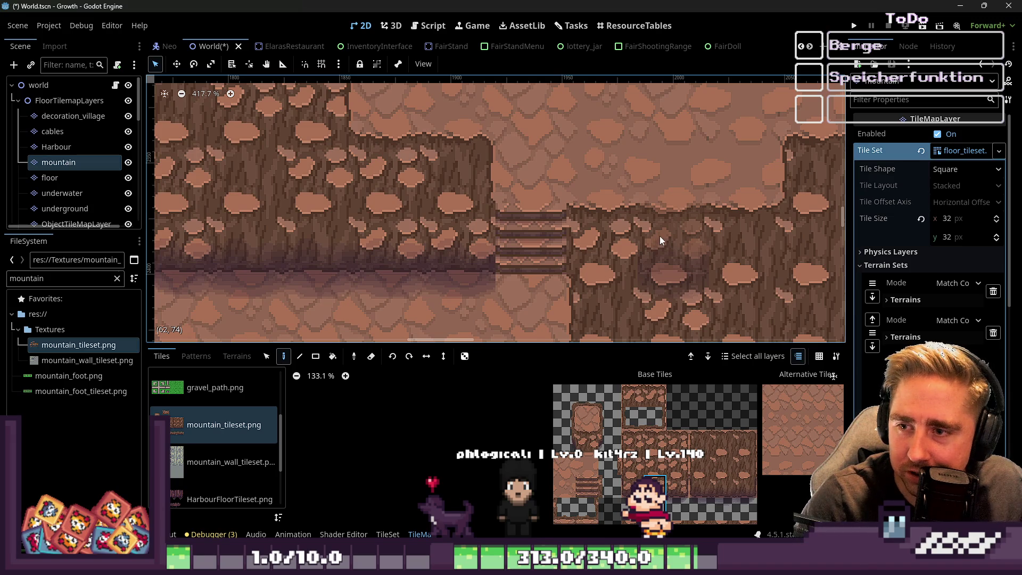
scroll(514, 277, down, 1)
scroll(514, 277, down, 1)
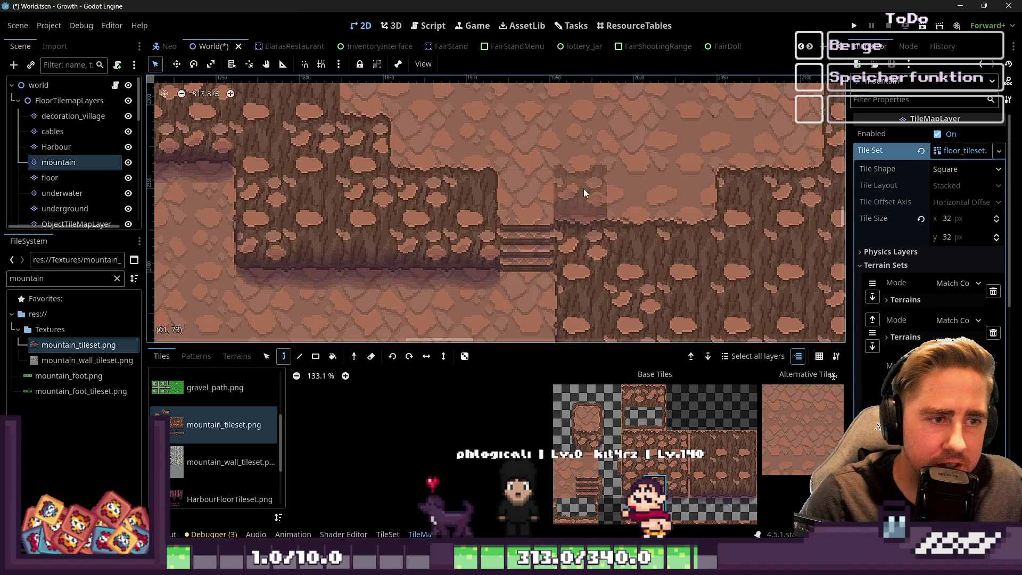
scroll(489, 178, down, 1)
scroll(477, 230, up, 2)
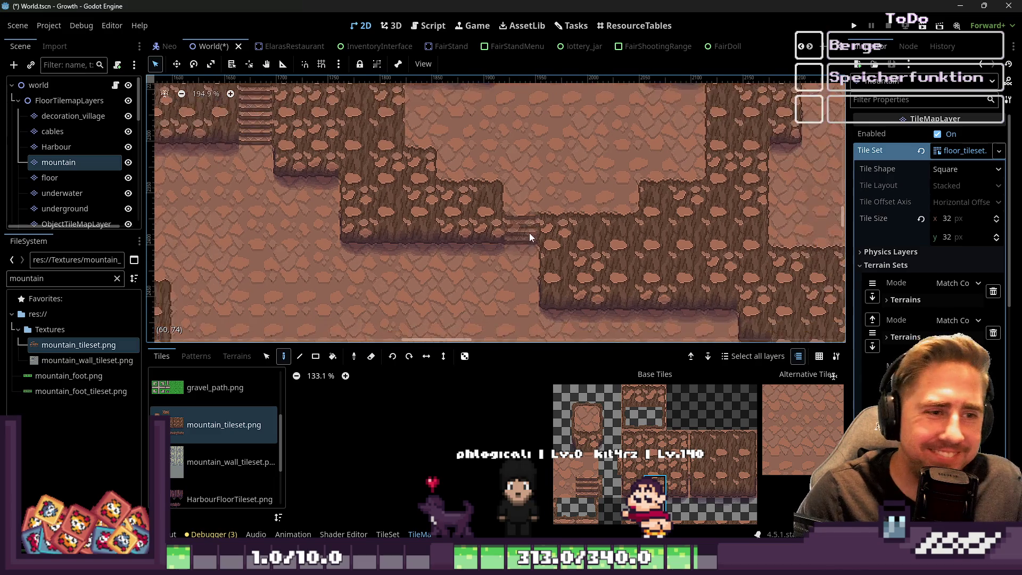
scroll(580, 458, down, 3)
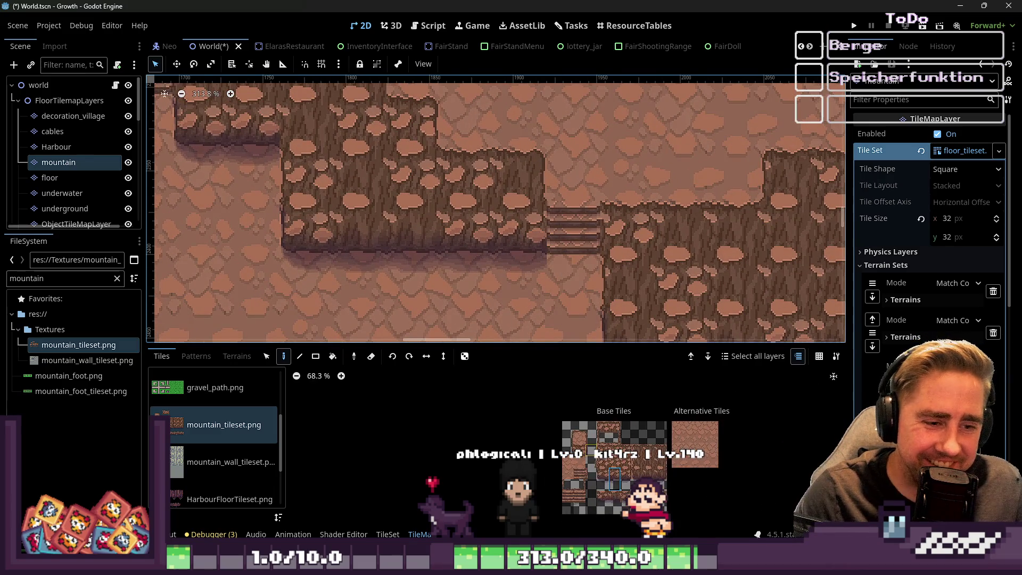
scroll(583, 501, up, 3)
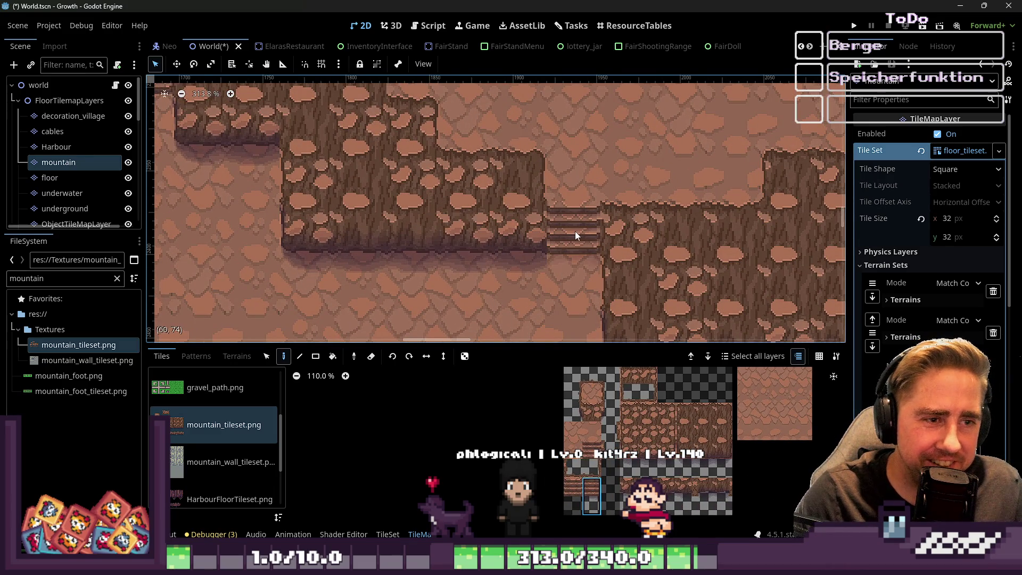
scroll(671, 212, down, 2)
scroll(537, 269, left, 5)
scroll(484, 296, down, 1)
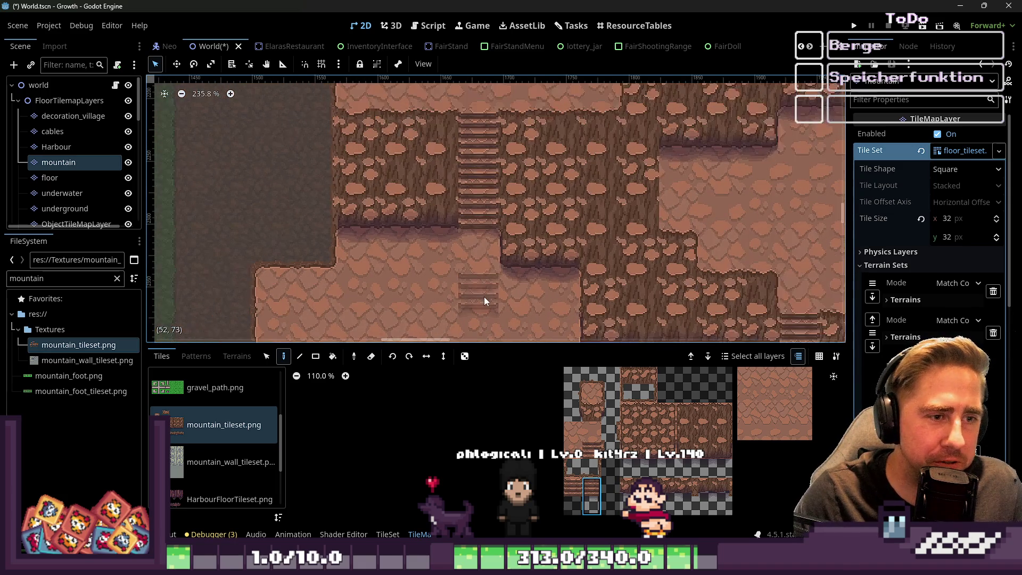
scroll(537, 276, up, 3)
scroll(583, 452, up, 2)
scroll(583, 452, up, 3)
scroll(491, 203, down, 20)
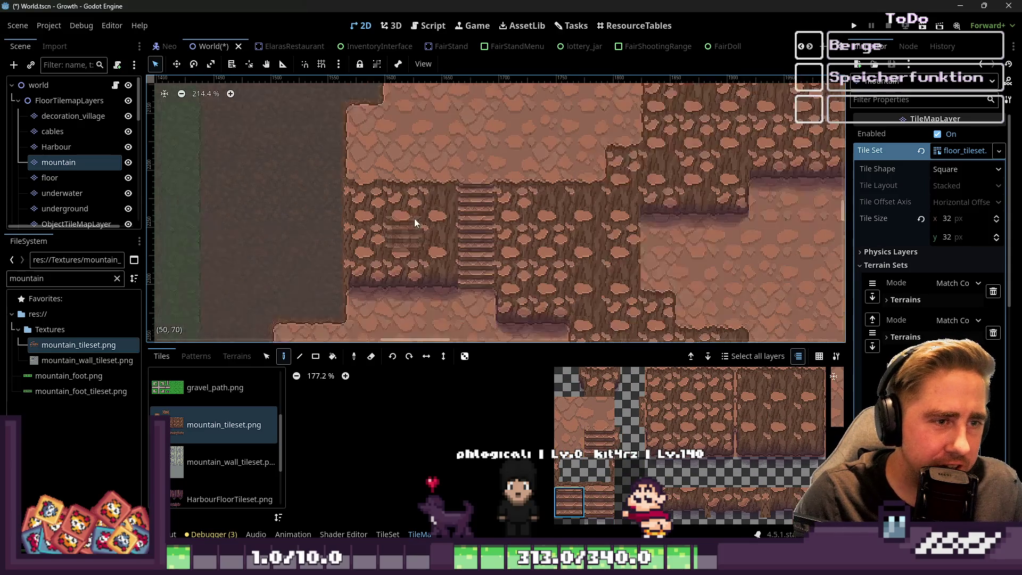
scroll(723, 279, up, 6)
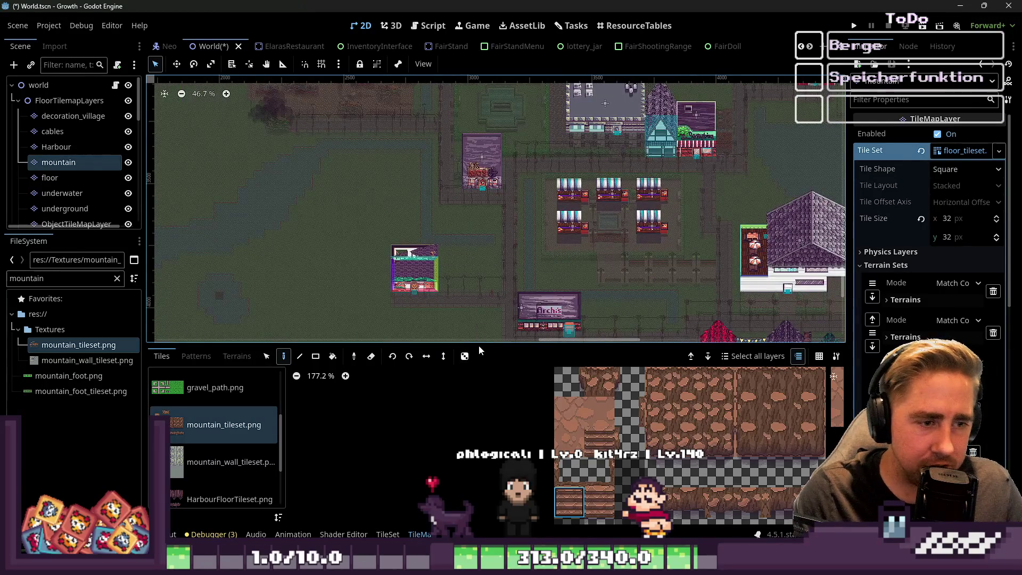
Step: Enlarge the level view, select the root world node, and save and run the project
drag(481, 344, 480, 413)
scroll(531, 267, down, 2)
scroll(529, 323, up, 1)
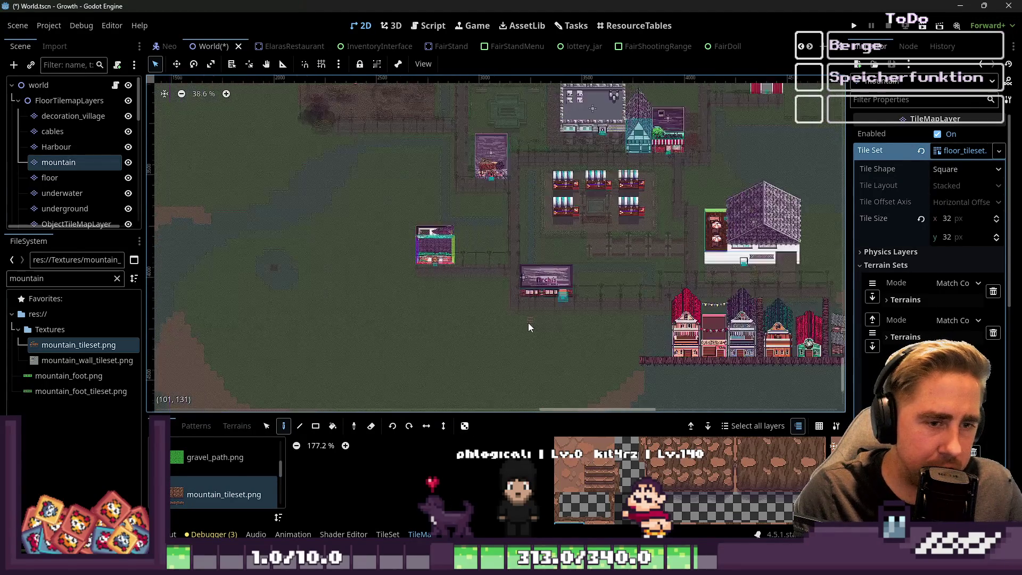
scroll(480, 318, up, 2)
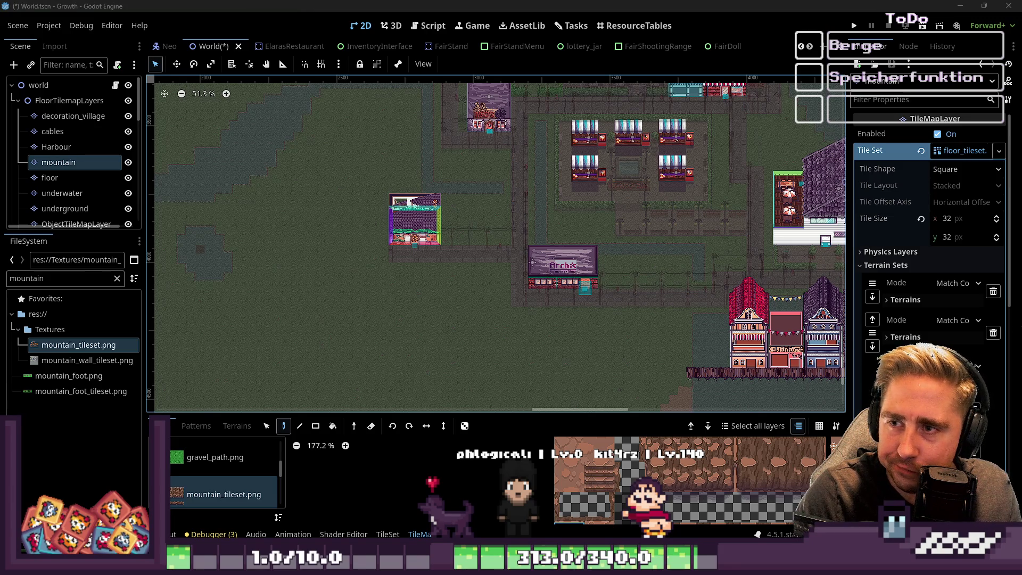
scroll(544, 315, down, 3)
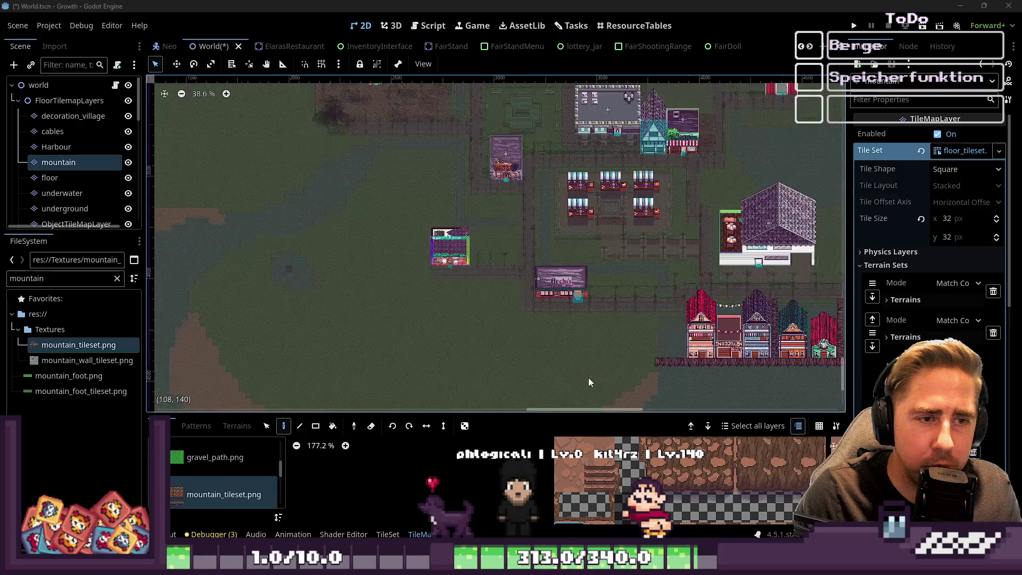
click(45, 88)
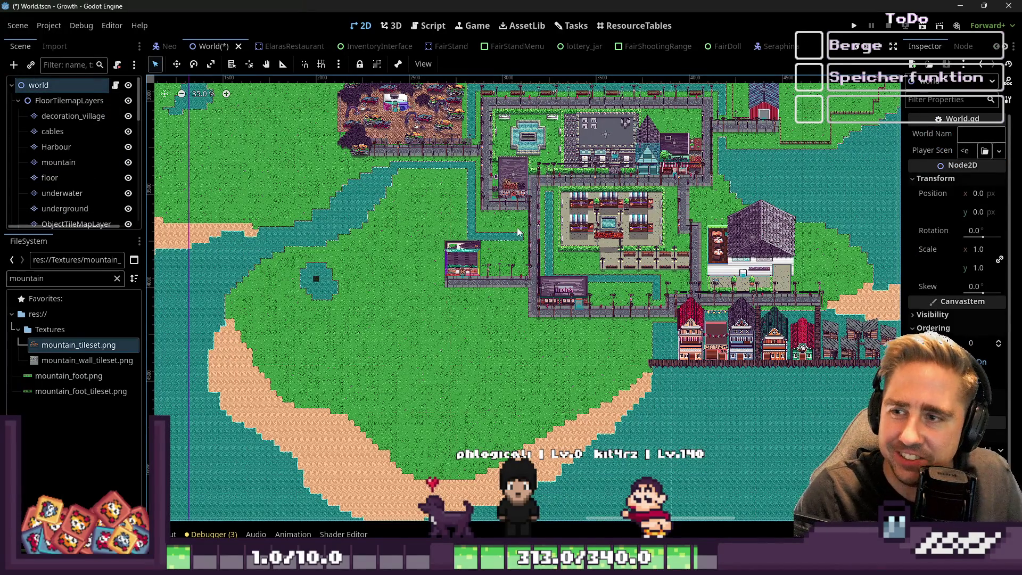
click(854, 26)
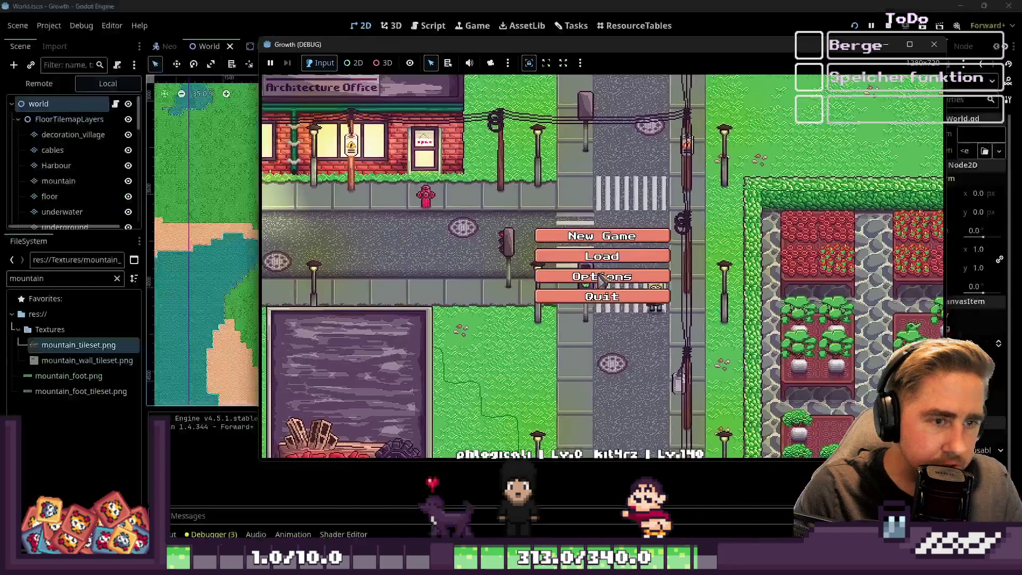
Step: Start a new game with a character name and walk onto the new stairs
click(602, 236)
text(qwesdads)
click(596, 354)
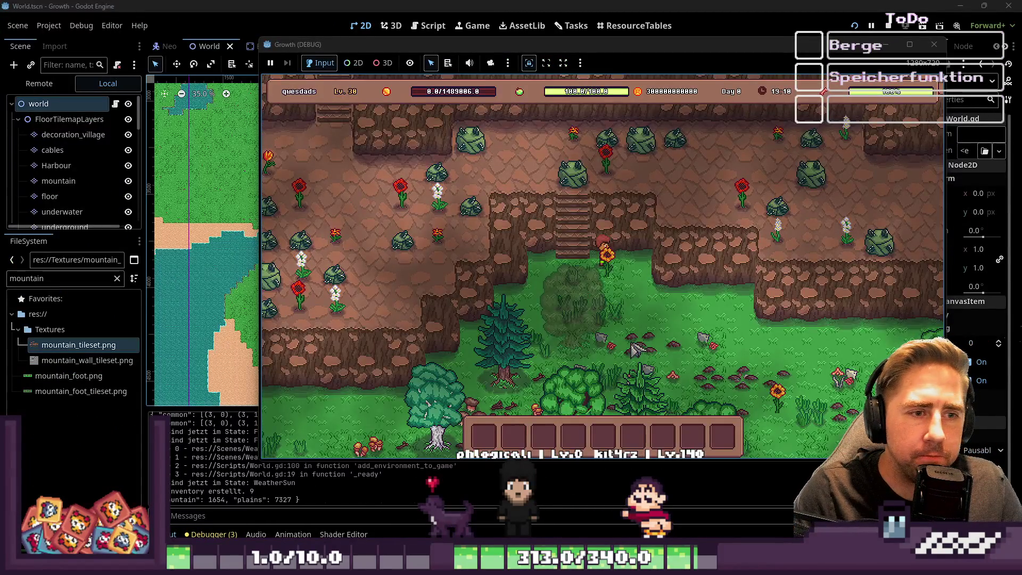
key(w)
key(a)
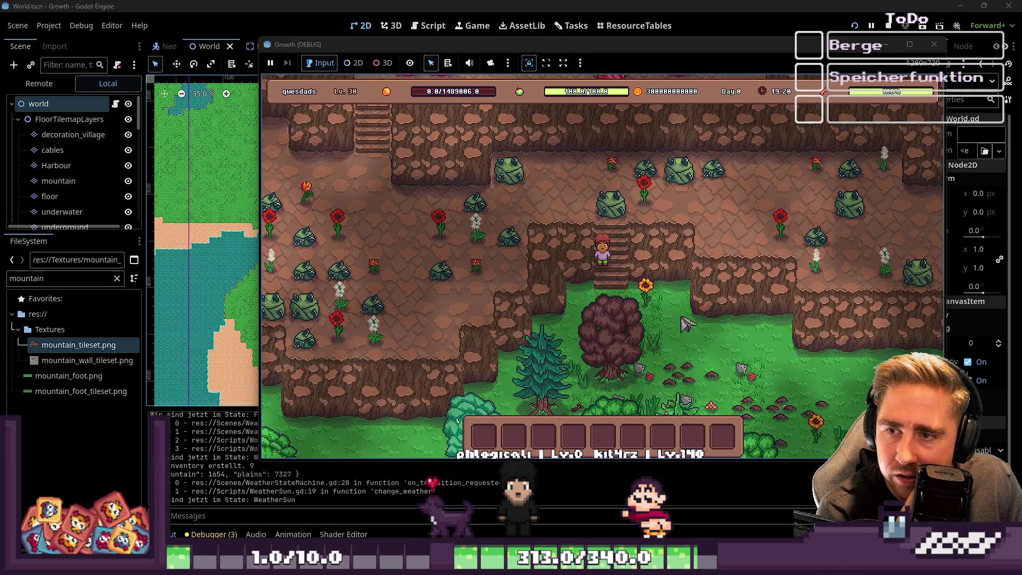
key(w)
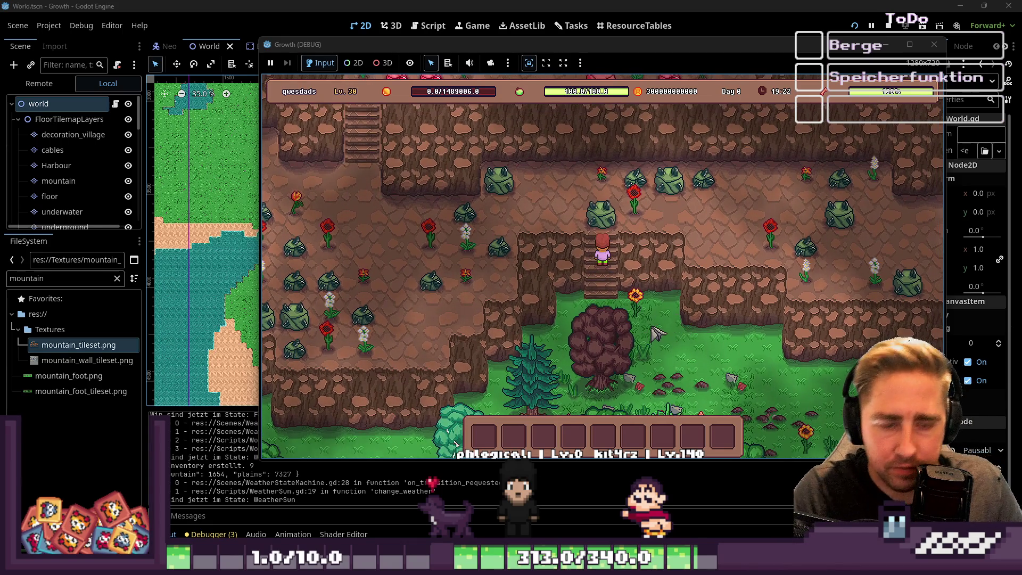
Step: Equip the pickaxe by moving it from the inventory to hotbar slot 1
key(i)
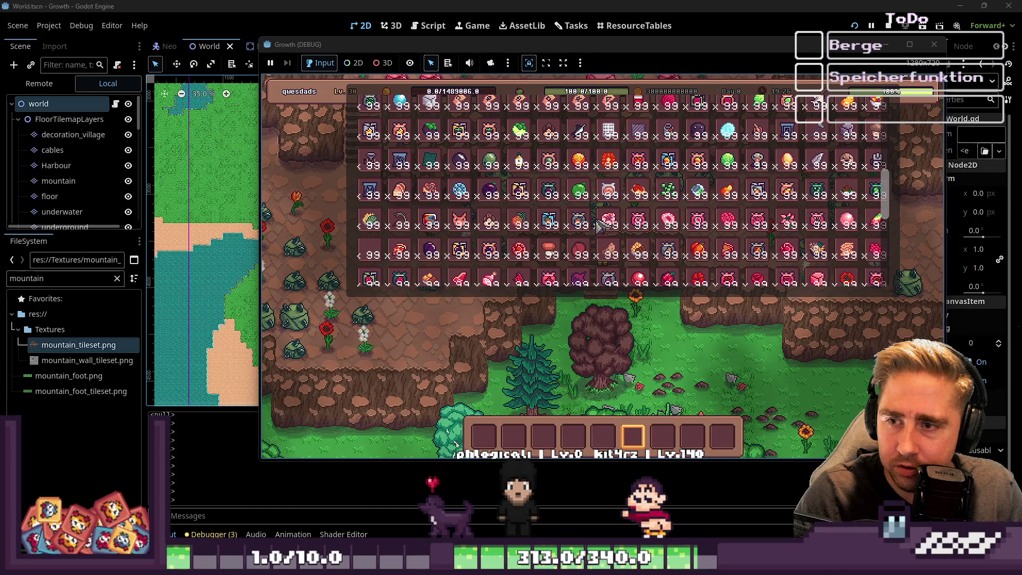
scroll(598, 226, down, 3)
drag(402, 128, 485, 434)
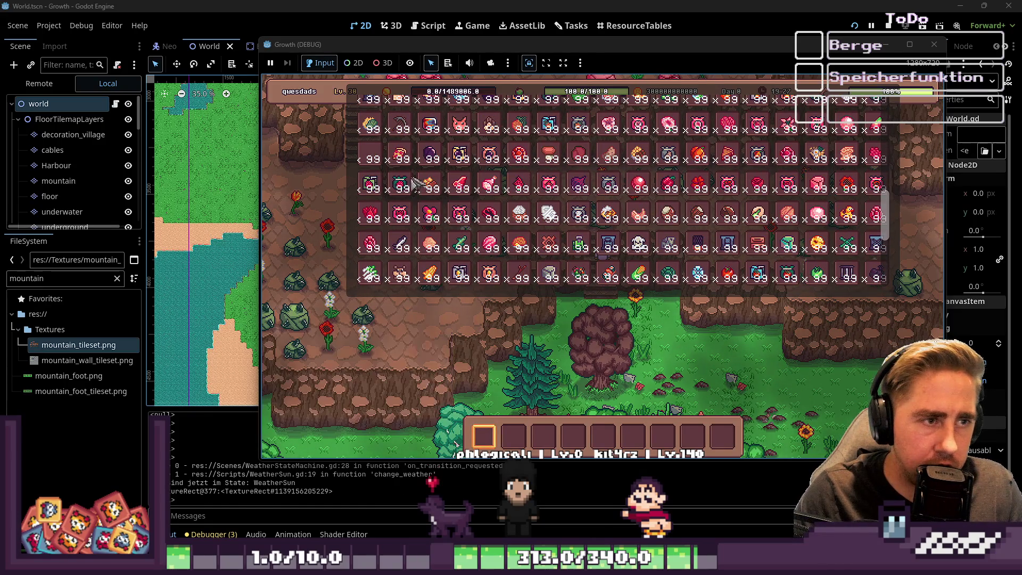
key(i)
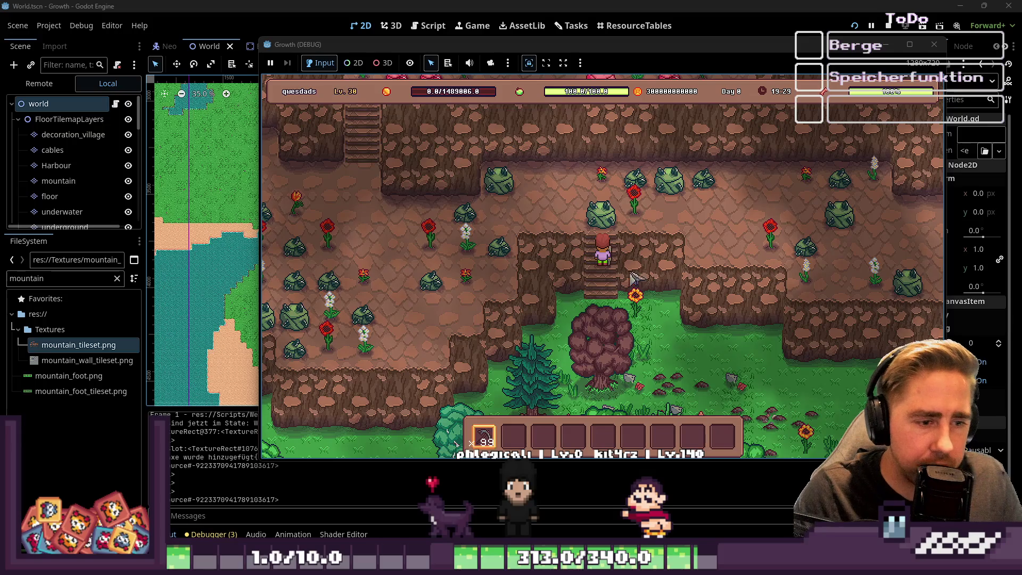
Step: Mine the green rock, climb the stairs, and strike the red rock beside them
click(591, 214)
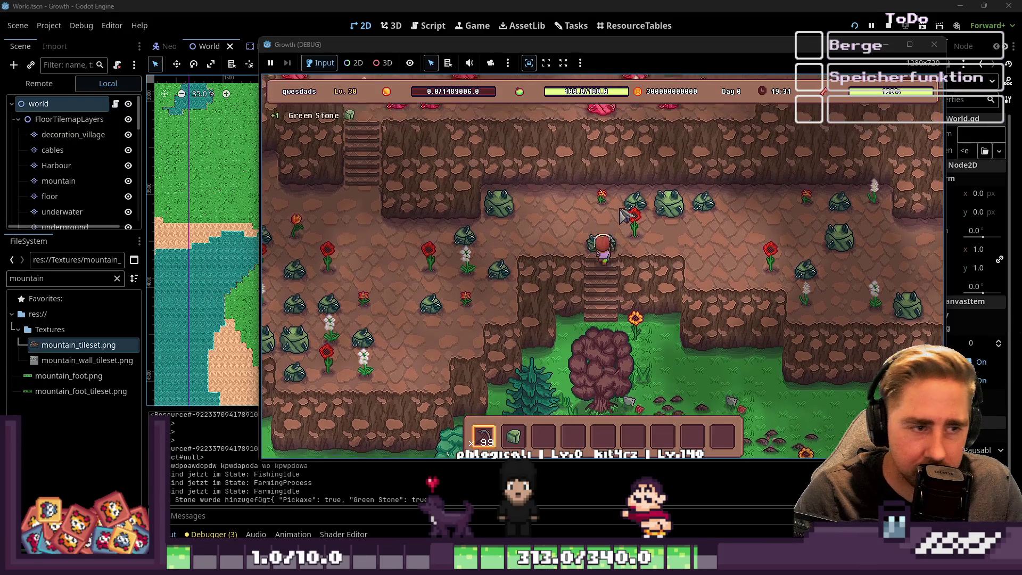
key(a)
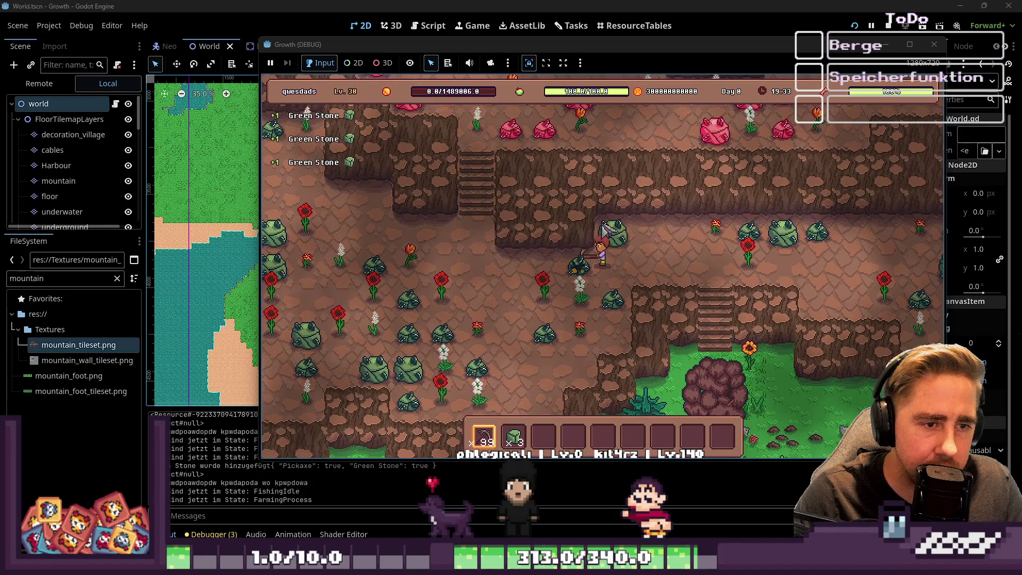
key(a)
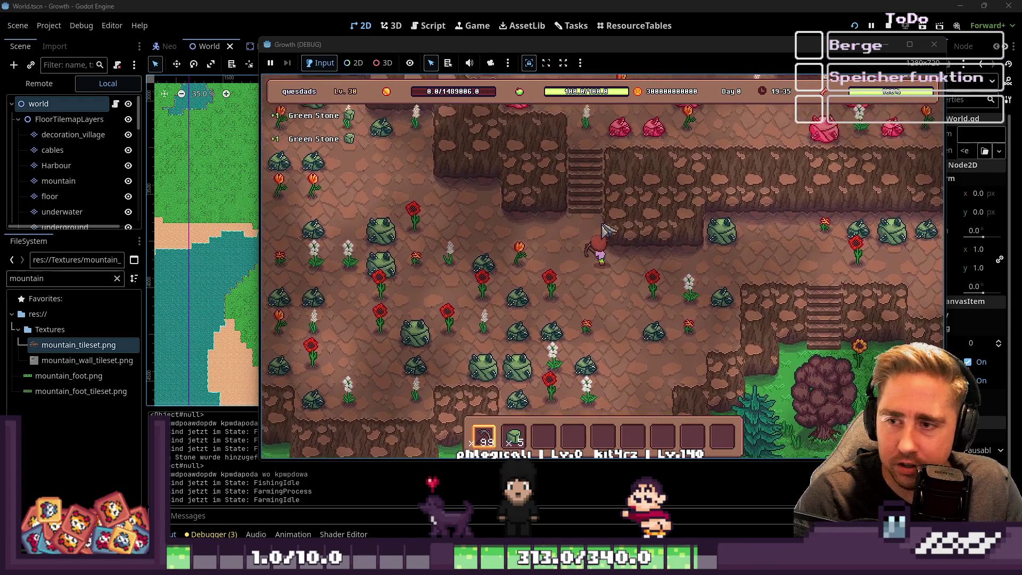
key(w)
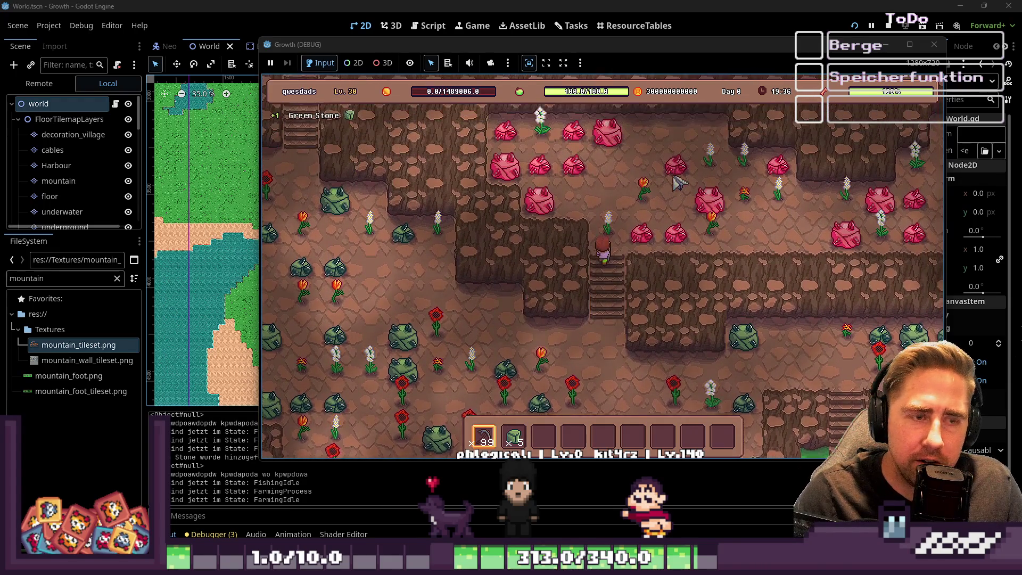
key(d)
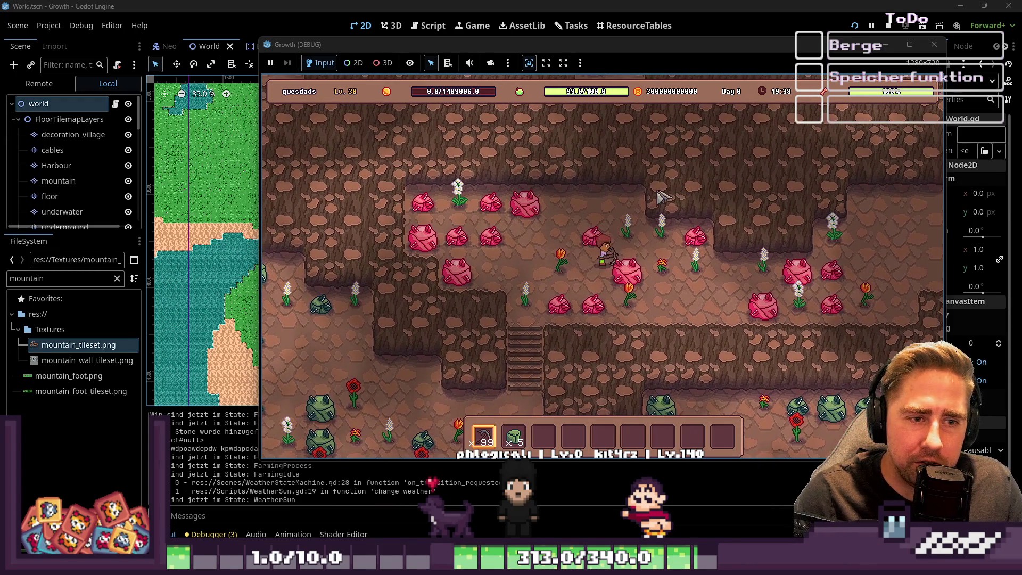
click(639, 237)
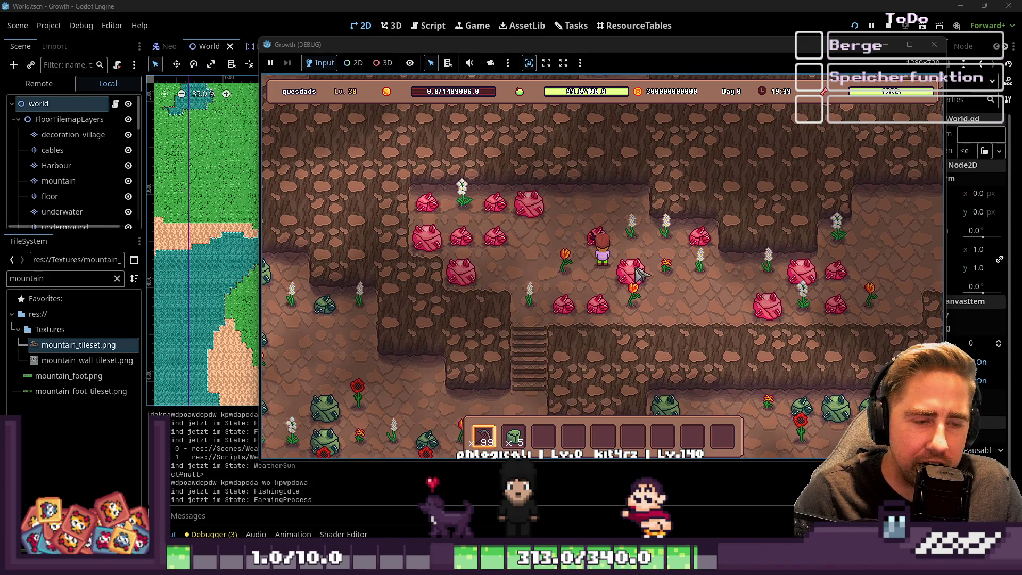
click(660, 282)
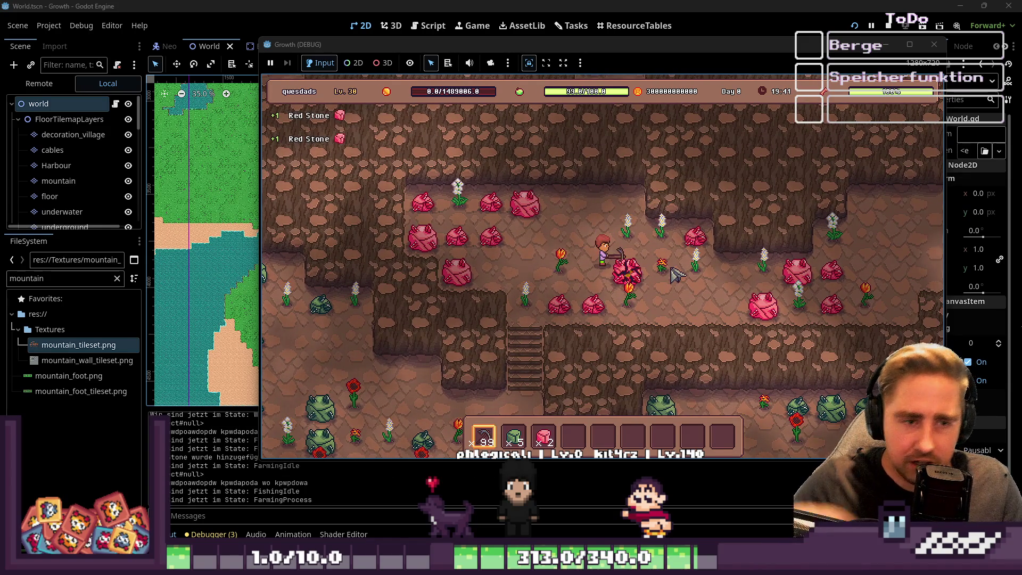
Step: Walk right, mine another red stone, and continue up and to the right
key(s)
key(d)
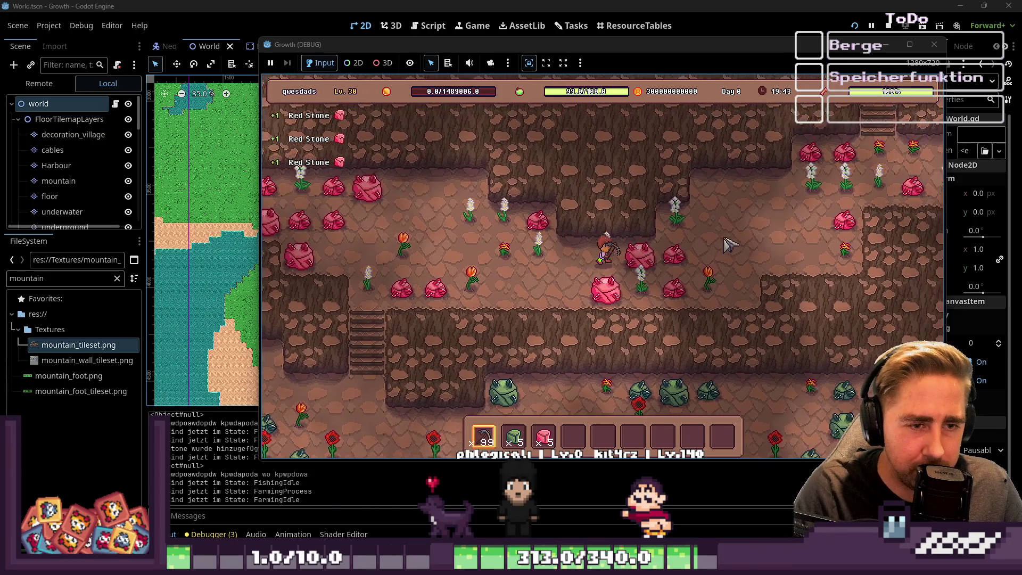
click(729, 245)
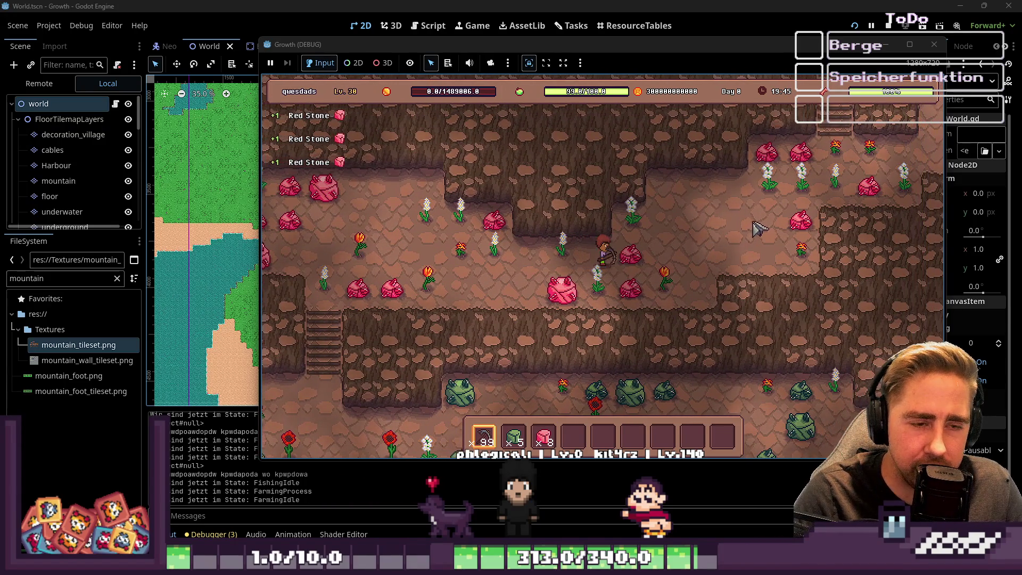
click(761, 229)
key(d)
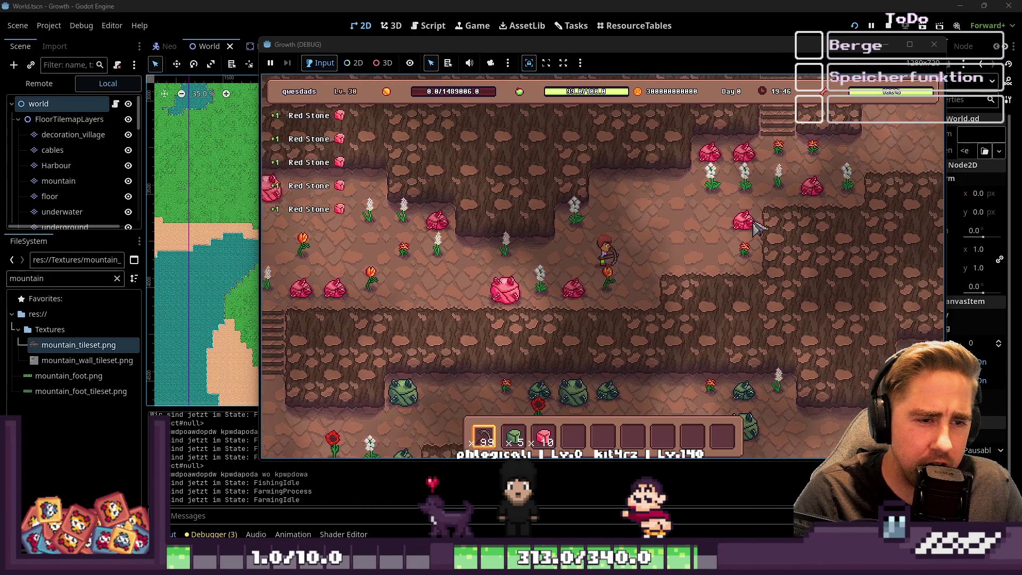
key(d)
key(w)
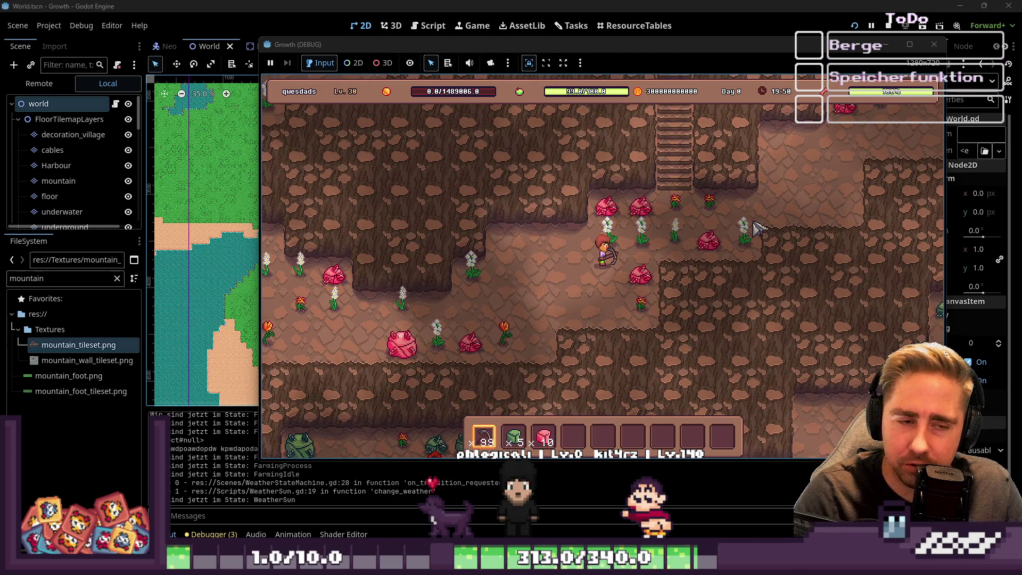
Step: Walk the character up the cliff stairs and mine the light stone beside it
key(d)
key(w)
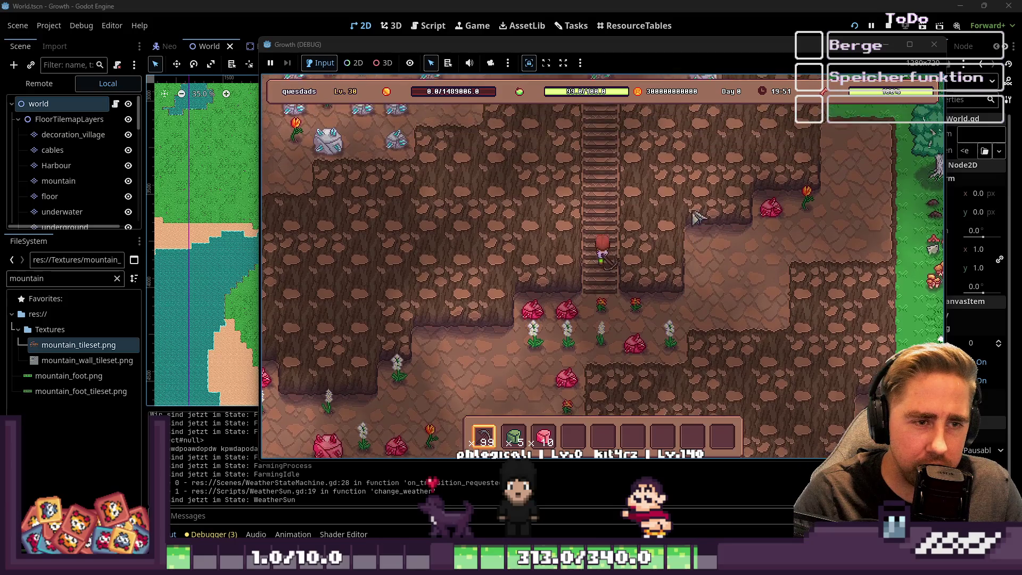
key(w)
key(w)
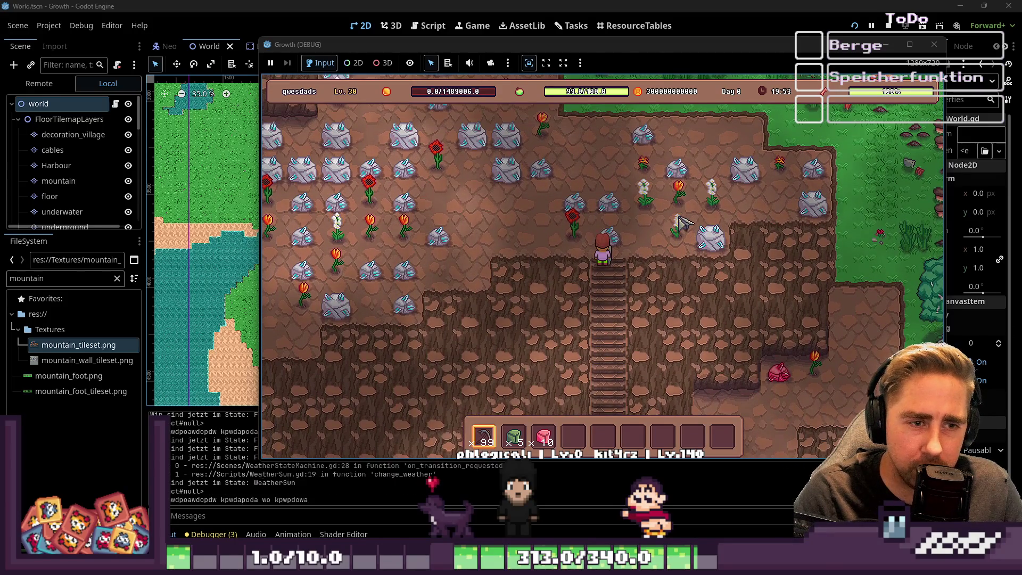
key(w)
key(a)
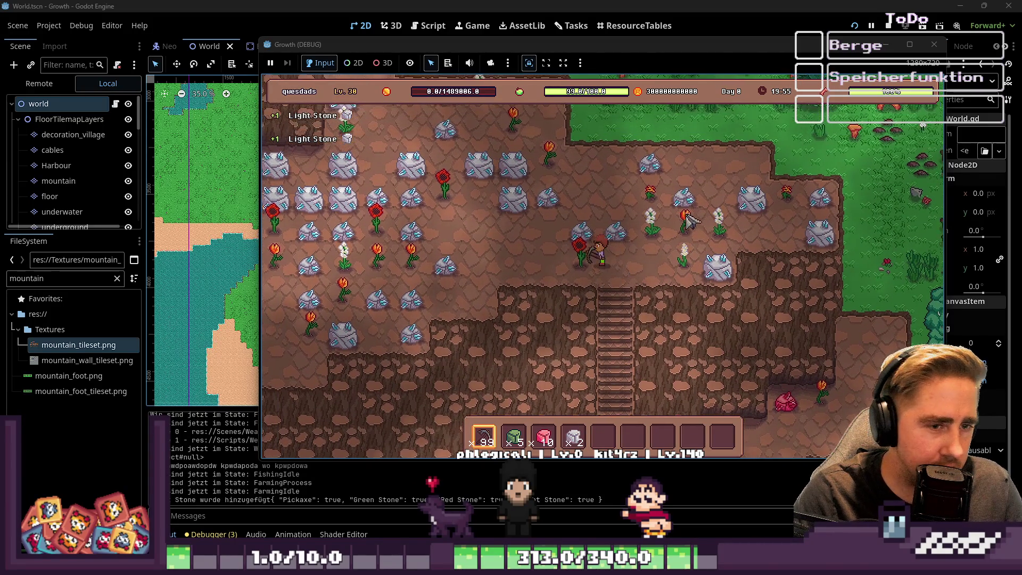
key(w)
key(a)
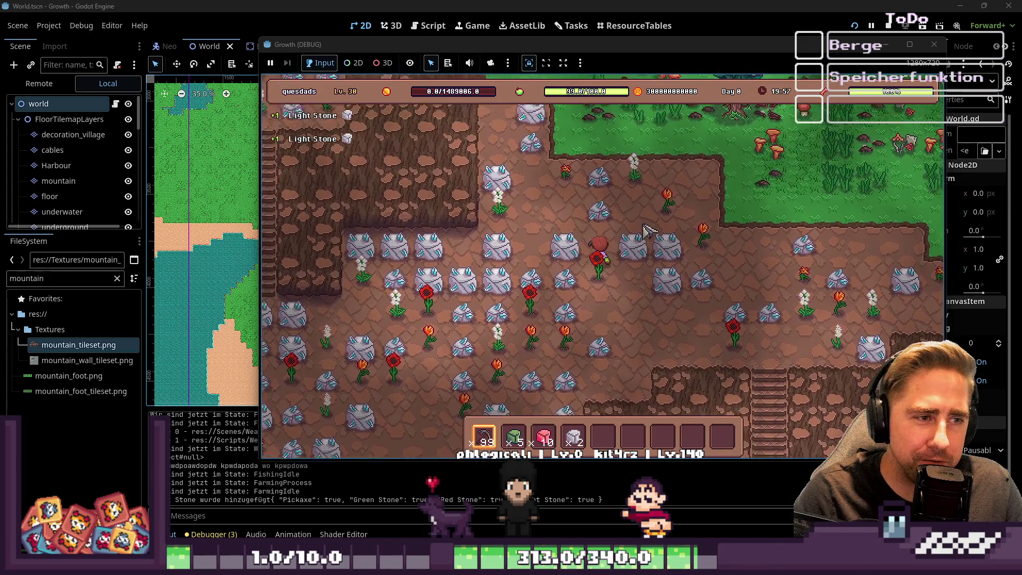
key(s)
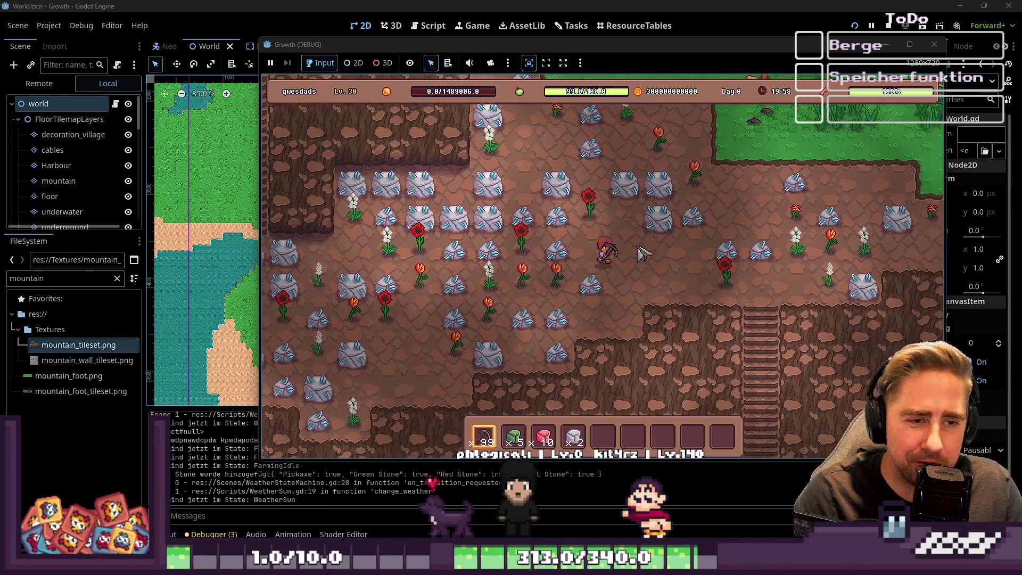
click(574, 246)
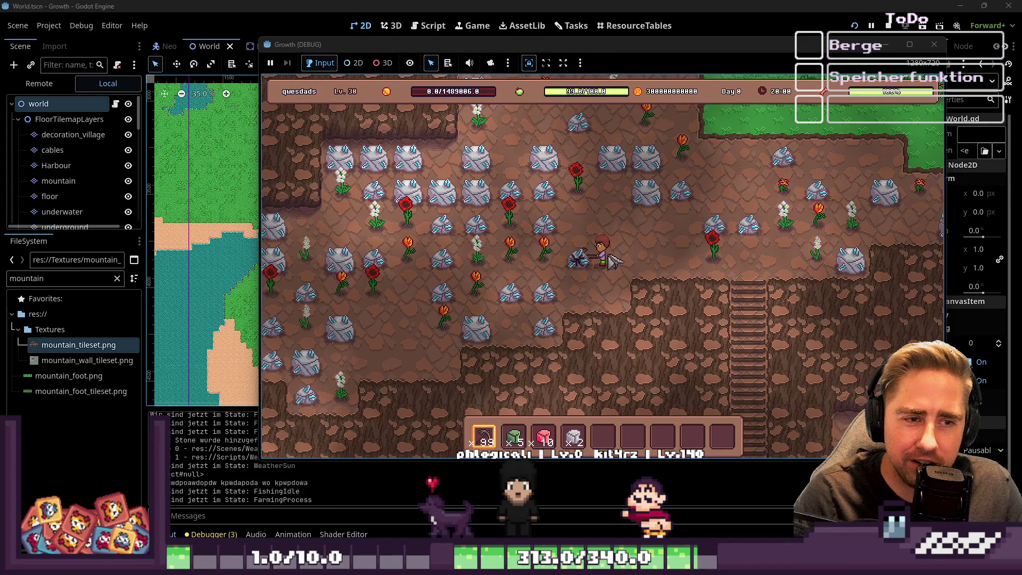
key(a)
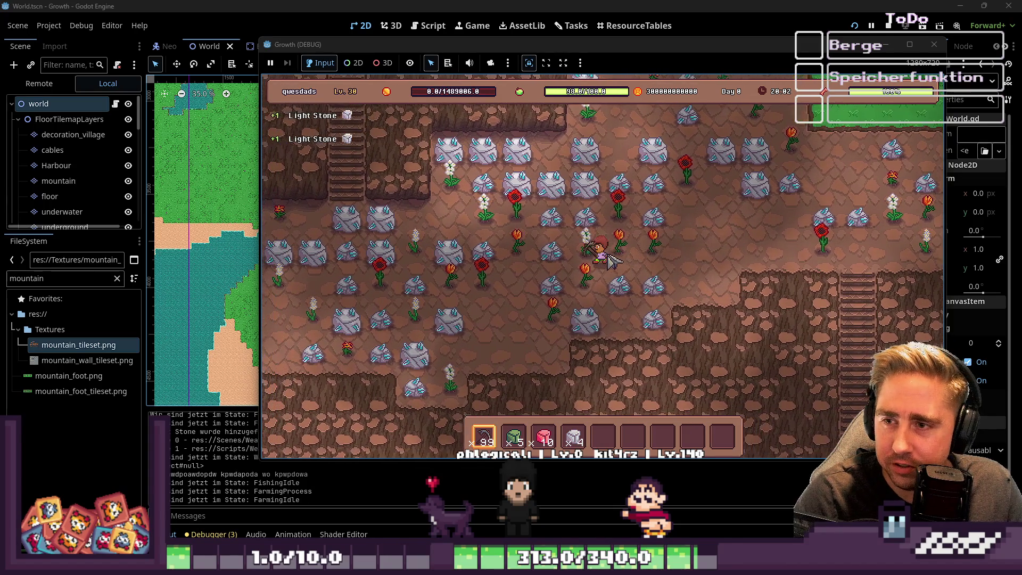
key(a)
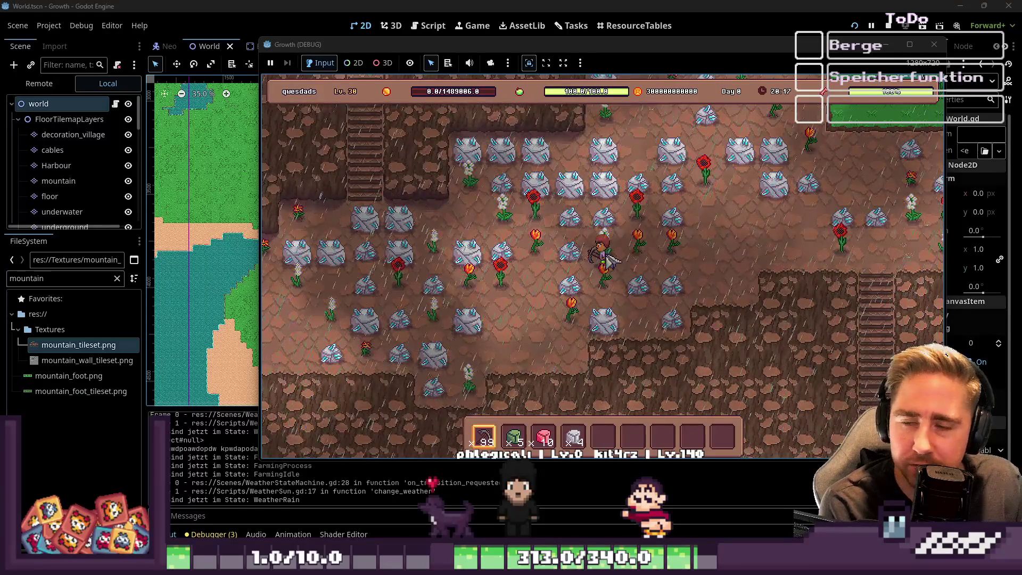
Step: Mine the crystal rocks to the left up to 22 Light Stones, then climb into the upper field
key(s)
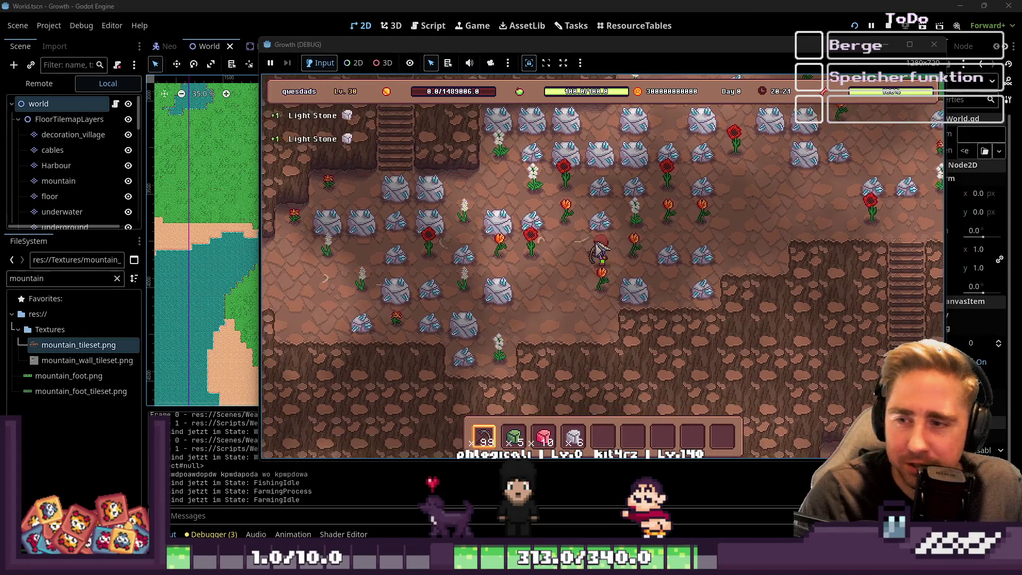
key(a)
key(w)
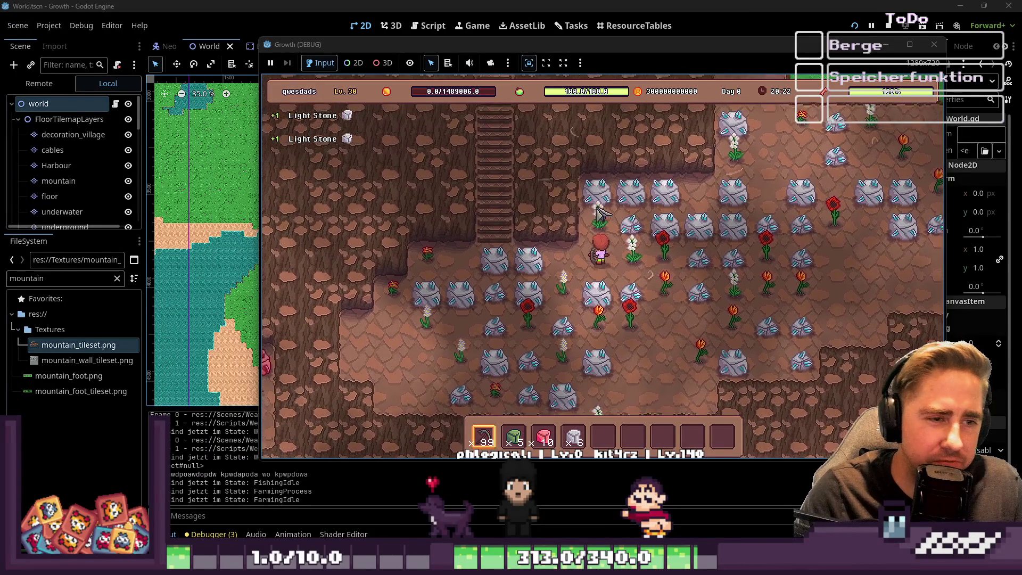
key(a)
click(604, 215)
key(a)
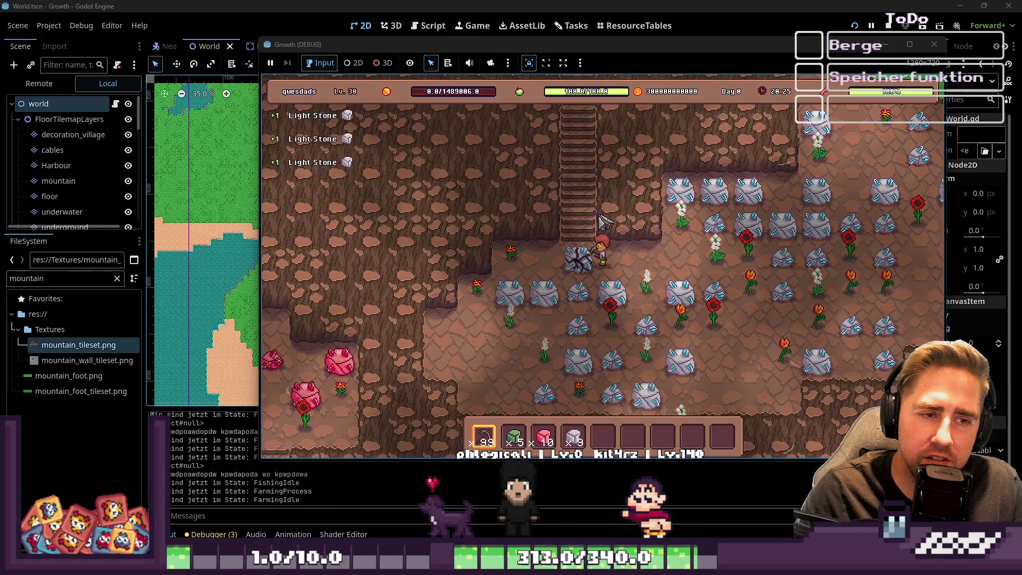
key(w)
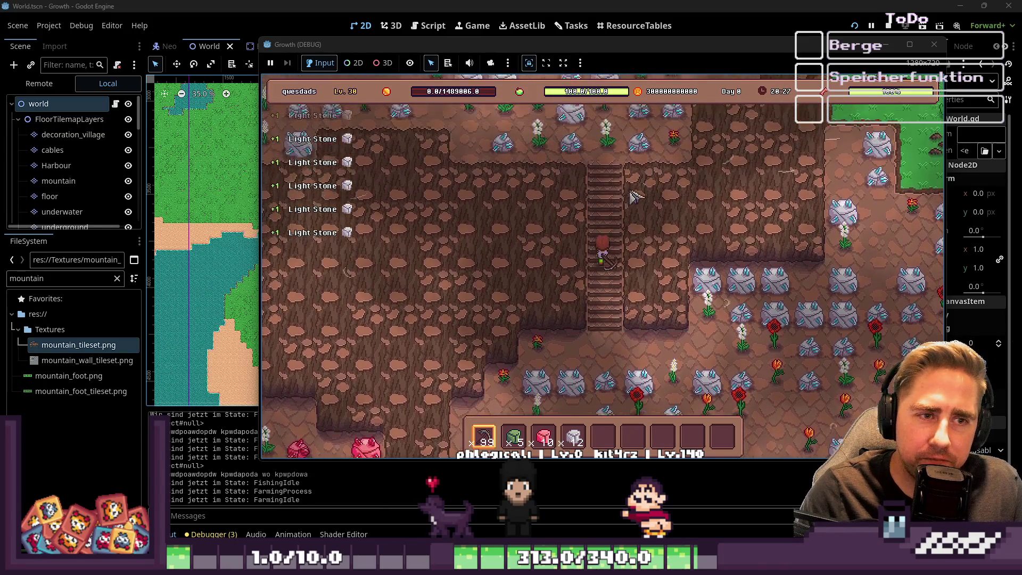
key(w)
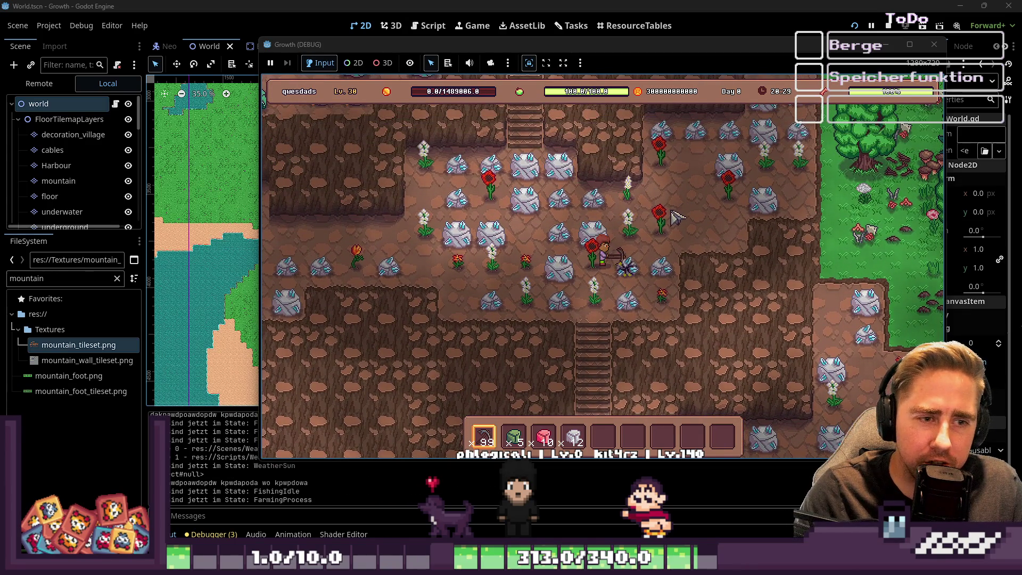
key(a)
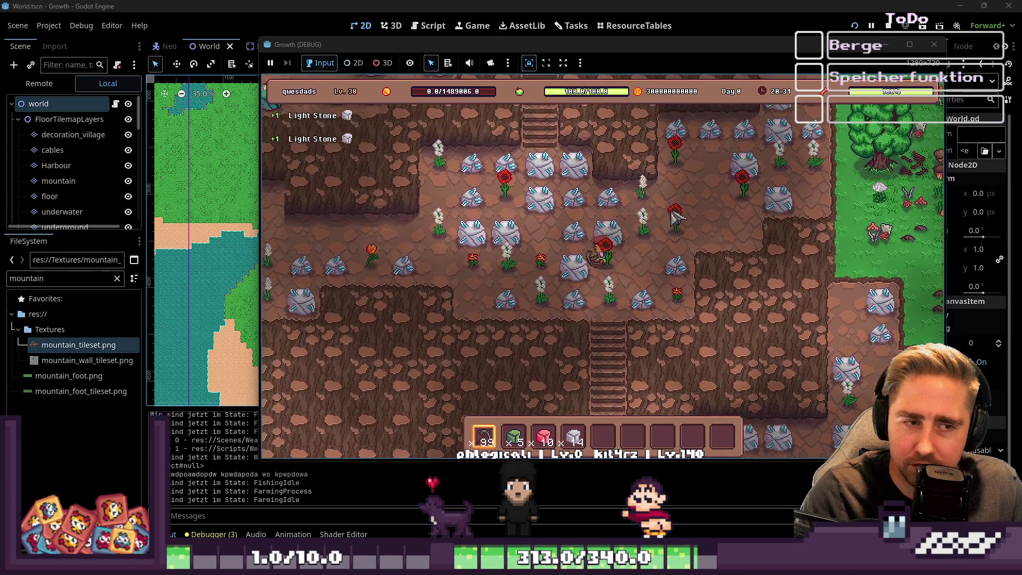
key(a)
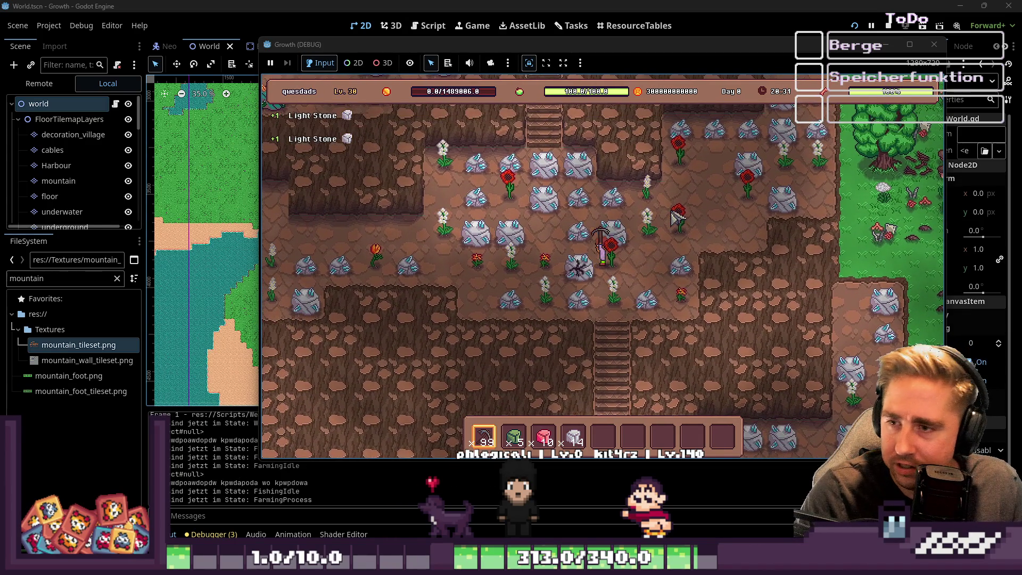
key(w+a)
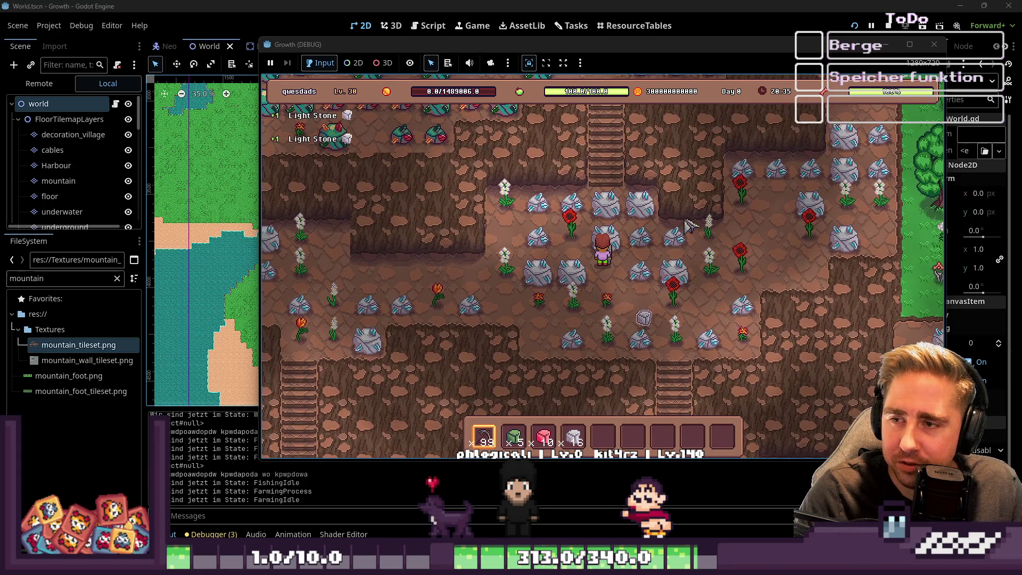
key(w+a)
key(w)
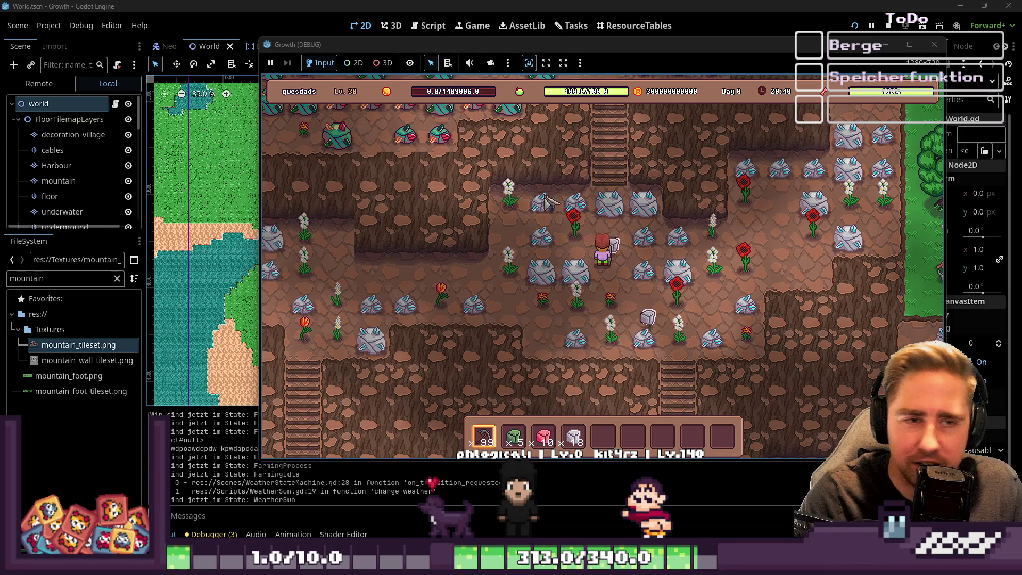
key(w+d)
key(w)
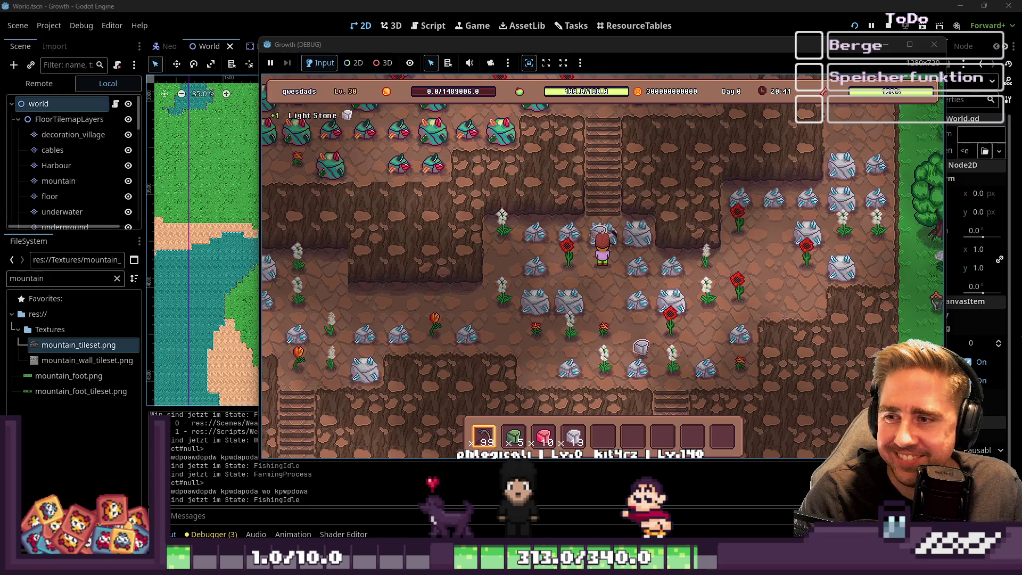
key(w)
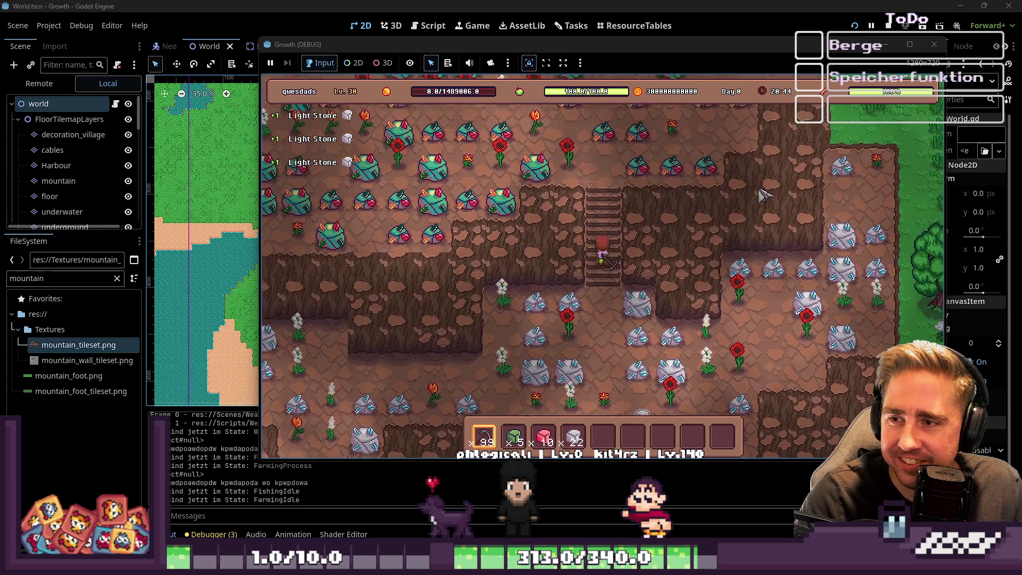
key(w)
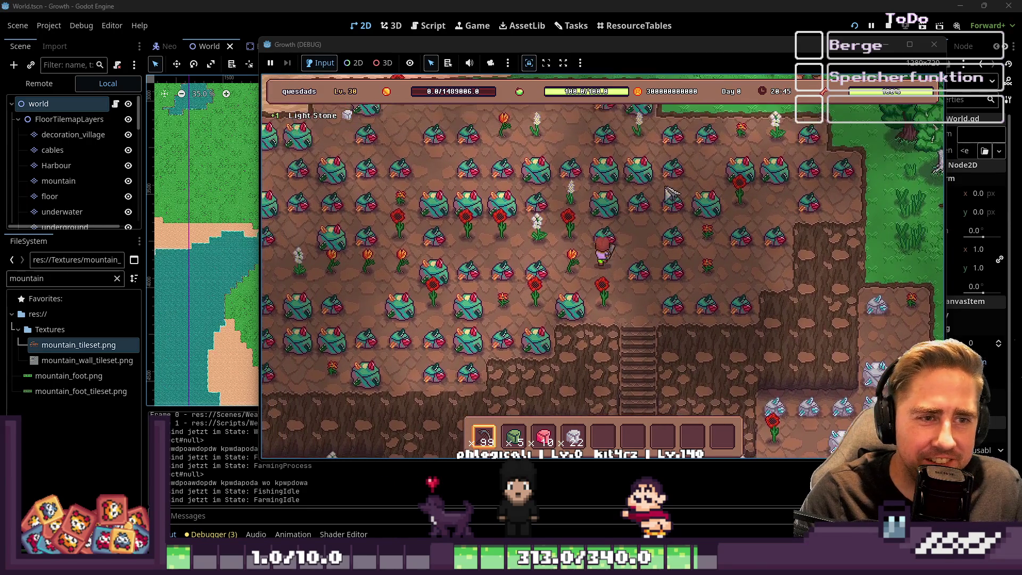
Step: Mine the teal rocks in the upper field, collecting 18 Special Stones
key(w)
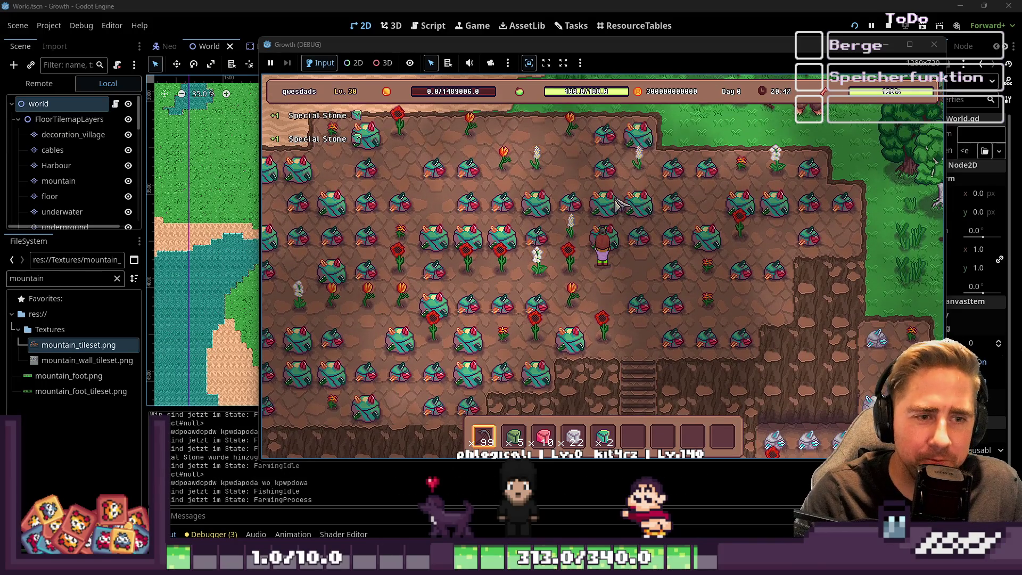
click(623, 196)
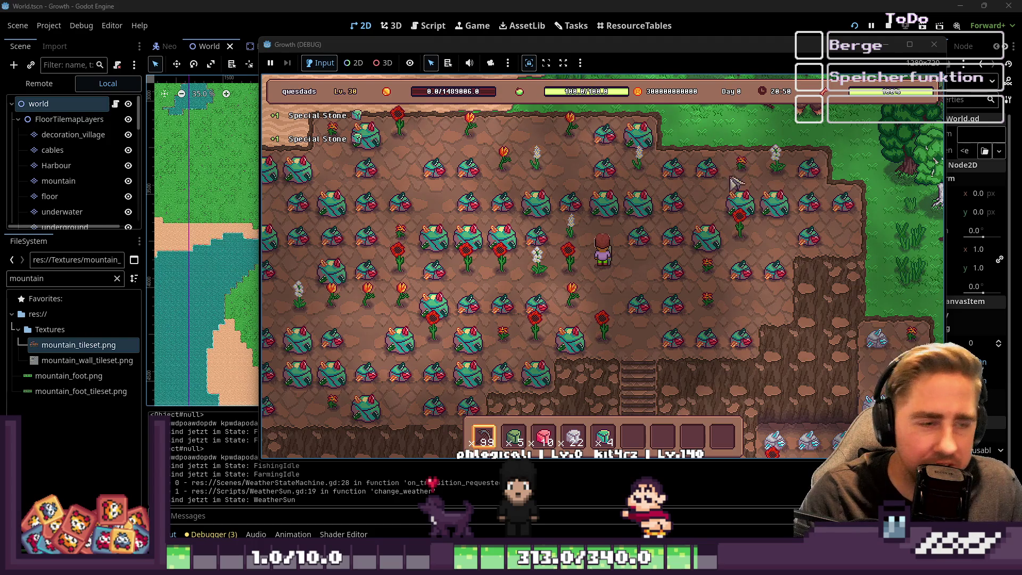
key(w)
key(w)
key(a)
click(601, 218)
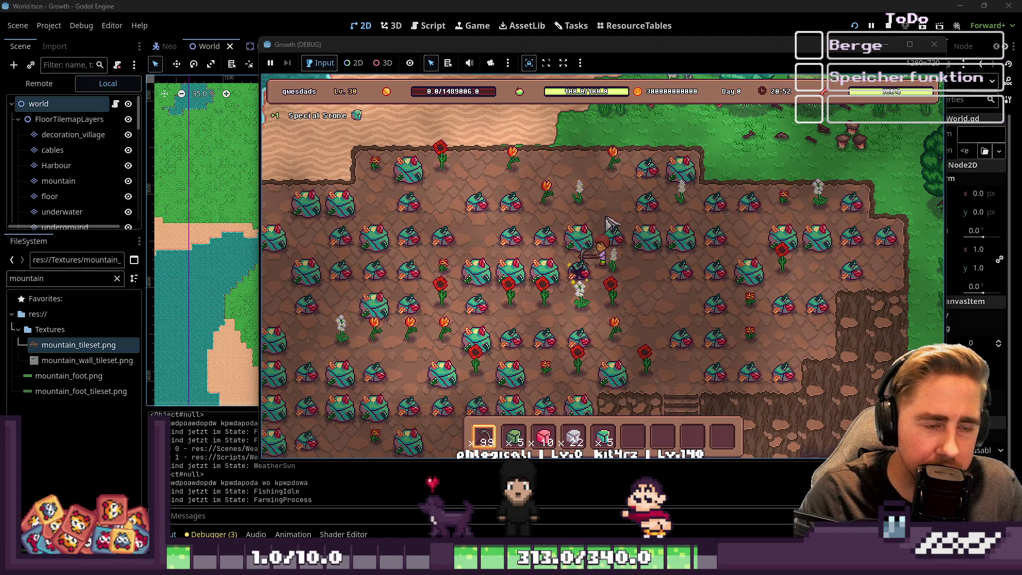
key(a)
key(s)
click(606, 218)
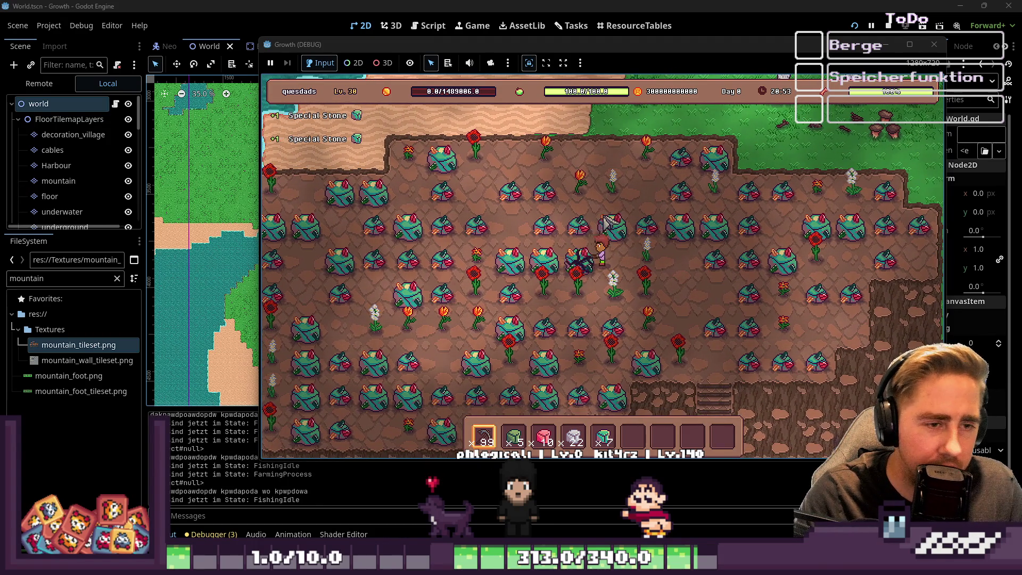
key(a)
click(605, 222)
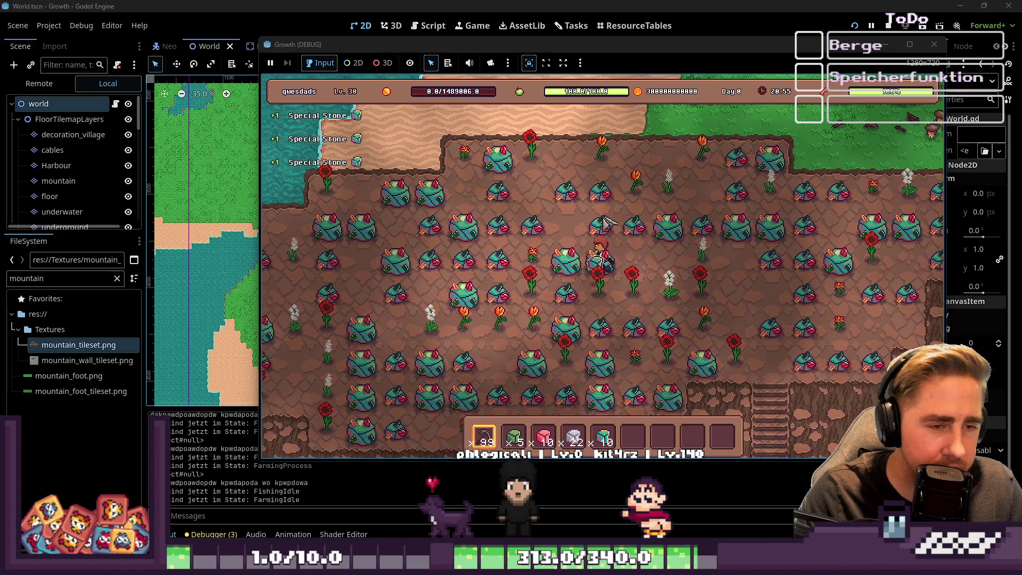
key(a)
click(606, 223)
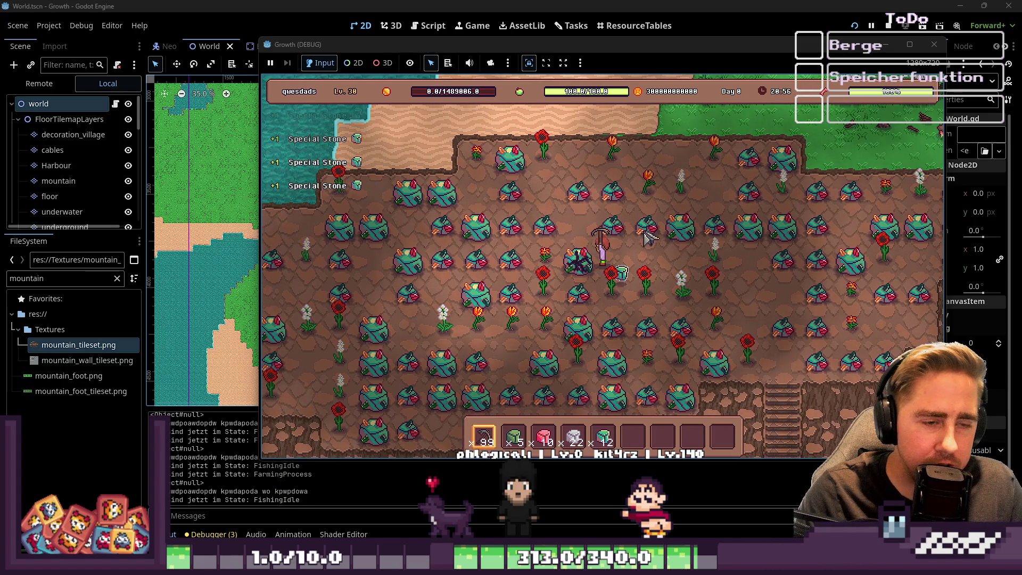
key(a)
click(648, 238)
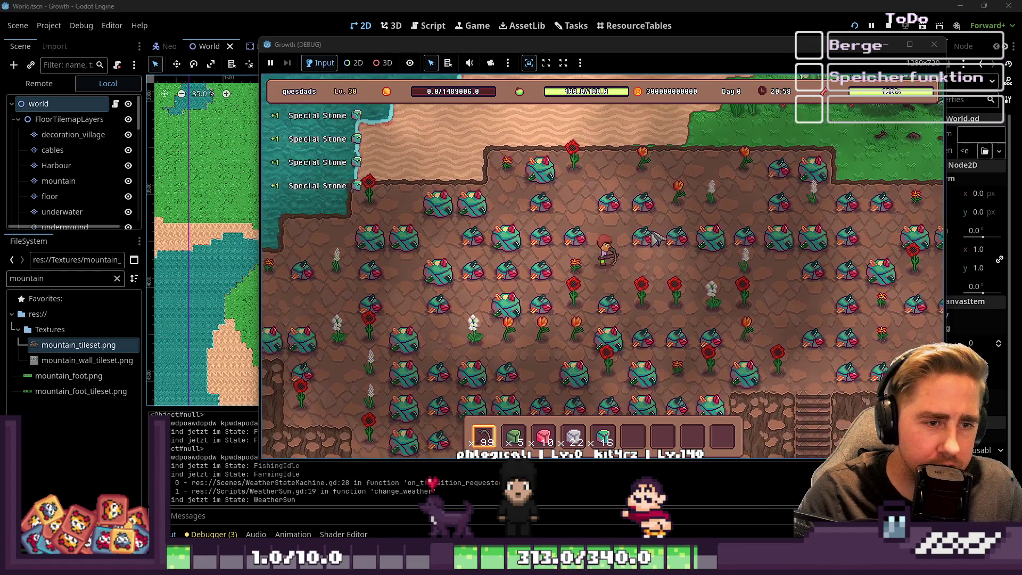
key(d)
key(s)
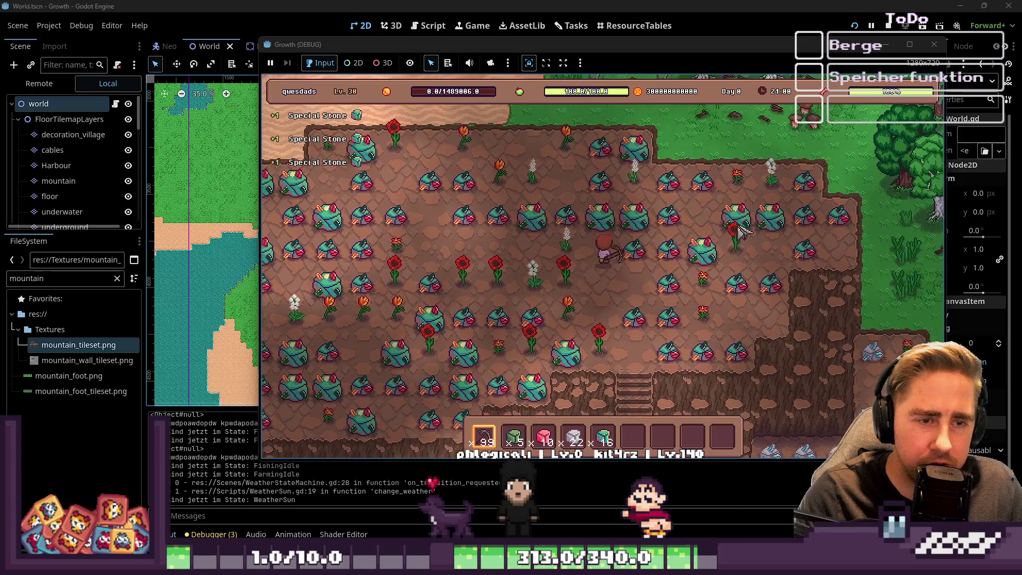
click(744, 230)
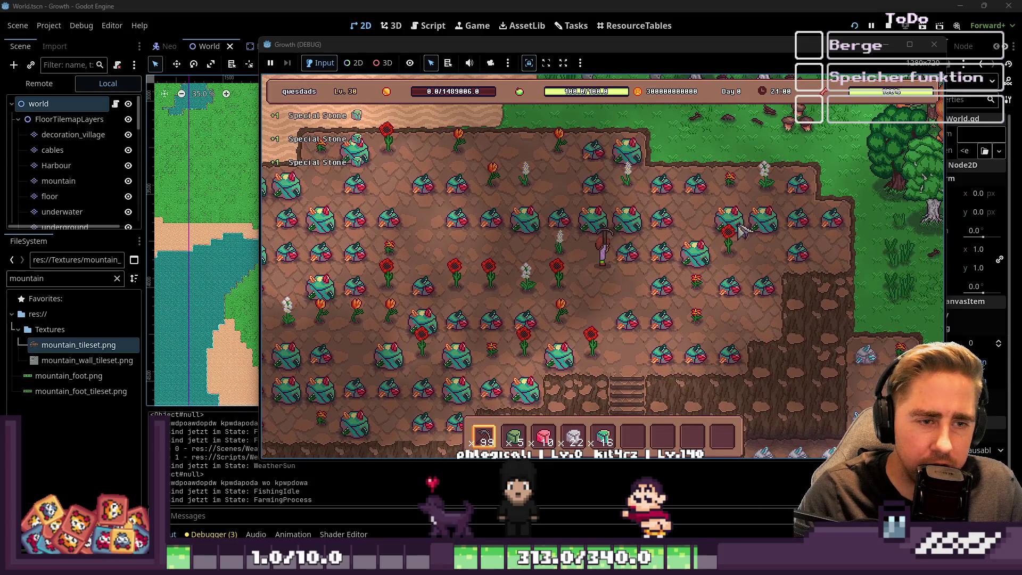
Step: Walk back down the stairs mining rocks for Light Stones, then stop the test run with F8
key(s)
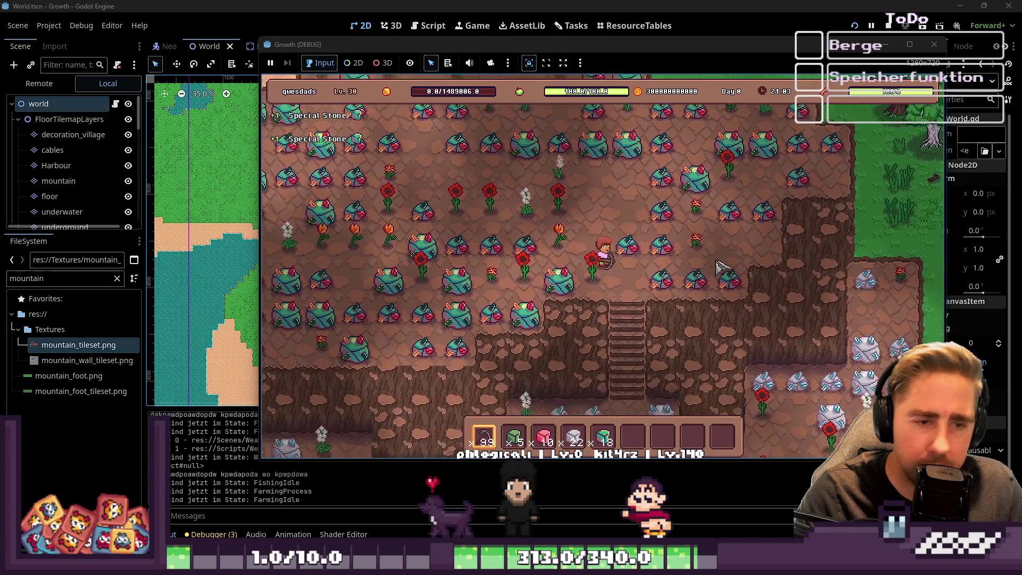
key(s)
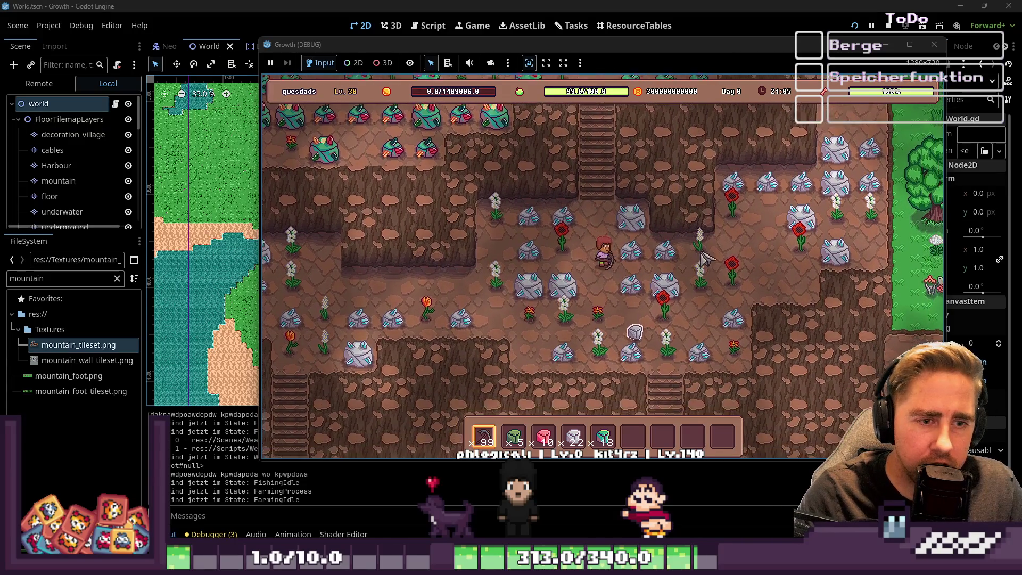
click(631, 254)
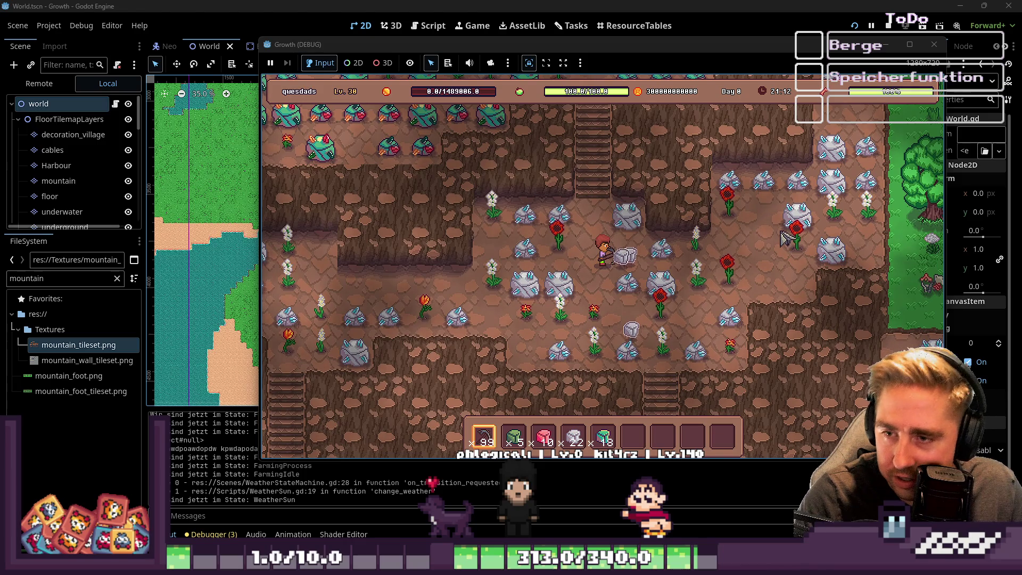
key(d)
key(w)
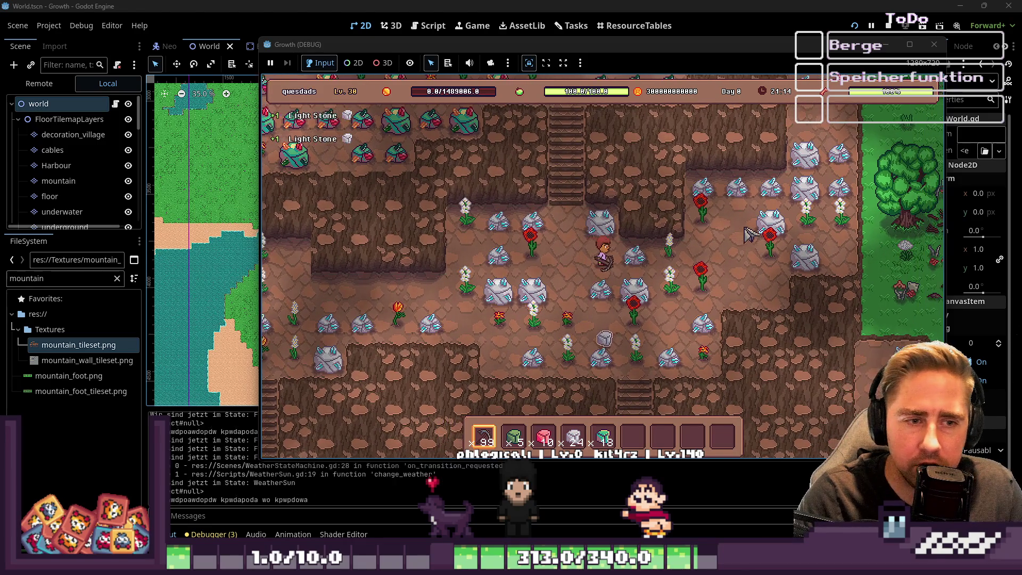
key(d)
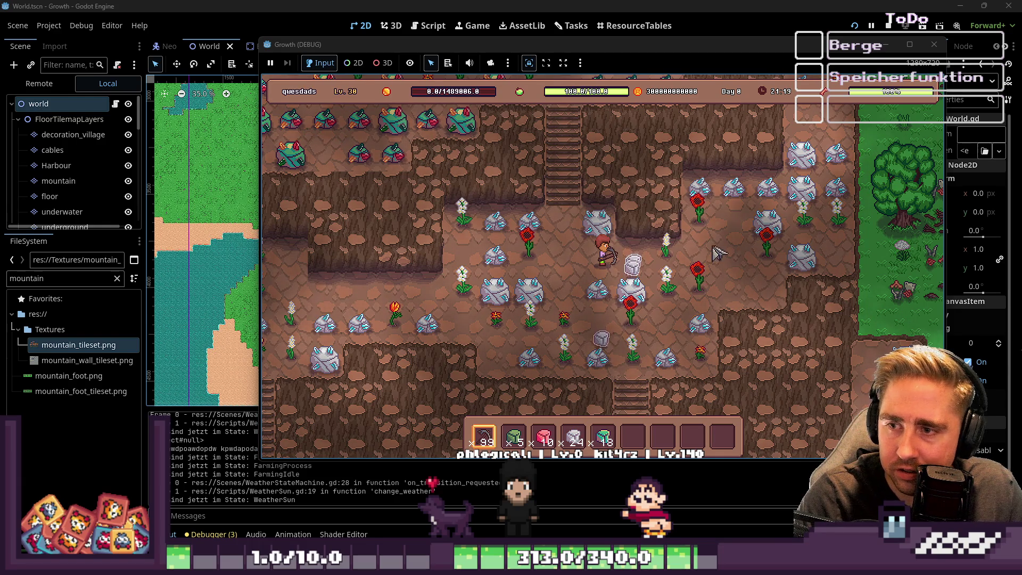
key(d)
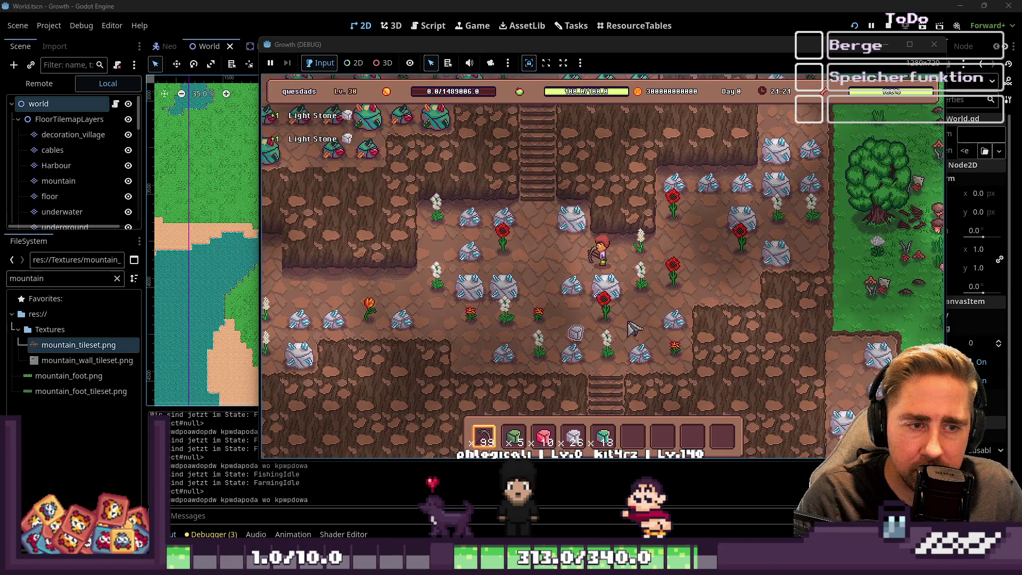
click(636, 319)
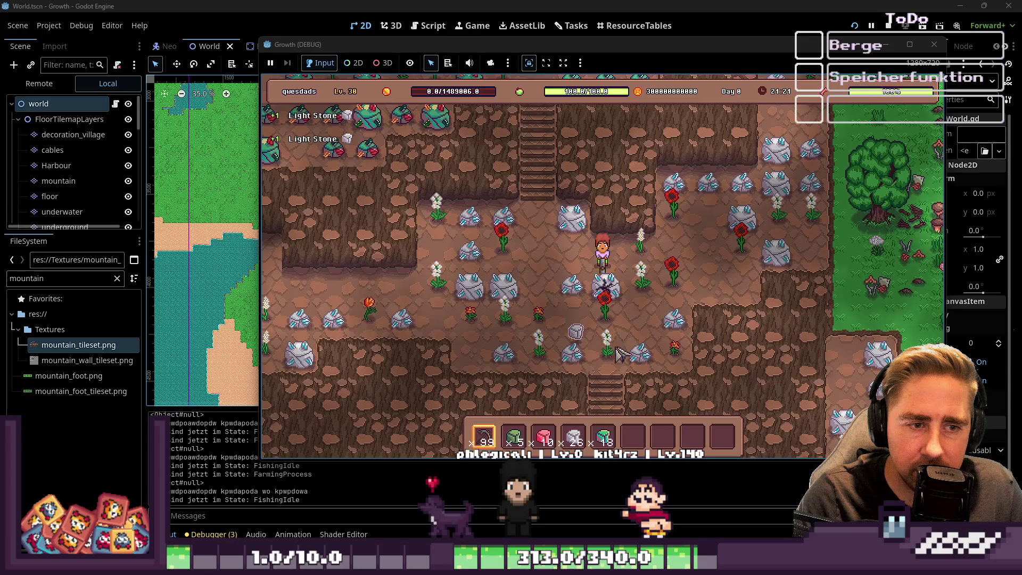
key(s)
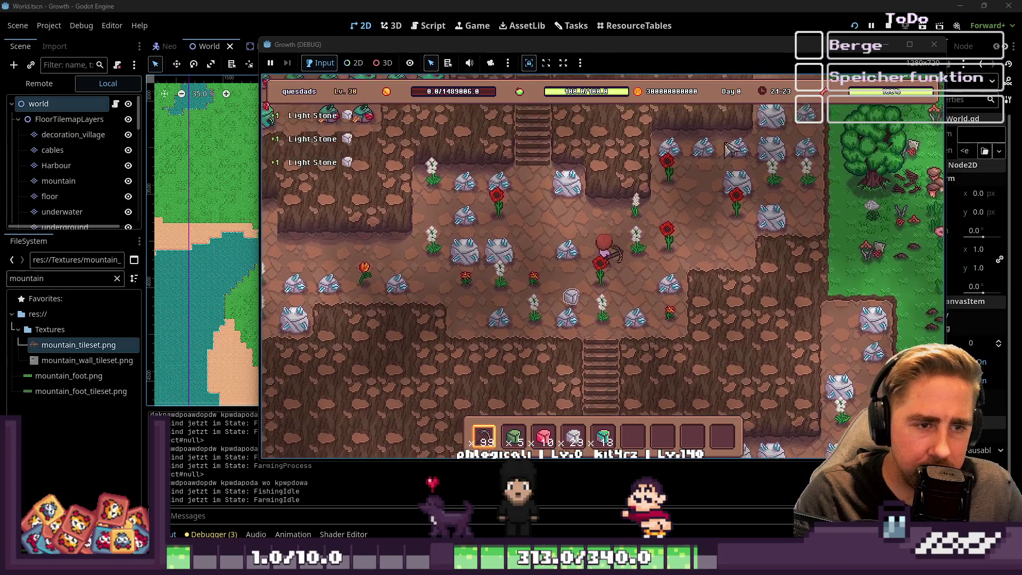
key(F8)
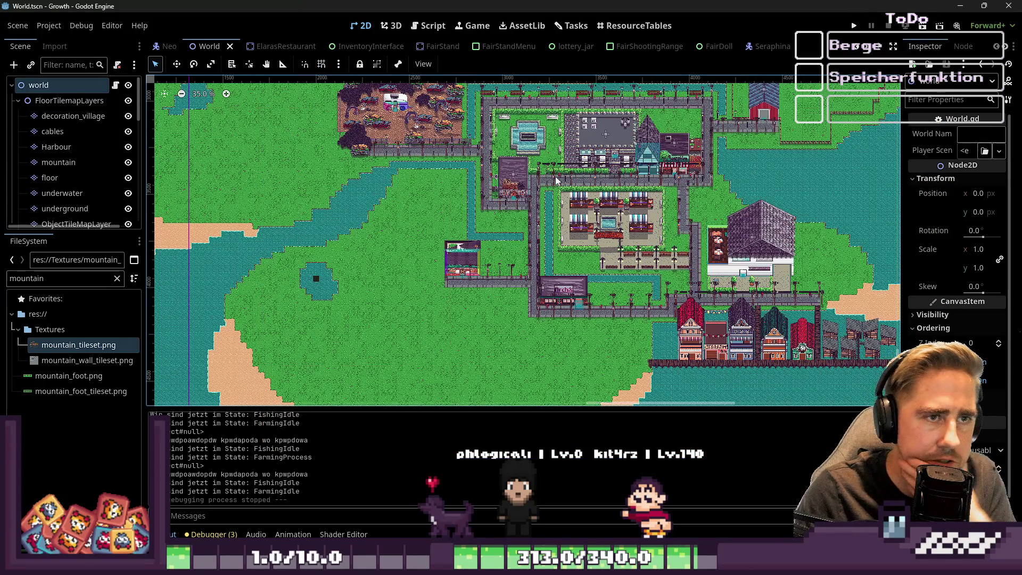
Step: Glance at World.gd, return to the 2D World map, then switch to mountain_tileset.png in Aseprite
click(429, 25)
click(364, 30)
scroll(687, 197, down, 3)
scroll(720, 209, up, 6)
scroll(719, 209, up, 9)
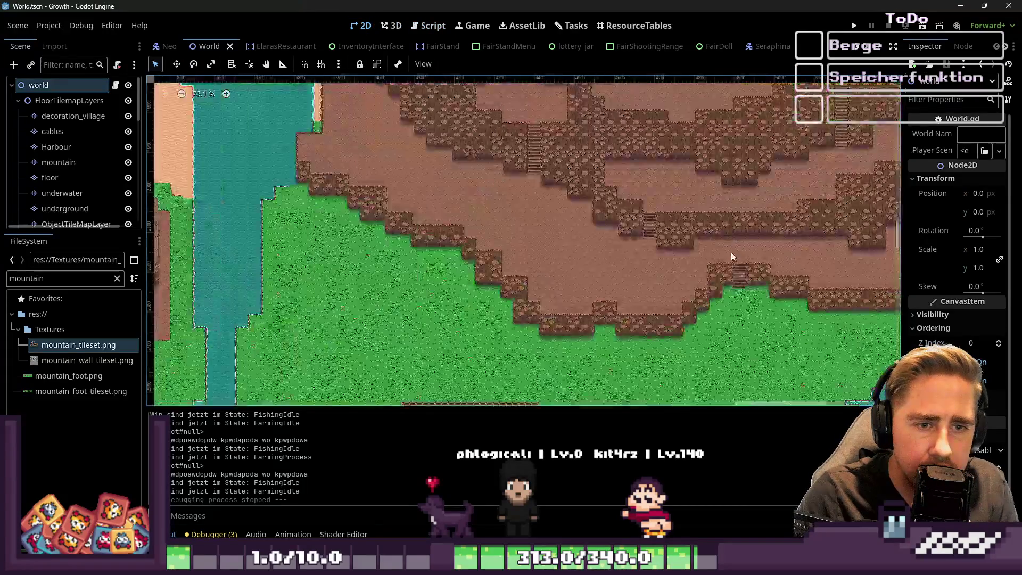
scroll(439, 175, up, 2)
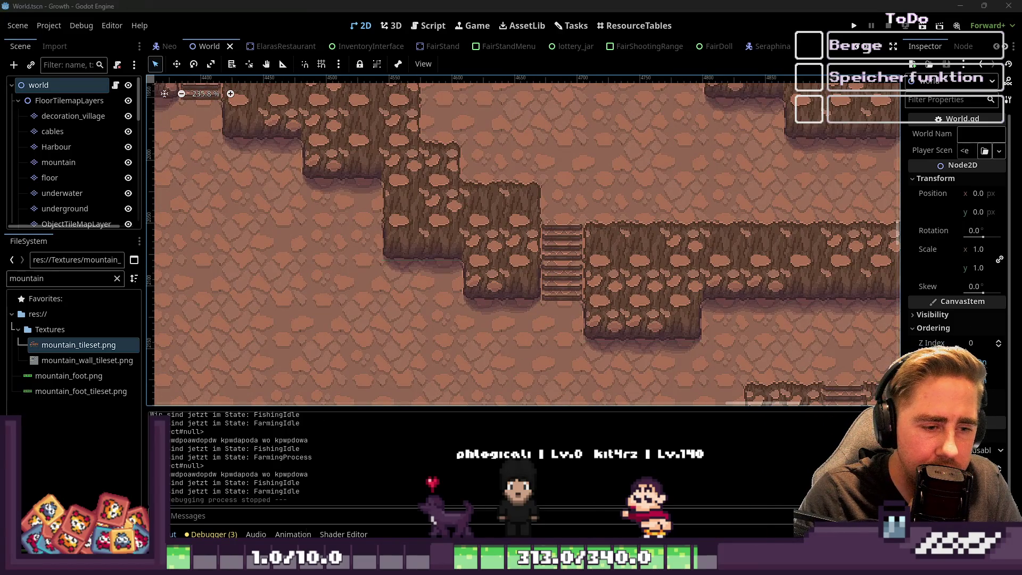
key(alt+Tab)
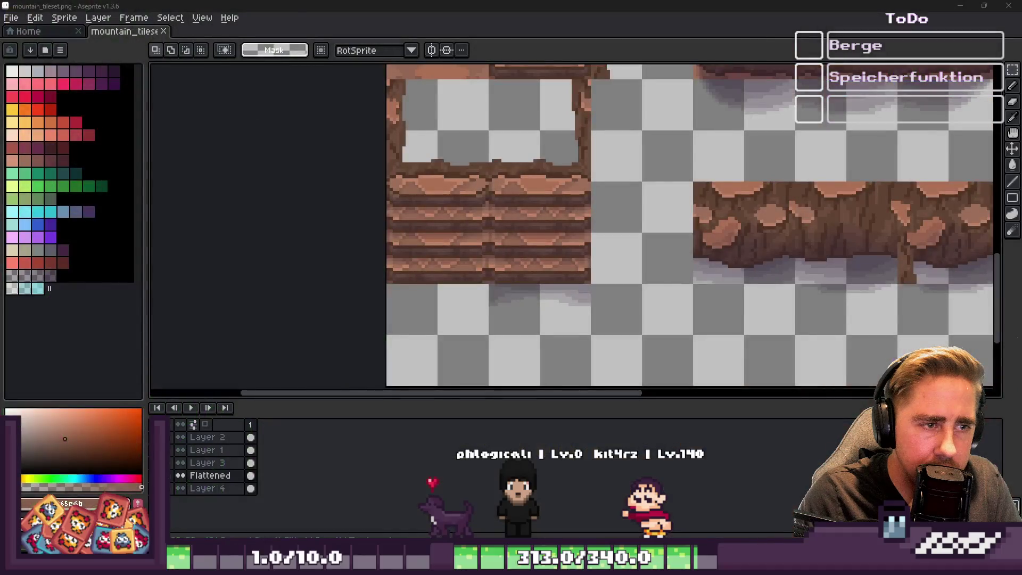
Step: Copy a 32x32 plank stair tile and drag it into the empty cell below the stairs
drag(449, 196, 468, 237)
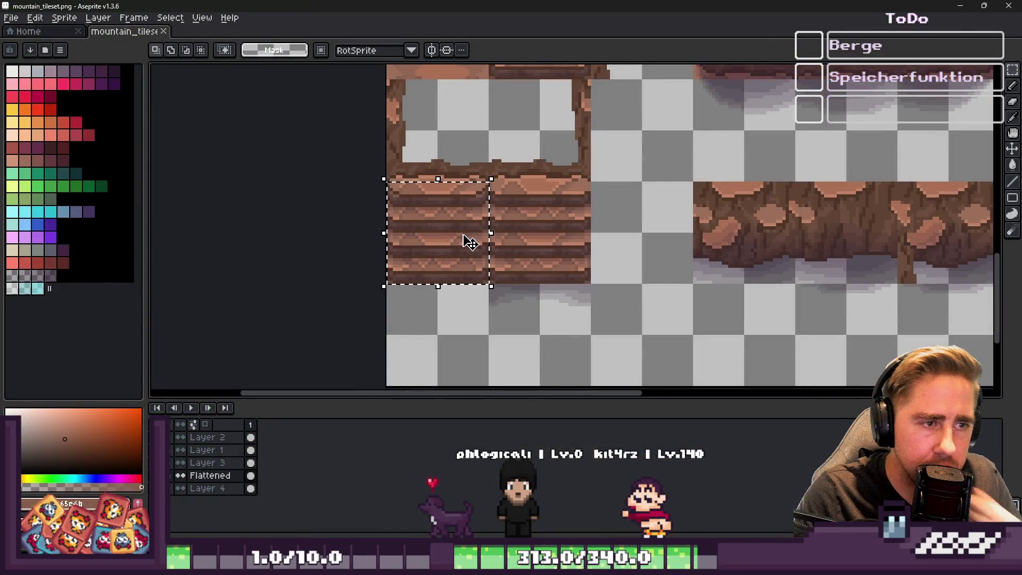
click(492, 218)
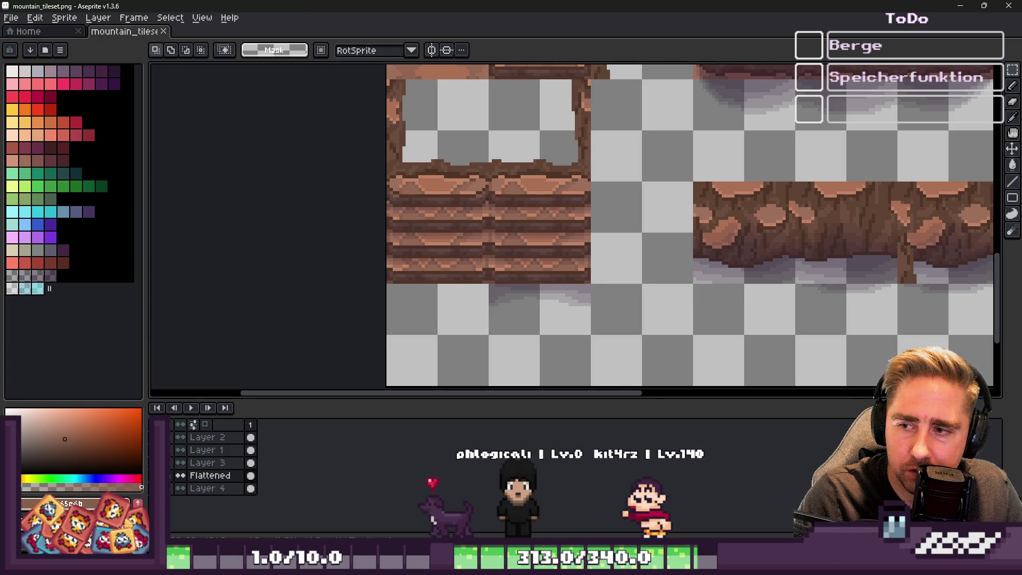
drag(423, 234, 440, 245)
scroll(490, 244, up, 1)
key(ctrl+t)
mouse_move(181, 122)
mouse_down()
mouse_move(235, 171)
mouse_move(516, 269)
mouse_move(444, 252)
mouse_up()
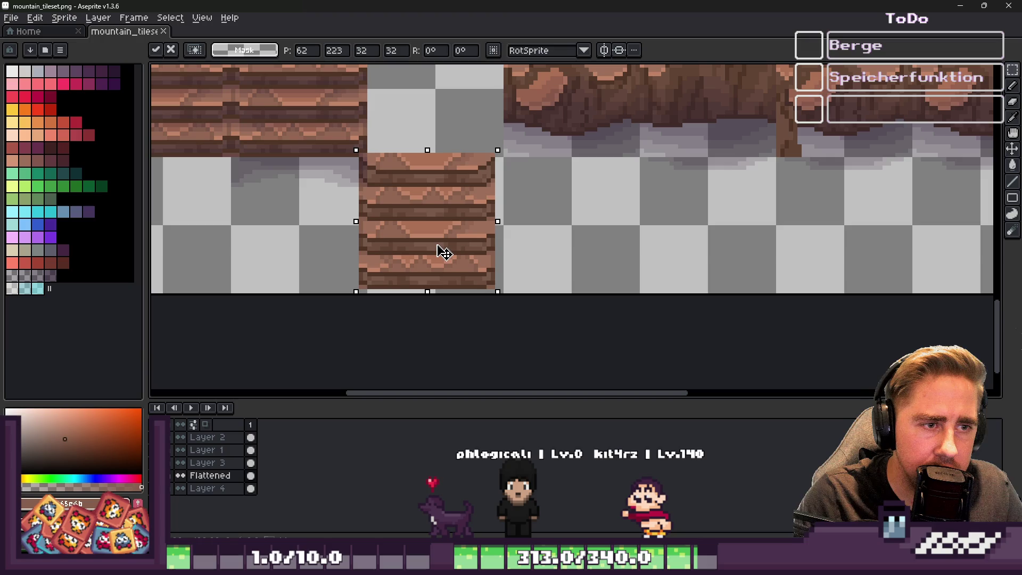
Step: Commit the pasted plank tile and select the light rock floor tile
key(Return)
scroll(682, 303, down, 5)
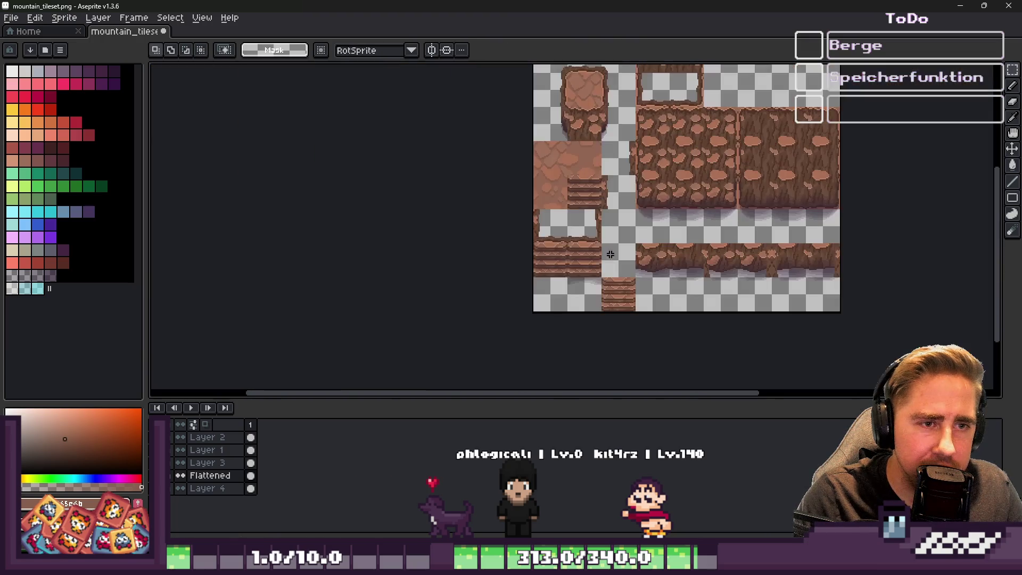
scroll(530, 274, up, 2)
drag(529, 274, 538, 279)
scroll(538, 279, down, 2)
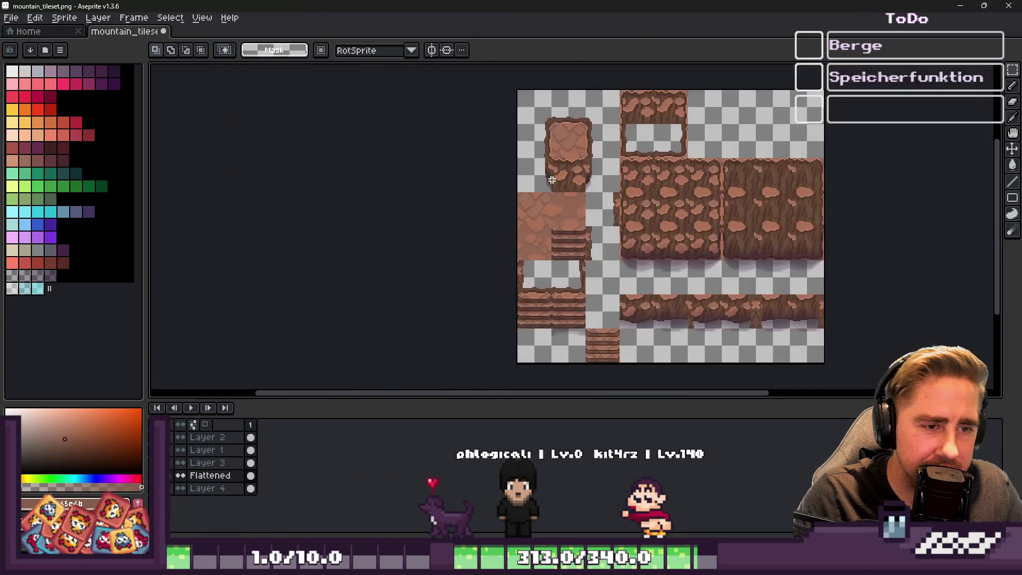
scroll(559, 237, up, 5)
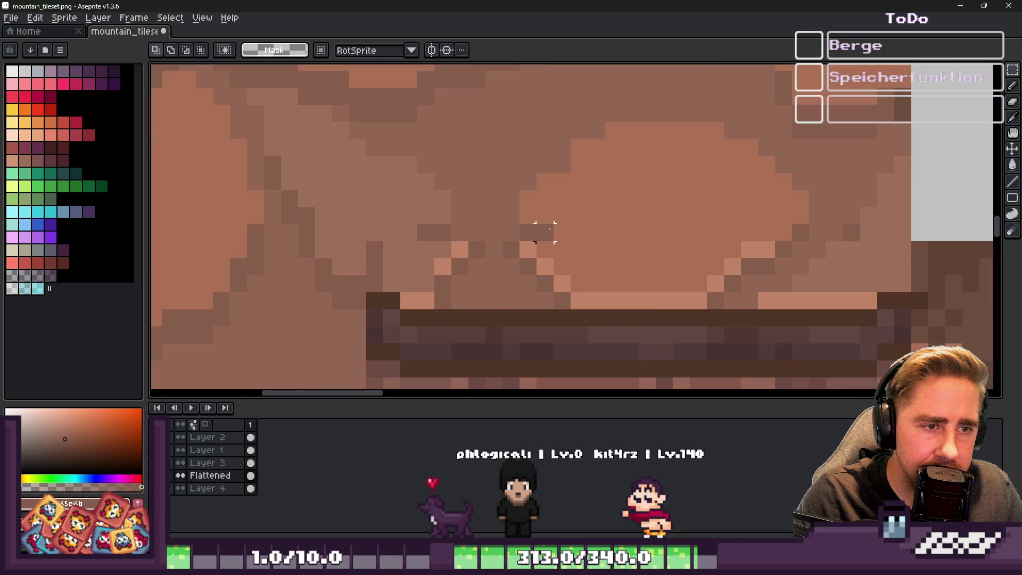
key(b)
key(i)
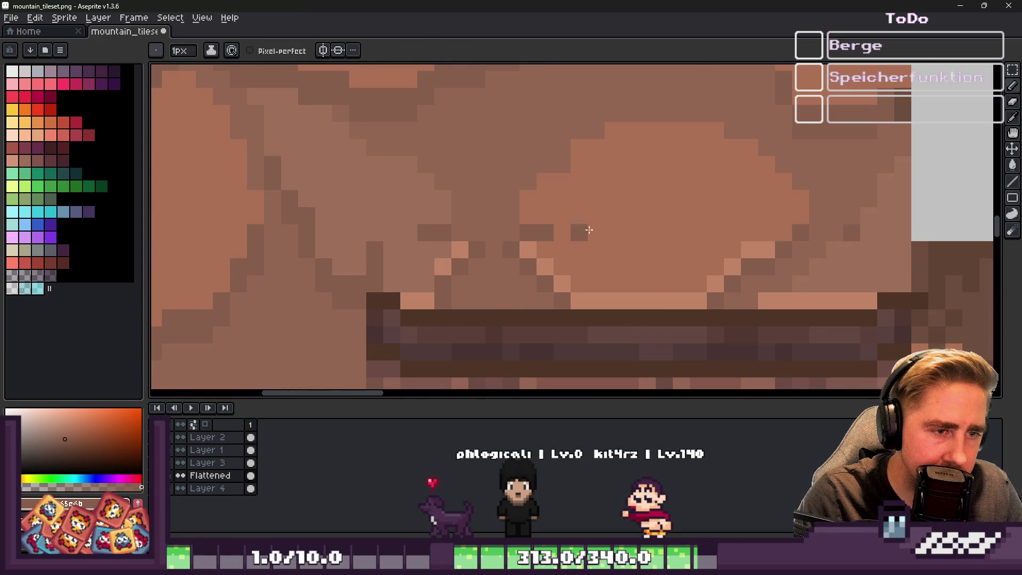
key(b)
scroll(564, 228, down, 4)
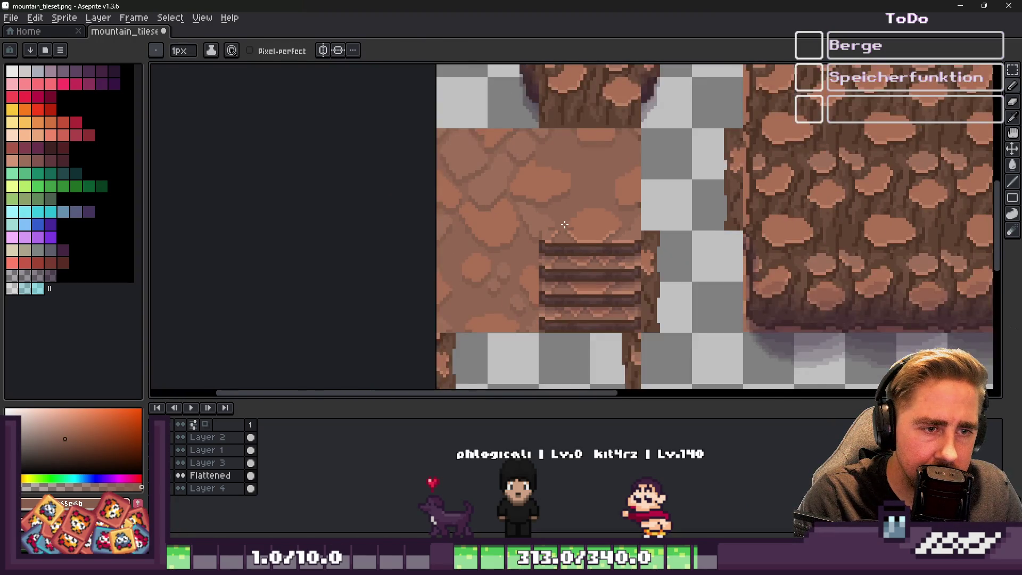
scroll(565, 224, down, 4)
scroll(578, 287, up, 3)
scroll(575, 288, down, 1)
scroll(550, 189, up, 2)
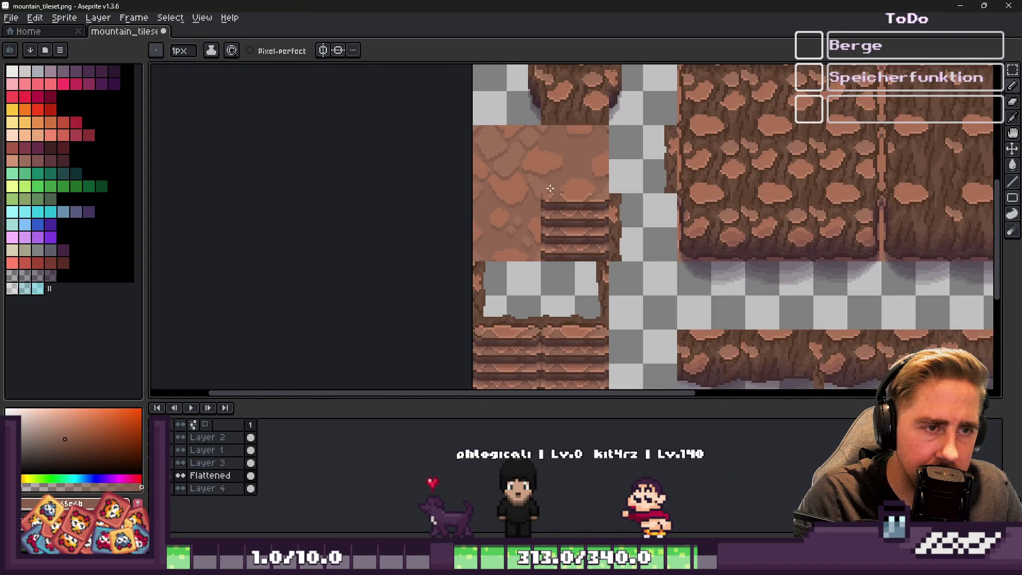
Step: Move the rock tile above the new stairs one cell to the right
key(m)
drag(556, 169, 554, 160)
scroll(556, 170, down, 3)
scroll(570, 250, up, 5)
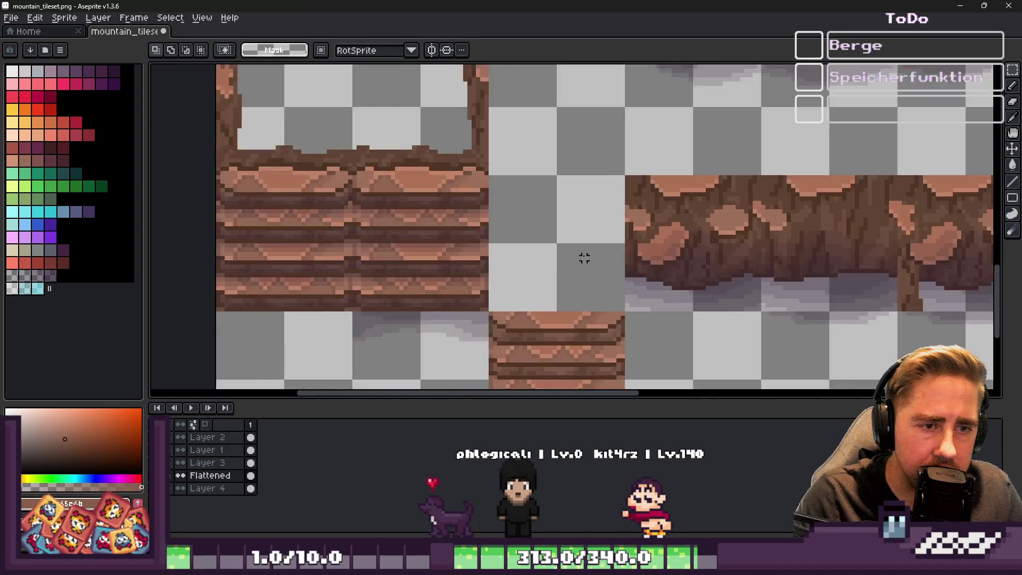
key(ctrl+t)
mouse_move(394, 234)
mouse_down()
mouse_move(473, 217)
mouse_move(641, 243)
mouse_up()
key(Return)
scroll(575, 272, down, 3)
scroll(543, 311, up, 4)
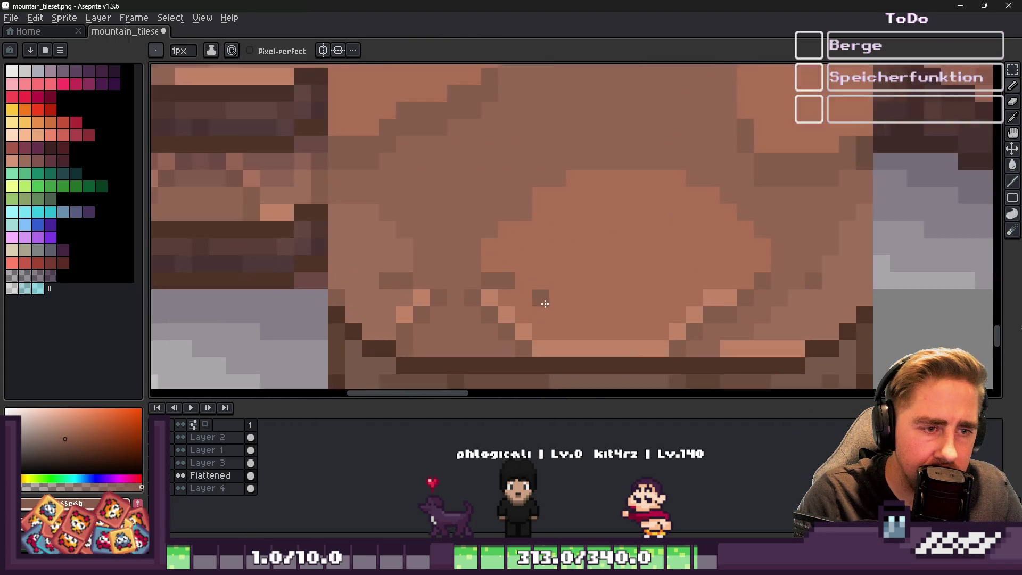
scroll(535, 301, up, 2)
Step: Repaint the rock-to-top-step seam pixels in dark, light and mid-brown shades
key(i)
scroll(535, 302, down, 3)
scroll(472, 253, up, 3)
key(b)
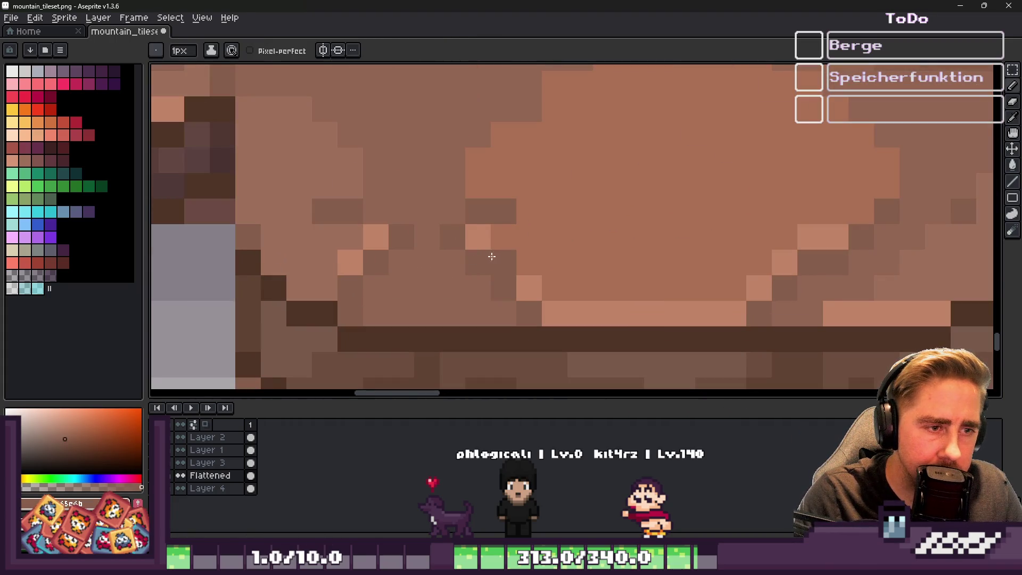
click(504, 246)
drag(527, 261, 566, 290)
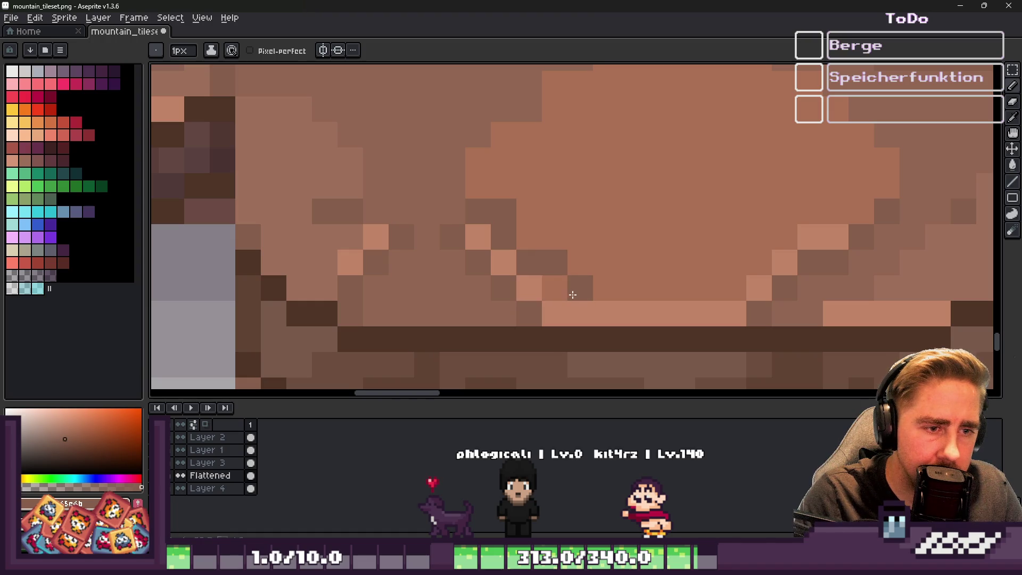
click(602, 305)
alt+click(658, 313)
mouse_move(607, 313)
mouse_down()
mouse_move(601, 297)
mouse_move(592, 316)
mouse_move(514, 291)
mouse_move(452, 235)
mouse_up()
click(580, 262)
alt+click(513, 298)
click(606, 314)
alt+click(582, 292)
alt+click(498, 223)
Step: Marquee-select the new rock-and-stairs tile
scroll(568, 254, down, 5)
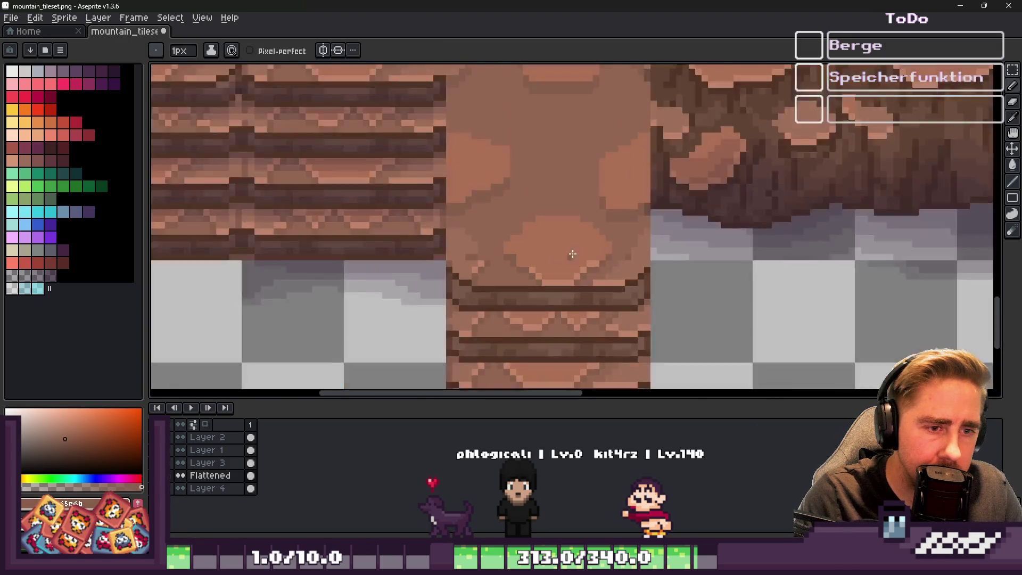
scroll(568, 254, down, 3)
scroll(559, 258, up, 6)
scroll(549, 262, down, 2)
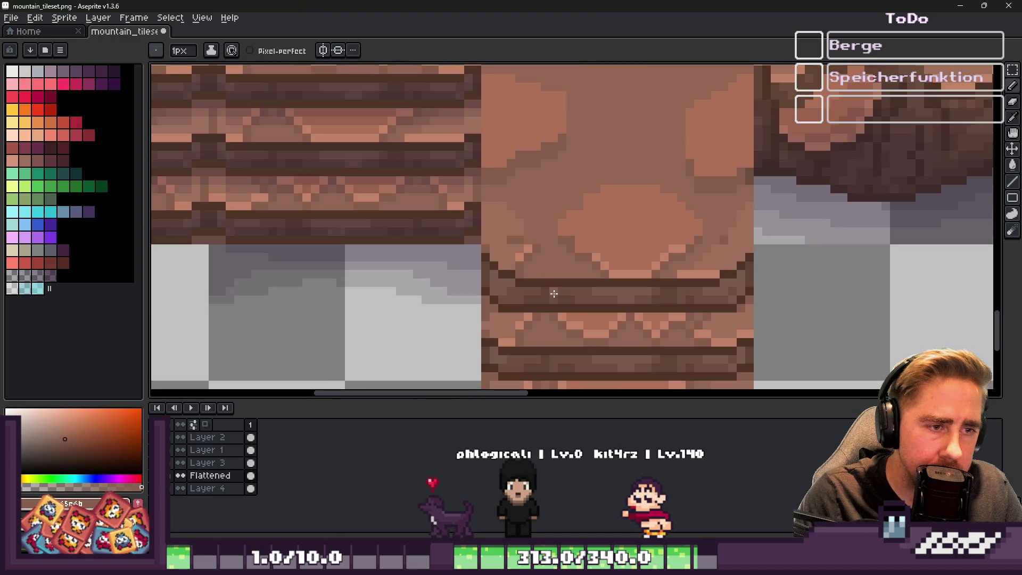
key(m)
drag(552, 296, 543, 274)
key(i)
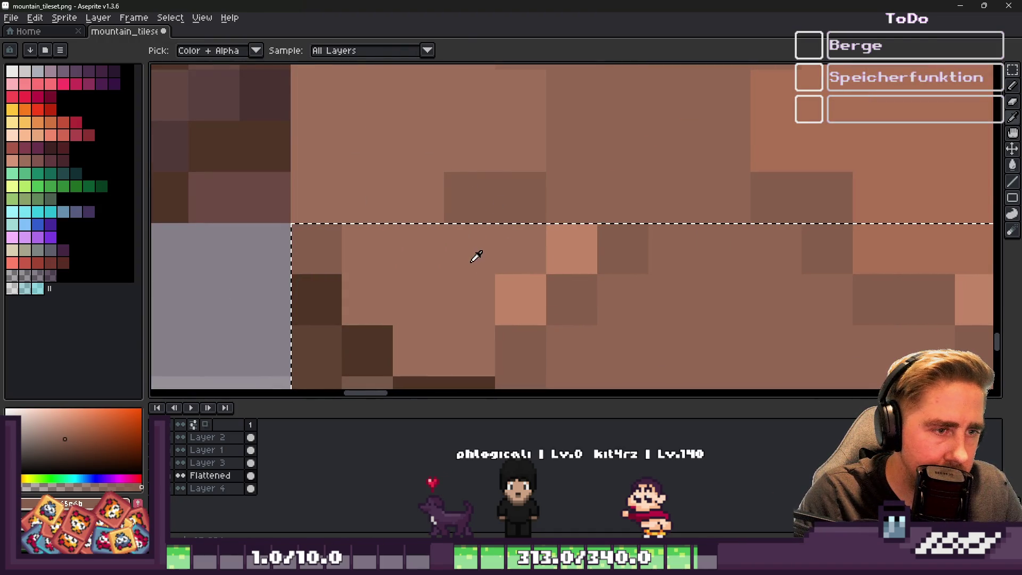
Step: Sample rock shades and repaint the seam pixels along the top step
key(m)
scroll(496, 258, down, 1)
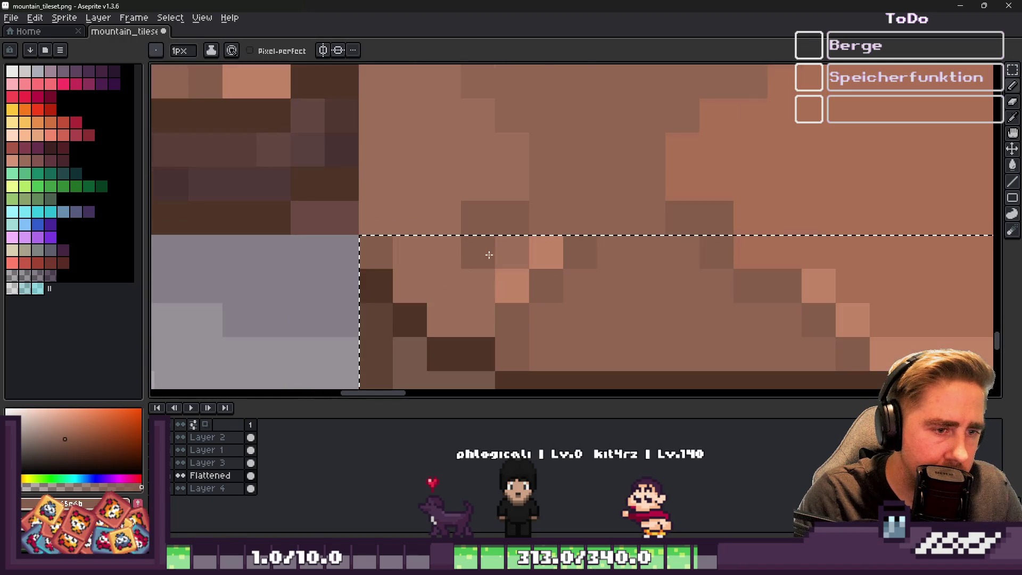
key(i)
click(508, 321)
key(b)
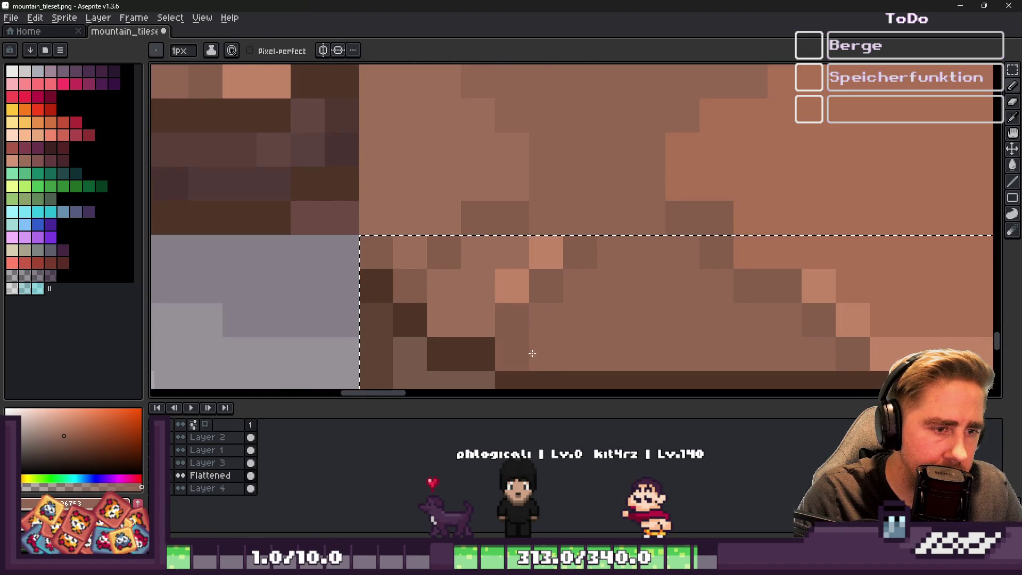
mouse_move(457, 287)
mouse_down()
mouse_move(582, 267)
mouse_move(546, 252)
mouse_up()
scroll(493, 225, down, 3)
scroll(493, 224, up, 3)
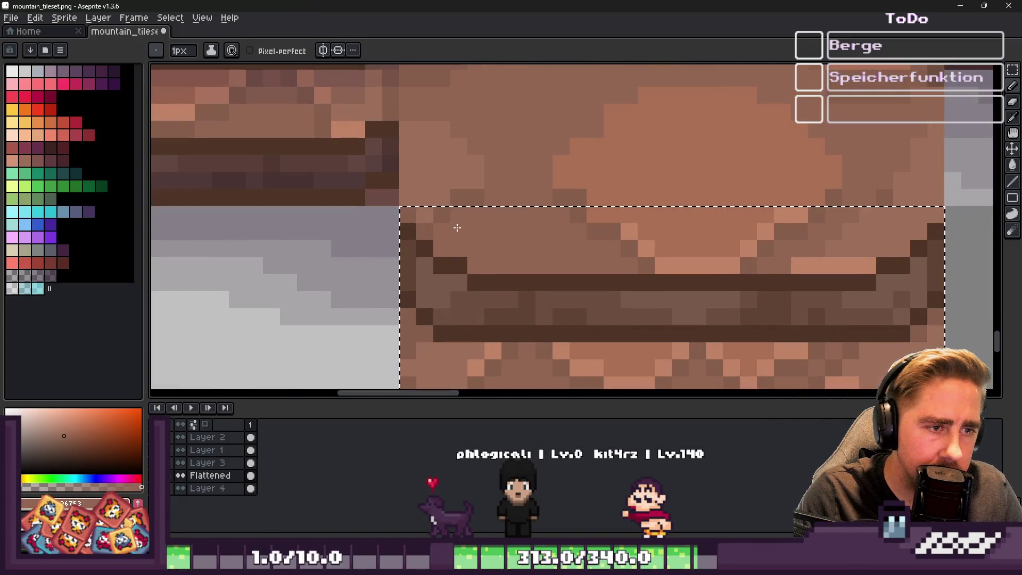
scroll(849, 243, up, 3)
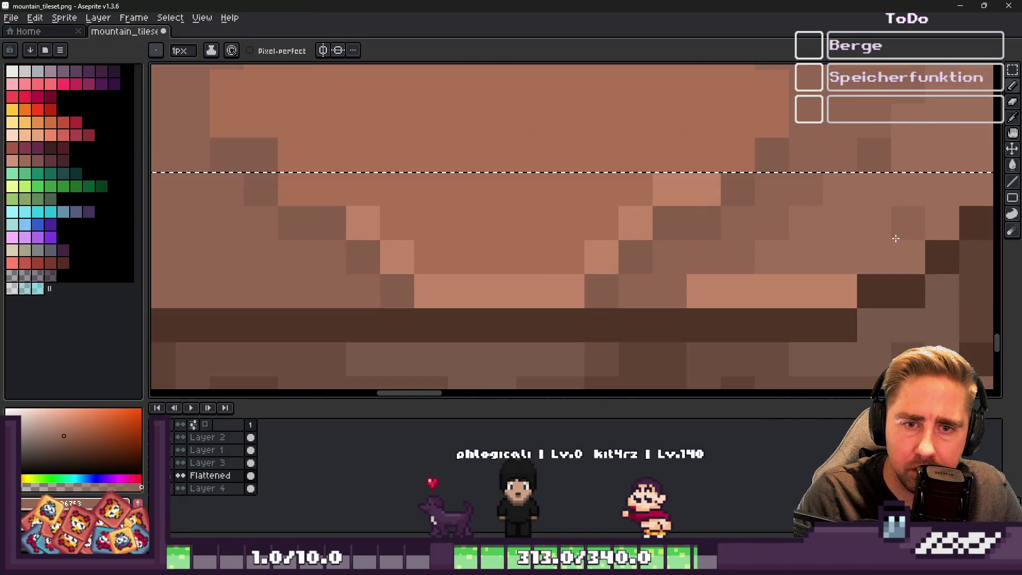
key(i)
key(b)
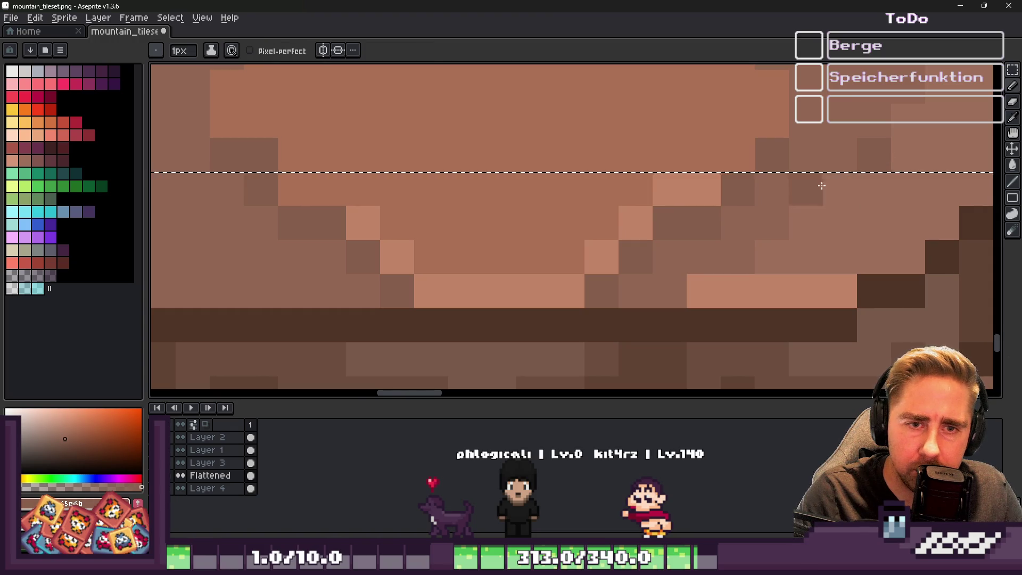
scroll(821, 183, down, 3)
scroll(761, 216, down, 1)
scroll(762, 215, up, 2)
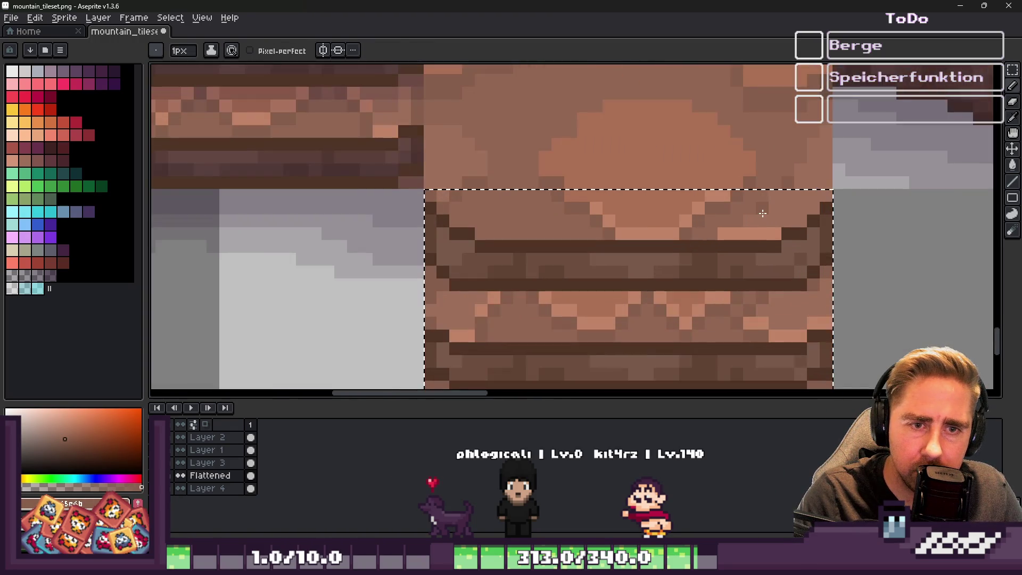
alt+click(767, 187)
alt+click(816, 200)
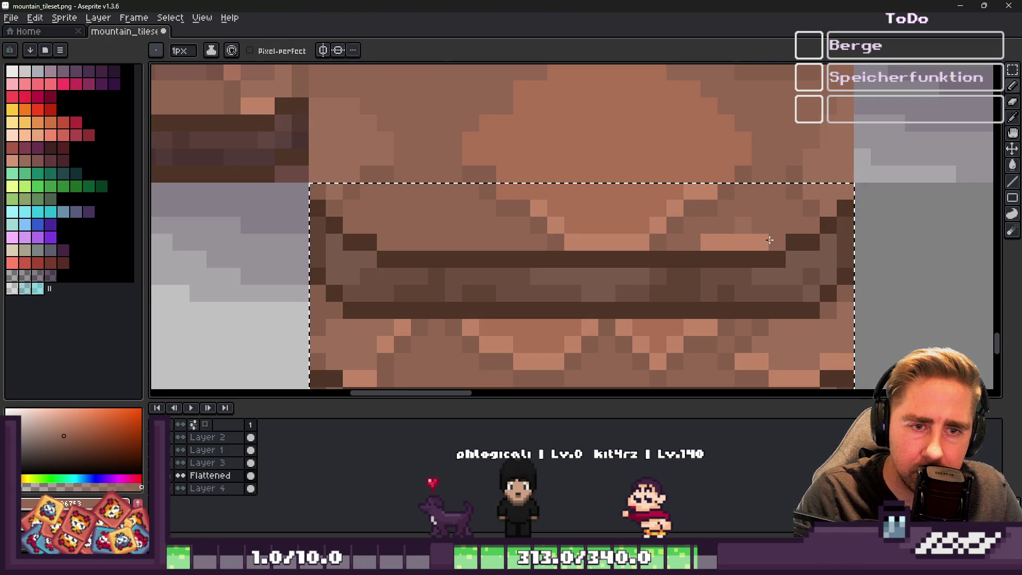
scroll(602, 223, down, 3)
Step: Clear the selection and marquee-select the lower stair tile
key(ctrl+d)
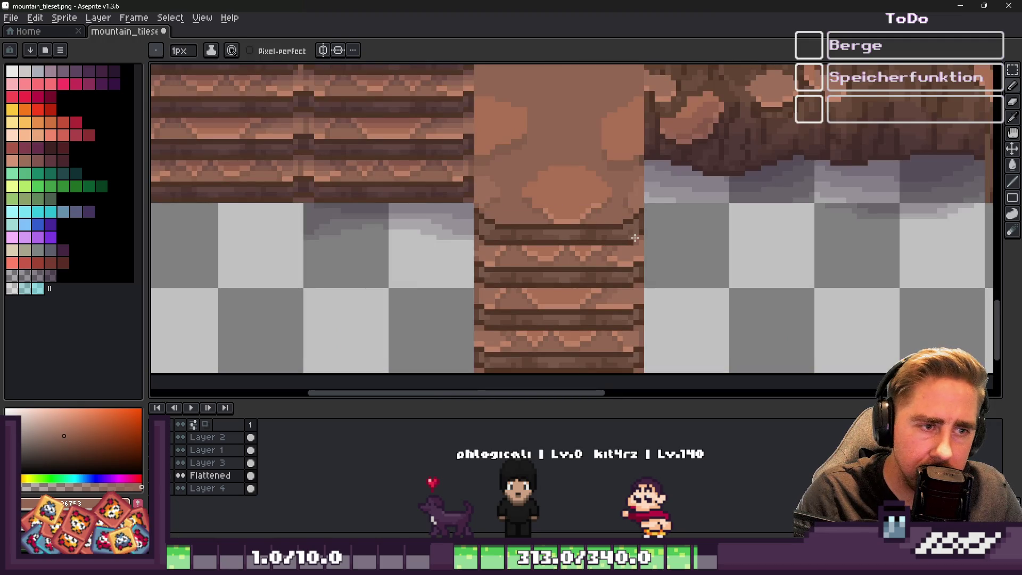
key(m)
drag(582, 278, 616, 282)
scroll(719, 264, down, 2)
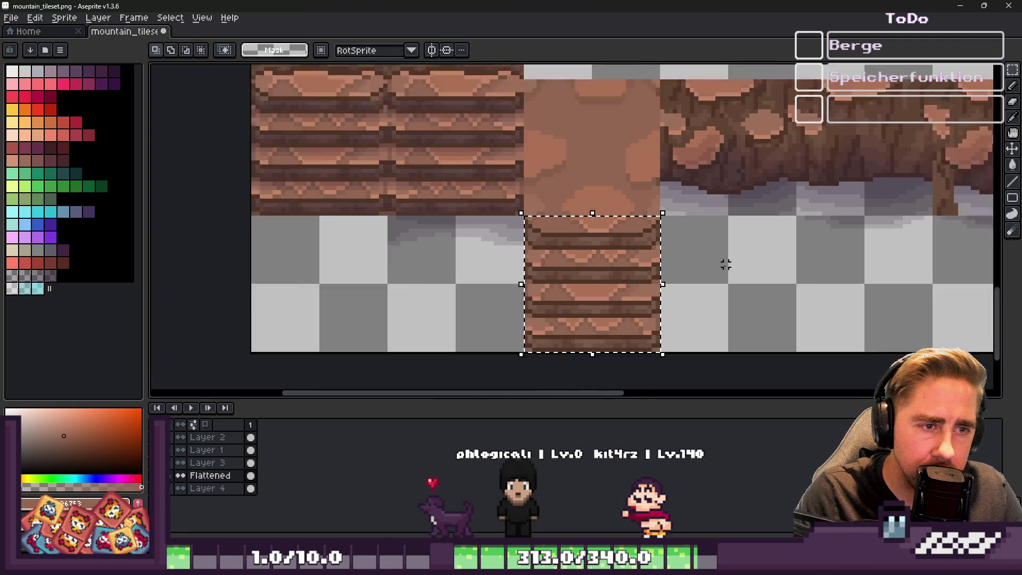
Step: Cut and paste the stair tile onto the left plank tile, nudged down one pixel, then return to Godot
key(ctrl+x)
scroll(445, 194, up, 3)
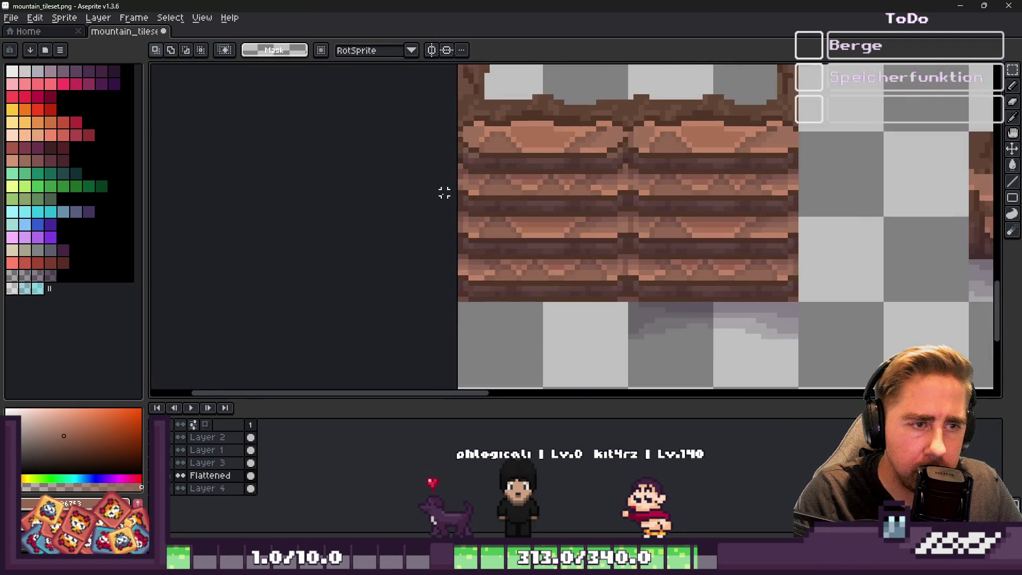
key(ctrl+v)
mouse_move(890, 171)
mouse_down()
mouse_move(490, 166)
mouse_move(503, 164)
mouse_up()
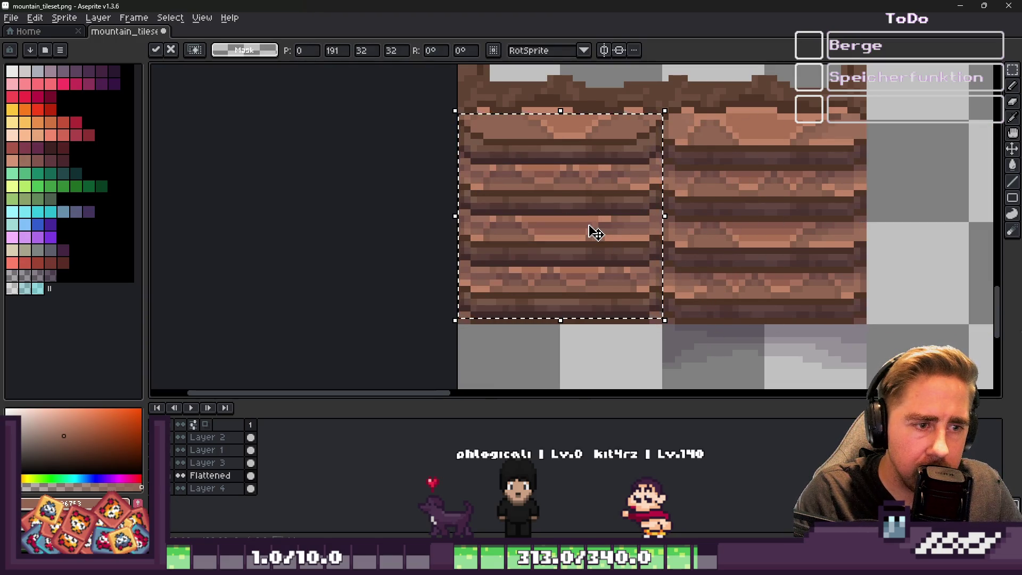
key(Down)
key(Return)
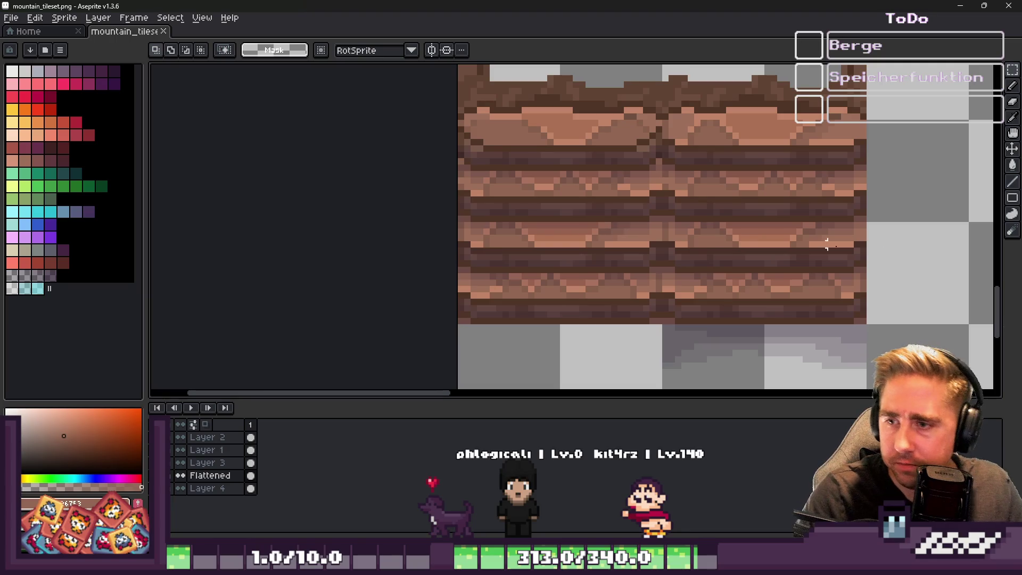
key(alt+Tab)
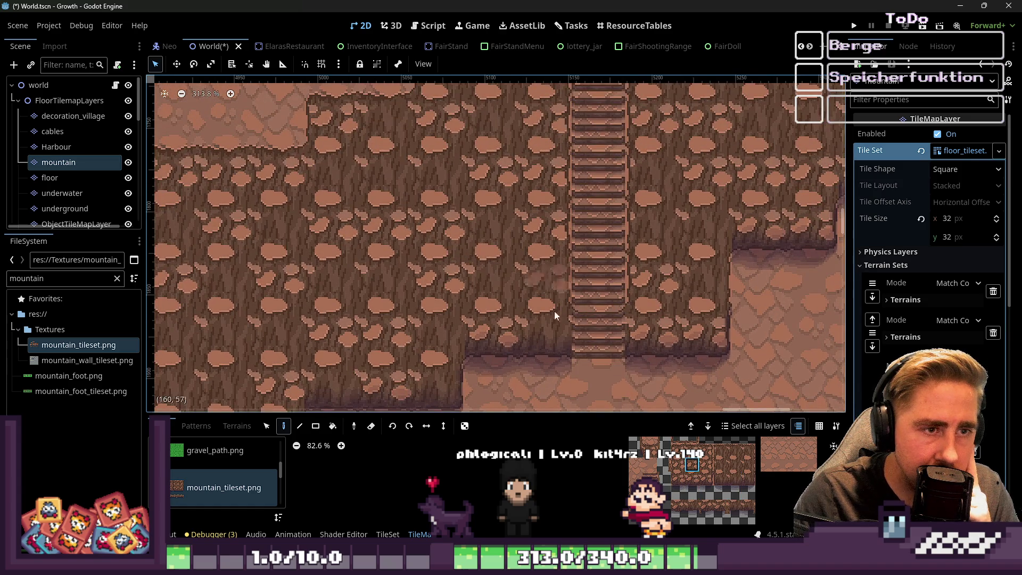
Step: Zoom out, pick a different rock wall tile from the mountain palette, and switch to Aseprite
scroll(541, 174, down, 3)
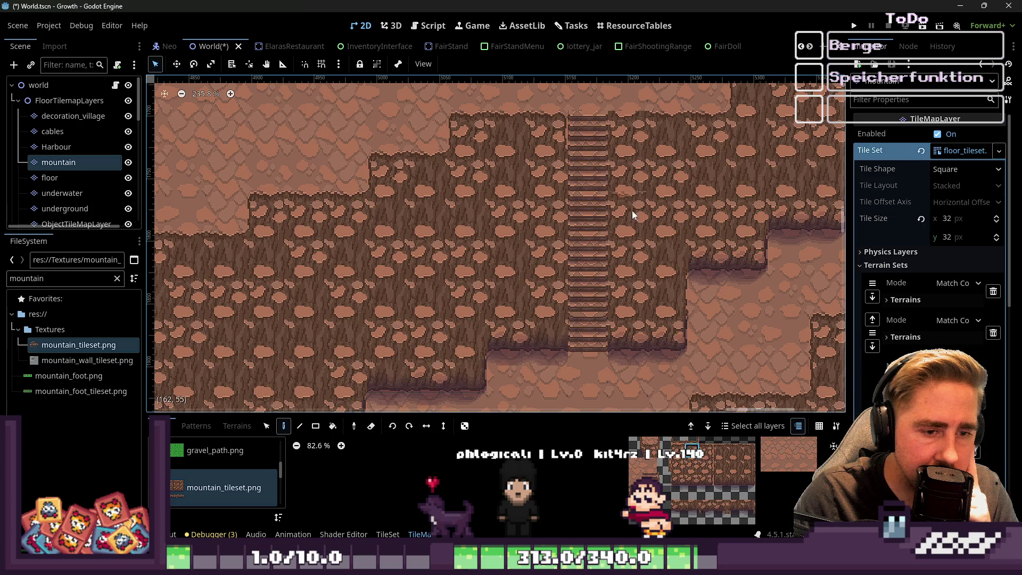
click(734, 457)
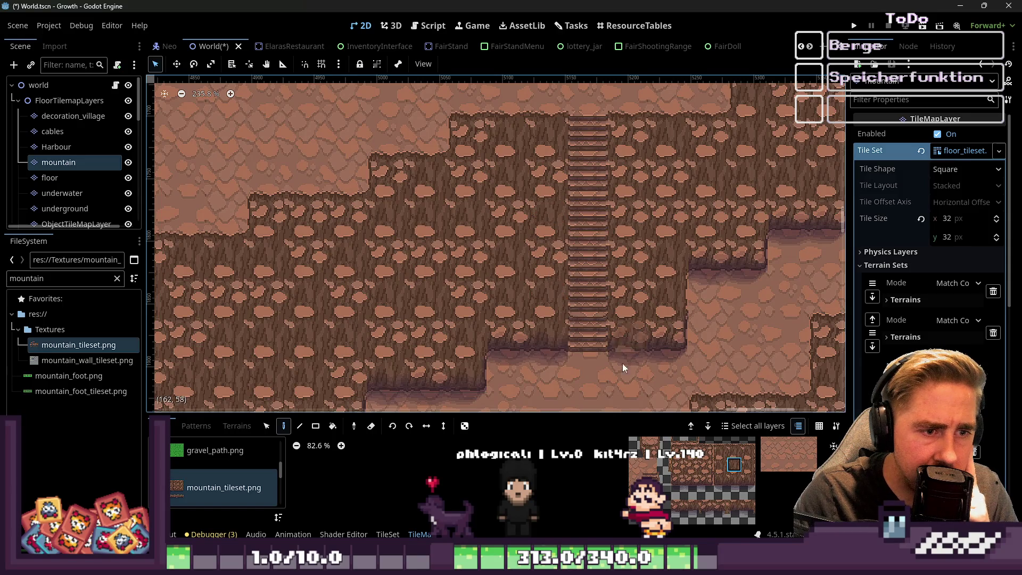
key(alt+Tab)
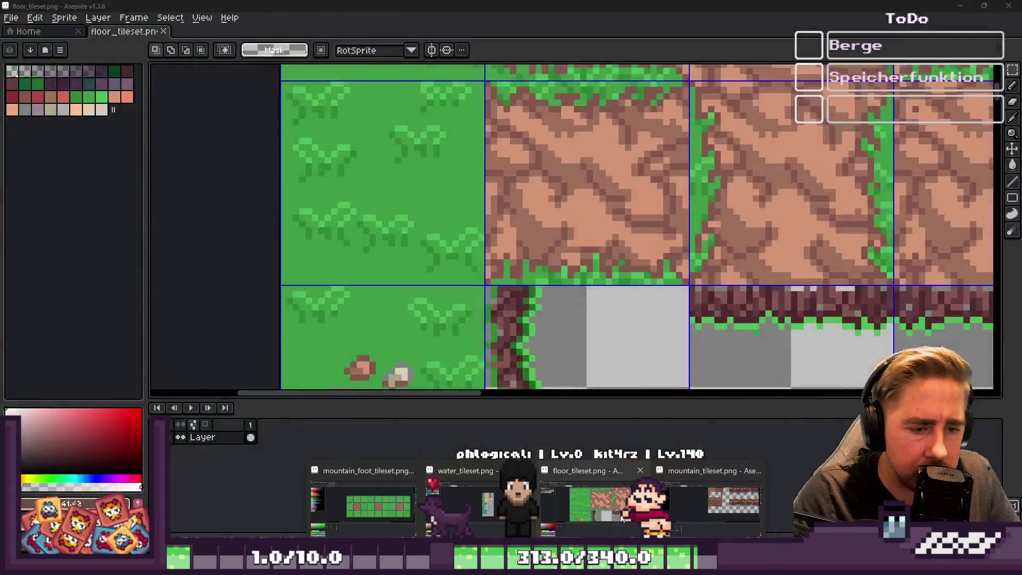
Step: Zoom in on the wall tiles and try marquee-moving a rock tile, then deselect
scroll(557, 254, up, 1)
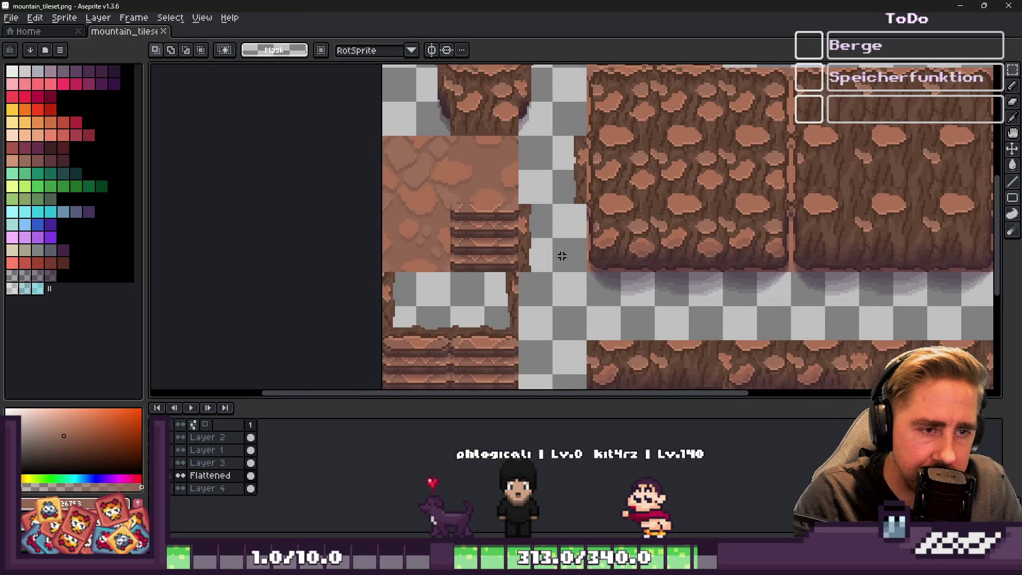
scroll(674, 167, up, 2)
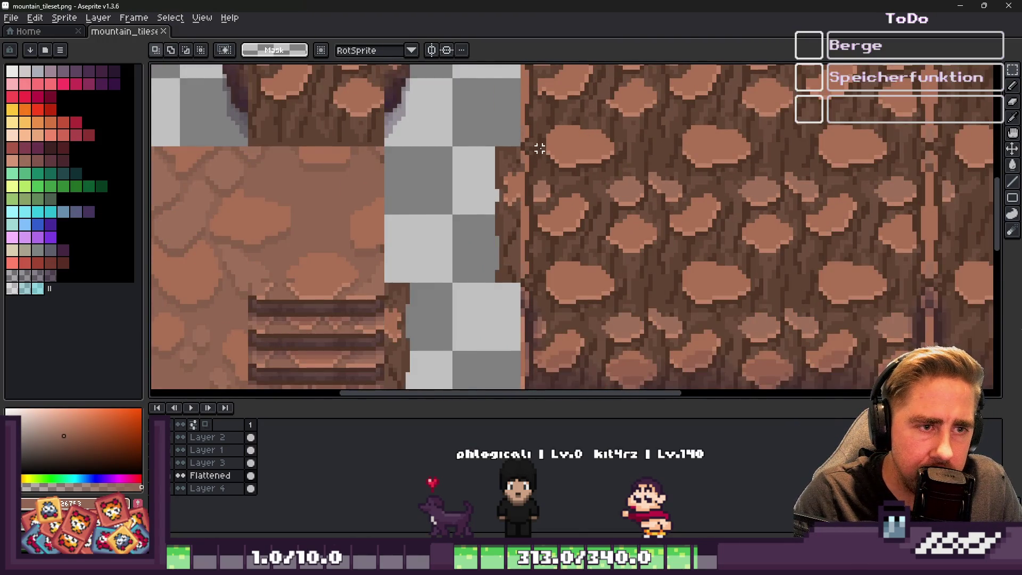
scroll(540, 149, down, 1)
scroll(540, 149, up, 1)
scroll(541, 123, up, 1)
mouse_move(509, 128)
mouse_down()
mouse_move(555, 199)
mouse_move(749, 219)
mouse_up()
click(171, 50)
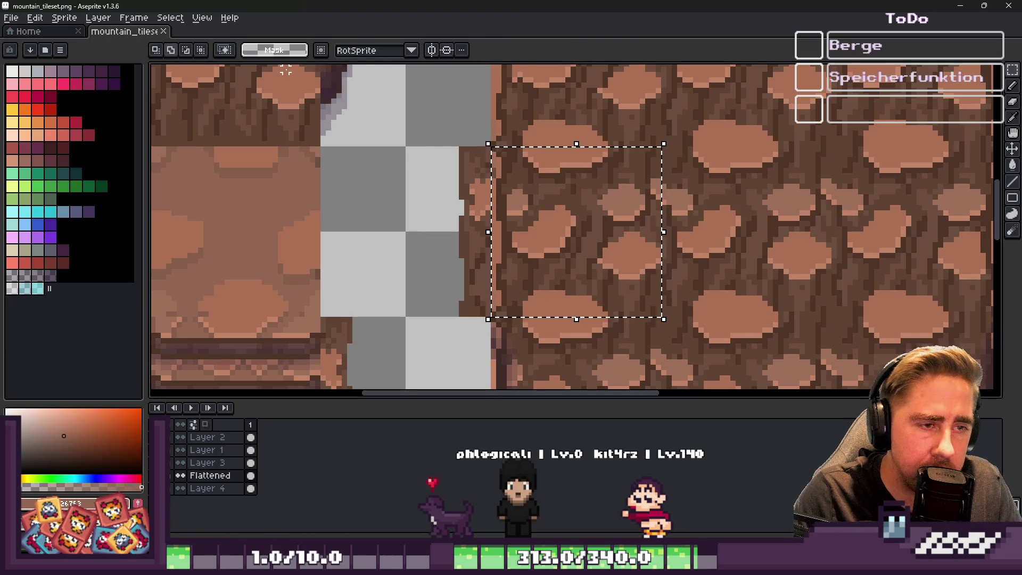
mouse_move(572, 242)
mouse_down()
mouse_move(791, 229)
mouse_move(577, 230)
mouse_move(578, 168)
mouse_move(586, 296)
mouse_move(586, 247)
mouse_move(662, 273)
mouse_move(712, 308)
mouse_move(748, 267)
mouse_move(744, 161)
mouse_move(612, 151)
mouse_move(582, 205)
mouse_up()
scroll(577, 232, down, 2)
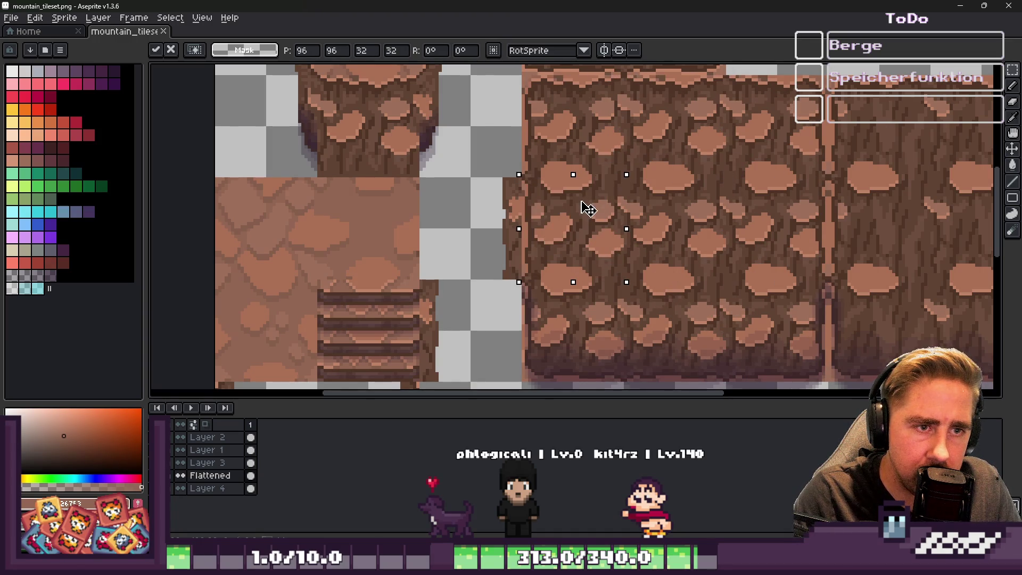
key(ctrl+d)
Step: Reselect the wall block, move it left into the gap, then undo the move
scroll(593, 226, up, 1)
key(ctrl+z)
click(593, 221)
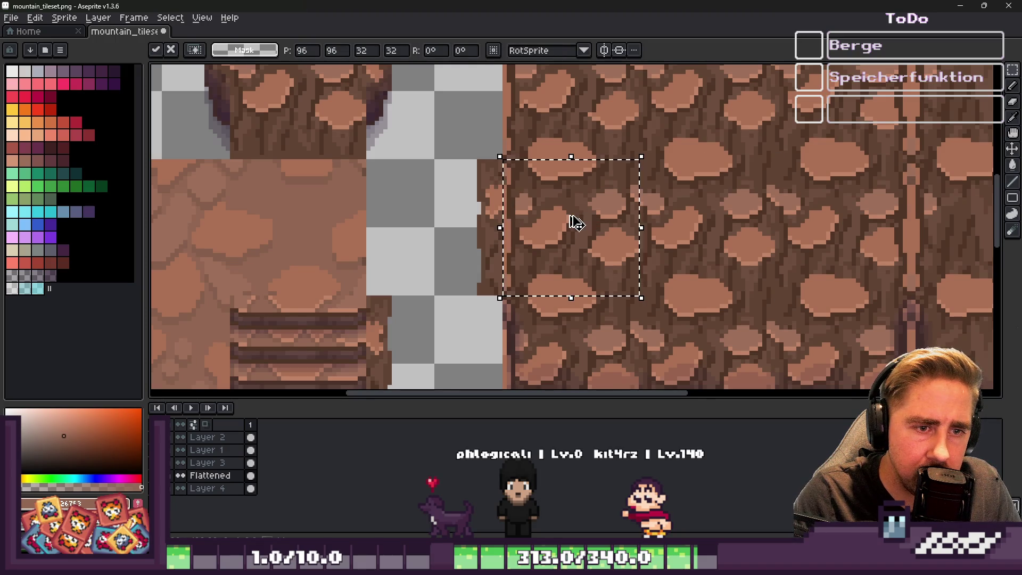
key(ctrl+d)
scroll(628, 200, up, 2)
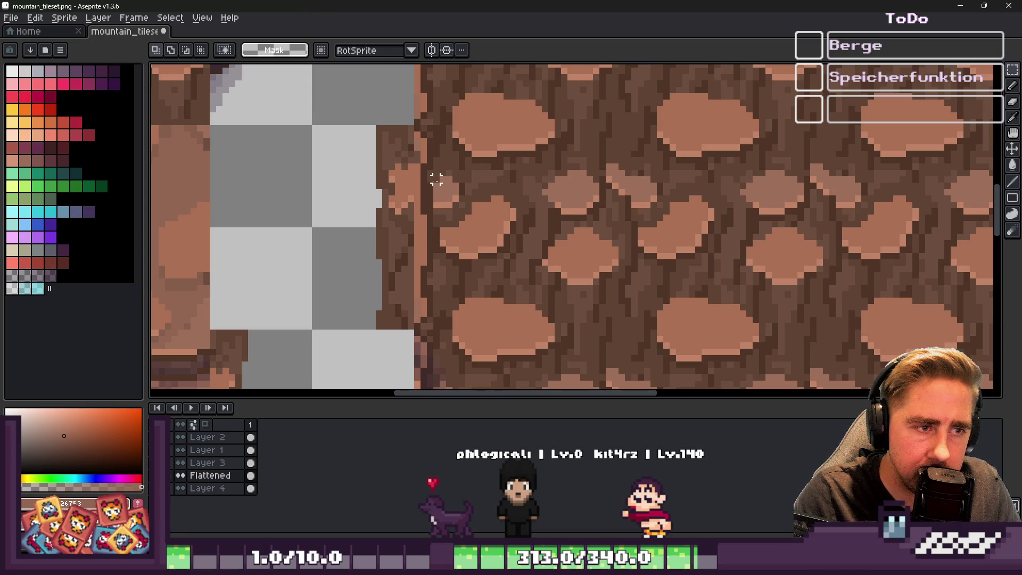
key(ctrl+z)
drag(601, 106, 631, 339)
click(724, 263)
drag(742, 247, 545, 237)
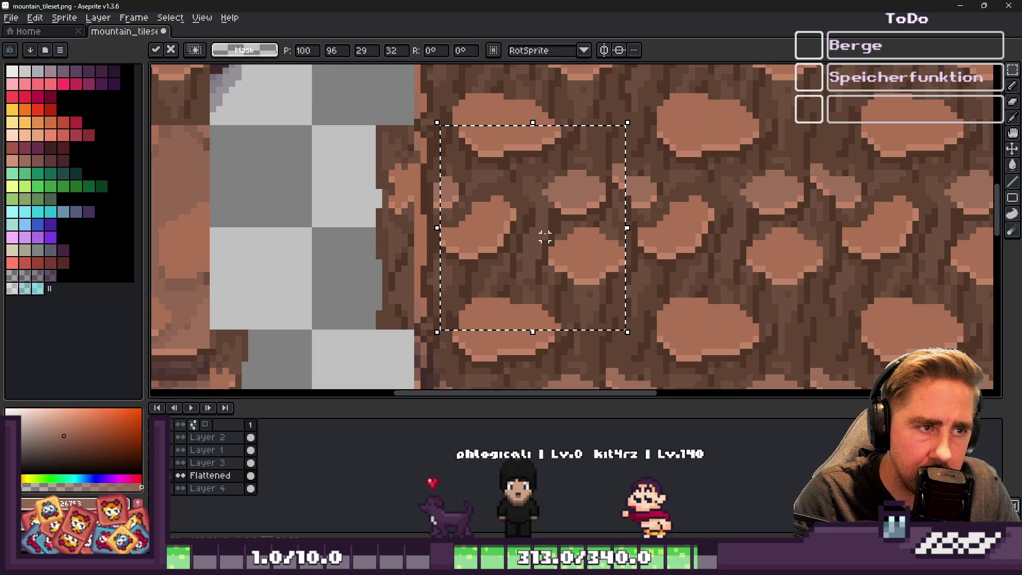
key(ctrl+d)
key(ctrl+z)
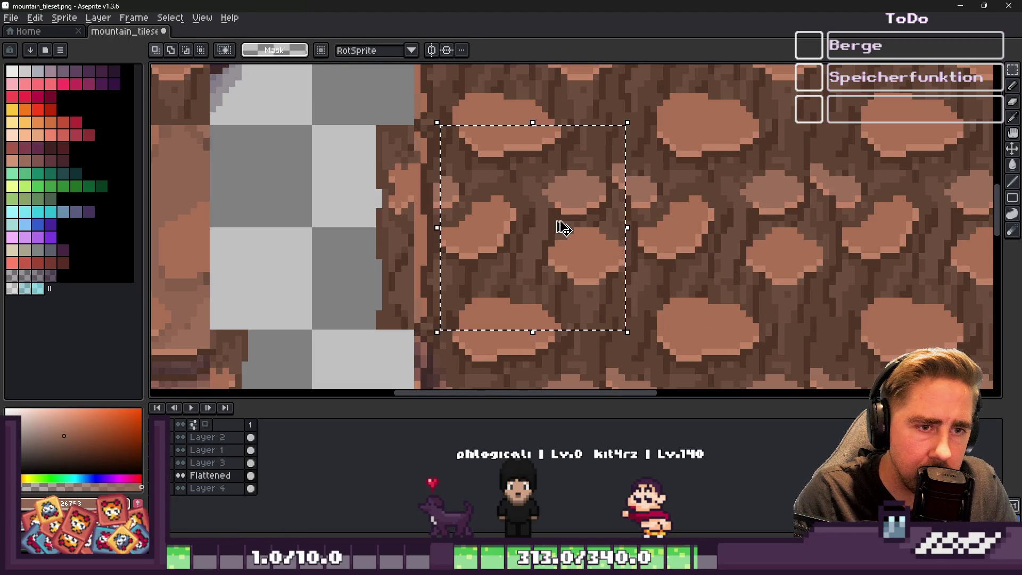
key(ctrl+z)
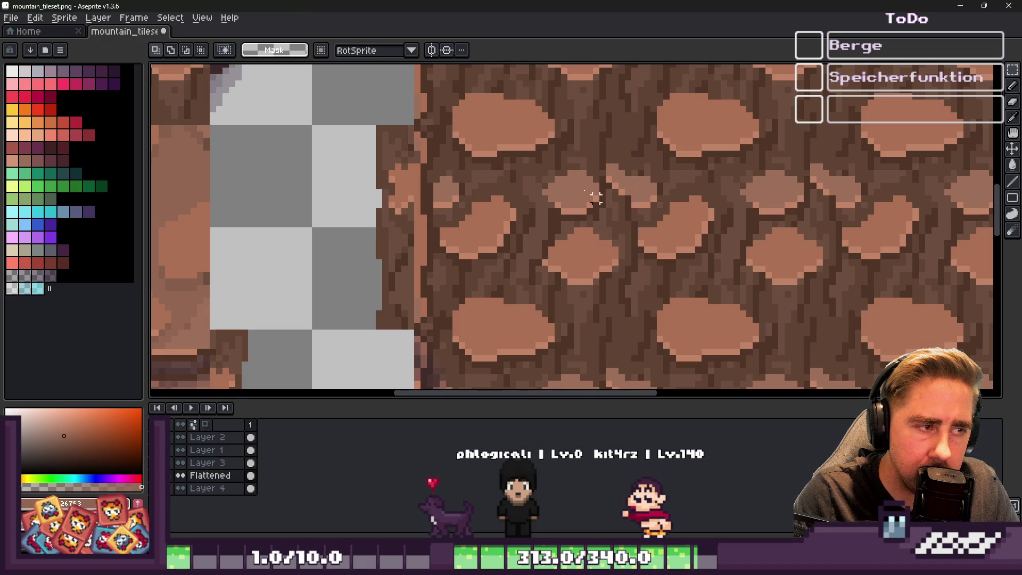
Step: Turn on View > Show > Grid to overlay the tile grid on the canvas
click(202, 17)
mouse_move(245, 63)
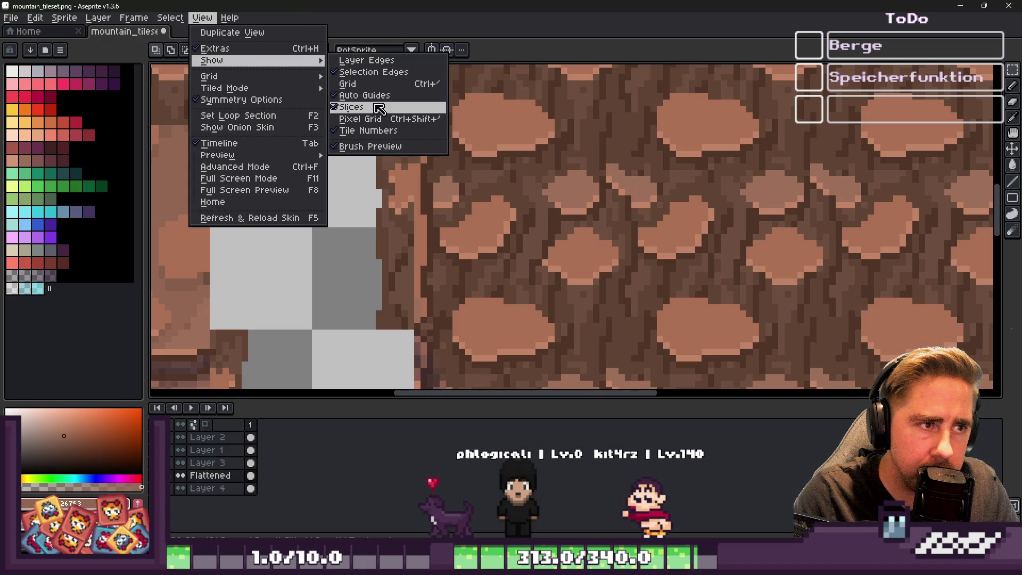
click(365, 84)
Step: Select one grid cell of rock wall, shift it one cell left, save, and return to Godot
key(ctrl+shift+d)
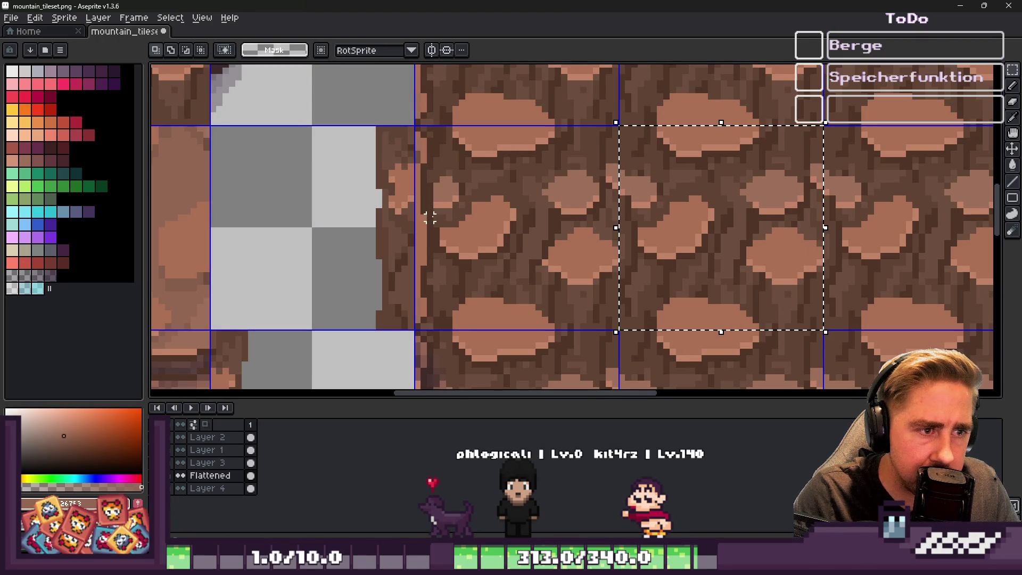
drag(616, 228, 635, 228)
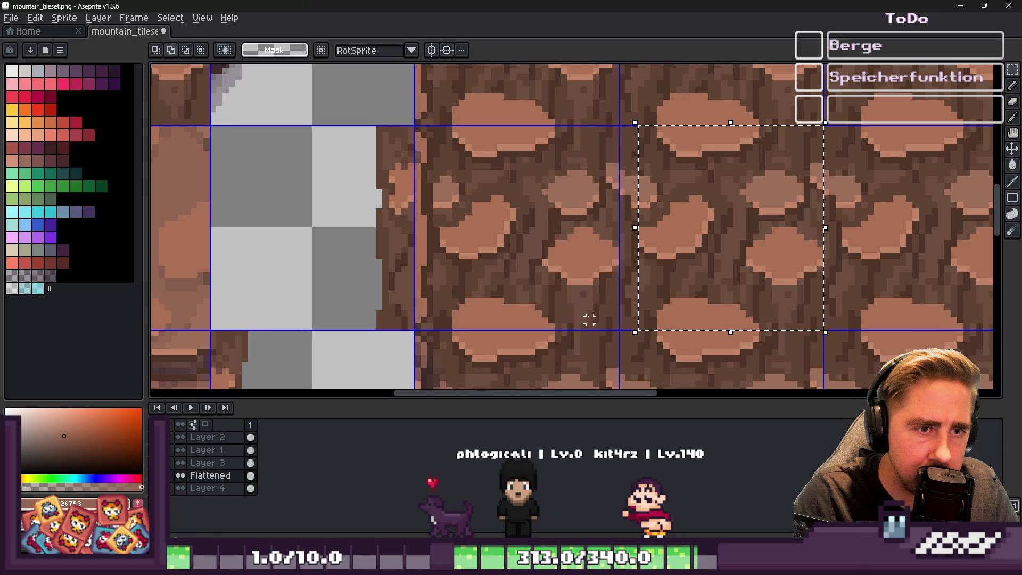
drag(635, 146, 642, 139)
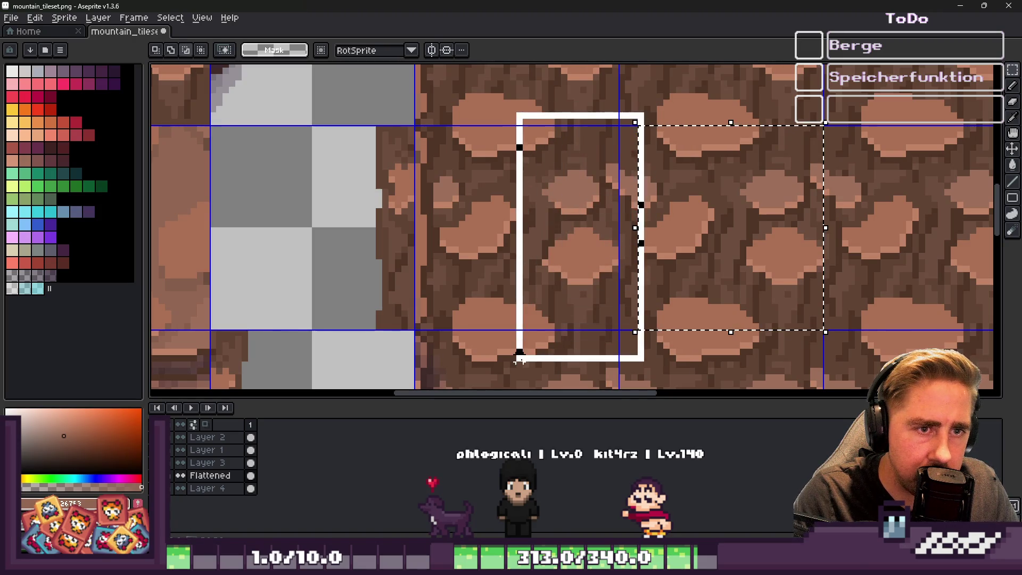
mouse_move(701, 304)
mouse_down()
mouse_move(752, 228)
mouse_move(553, 260)
mouse_up()
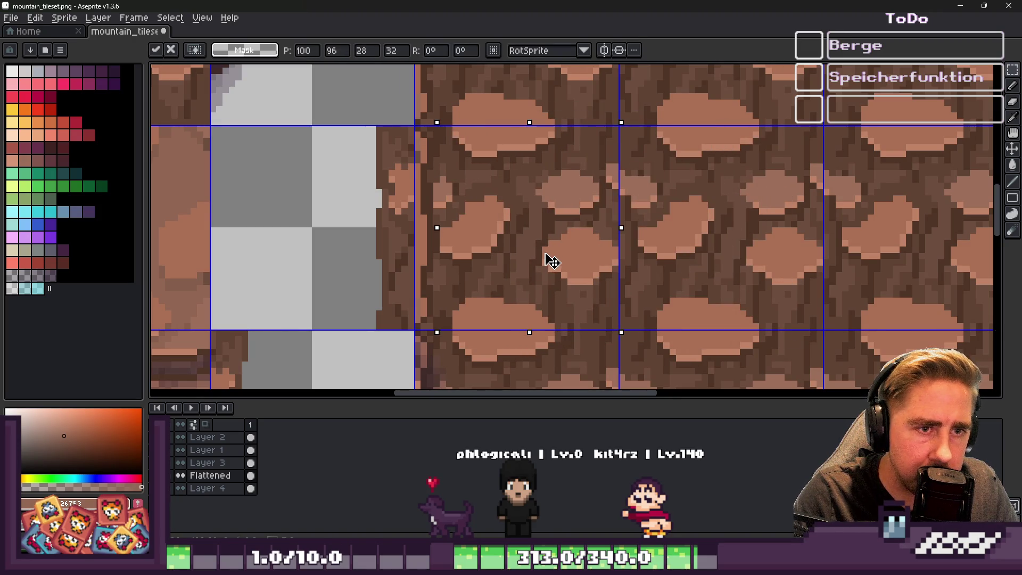
key(ctrl+s)
key(alt+Tab)
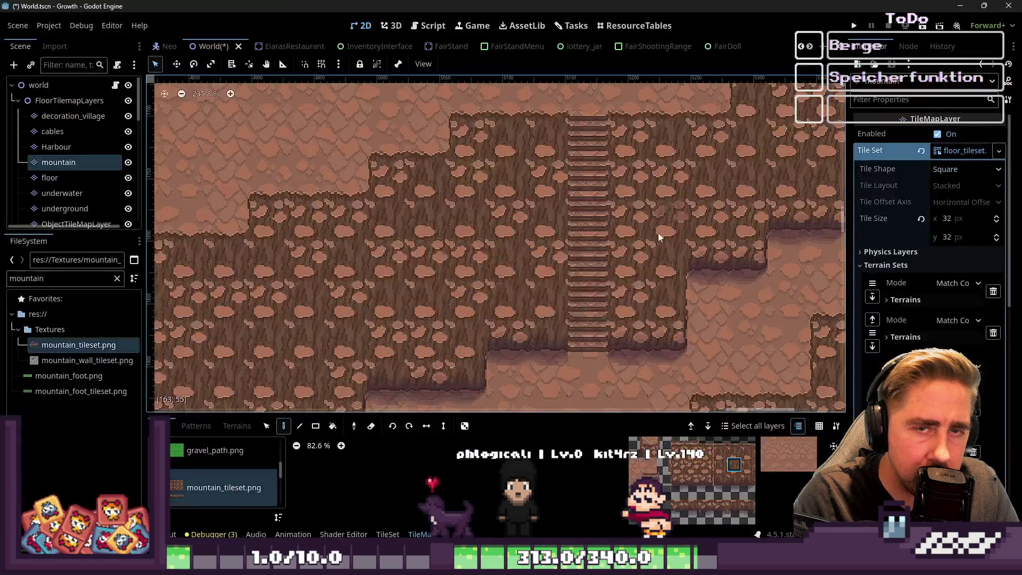
Step: Zoom around the mountain layer to inspect the reimported rock wall tiles on cliffs and stairs
scroll(594, 231, down, 4)
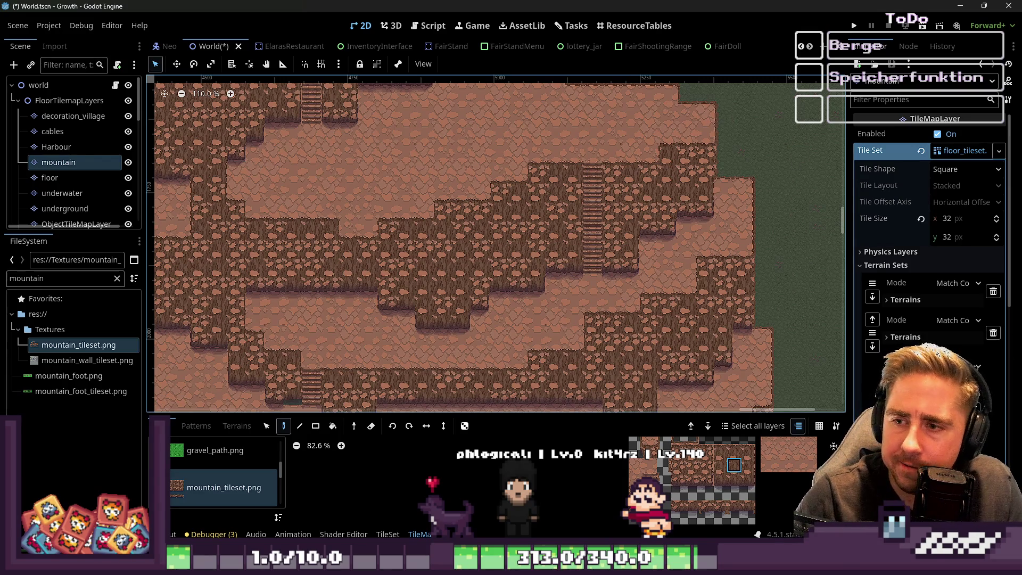
scroll(542, 251, up, 8)
scroll(690, 503, down, 1)
scroll(689, 503, up, 3)
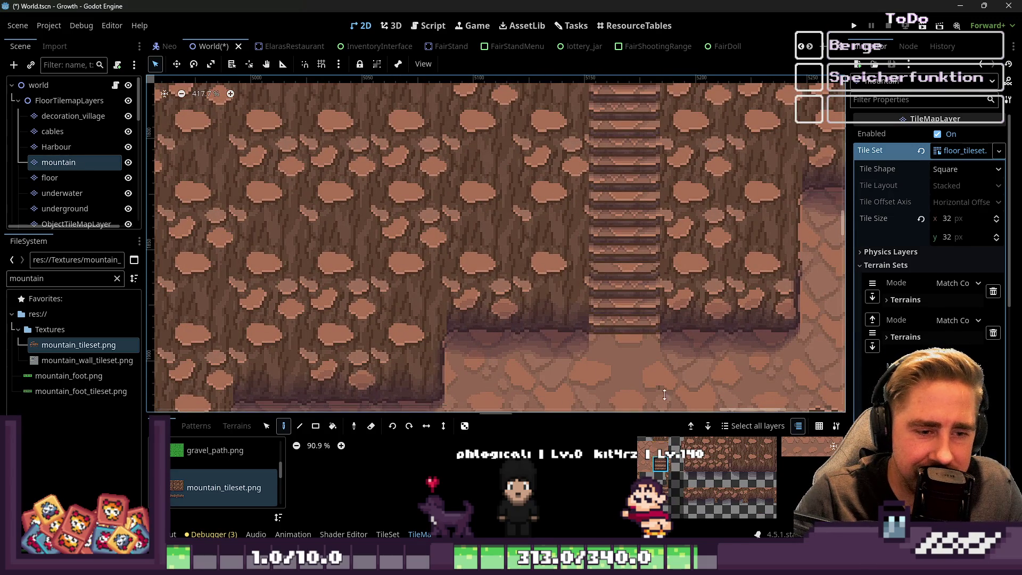
scroll(622, 310, down, 3)
scroll(563, 318, down, 3)
scroll(597, 255, up, 9)
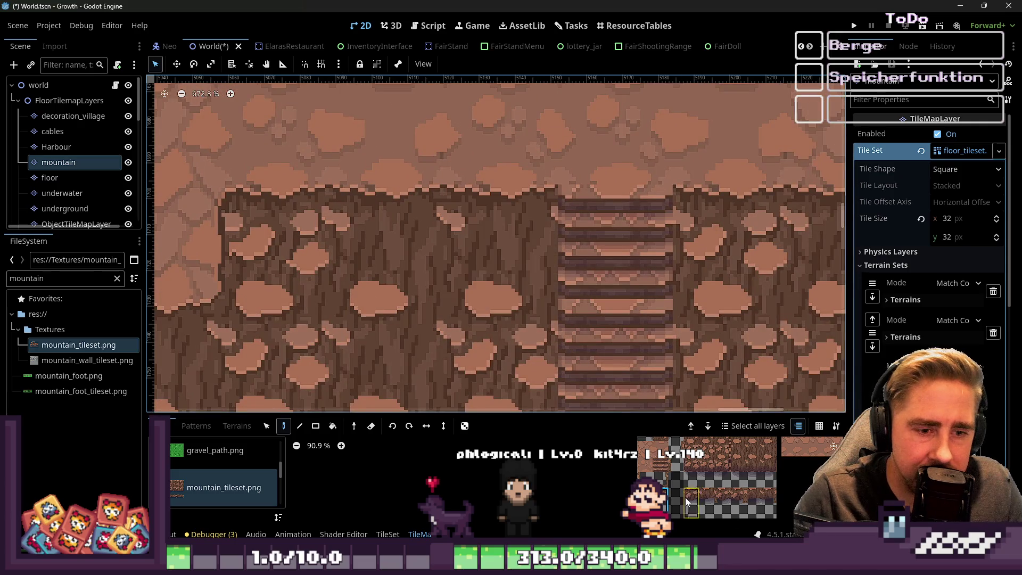
scroll(650, 457, up, 3)
scroll(649, 457, up, 1)
scroll(613, 266, down, 3)
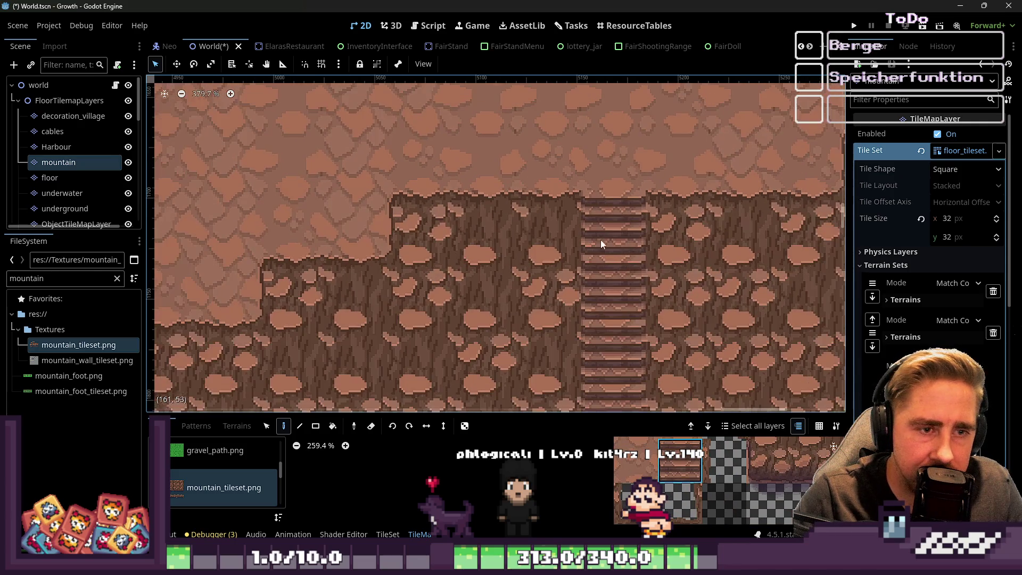
scroll(643, 461, down, 1)
Step: Pick a single rock wall tile from the palette and minimize the Godot editor
scroll(648, 229, down, 10)
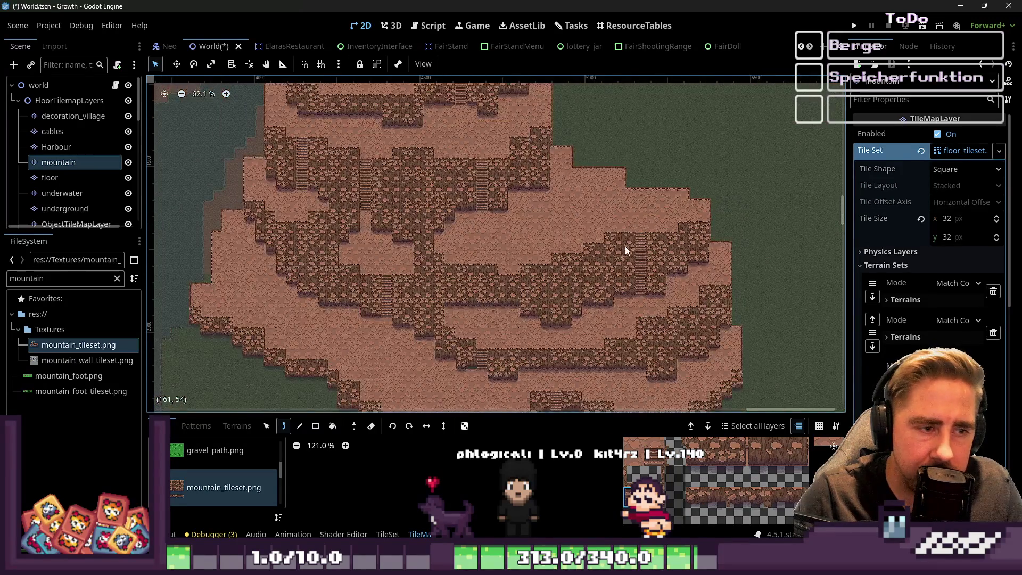
scroll(476, 167, up, 10)
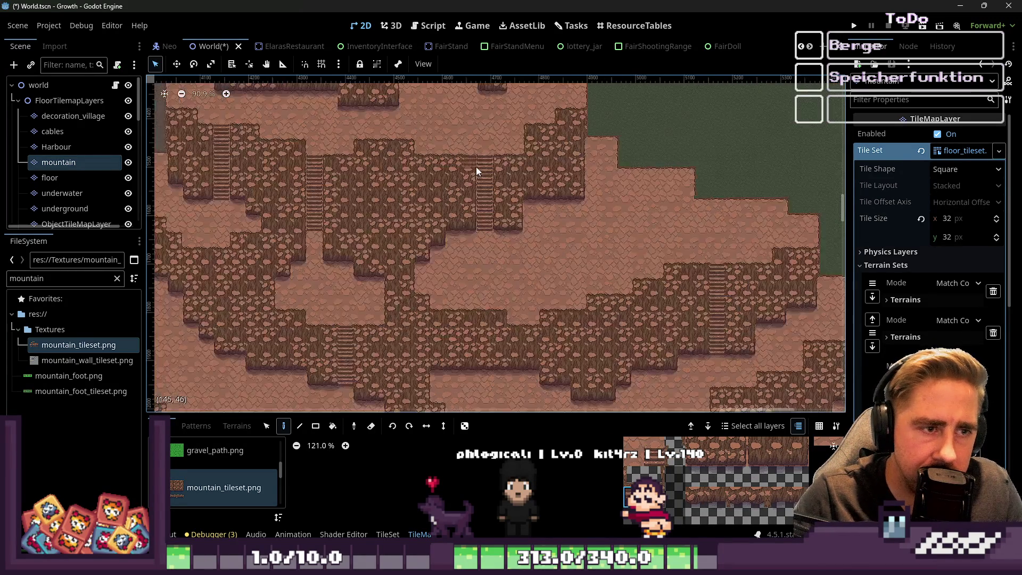
scroll(515, 212, down, 1)
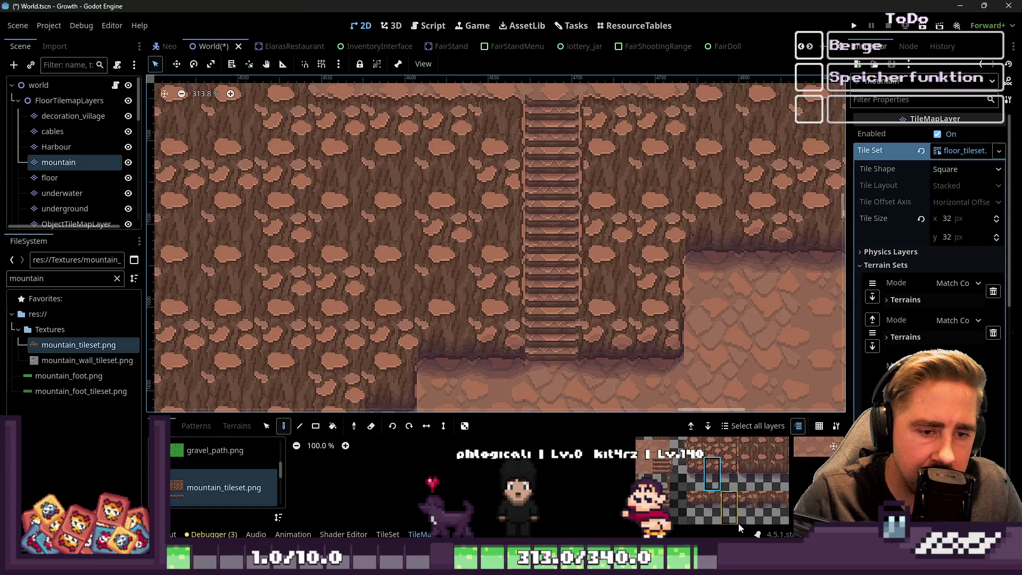
scroll(713, 473, up, 1)
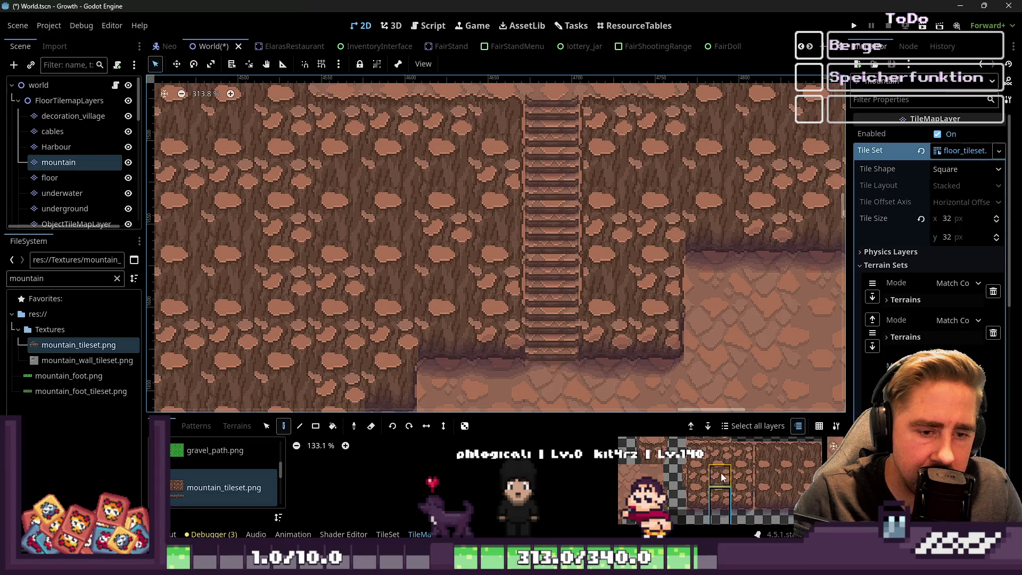
scroll(579, 288, down, 2)
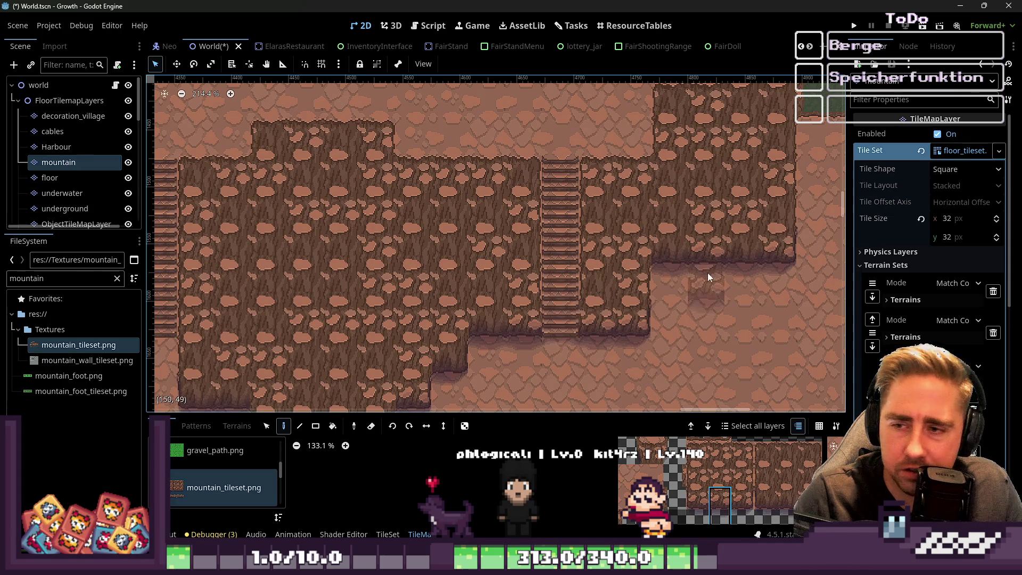
scroll(498, 283, up, 2)
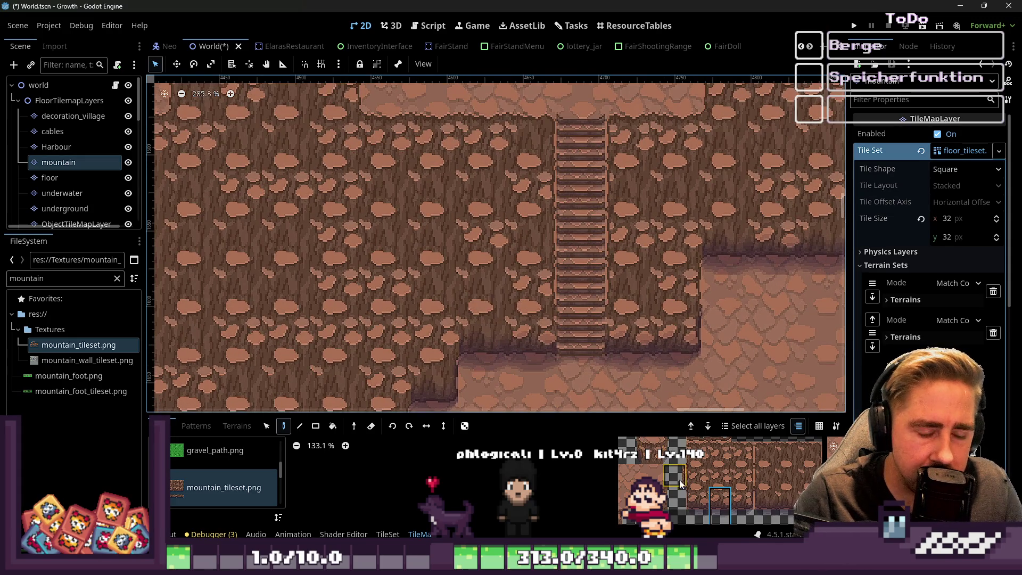
click(717, 471)
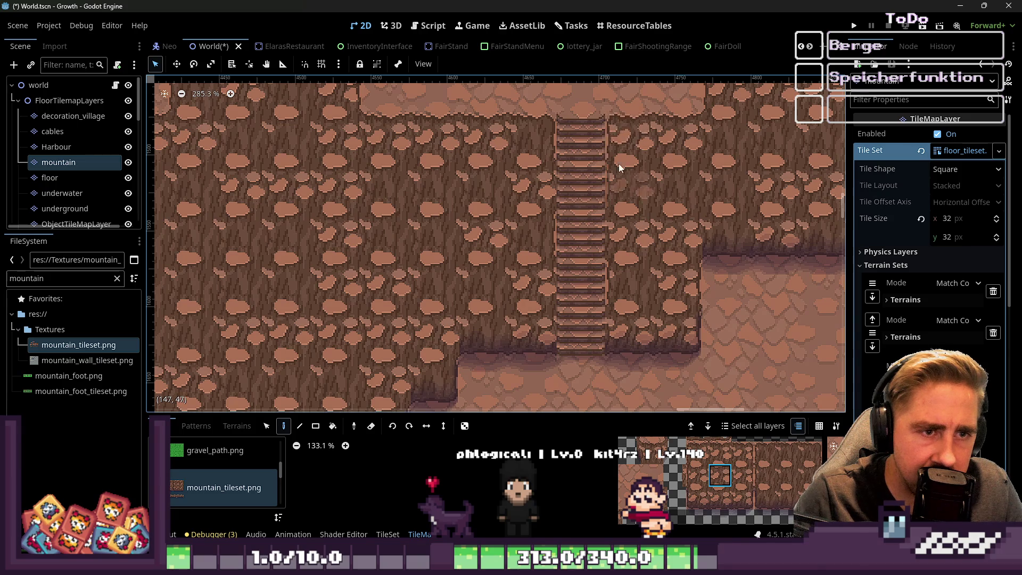
click(960, 7)
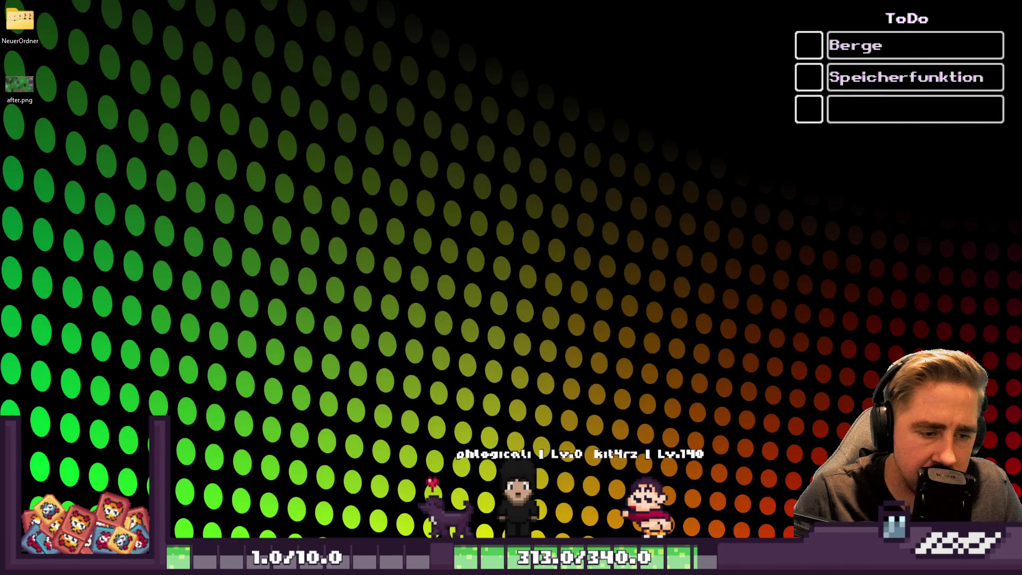
Step: Bring up mountain_tileset.png and move the upper-left rock wall tile to a new cell
mouse_move(615, 501)
click(730, 504)
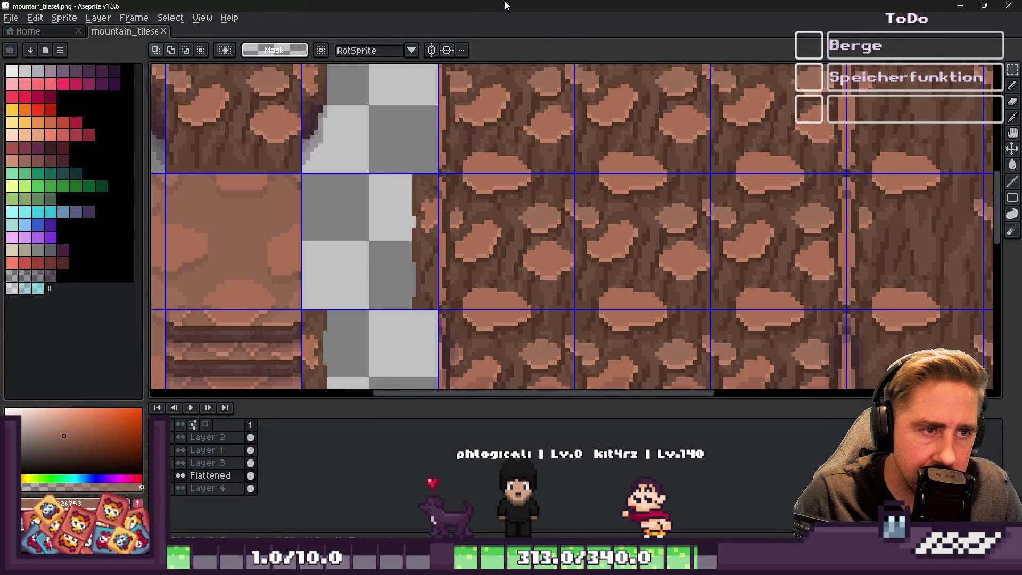
scroll(538, 225, down, 1)
click(633, 217)
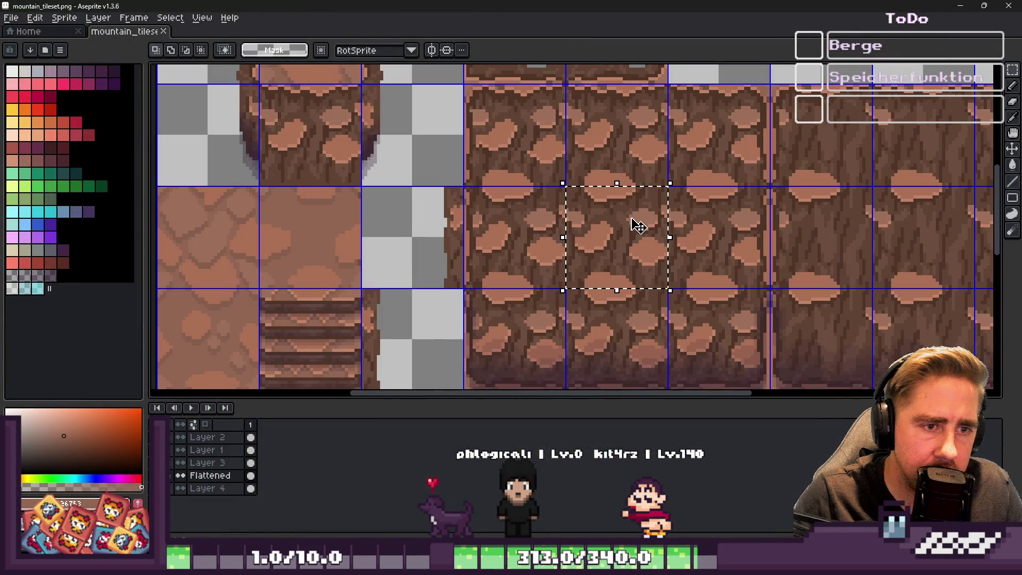
click(503, 103)
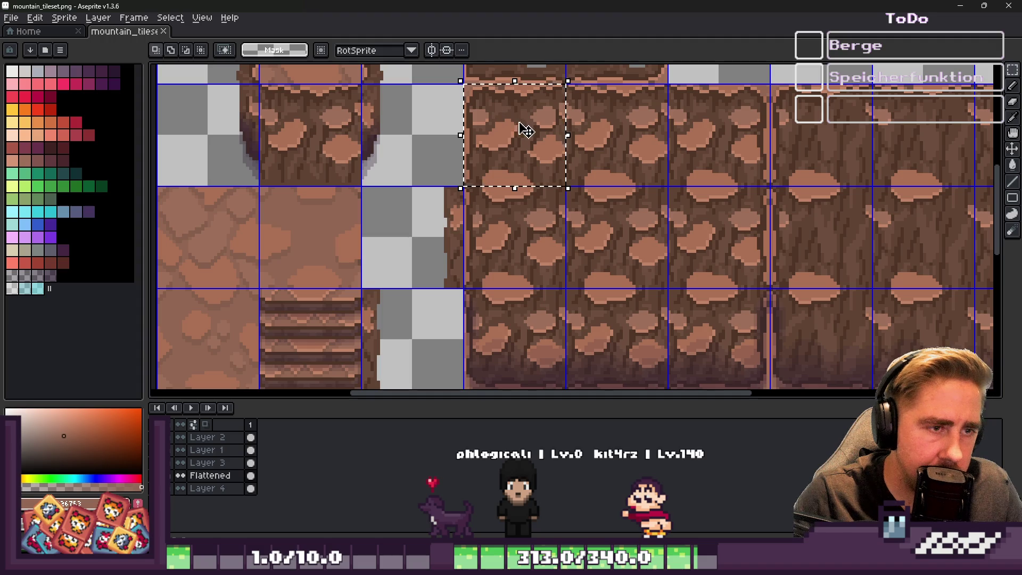
drag(520, 130, 596, 221)
mouse_move(661, 228)
mouse_down()
mouse_move(456, 222)
mouse_move(664, 231)
mouse_move(518, 228)
mouse_move(568, 158)
mouse_up()
key(Return)
click(576, 124)
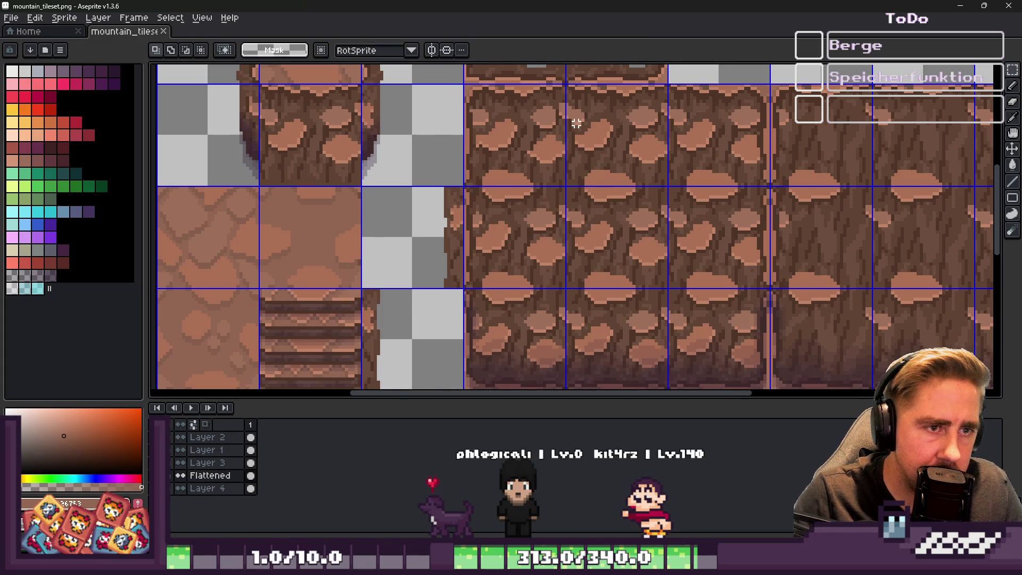
Step: Select a patch of rock texture and nudge it slightly into place
scroll(615, 238, up, 2)
drag(612, 240, 588, 242)
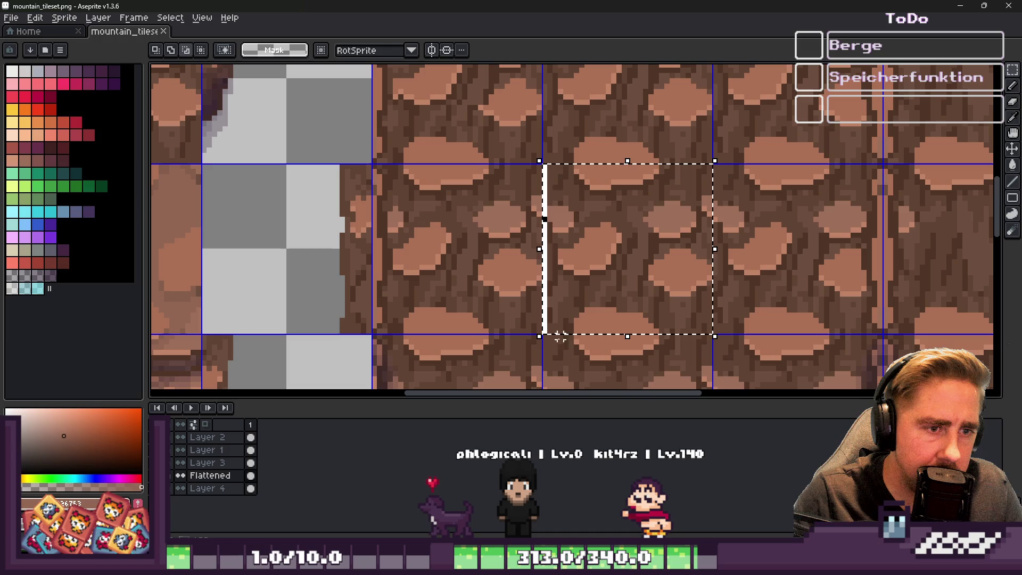
mouse_move(554, 258)
mouse_down()
mouse_move(544, 274)
mouse_move(561, 274)
mouse_up()
mouse_move(518, 118)
mouse_down()
mouse_move(632, 177)
mouse_move(721, 173)
mouse_move(734, 182)
mouse_up()
scroll(707, 285, down, 2)
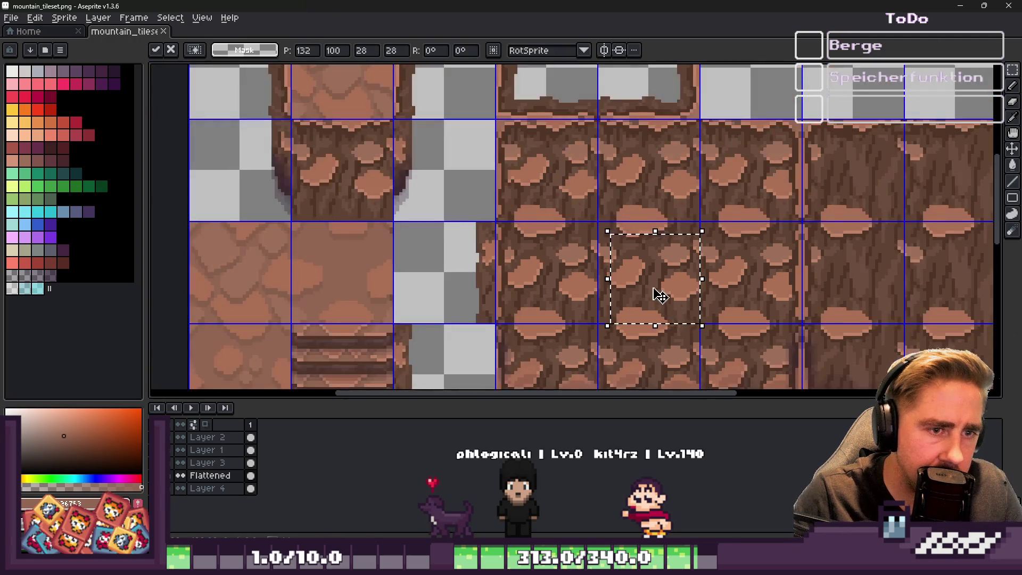
scroll(552, 177, up, 2)
drag(539, 165, 548, 202)
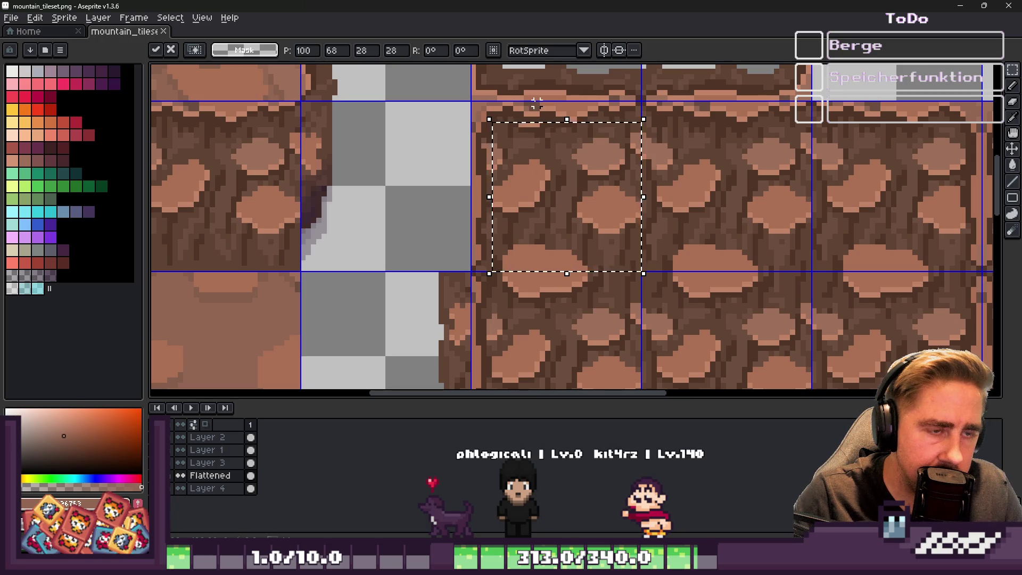
key(Return)
scroll(514, 128, up, 3)
Step: Paint the light salmon strip brown with the Pencil and save the tileset
key(b)
drag(513, 121, 559, 114)
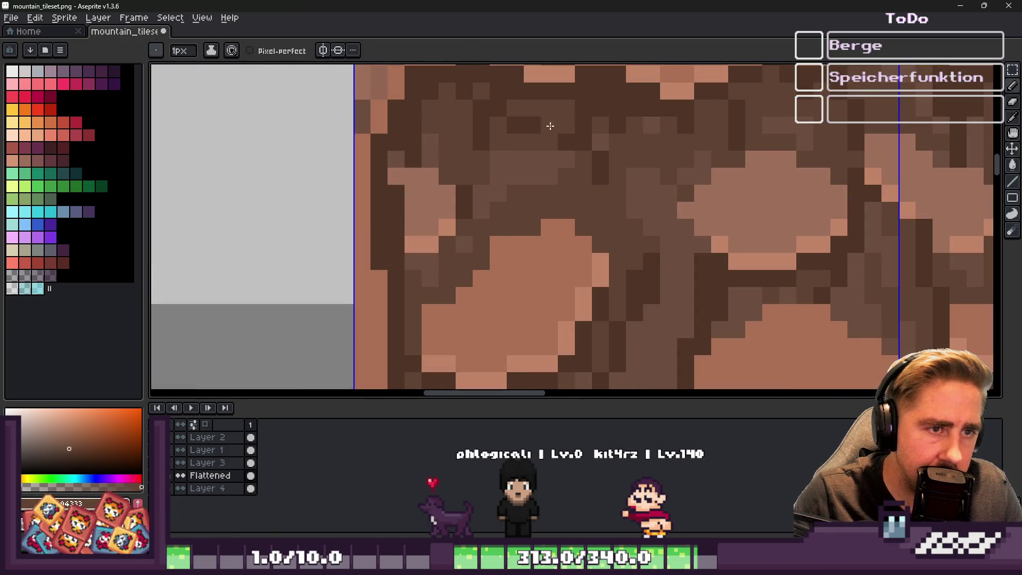
scroll(571, 173, down, 4)
key(ctrl+s)
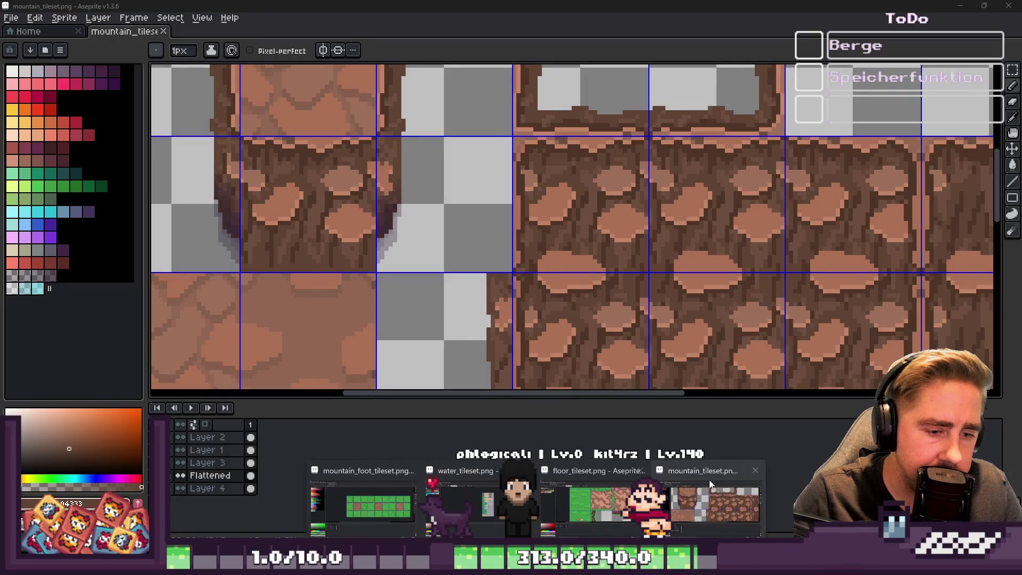
click(611, 451)
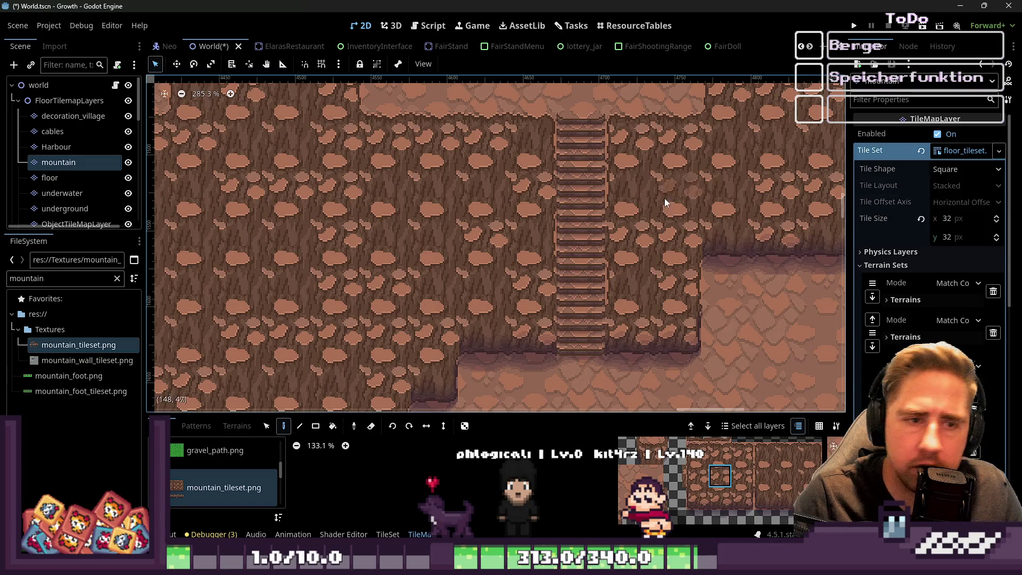
Step: Try a few rock wall tiles in the atlas, ending on the neighbouring wall tile
scroll(585, 146, up, 2)
click(720, 453)
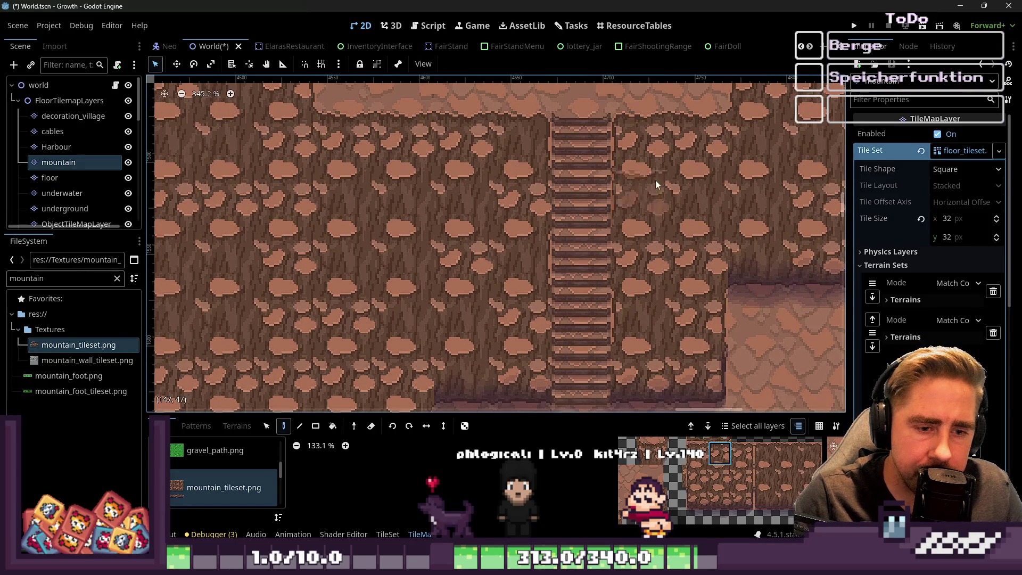
click(719, 476)
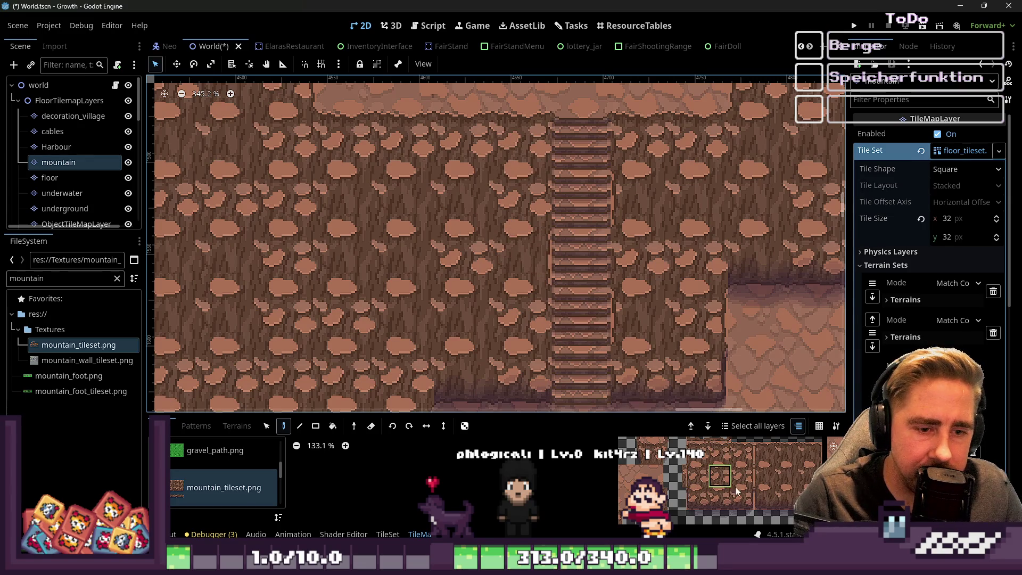
click(788, 475)
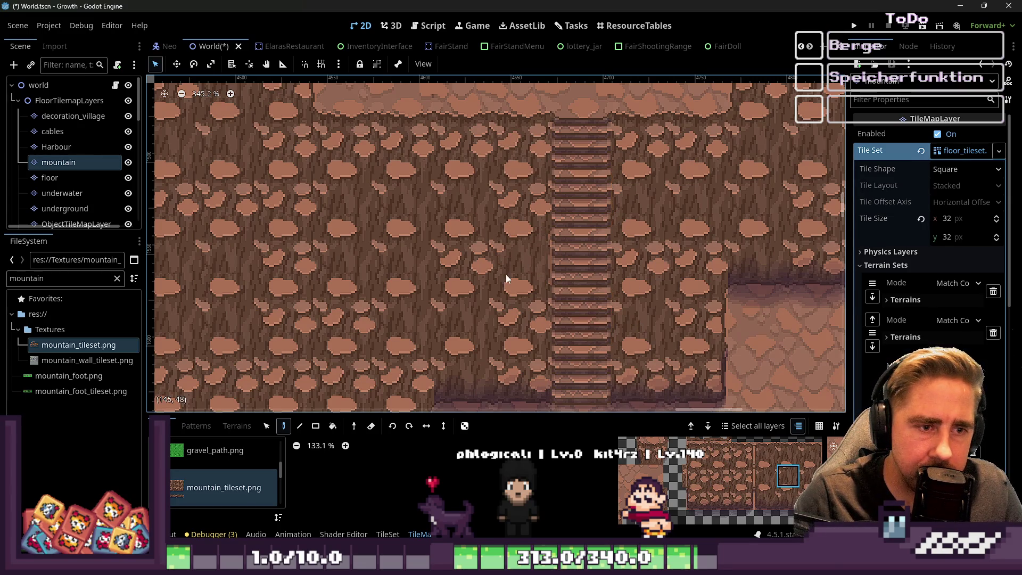
Step: Zoom around the stairs and preview rock wall tiles from progressively lower atlas rows
scroll(653, 184, down, 2)
scroll(613, 330, down, 3)
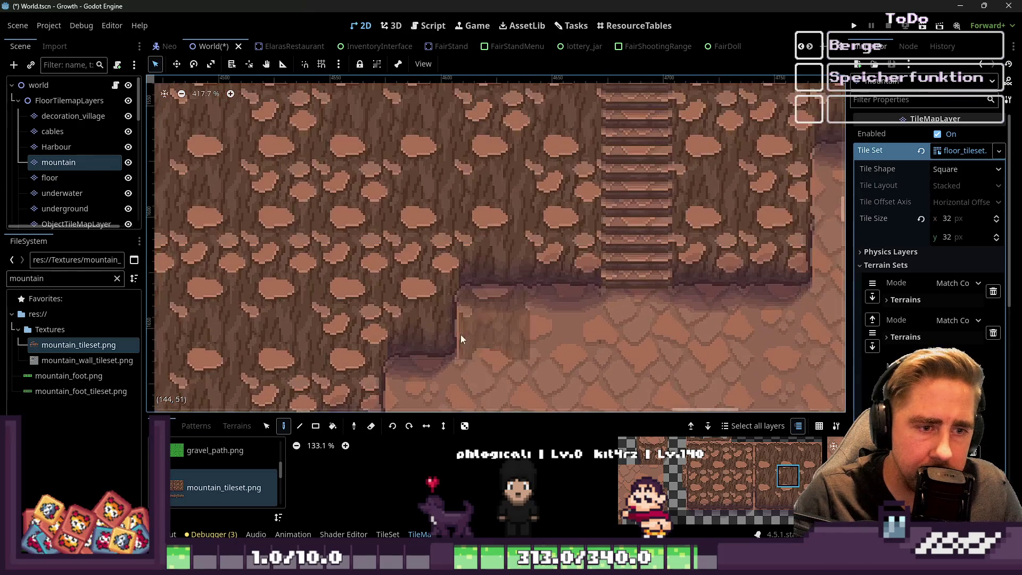
scroll(773, 313, left, 4)
scroll(724, 279, up, 4)
scroll(456, 232, down, 3)
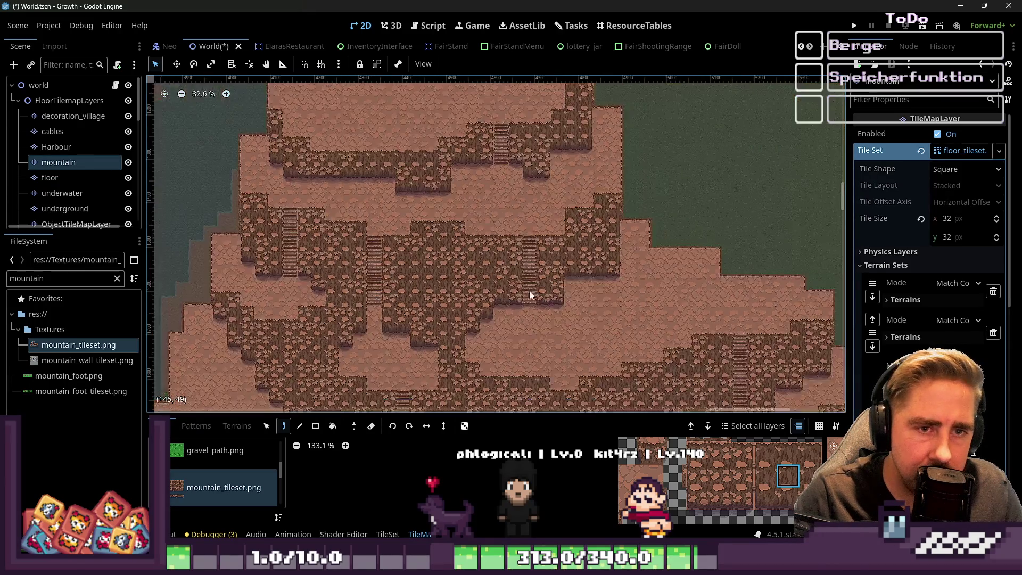
scroll(516, 155, up, 6)
scroll(535, 151, up, 1)
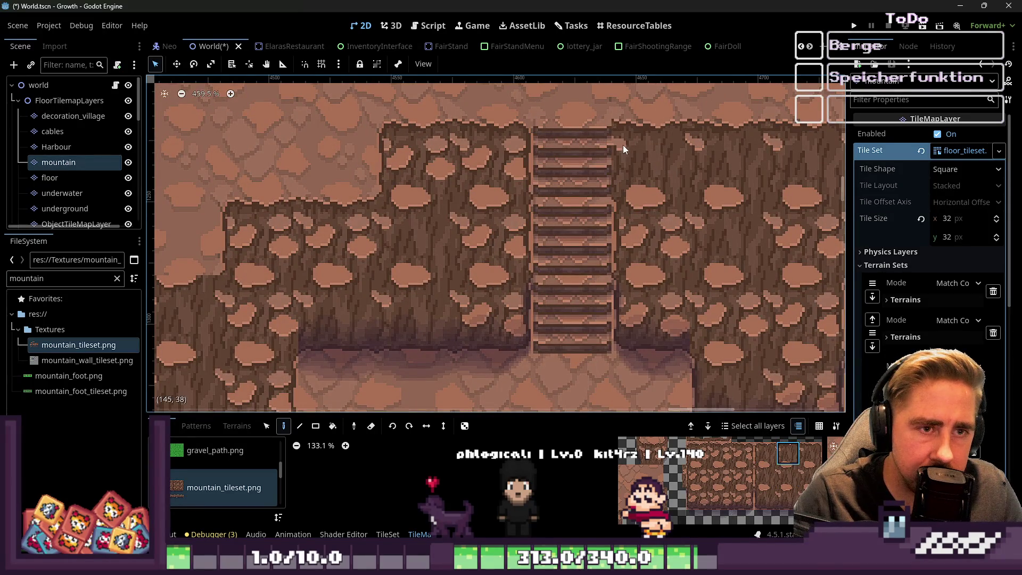
click(720, 453)
click(719, 475)
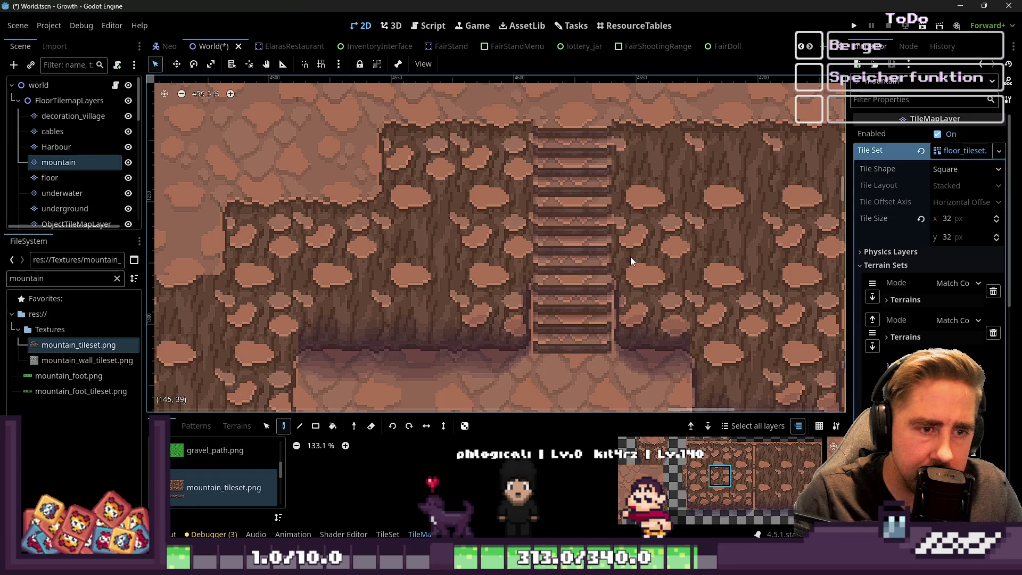
click(719, 503)
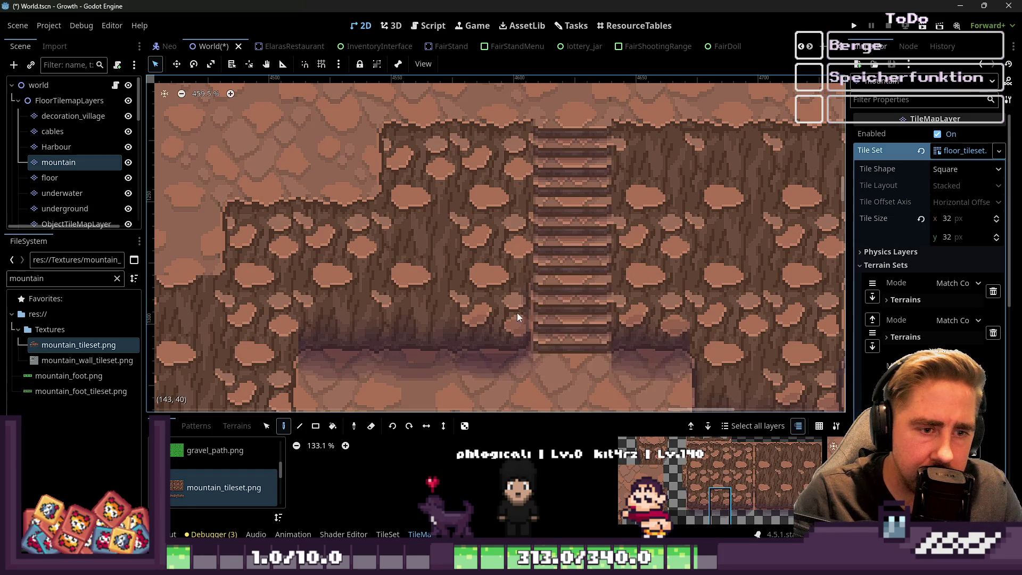
scroll(641, 264, down, 1)
scroll(672, 478, down, 3)
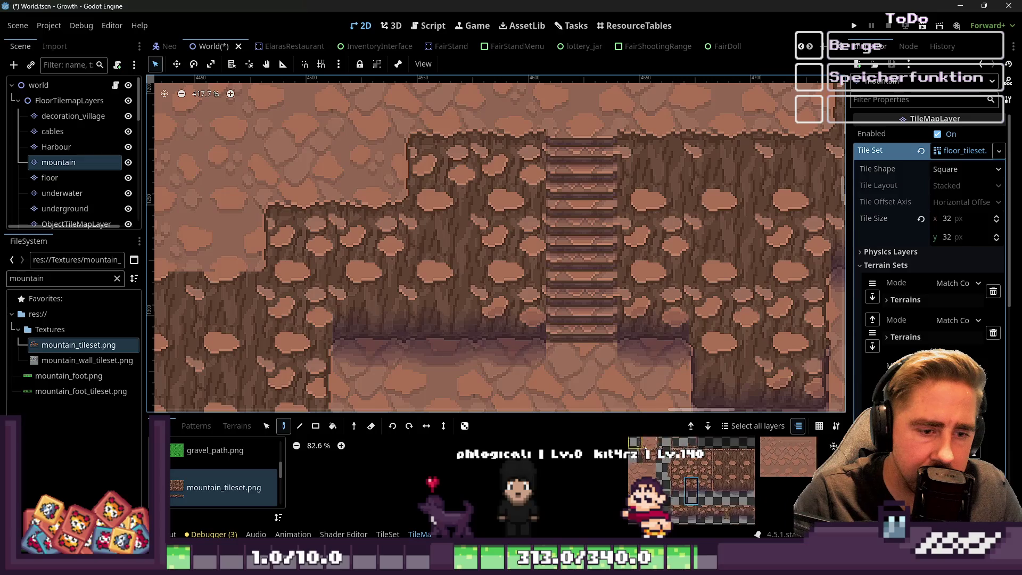
Step: Zoom around the stairs and try another rock tile from the atlas
scroll(585, 295, down, 17)
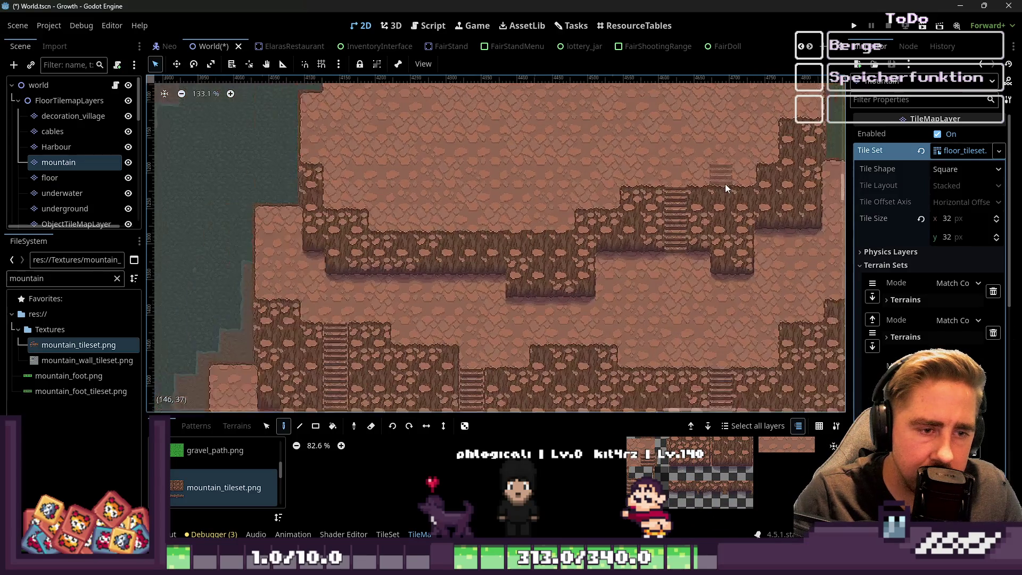
scroll(525, 211, up, 15)
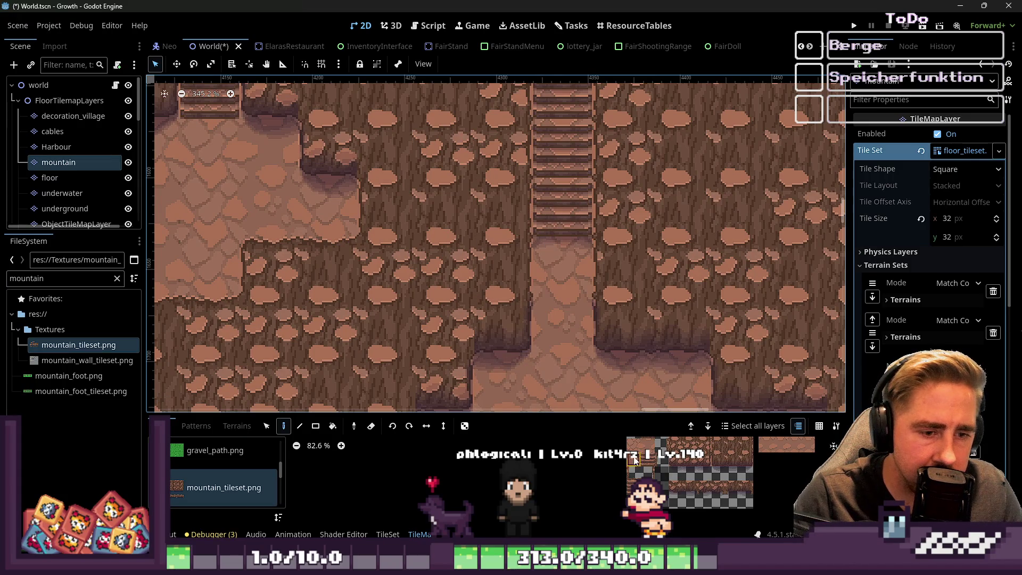
click(689, 444)
scroll(482, 264, up, 3)
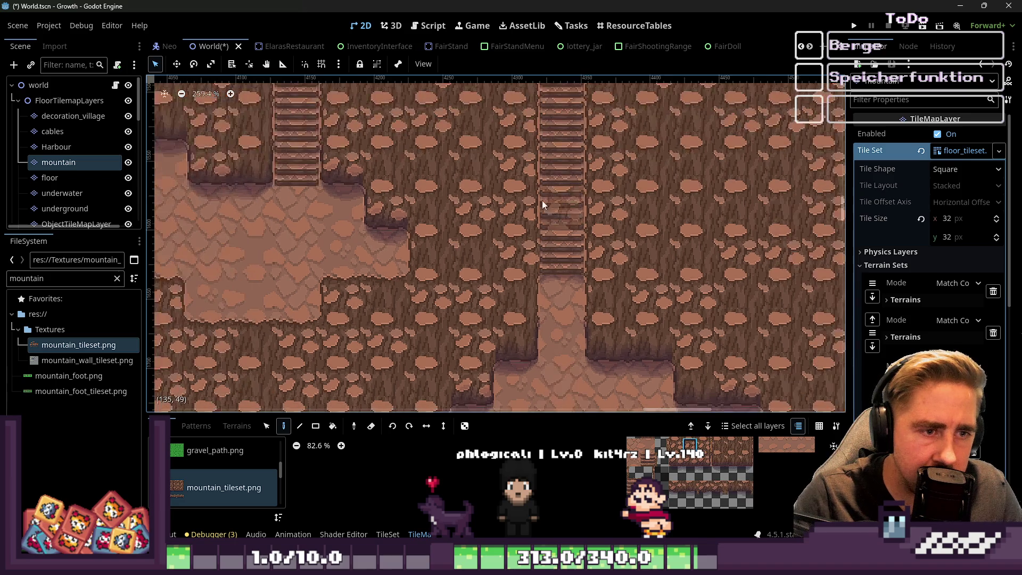
scroll(580, 266, down, 4)
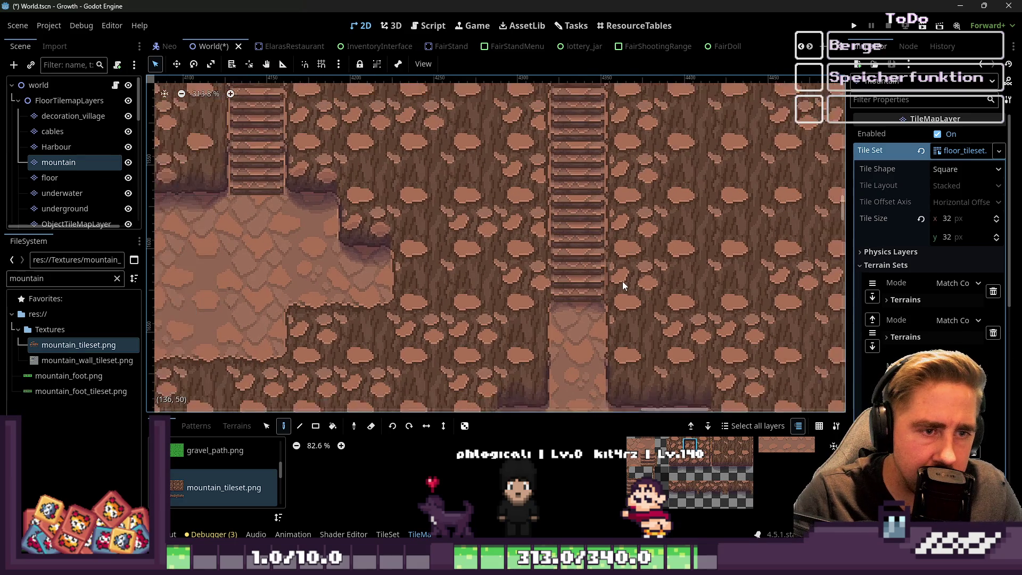
scroll(544, 155, up, 2)
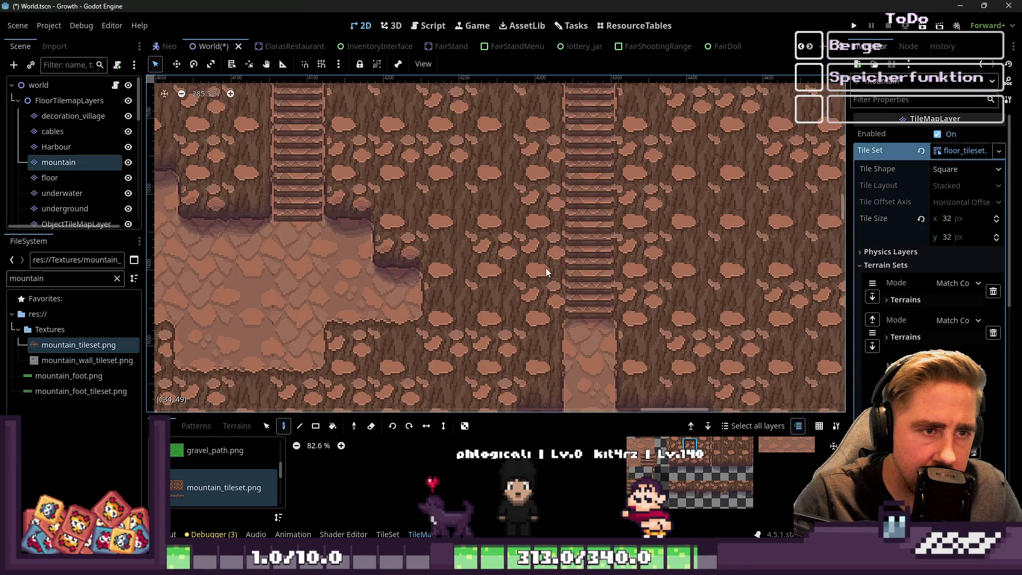
scroll(506, 334, up, 5)
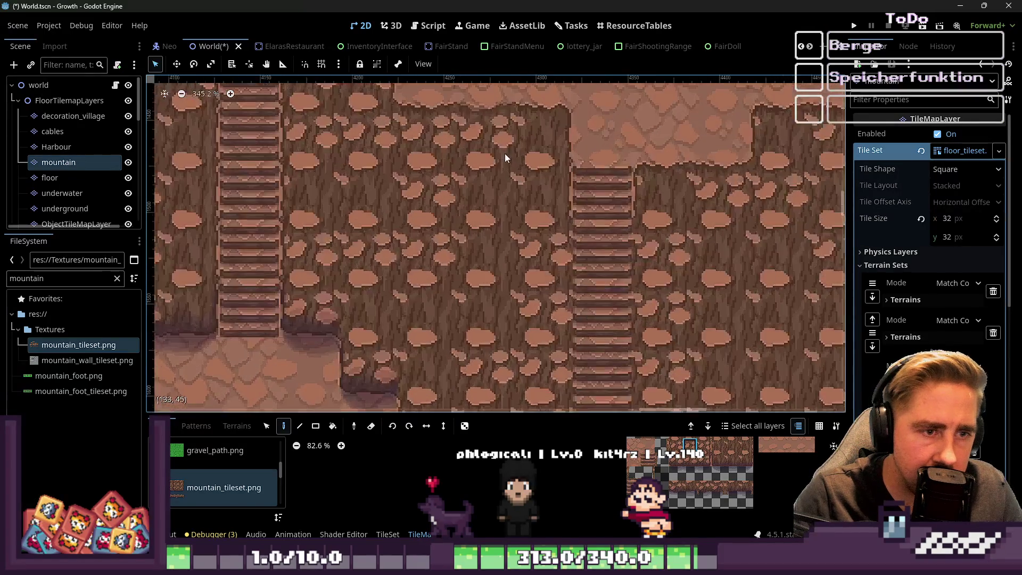
scroll(723, 461, up, 3)
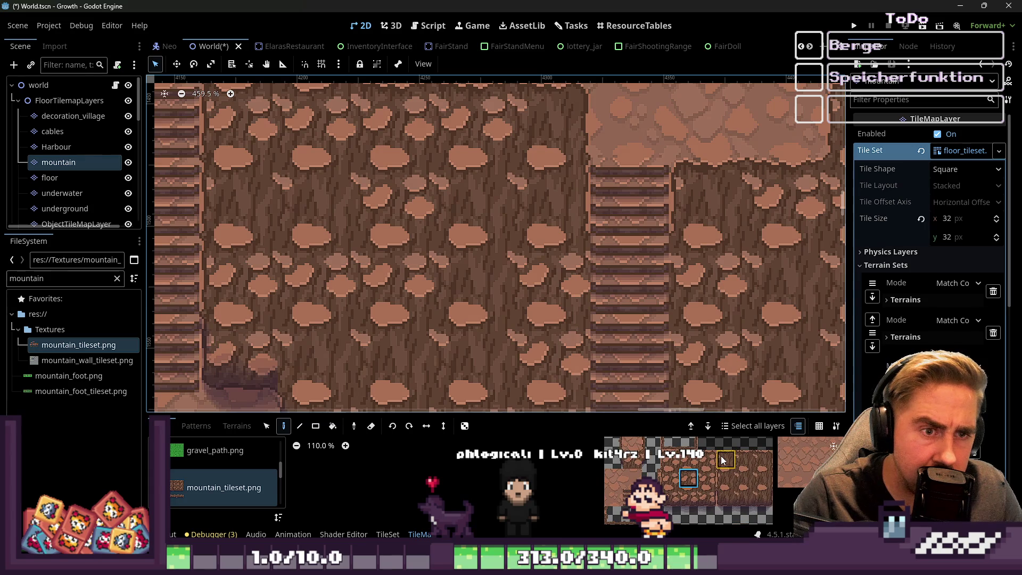
Step: Compare two stacked rock wall tiles, then choose the stair tile for painting
click(744, 460)
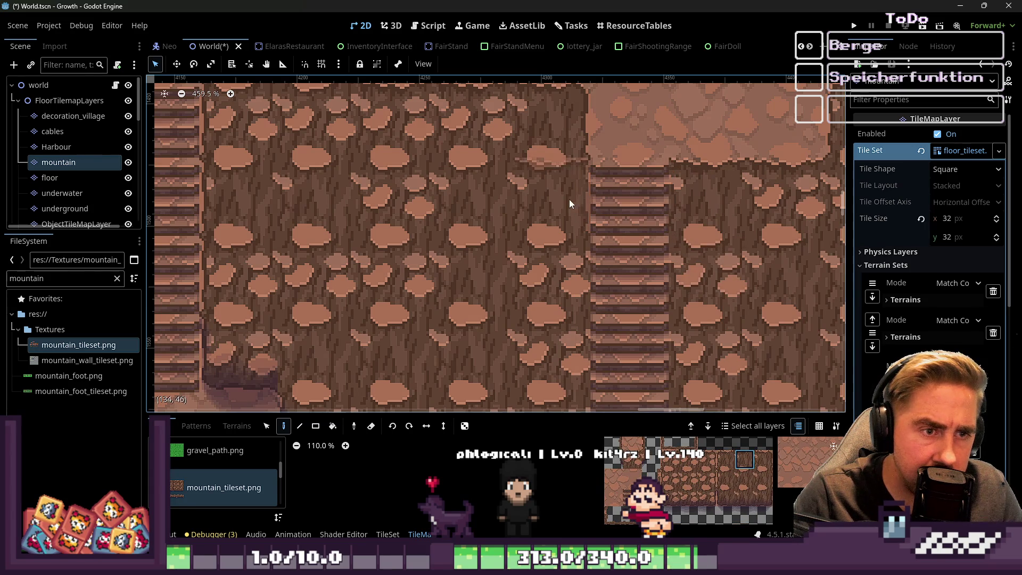
click(744, 478)
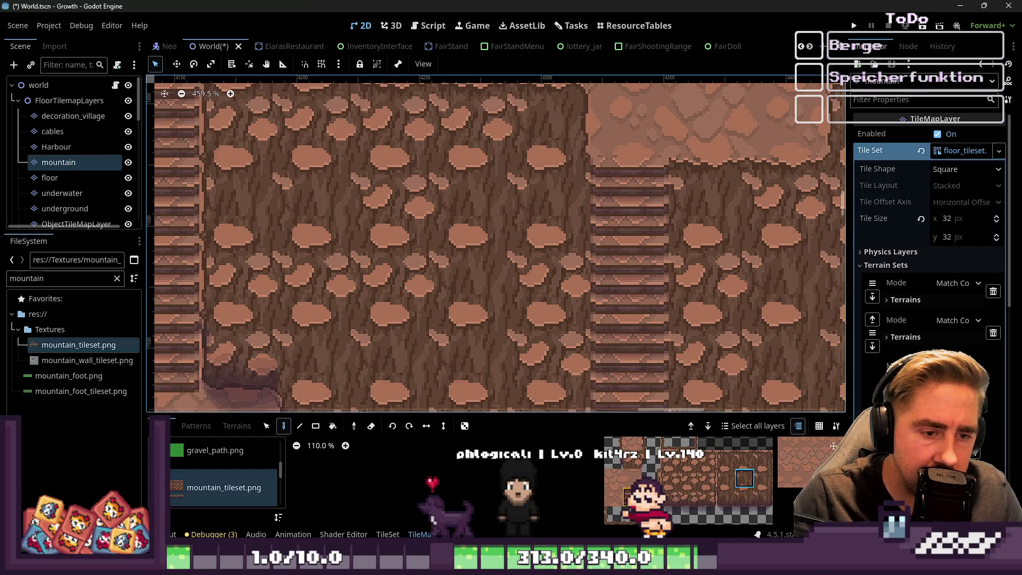
scroll(638, 495, down, 2)
click(611, 515)
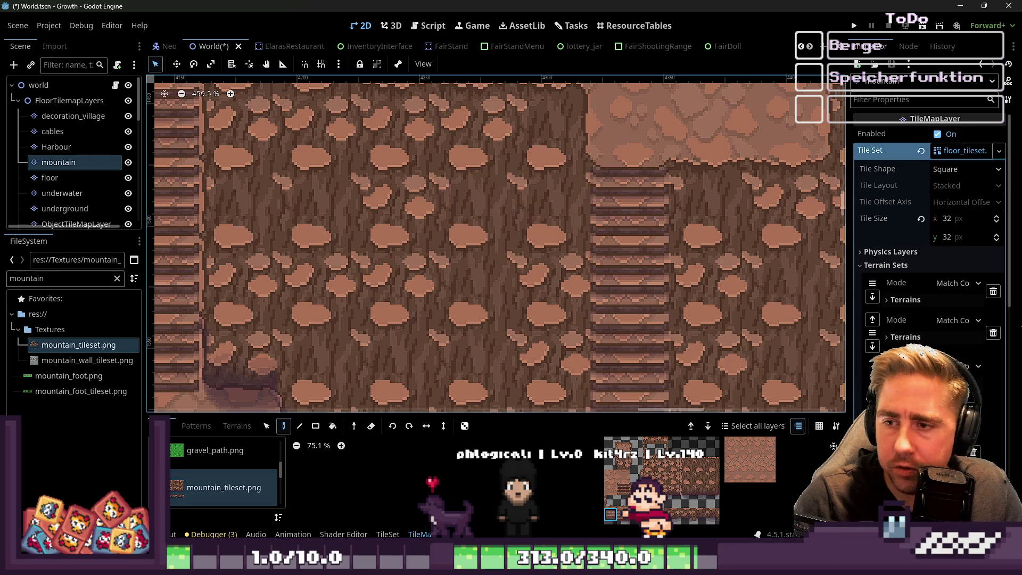
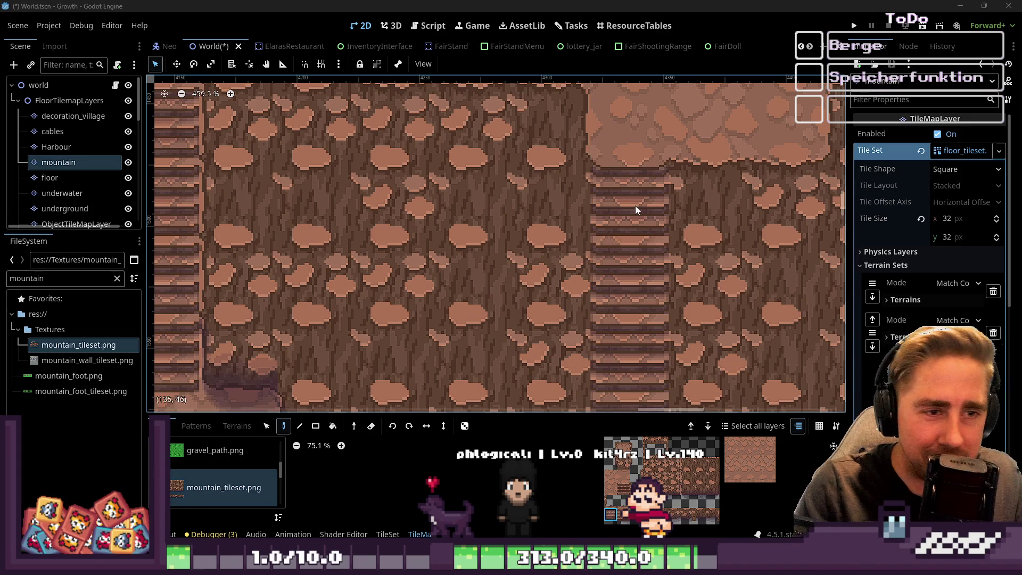
Step: Select a cliff-face rock tile from the mountain_tileset.png atlas
scroll(635, 205, down, 2)
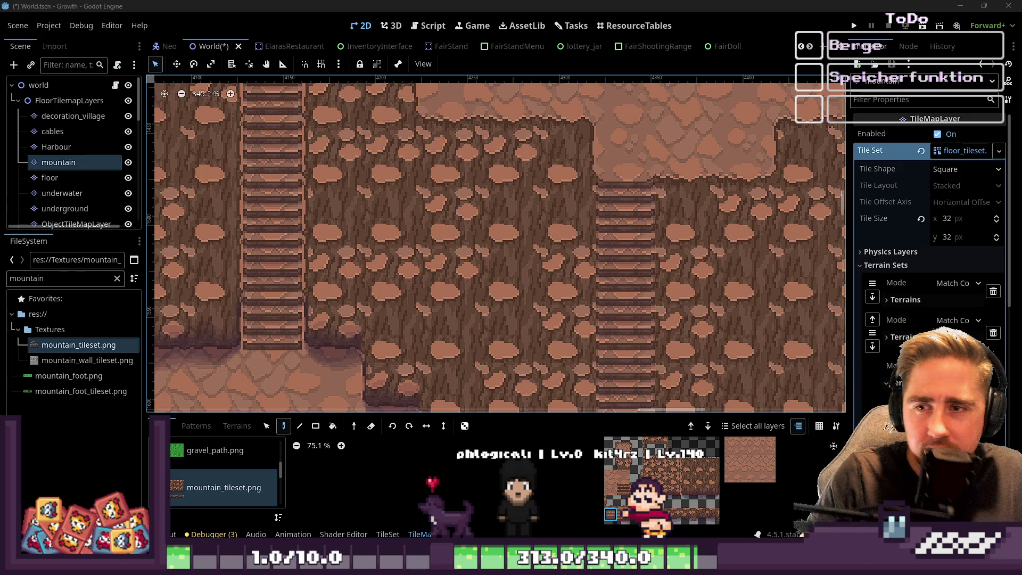
scroll(482, 161, down, 5)
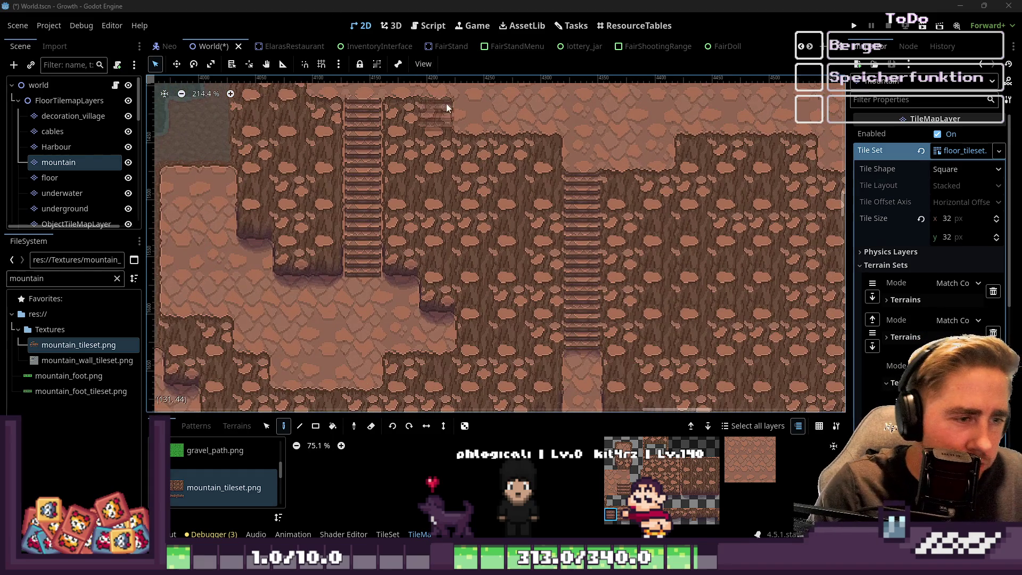
scroll(229, 288, up, 1)
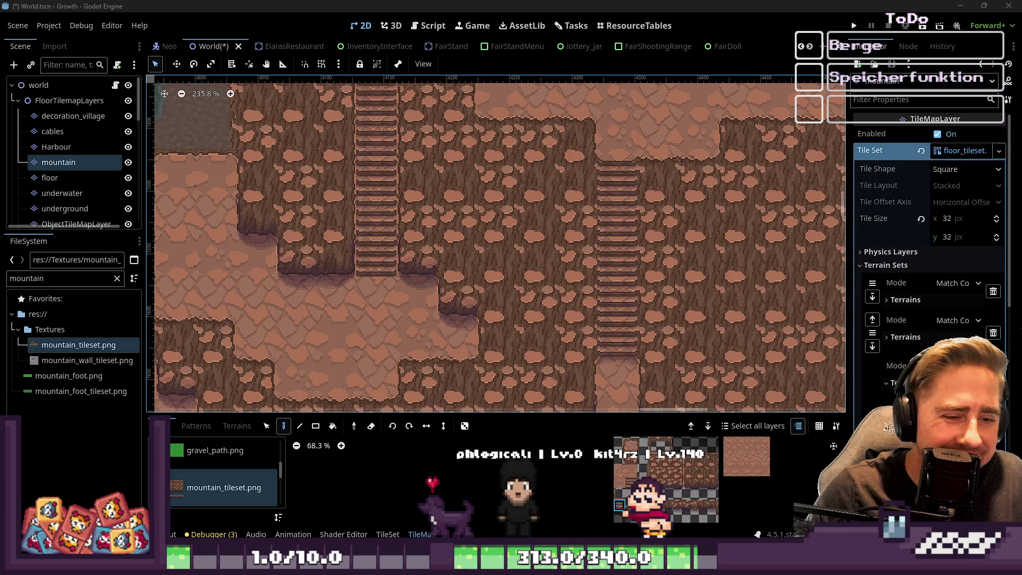
scroll(692, 467, up, 1)
scroll(375, 250, up, 3)
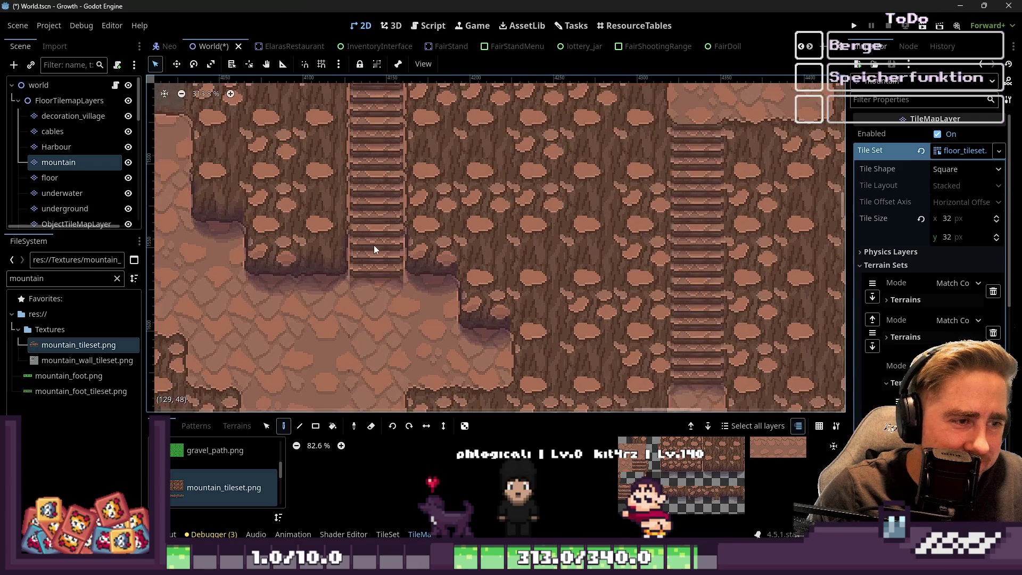
scroll(655, 469, down, 3)
scroll(444, 314, up, 1)
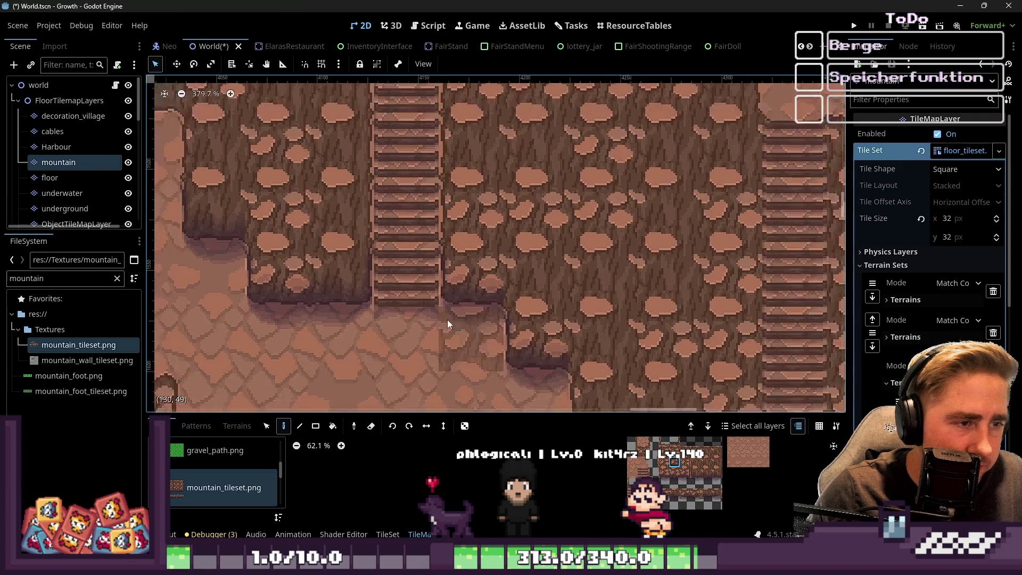
scroll(461, 248, up, 3)
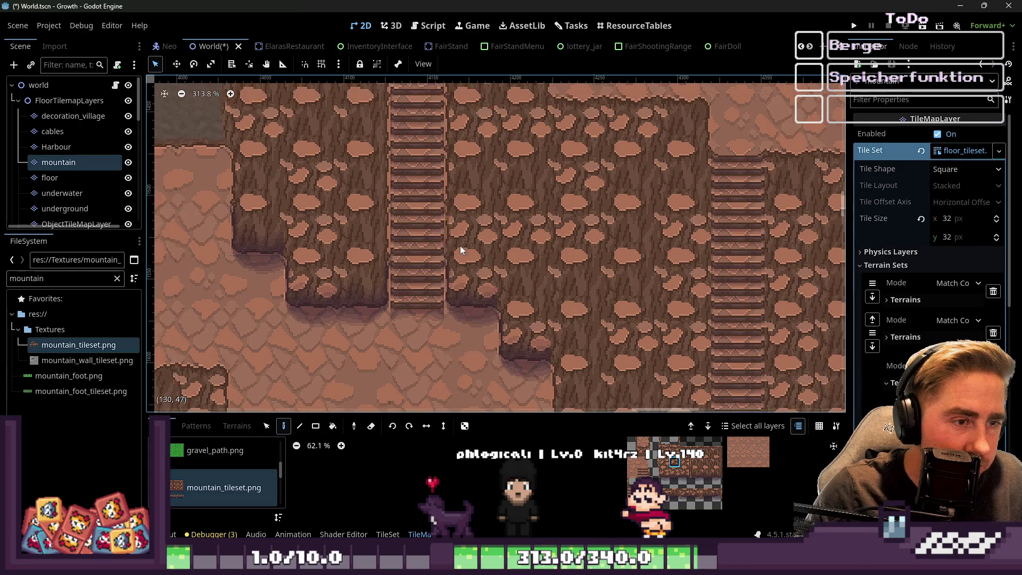
scroll(479, 158, down, 2)
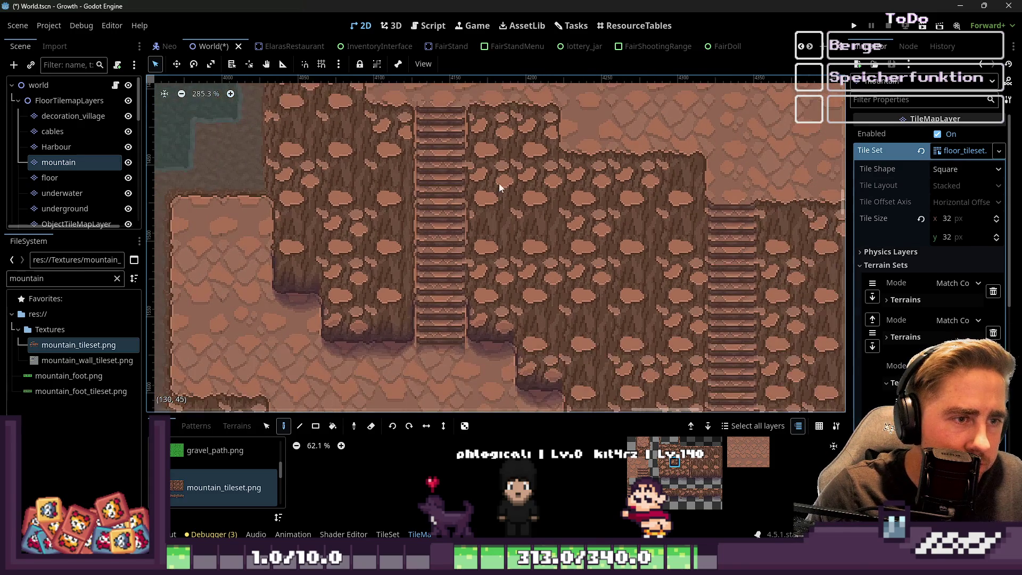
scroll(515, 203, up, 3)
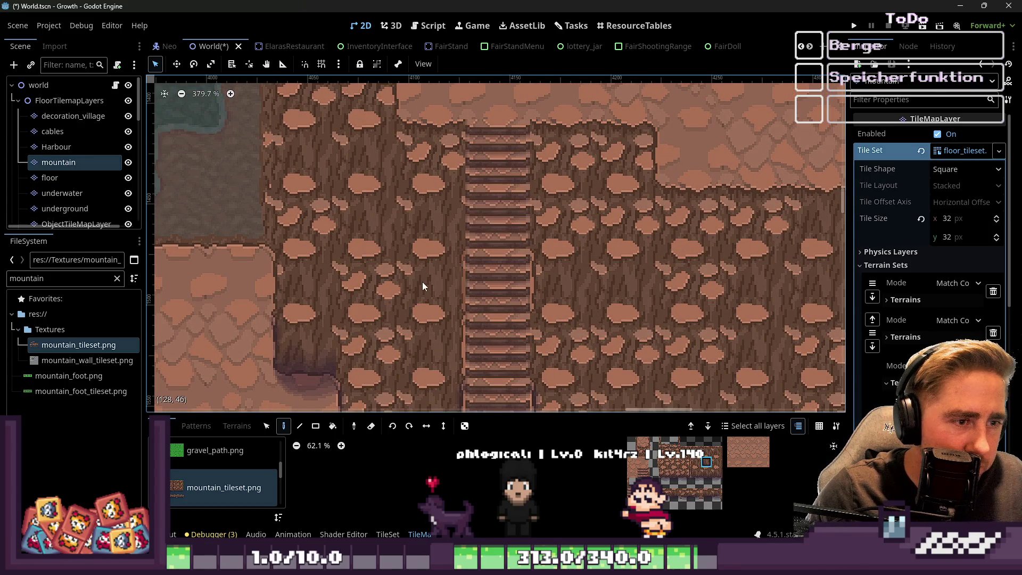
scroll(423, 281, down, 1)
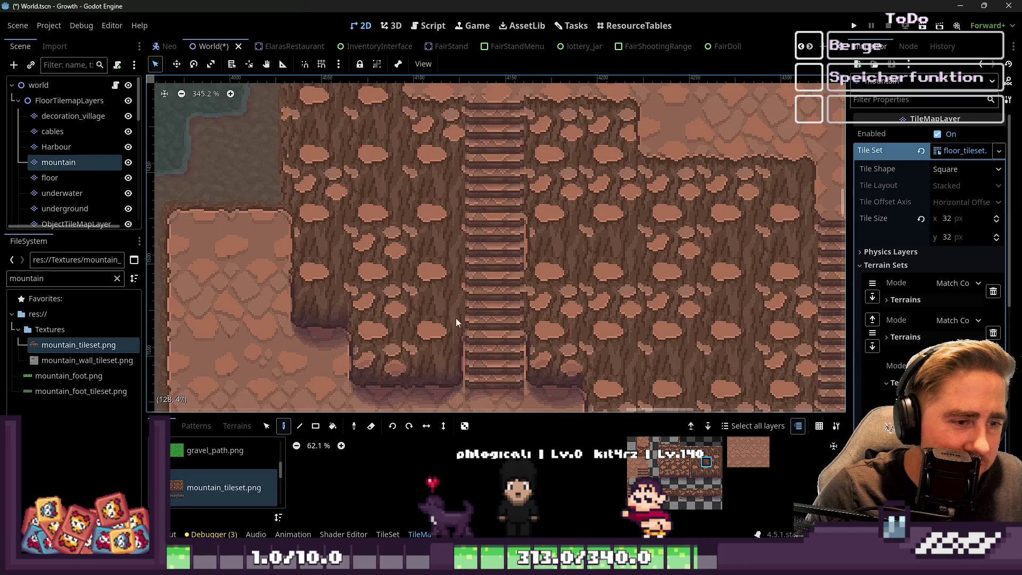
scroll(452, 328, down, 1)
scroll(682, 458, up, 6)
click(685, 461)
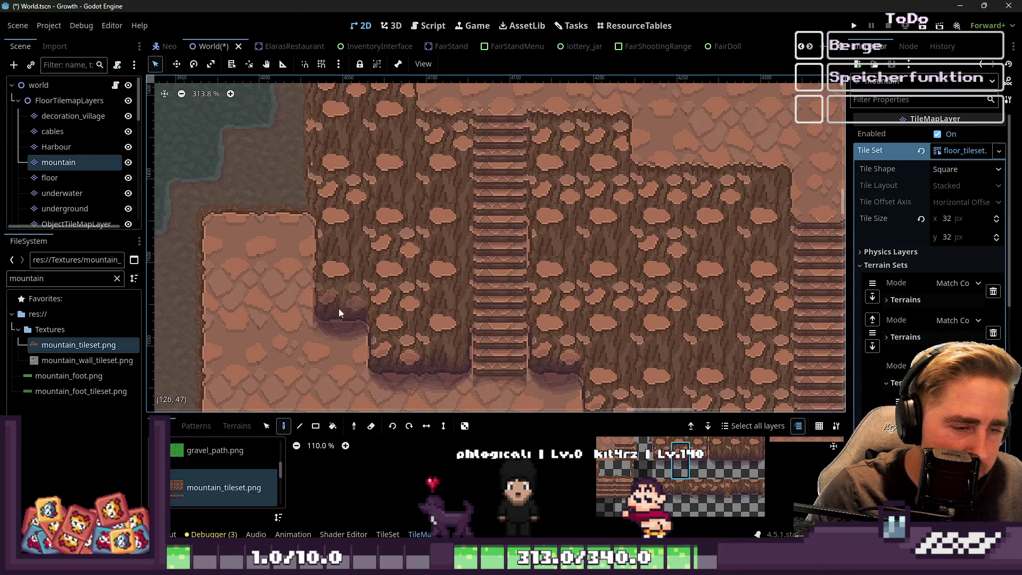
click(732, 455)
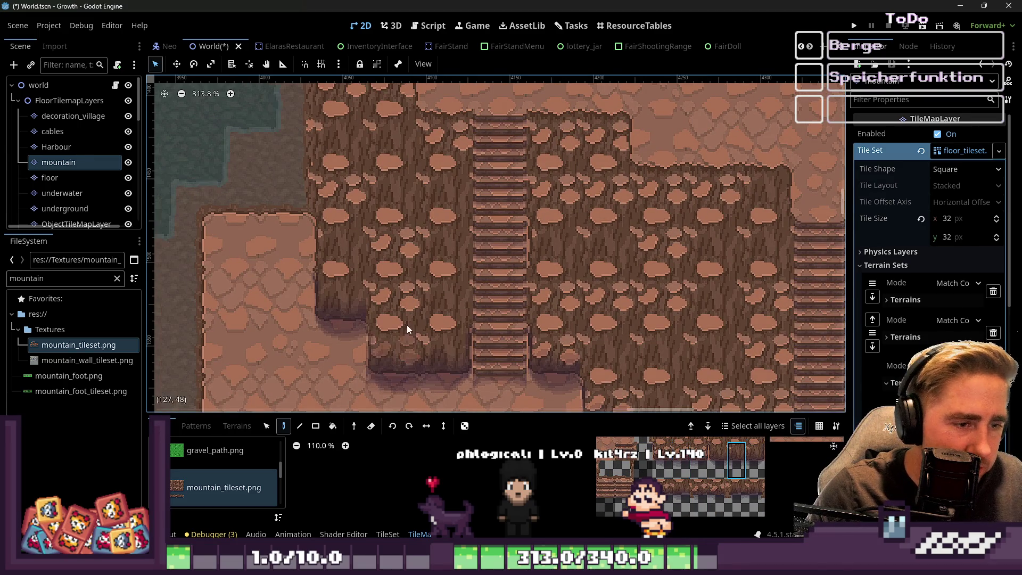
click(681, 459)
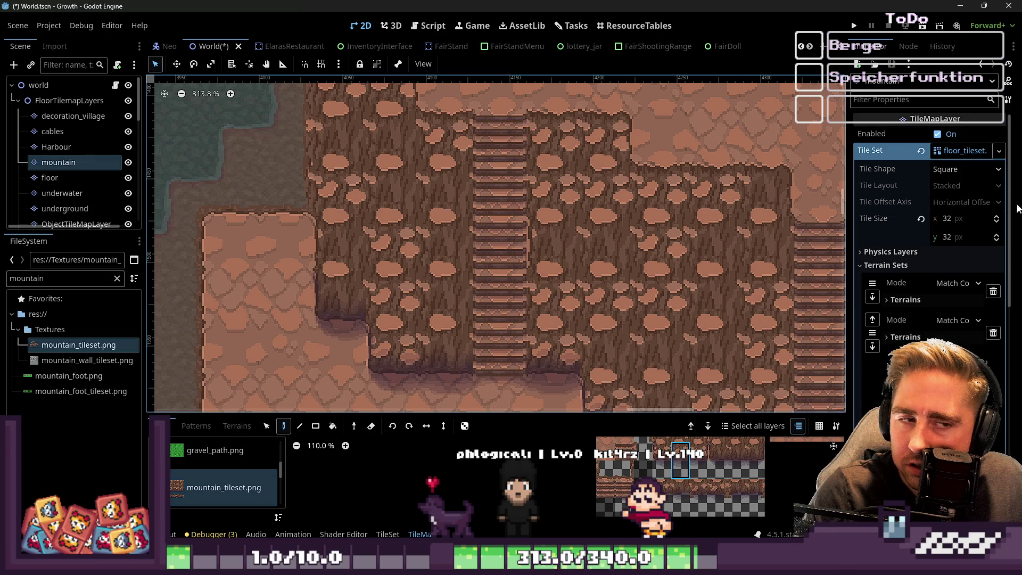
Step: Paint that rock tile over the dark smudged cell in the cliff beside the stairs
scroll(471, 263, up, 1)
scroll(538, 253, up, 2)
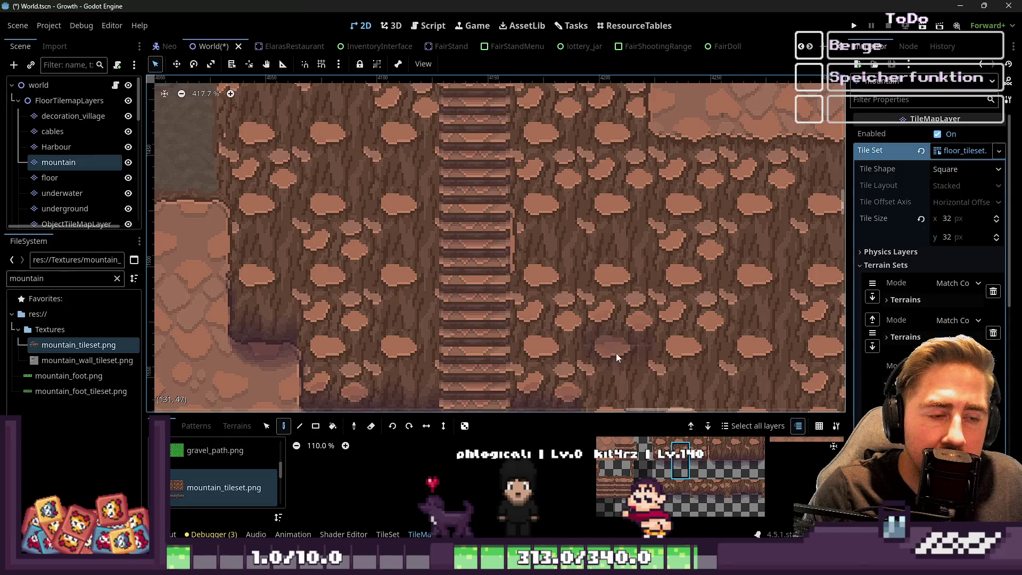
scroll(688, 525, down, 4)
scroll(698, 519, down, 1)
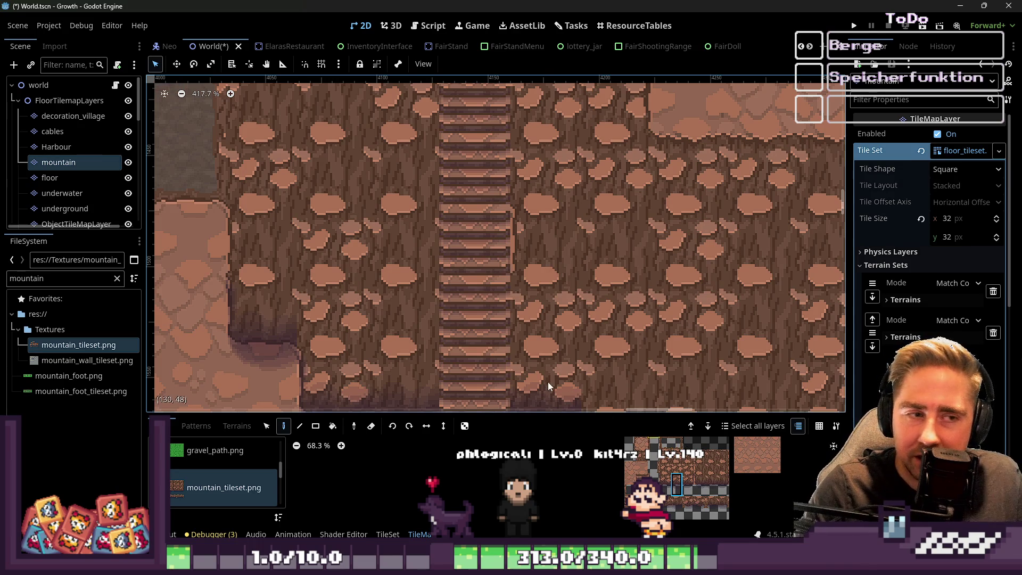
click(560, 305)
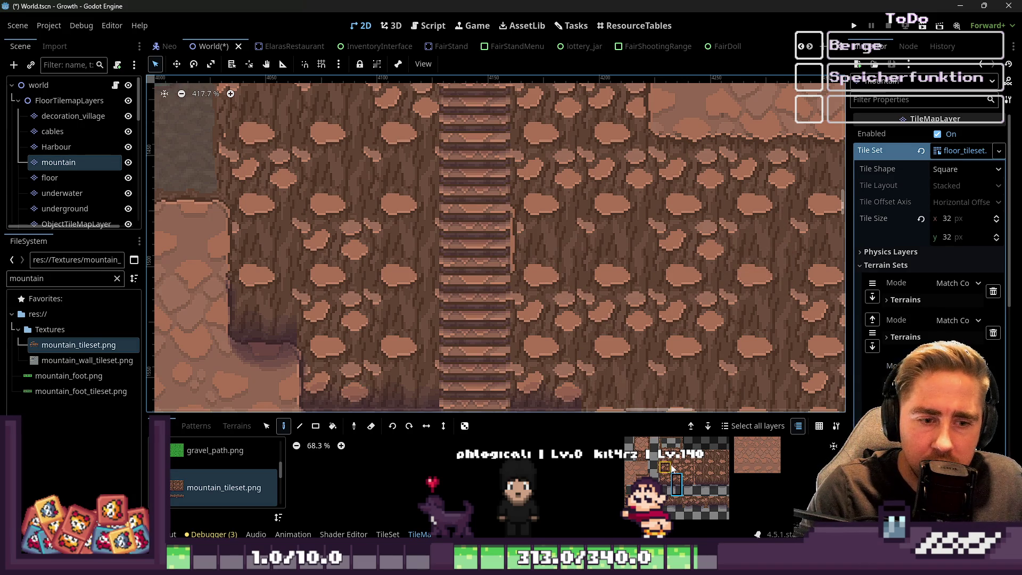
click(712, 471)
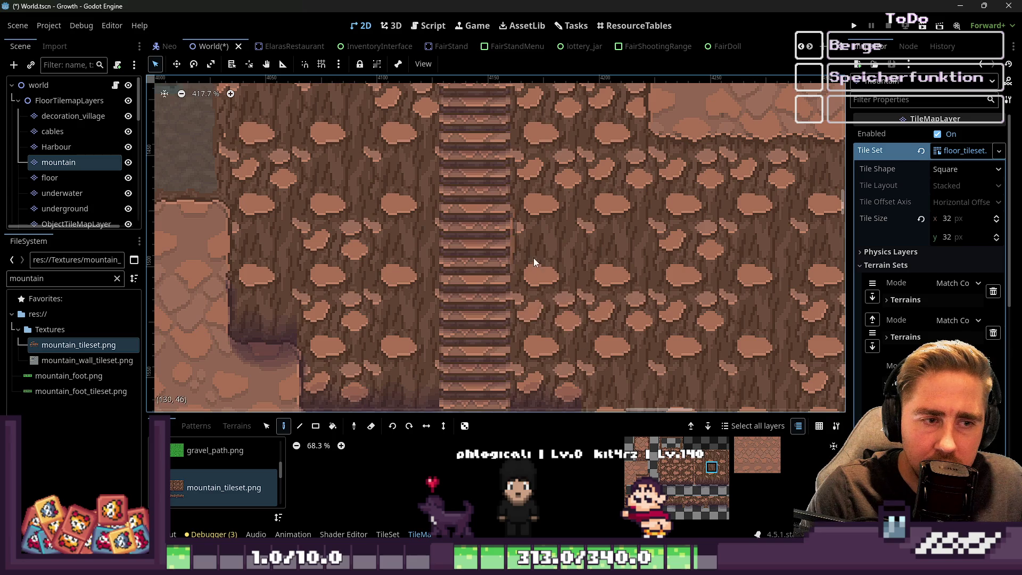
scroll(623, 224, down, 6)
scroll(573, 194, up, 2)
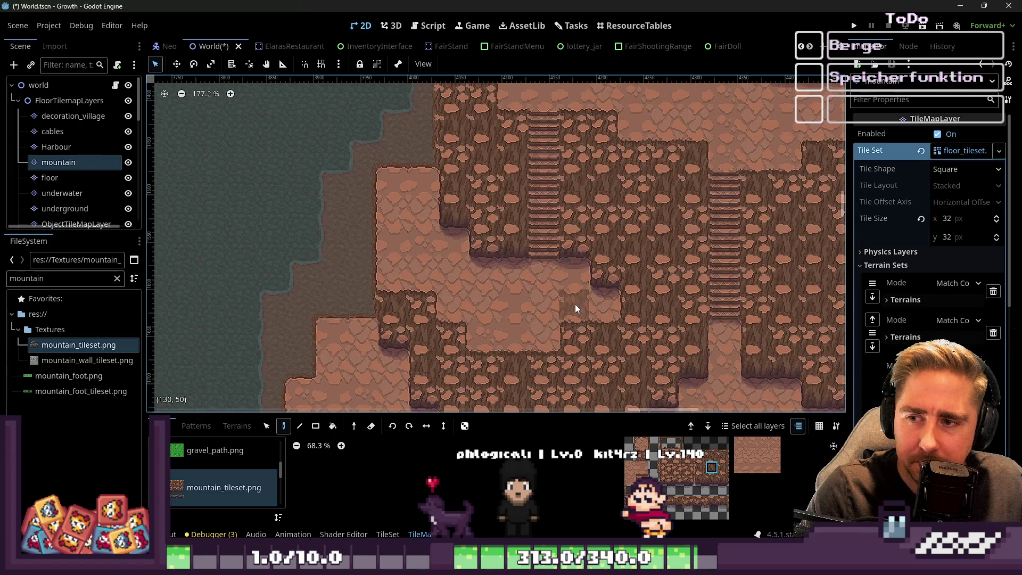
scroll(521, 300, down, 6)
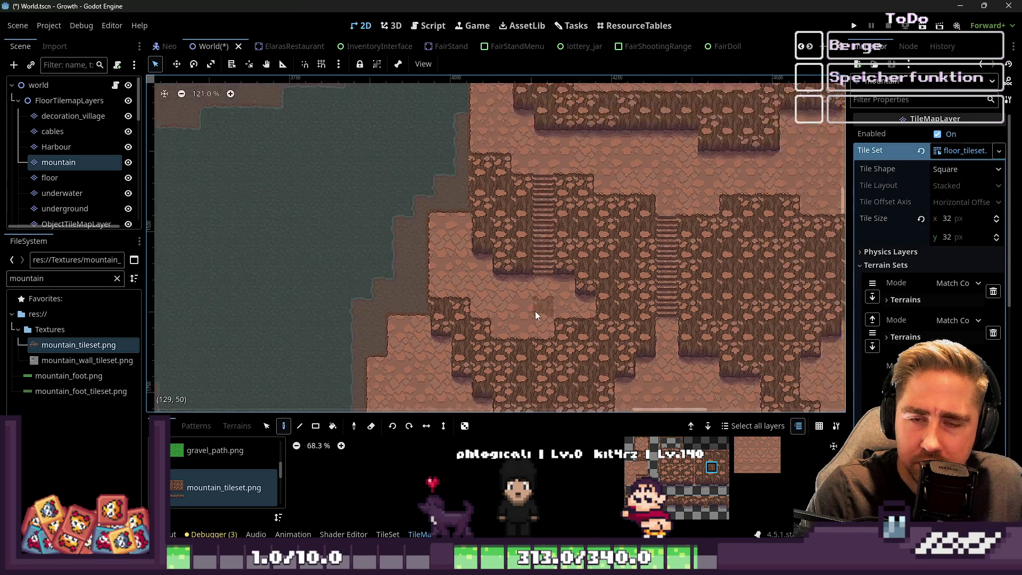
scroll(509, 278, up, 9)
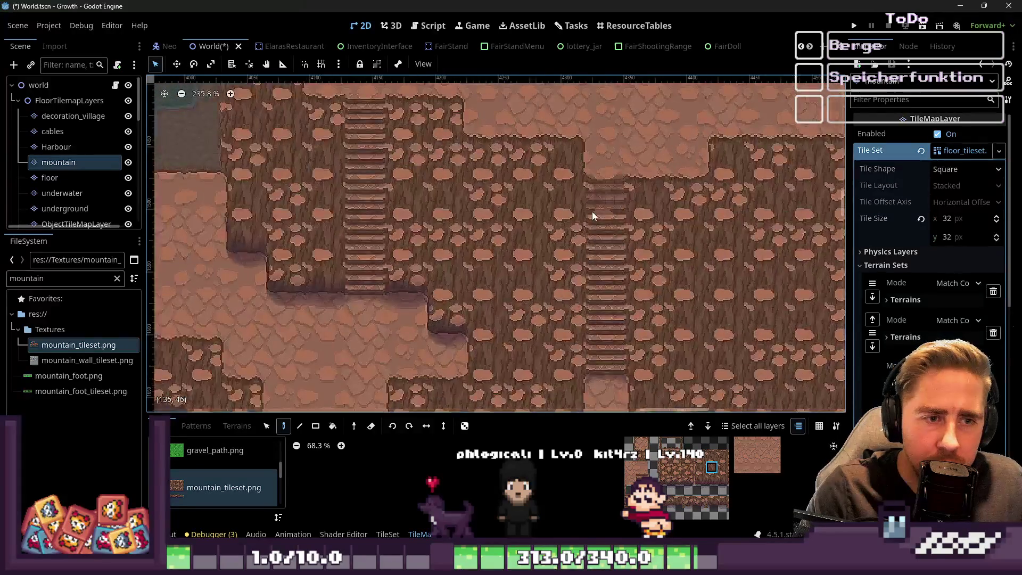
scroll(335, 203, down, 14)
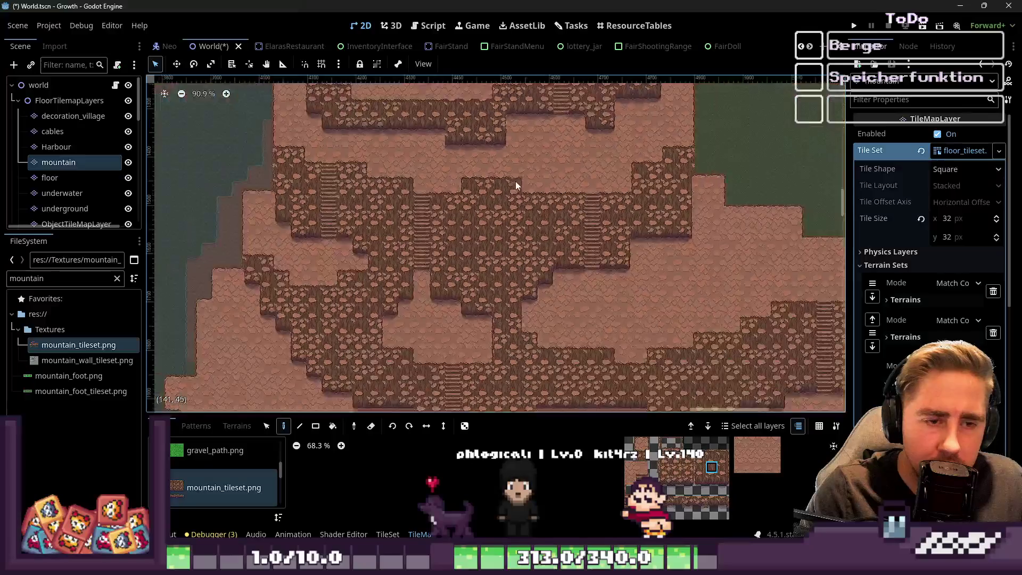
scroll(340, 332, up, 14)
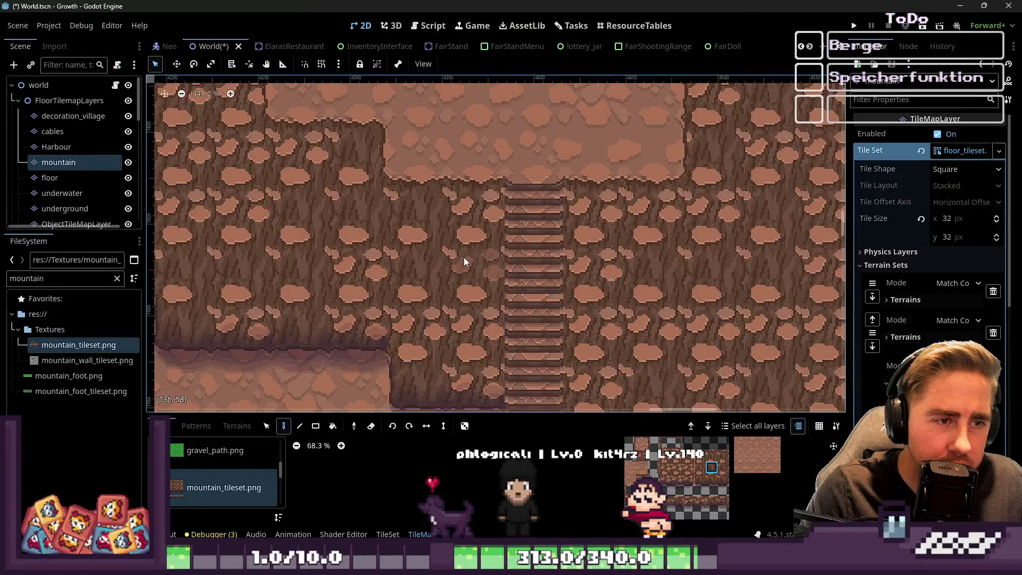
scroll(453, 248, down, 9)
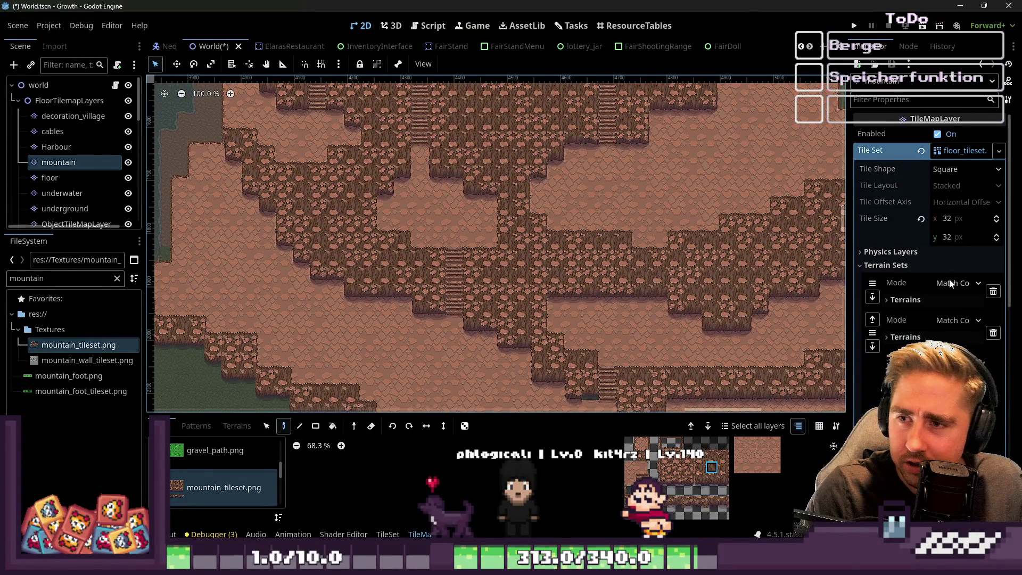
scroll(482, 271, down, 5)
scroll(457, 213, up, 13)
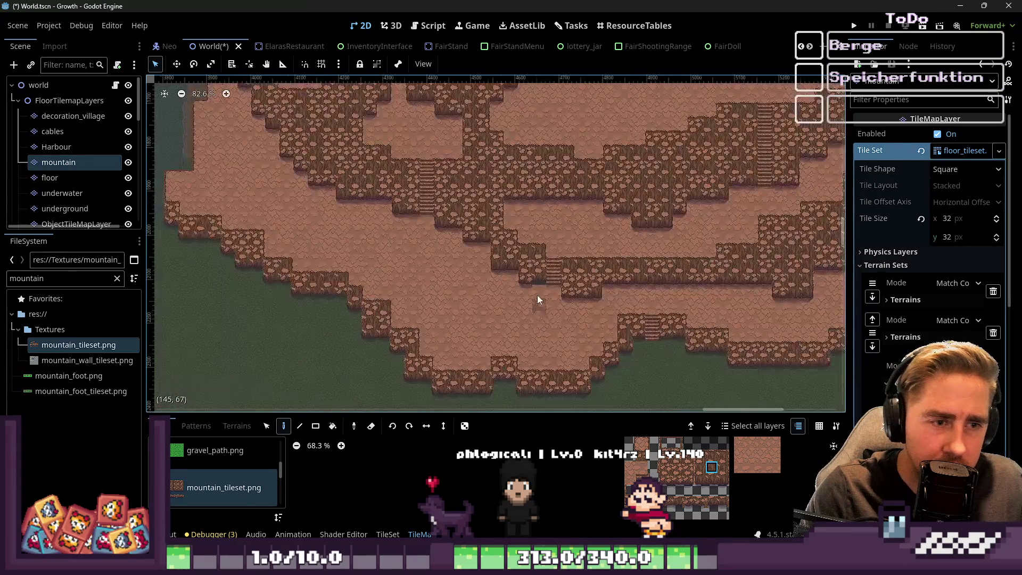
scroll(415, 237, up, 3)
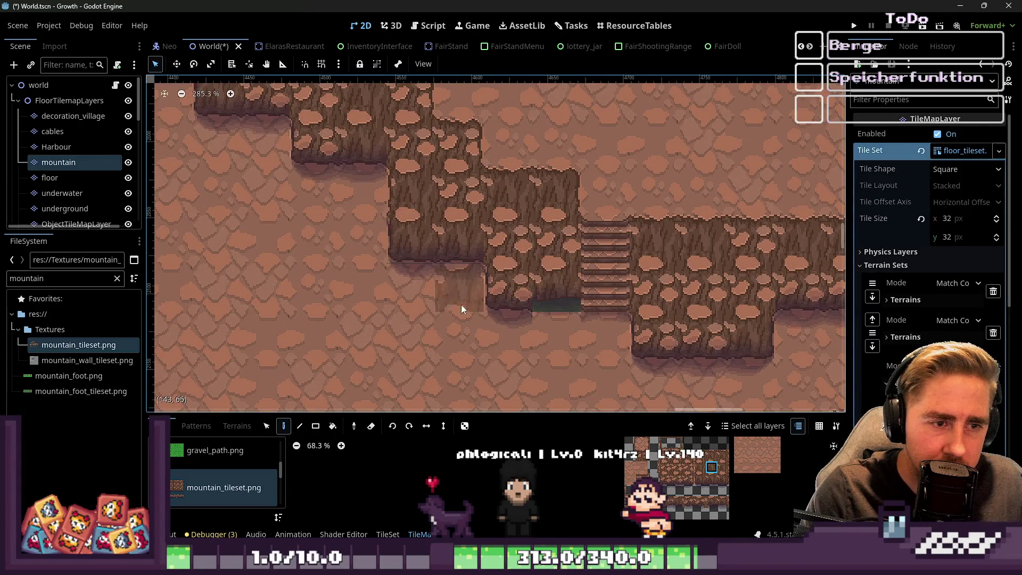
scroll(450, 292, up, 6)
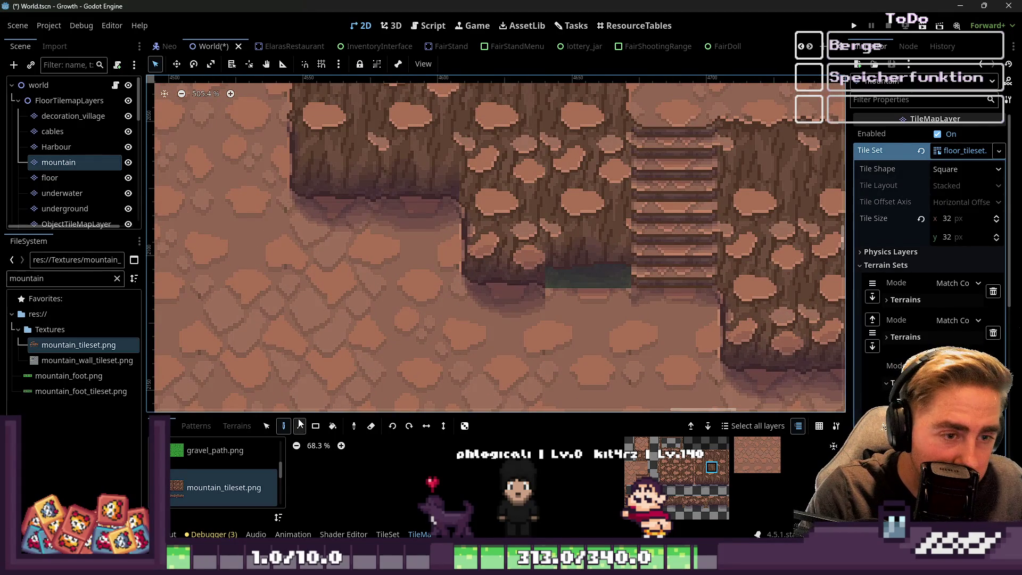
scroll(691, 483, up, 3)
scroll(691, 484, up, 1)
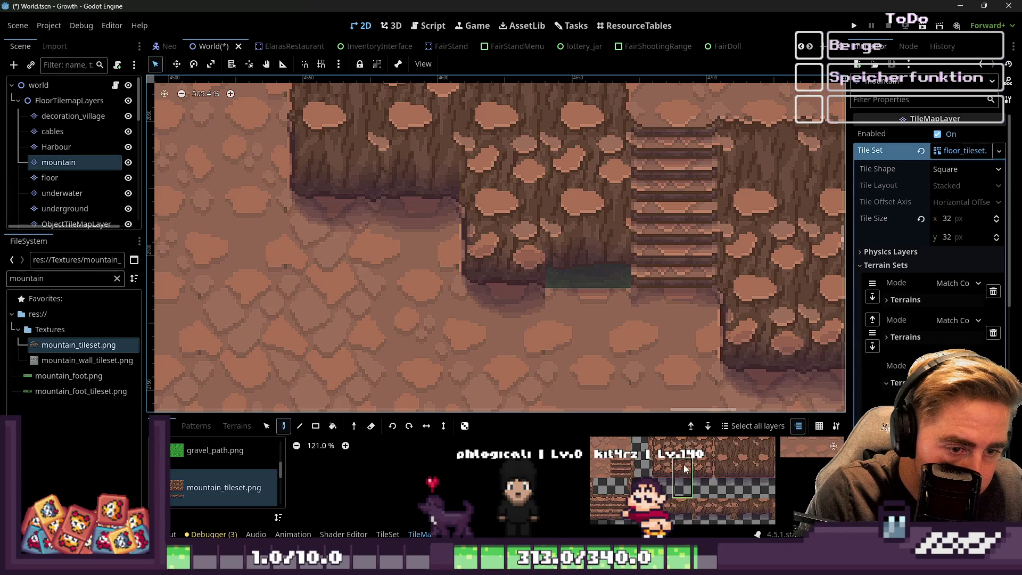
click(737, 465)
scroll(558, 253, down, 20)
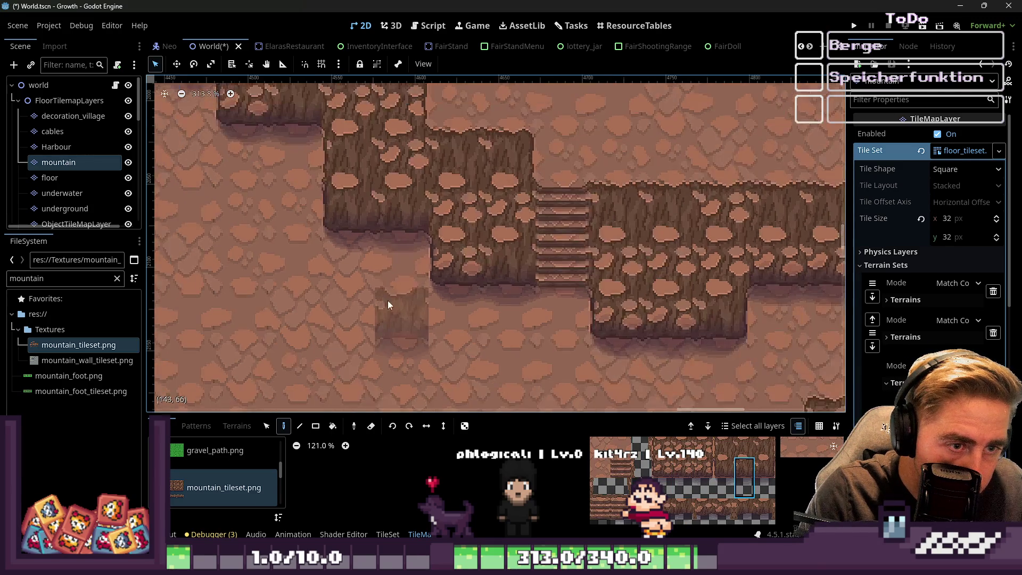
scroll(407, 327, up, 5)
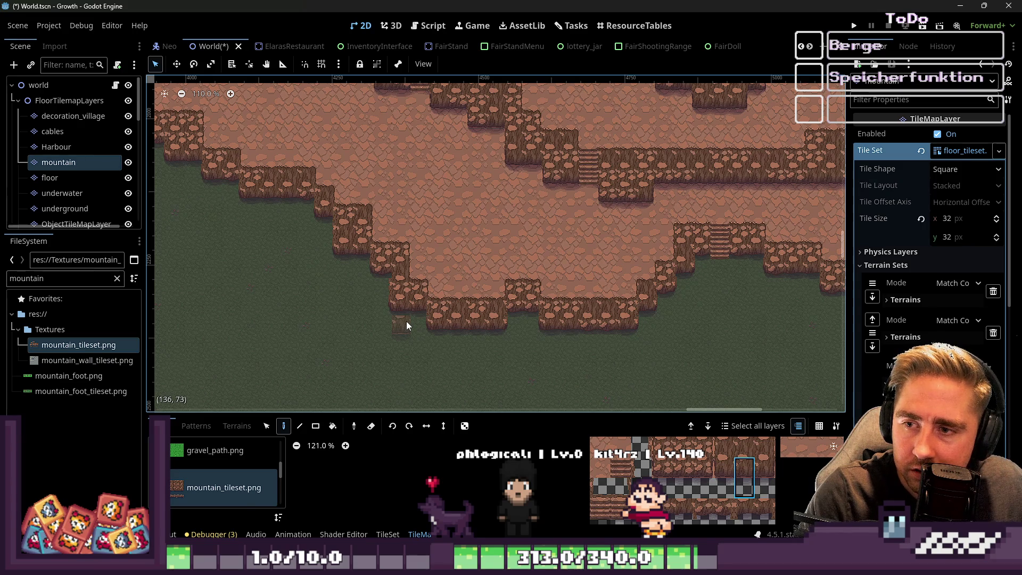
scroll(407, 321, down, 4)
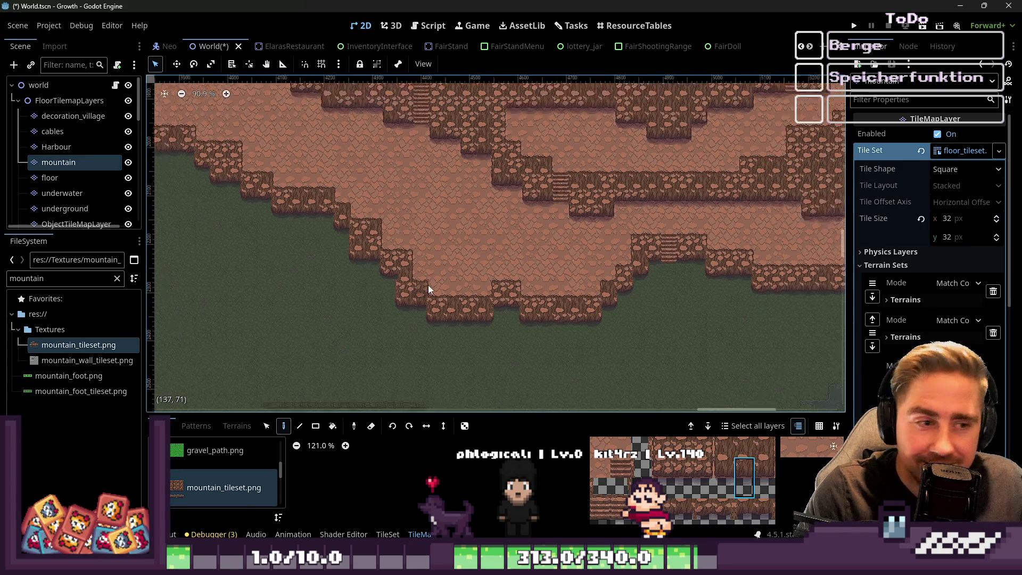
scroll(557, 131, up, 3)
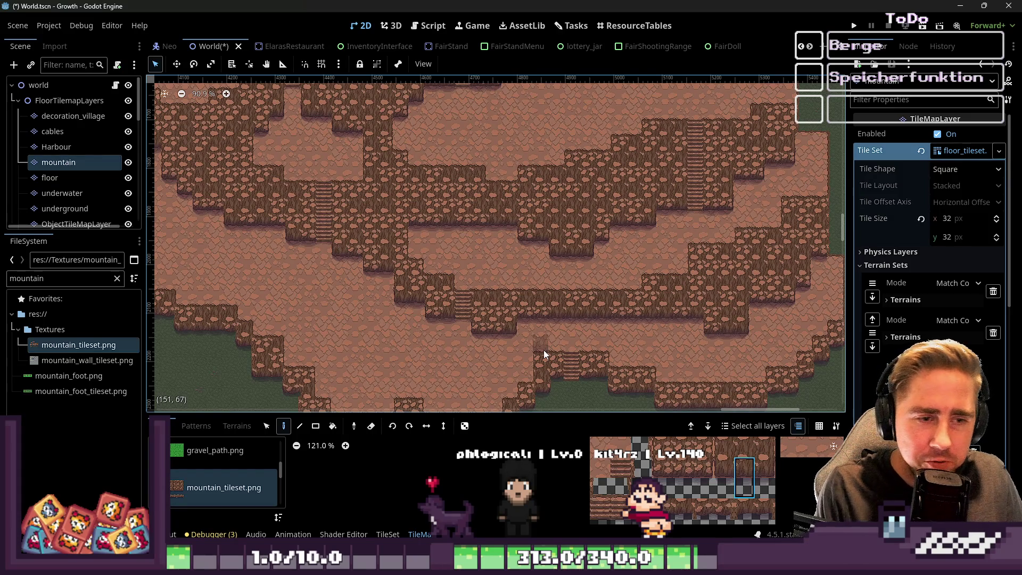
scroll(462, 320, down, 5)
scroll(292, 314, up, 5)
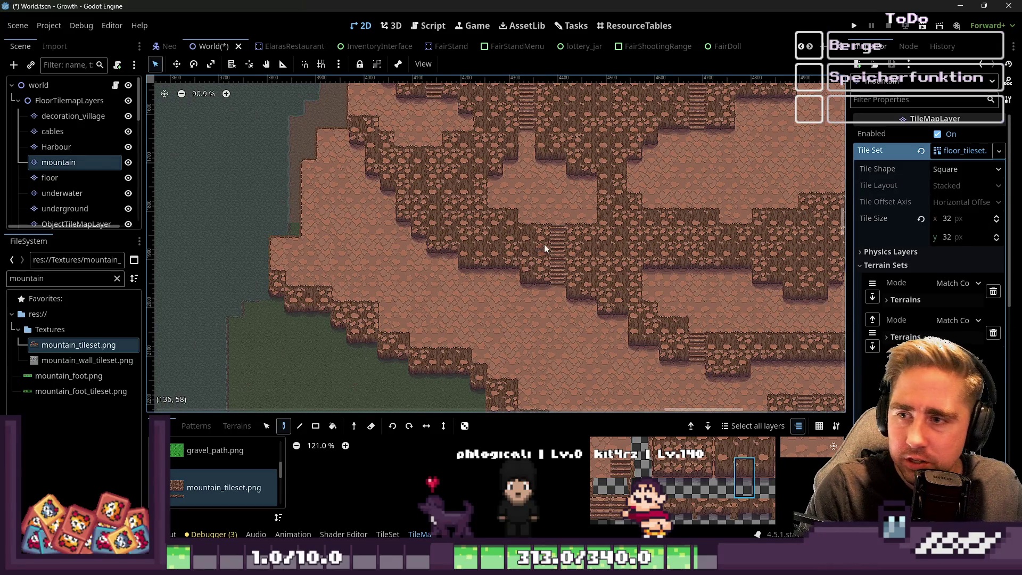
scroll(480, 237, down, 3)
scroll(509, 122, up, 5)
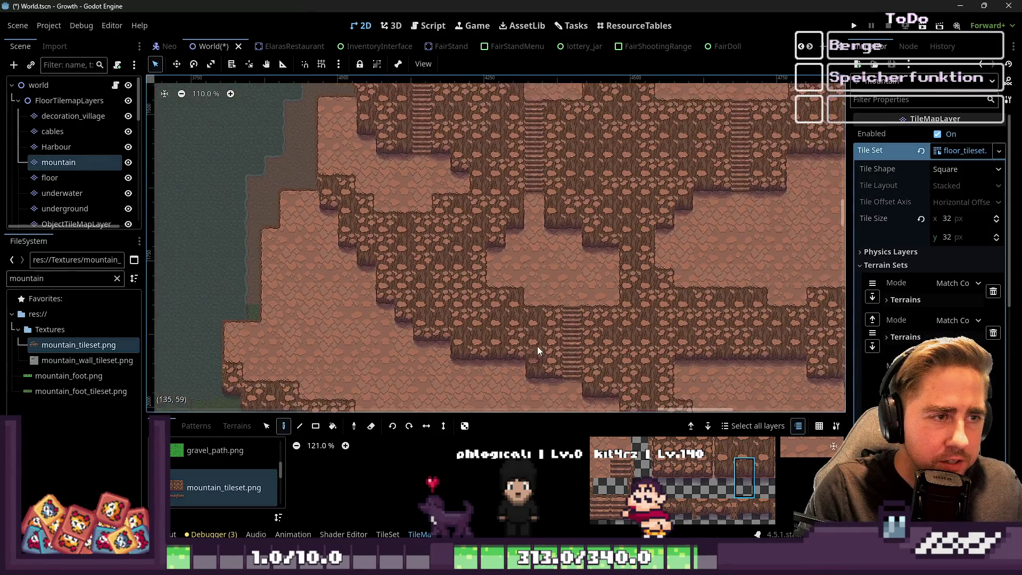
scroll(682, 257, down, 5)
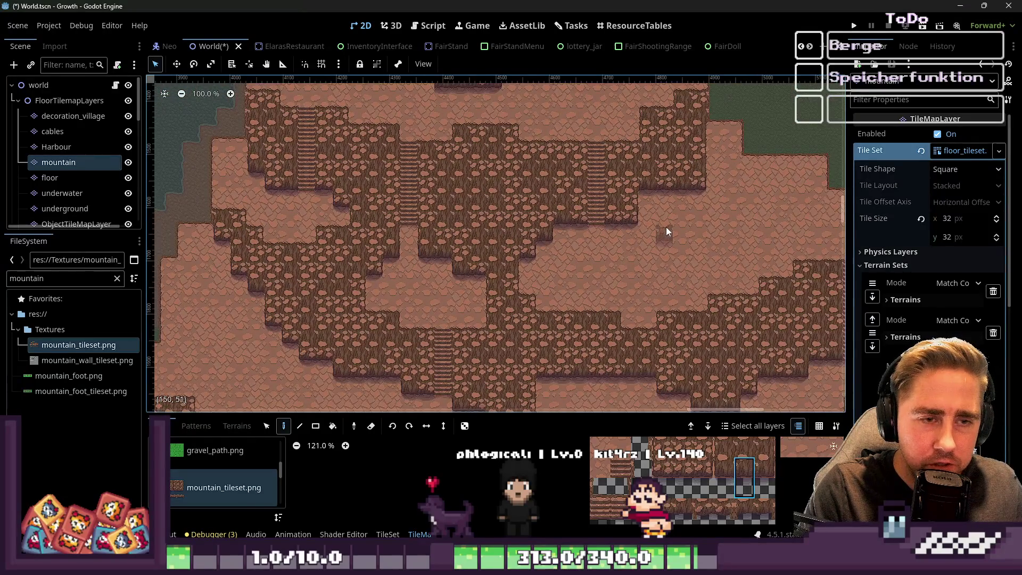
scroll(801, 282, up, 2)
scroll(649, 235, down, 3)
scroll(647, 226, up, 2)
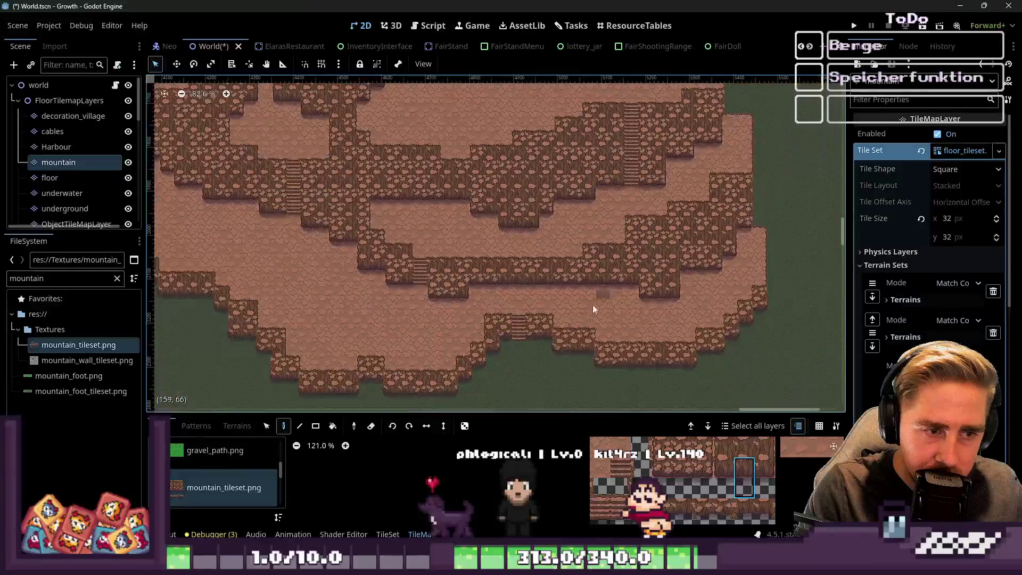
scroll(631, 226, down, 4)
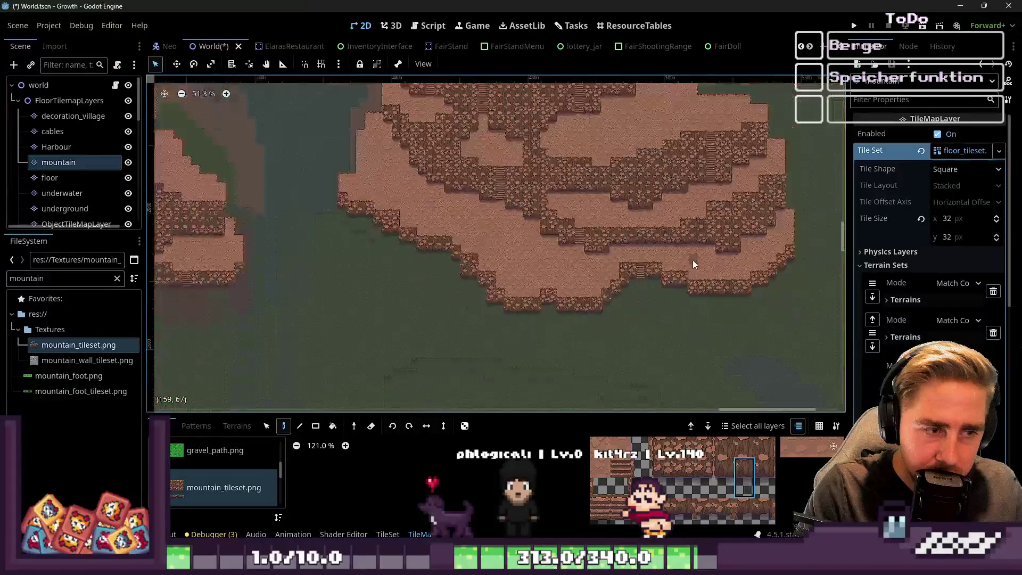
scroll(552, 133, up, 2)
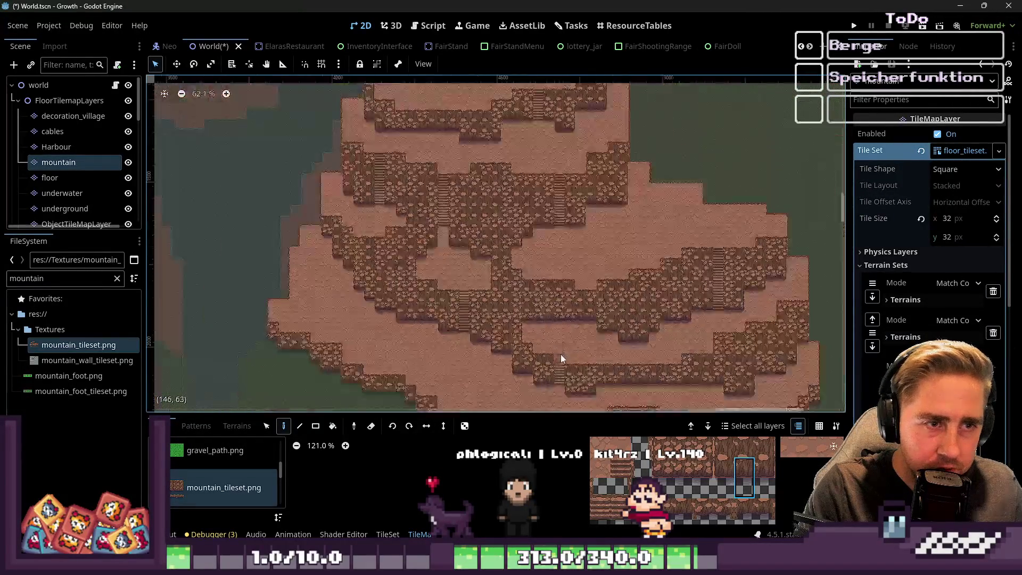
scroll(512, 114, up, 2)
scroll(500, 180, up, 7)
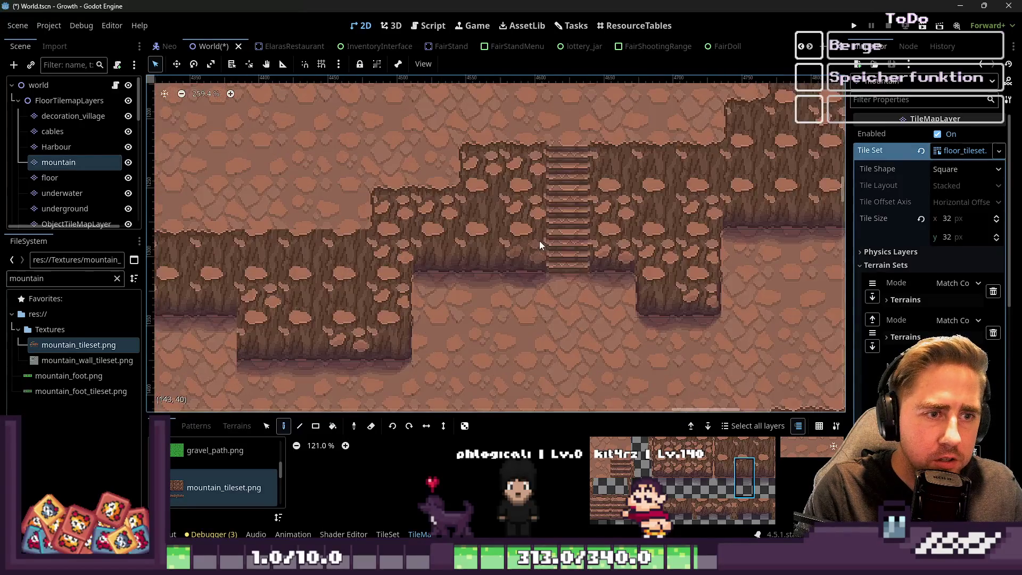
scroll(609, 301, up, 4)
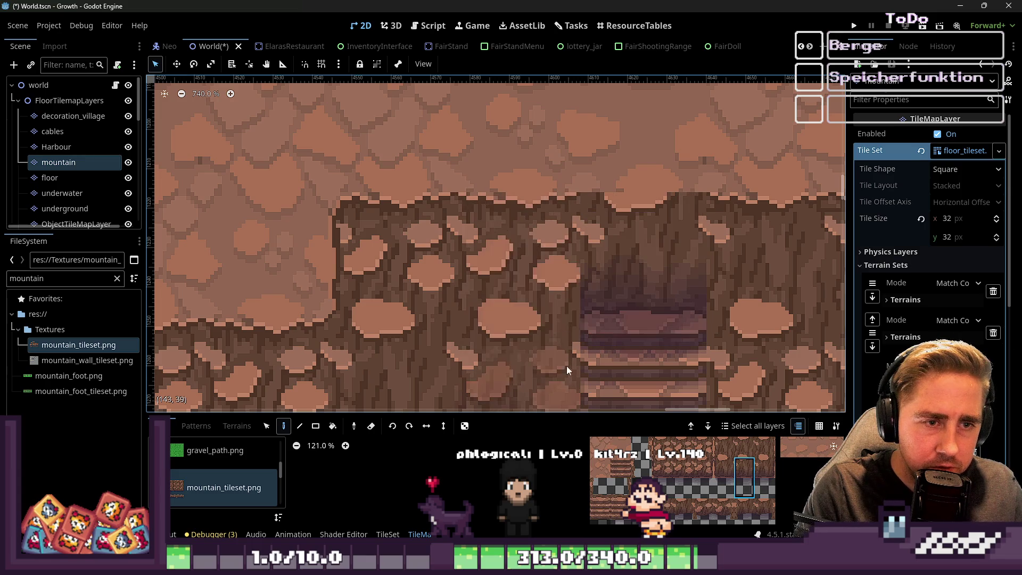
Step: Add a stair step from mountain_tileset.png above the top of the existing staircase
scroll(639, 492, down, 3)
scroll(639, 493, up, 3)
click(609, 503)
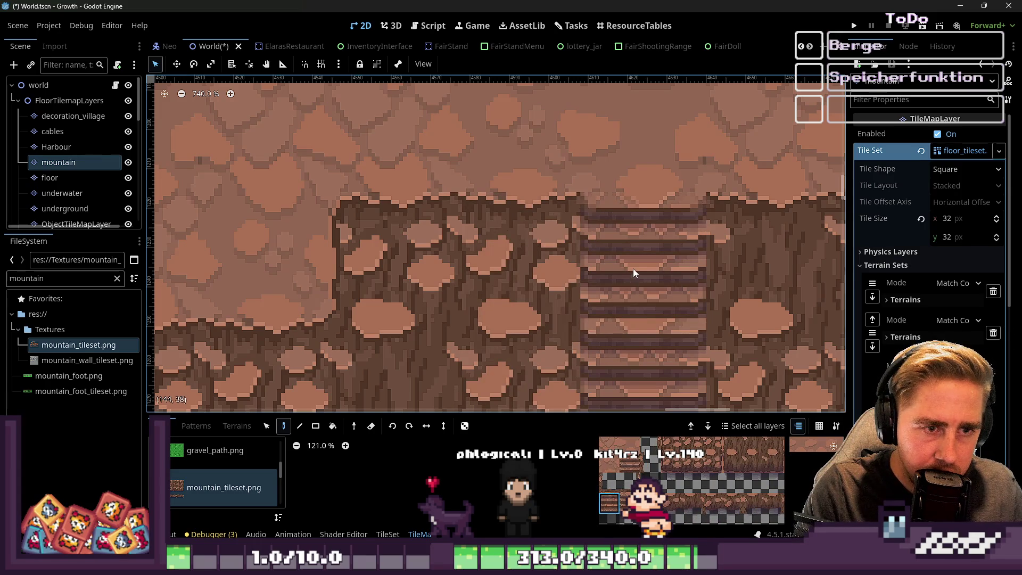
click(703, 152)
Step: Replace the stray stair cell with a cliff wall tile
scroll(705, 151, down, 2)
scroll(705, 152, down, 4)
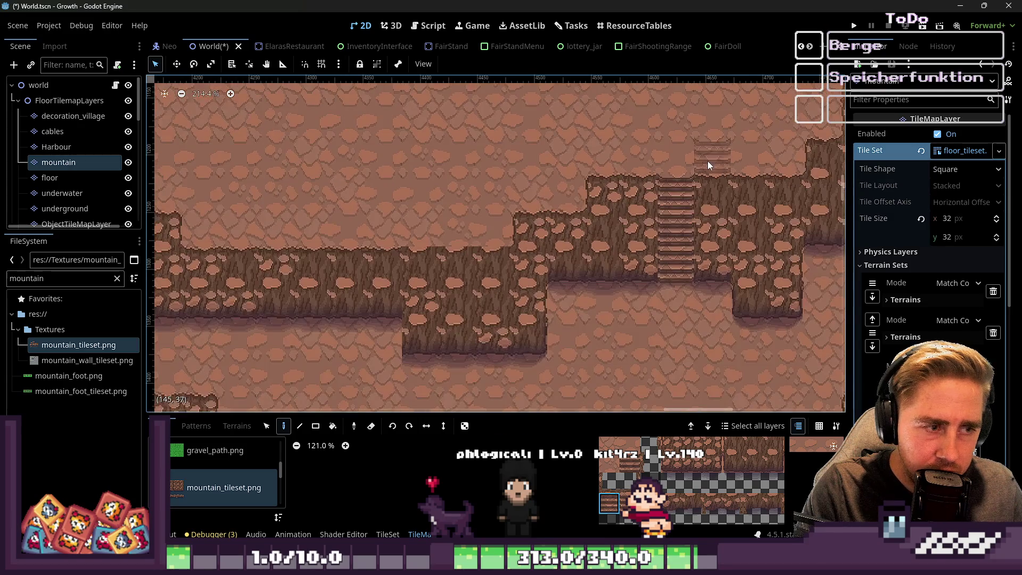
scroll(567, 274, up, 2)
scroll(568, 274, up, 1)
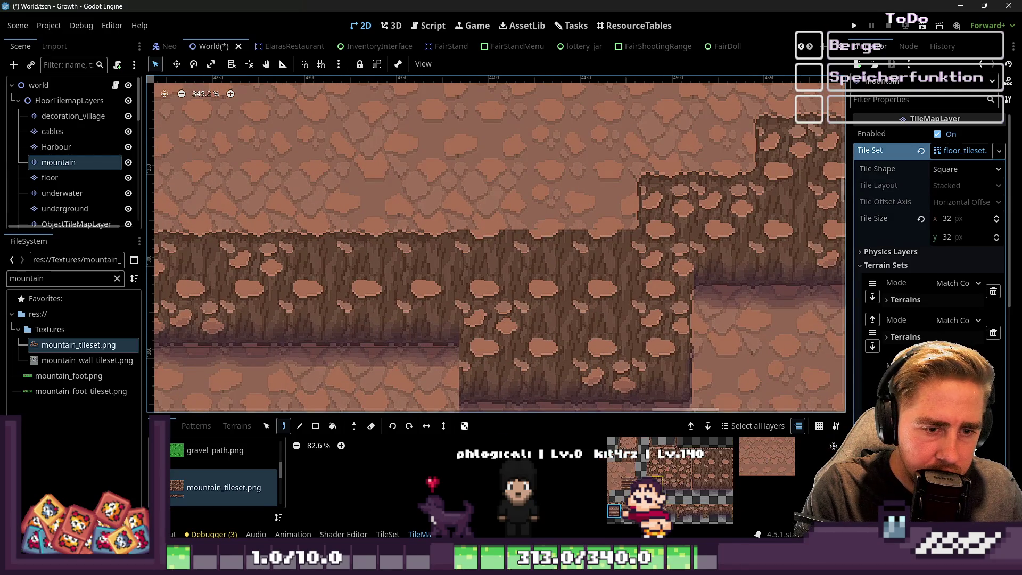
click(677, 446)
click(580, 266)
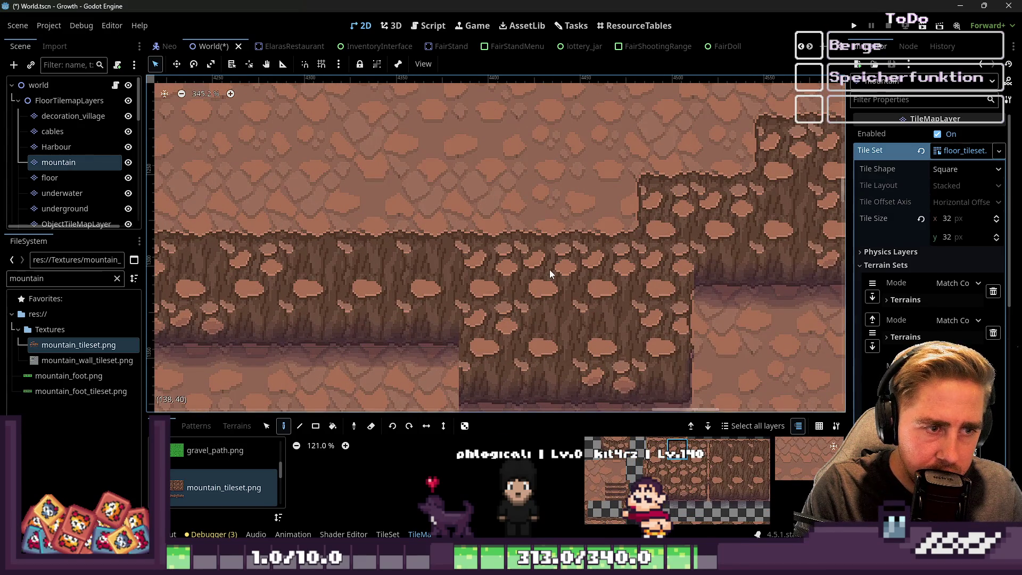
scroll(644, 255, down, 1)
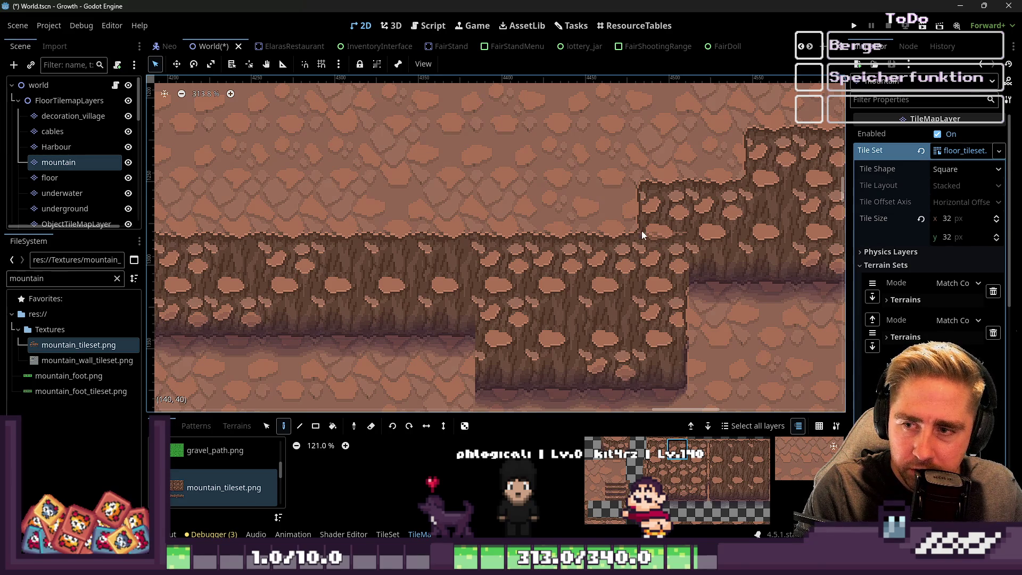
scroll(665, 238, down, 5)
scroll(381, 231, down, 1)
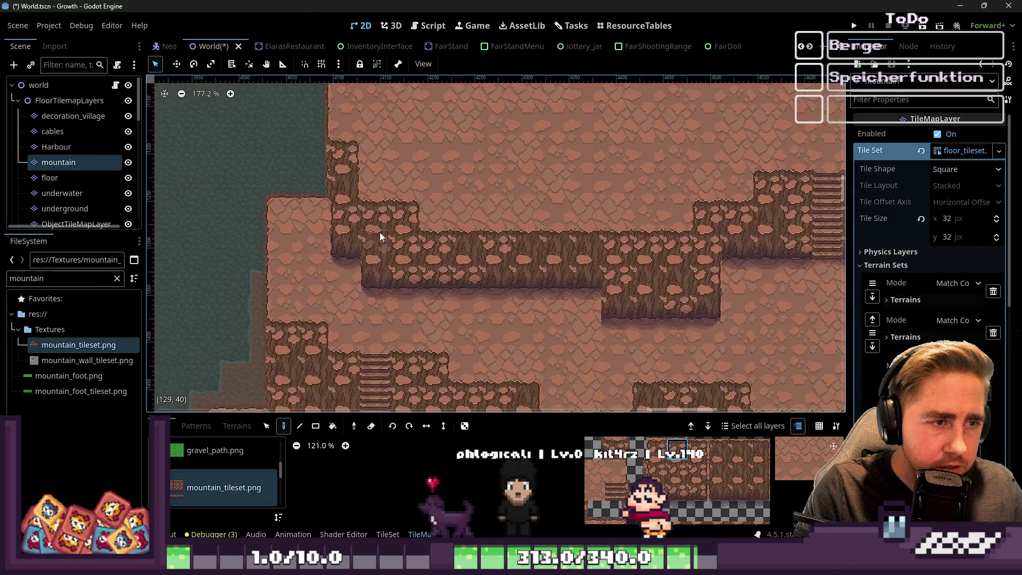
scroll(414, 141, down, 3)
scroll(555, 292, up, 2)
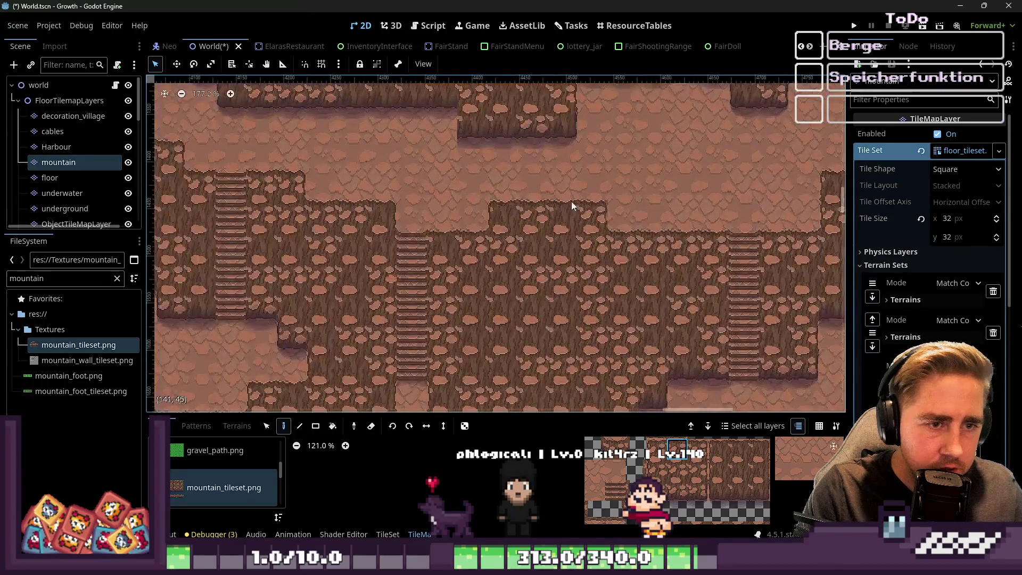
scroll(786, 241, up, 7)
scroll(764, 244, down, 5)
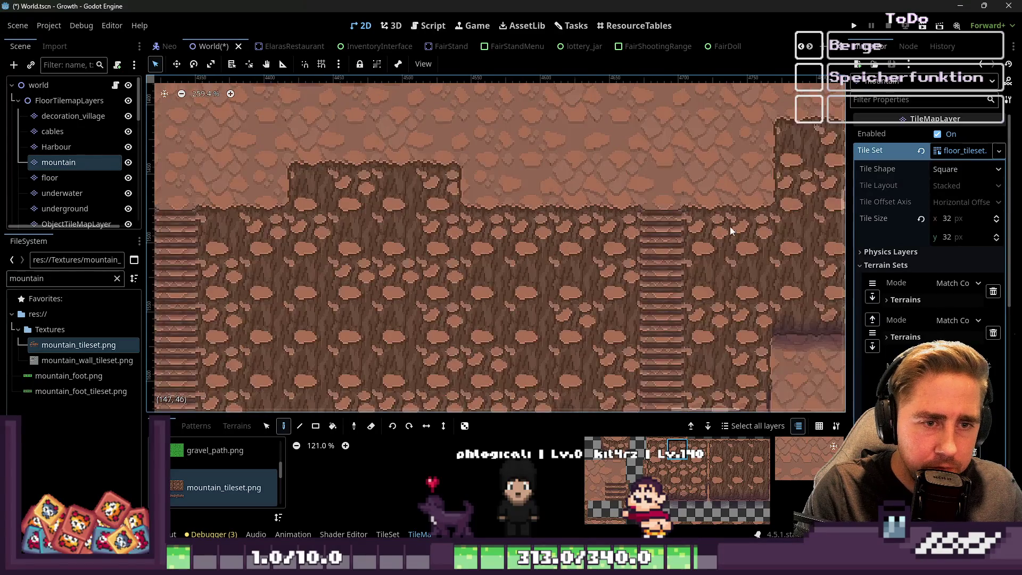
scroll(487, 216, up, 4)
scroll(464, 222, left, 4)
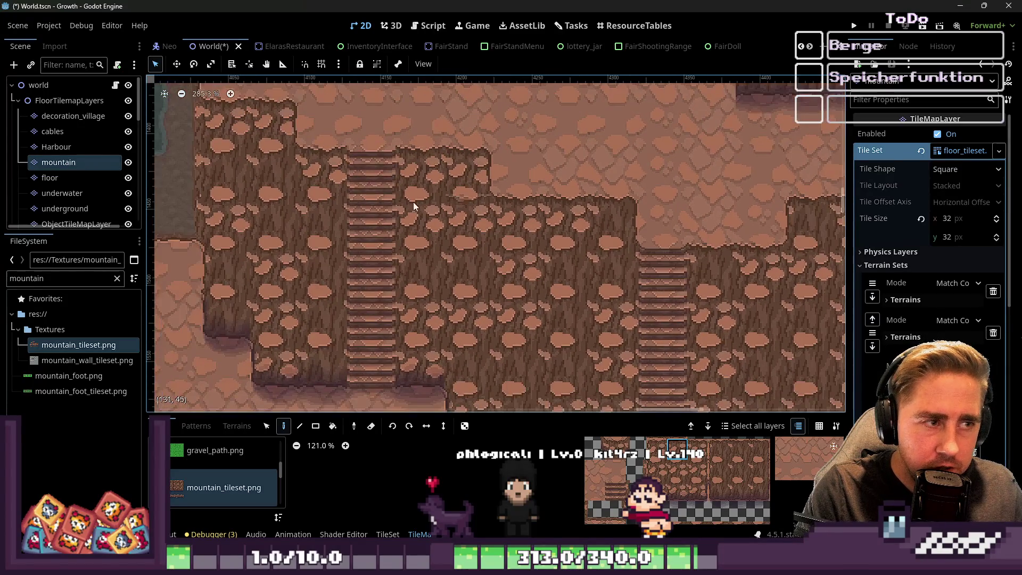
scroll(403, 169, up, 1)
scroll(563, 323, down, 6)
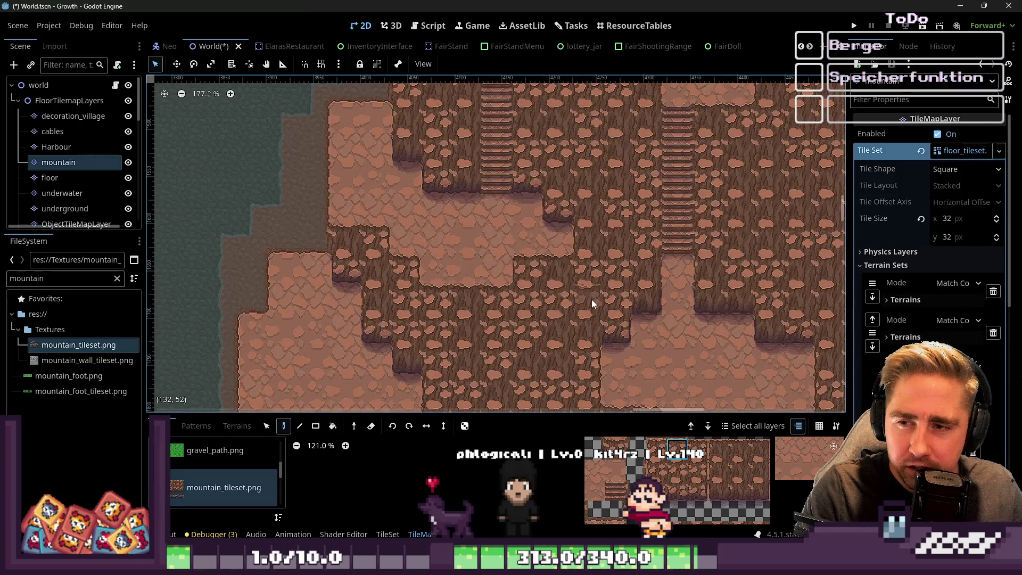
drag(592, 300, 394, 192)
scroll(599, 345, down, 5)
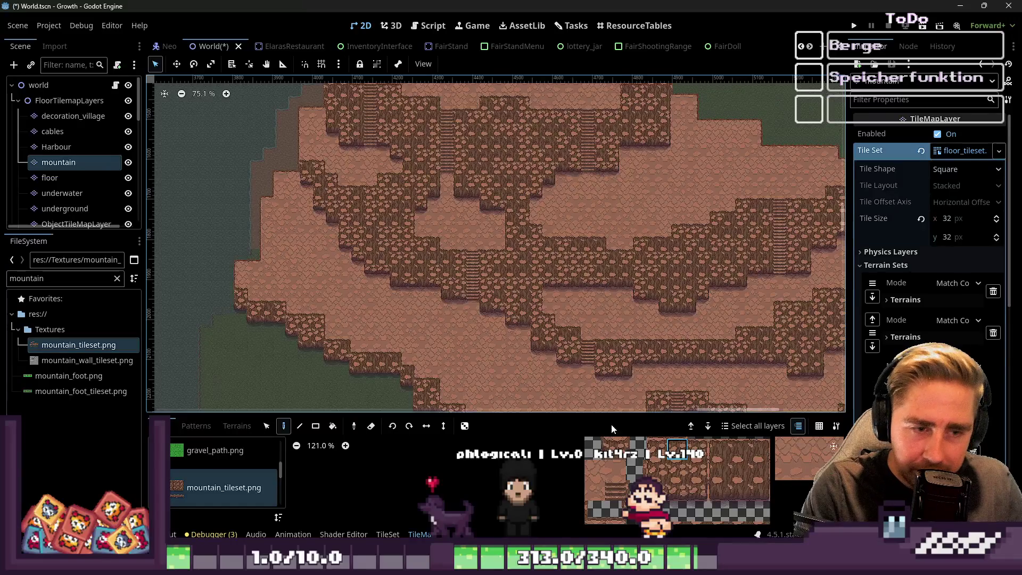
scroll(589, 365, up, 7)
scroll(671, 335, up, 3)
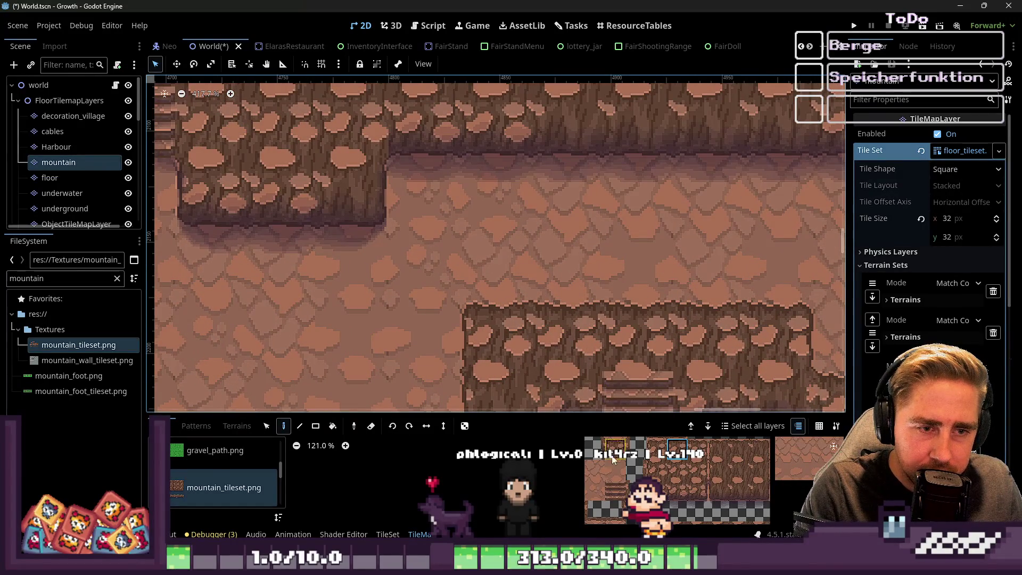
scroll(606, 468, down, 2)
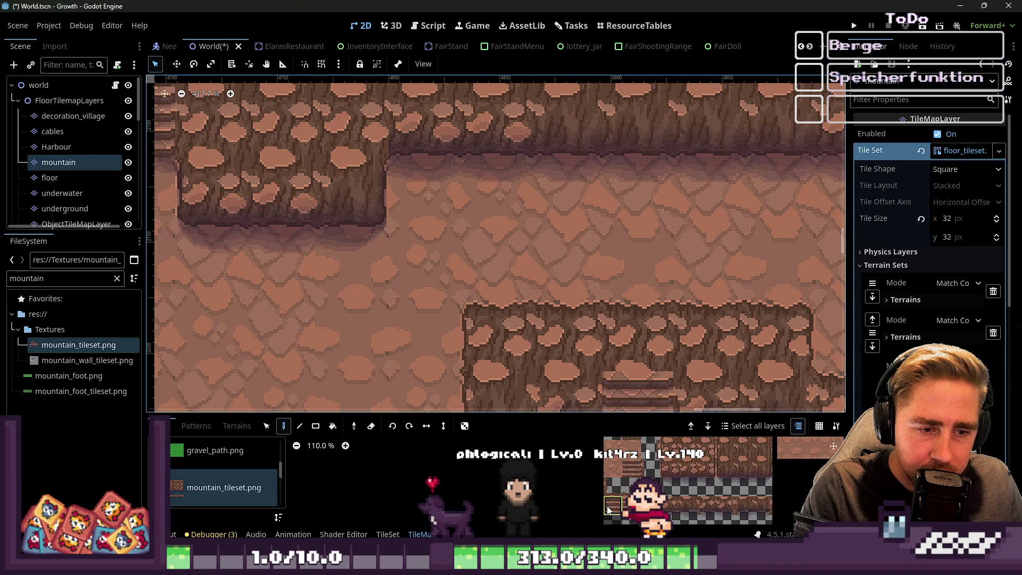
scroll(557, 338, down, 1)
scroll(566, 346, left, 5)
scroll(335, 257, down, 6)
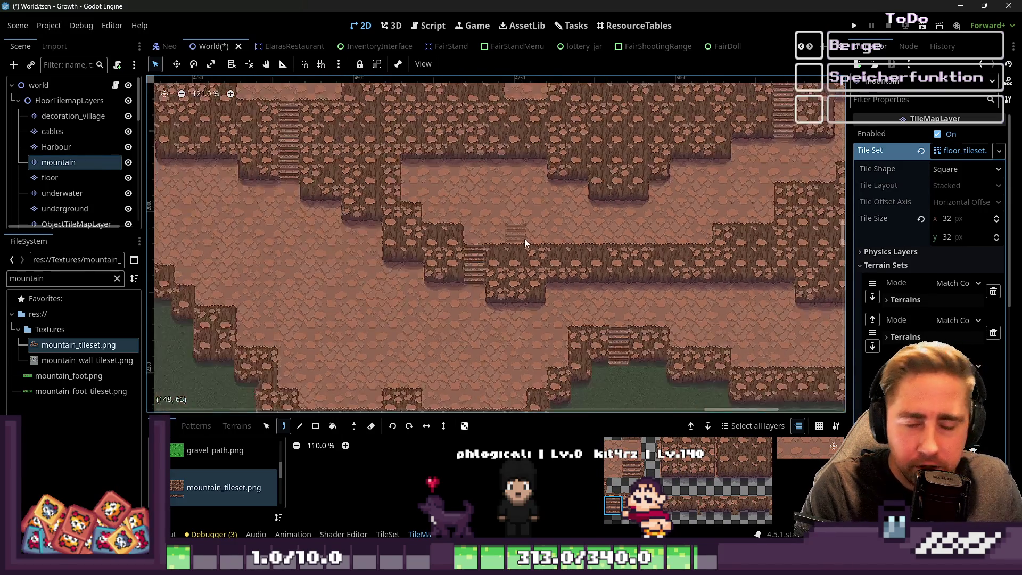
scroll(610, 263, down, 2)
scroll(720, 151, up, 7)
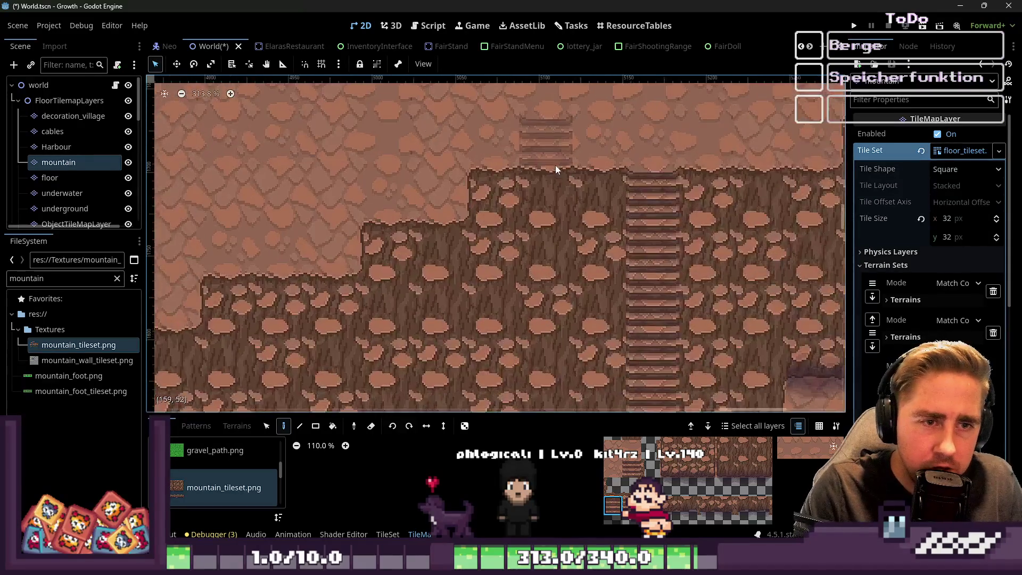
scroll(558, 171, down, 4)
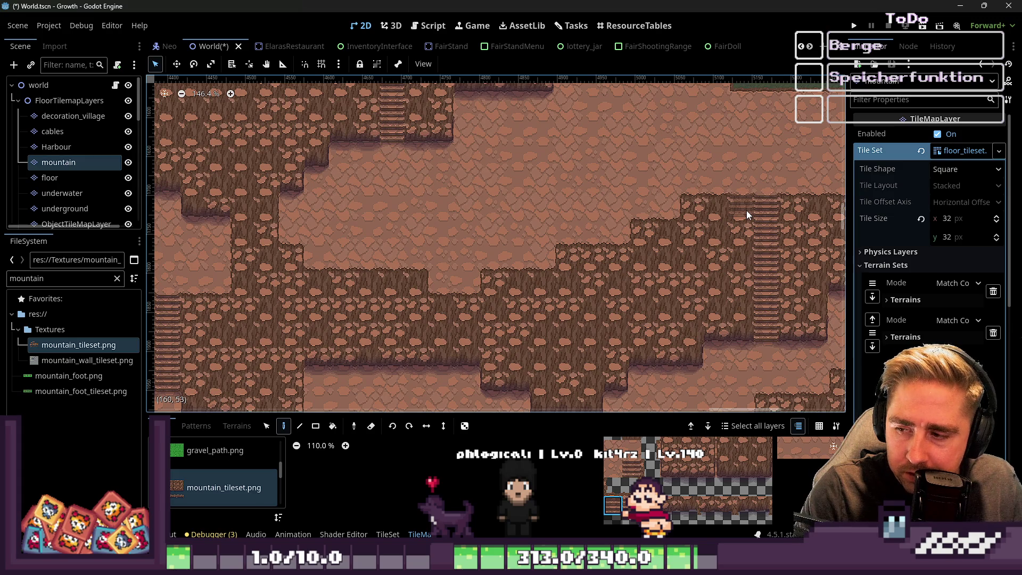
scroll(409, 144, down, 2)
scroll(427, 164, up, 4)
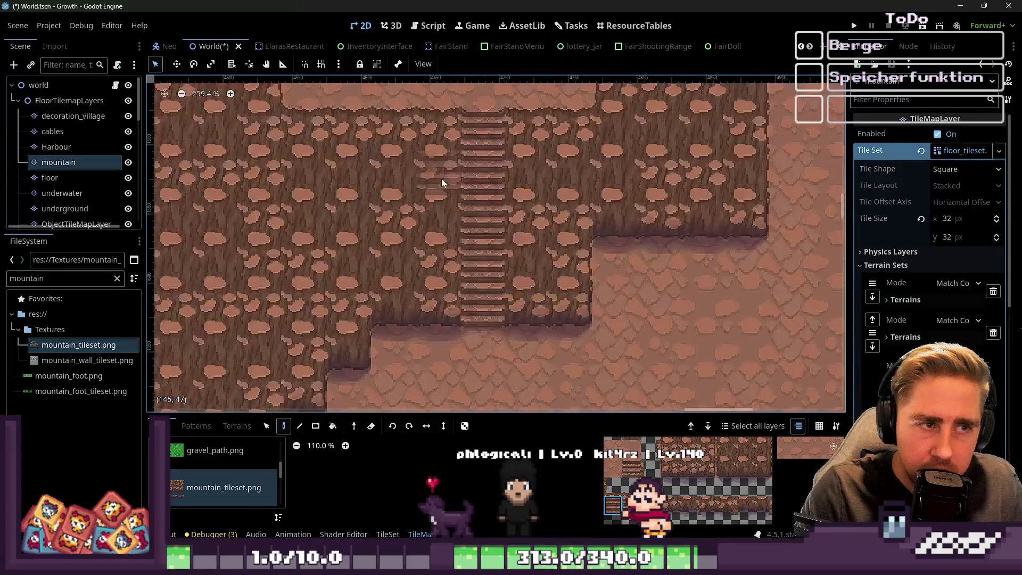
scroll(717, 148, down, 3)
scroll(427, 187, up, 5)
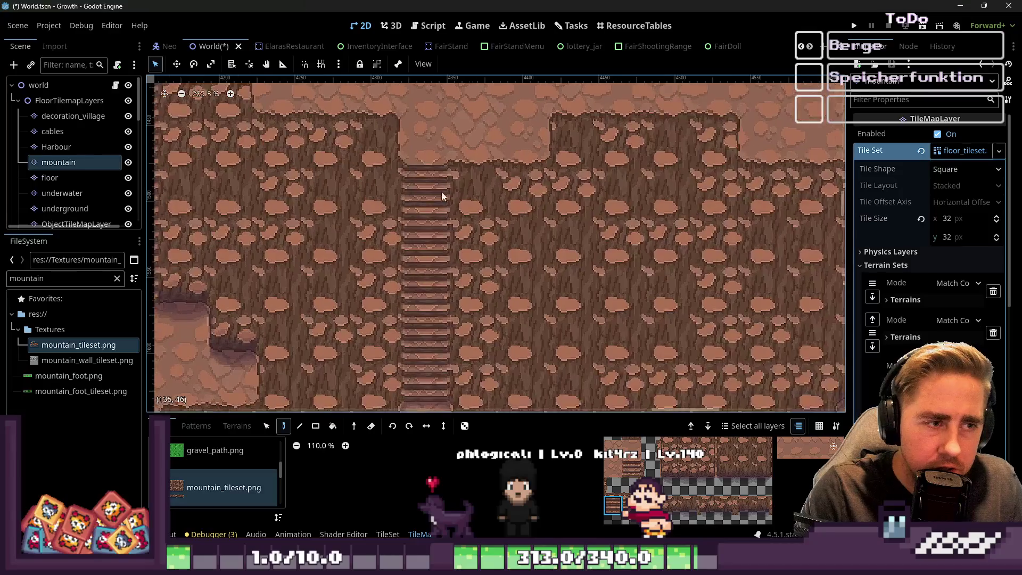
scroll(611, 184, down, 8)
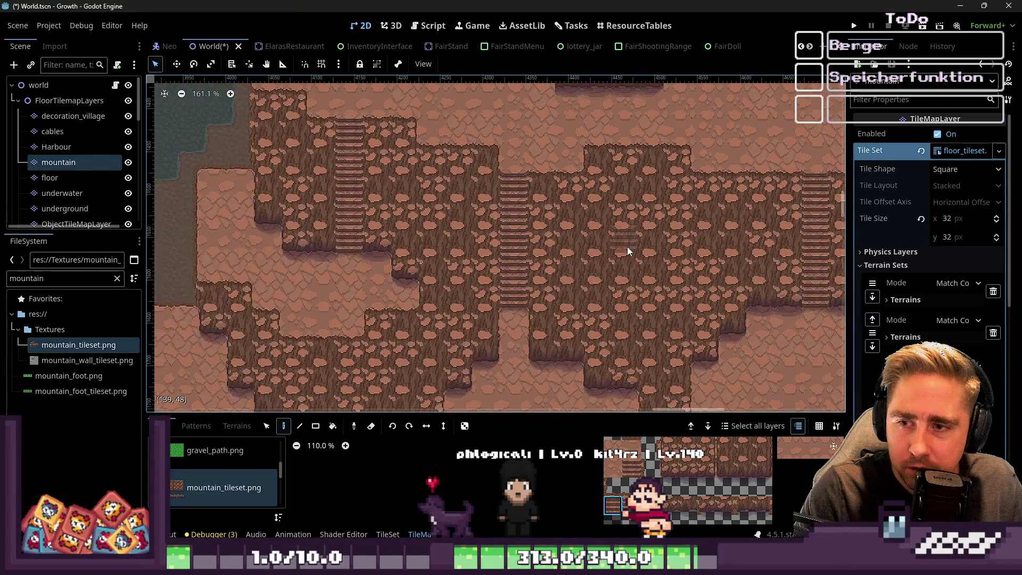
scroll(354, 159, up, 5)
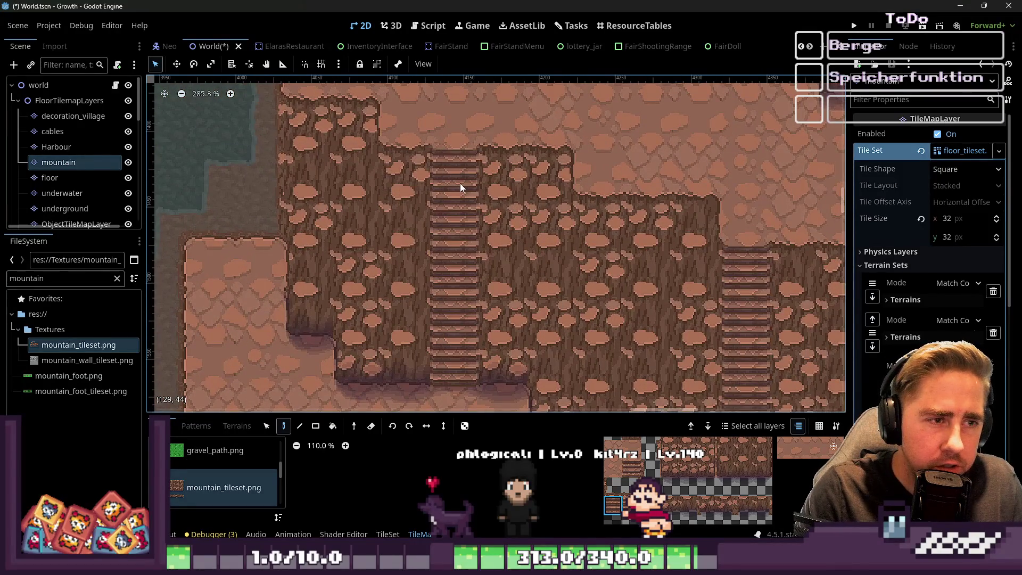
scroll(469, 238, up, 3)
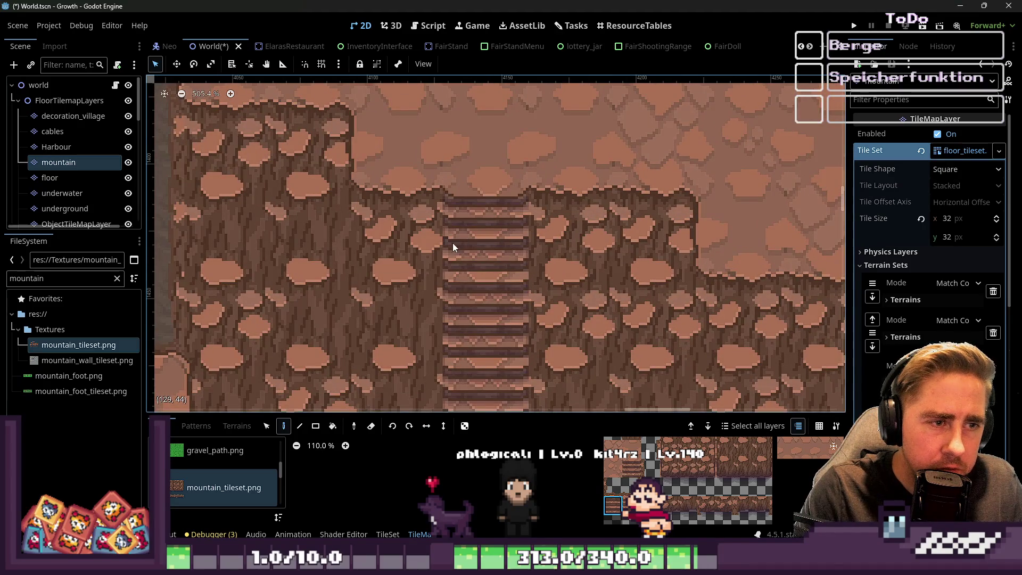
scroll(479, 266, down, 6)
scroll(639, 176, up, 7)
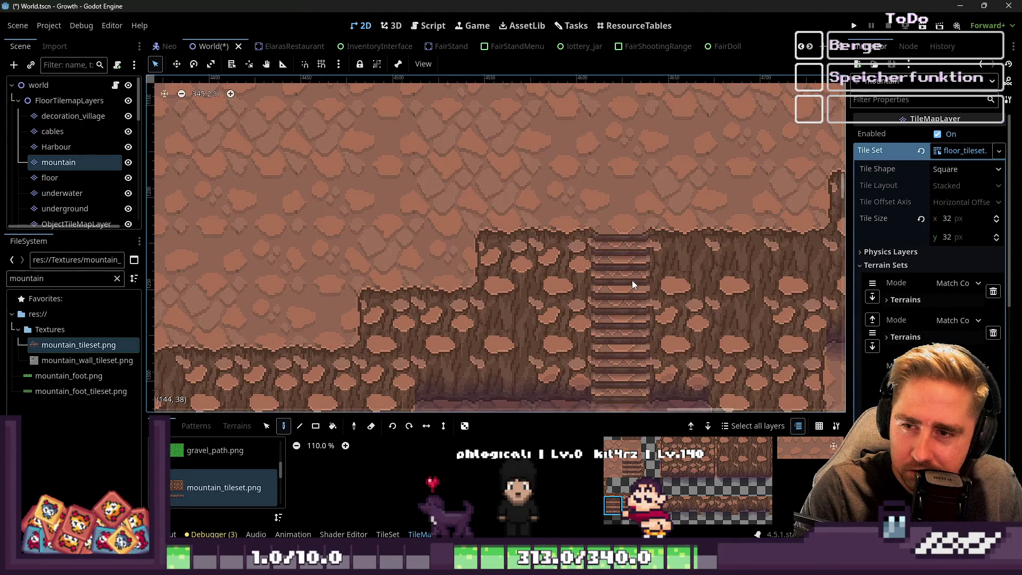
scroll(632, 281, down, 14)
scroll(503, 335, up, 10)
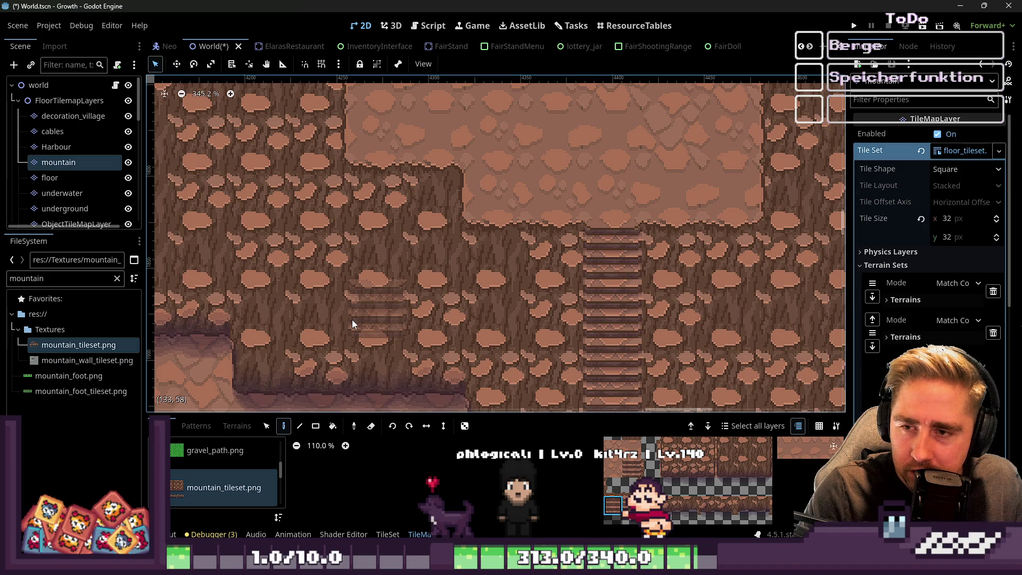
Step: Inspect the mountain stairs and select the stair tile in the mountain_tileset.png atlas
scroll(352, 320, down, 6)
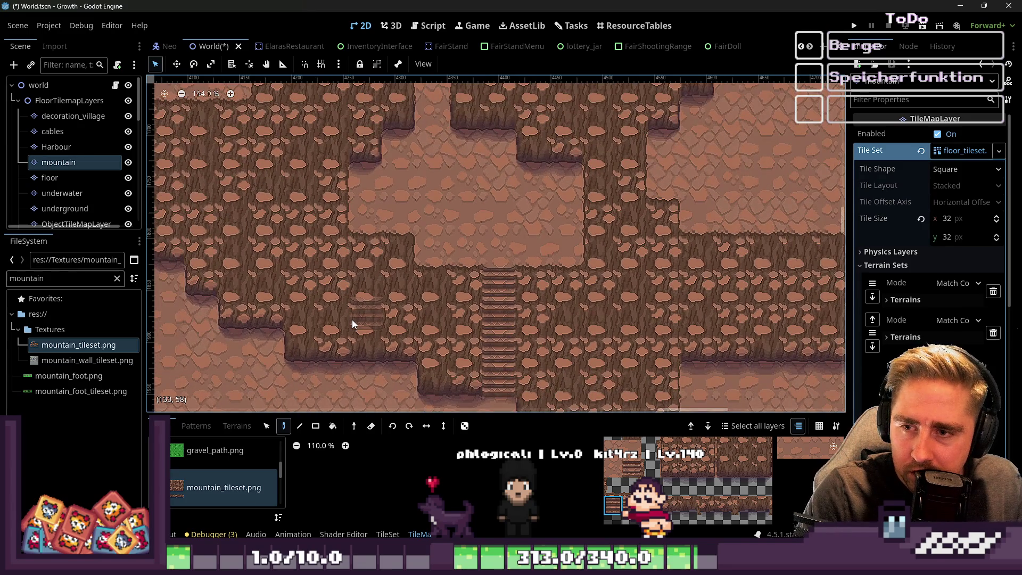
scroll(352, 319, down, 8)
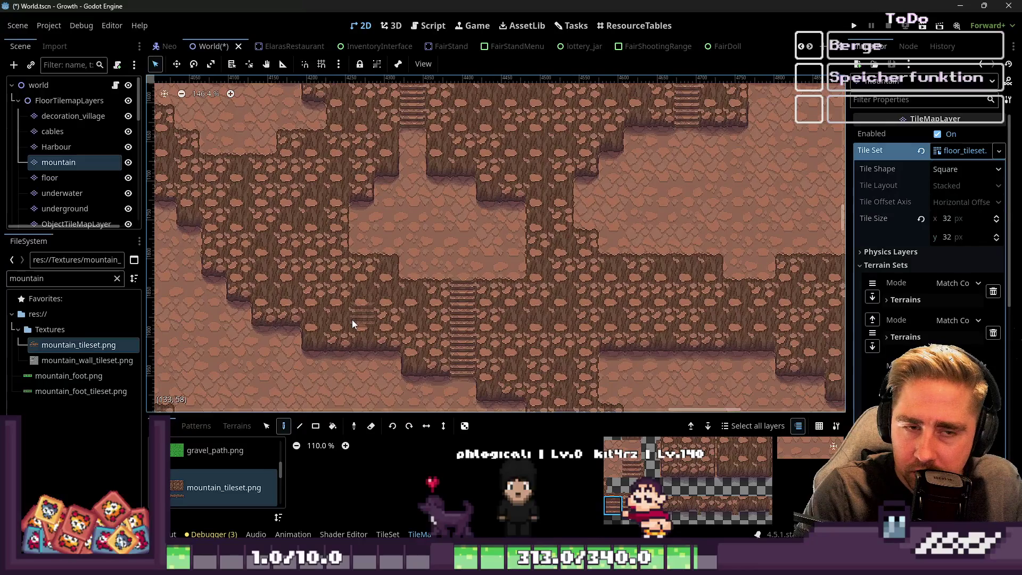
scroll(528, 352, down, 3)
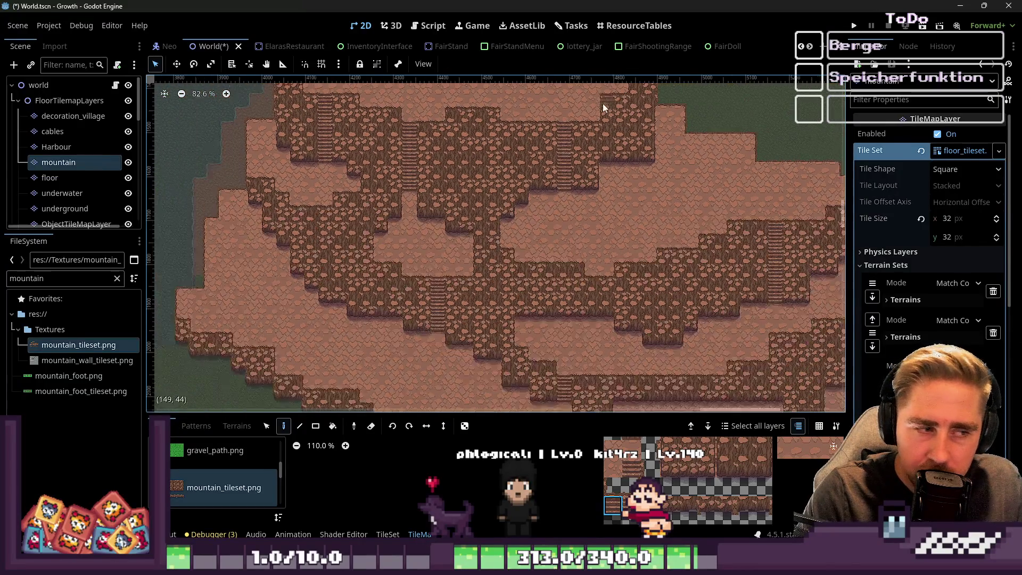
scroll(506, 260, up, 7)
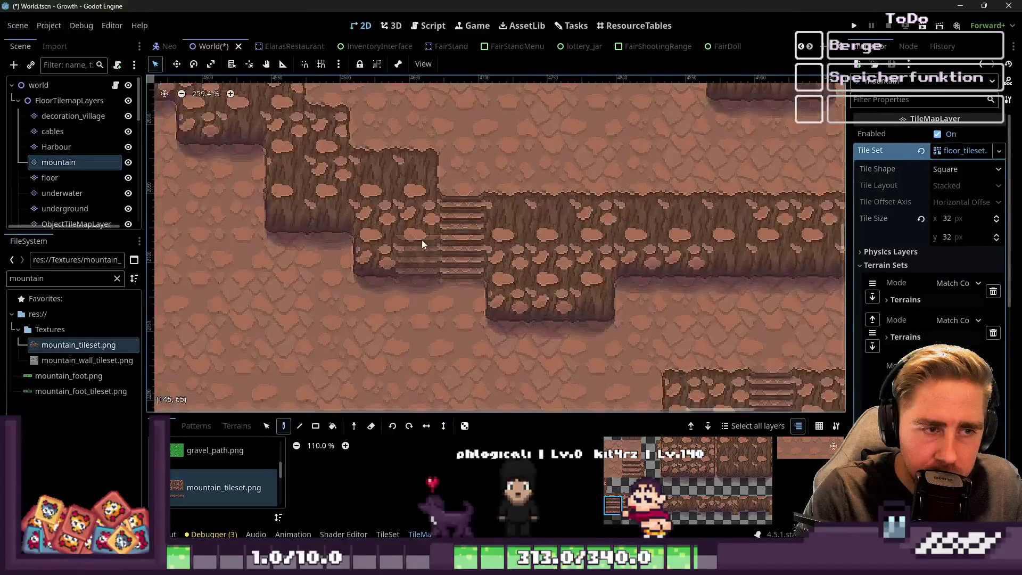
scroll(365, 201, down, 5)
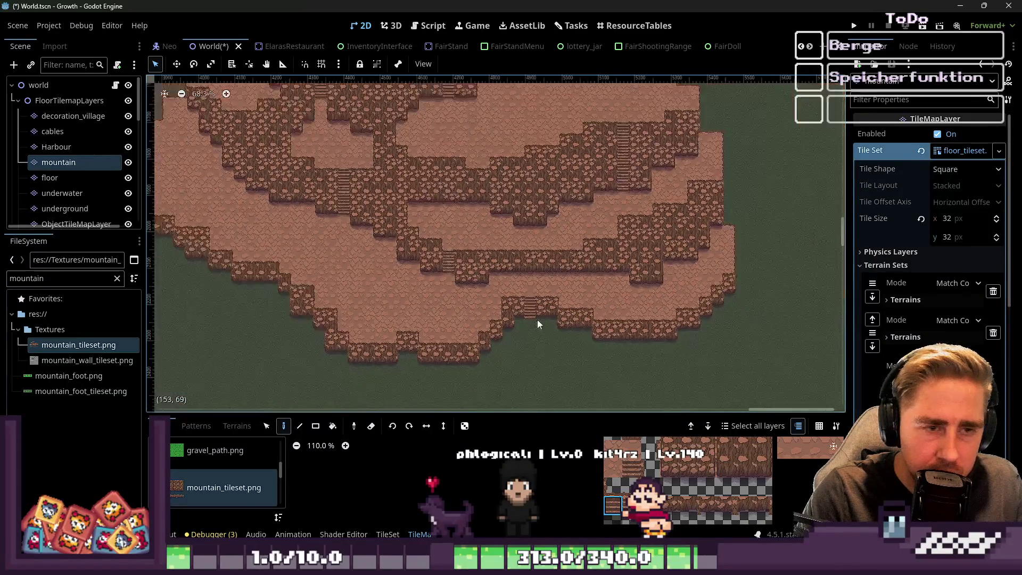
scroll(612, 134, up, 5)
scroll(698, 197, down, 8)
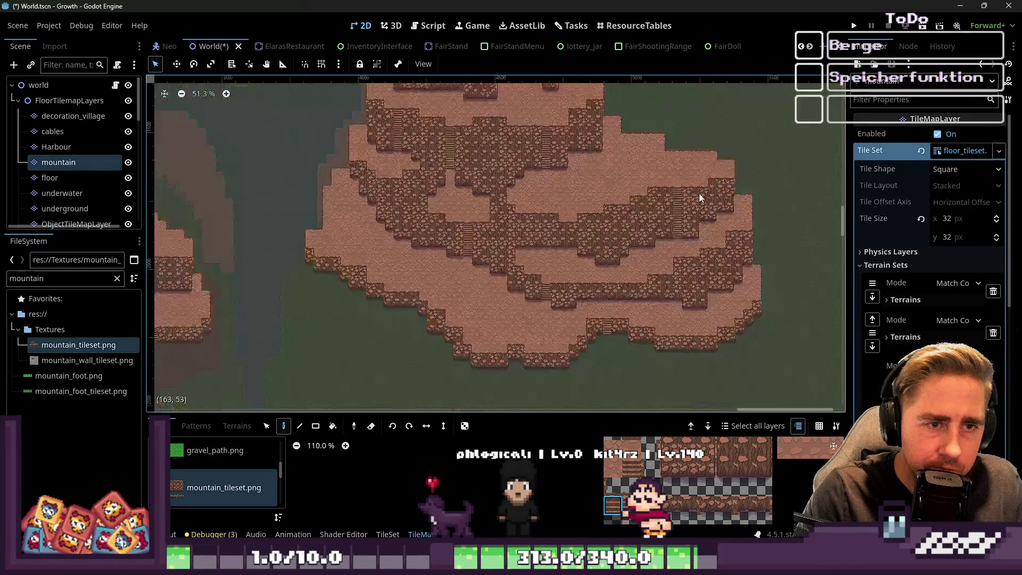
scroll(279, 245, up, 5)
scroll(488, 281, up, 6)
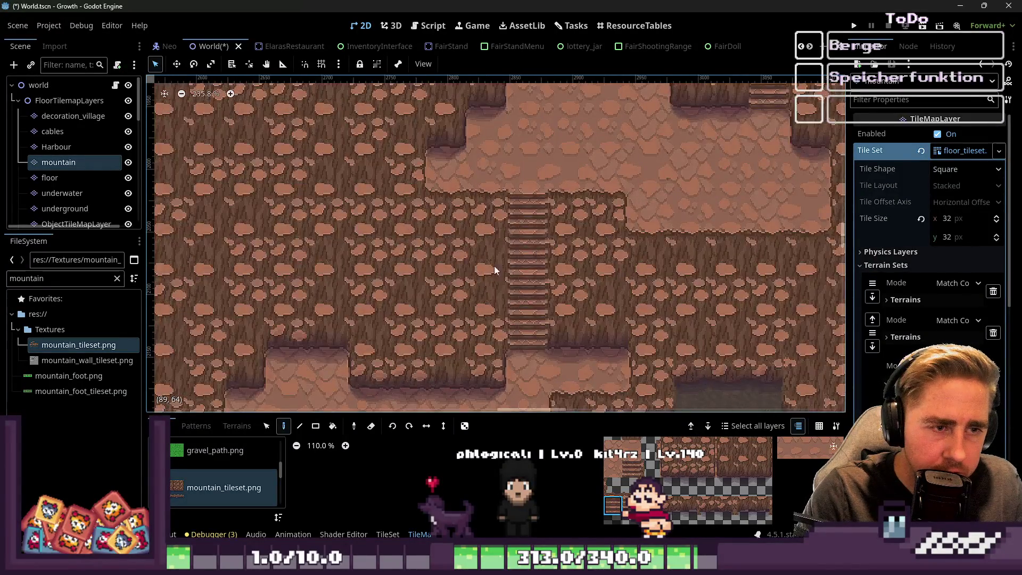
scroll(506, 212, up, 11)
scroll(506, 213, down, 6)
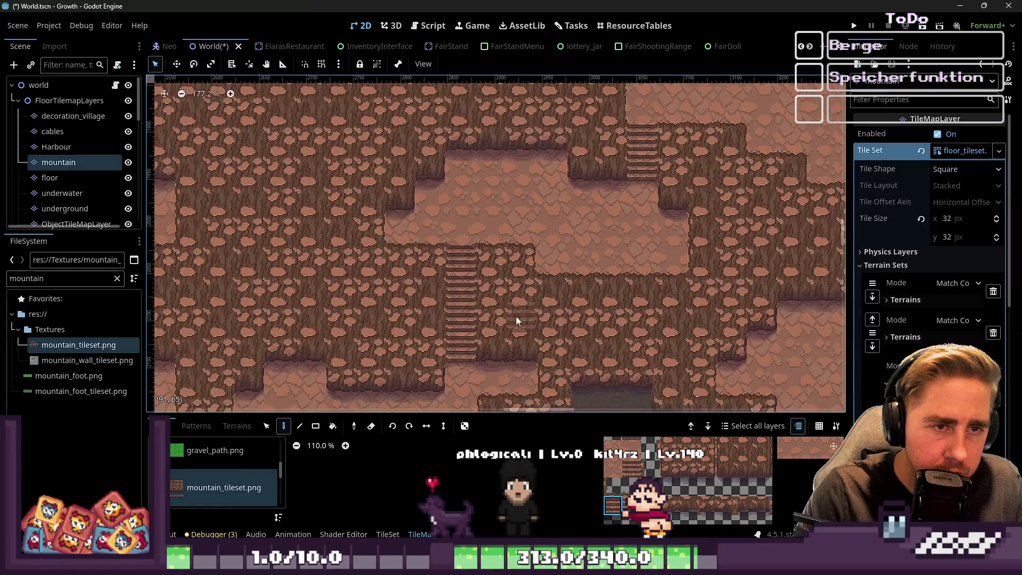
scroll(641, 161, up, 4)
scroll(574, 203, down, 5)
scroll(541, 321, up, 7)
scroll(541, 321, down, 2)
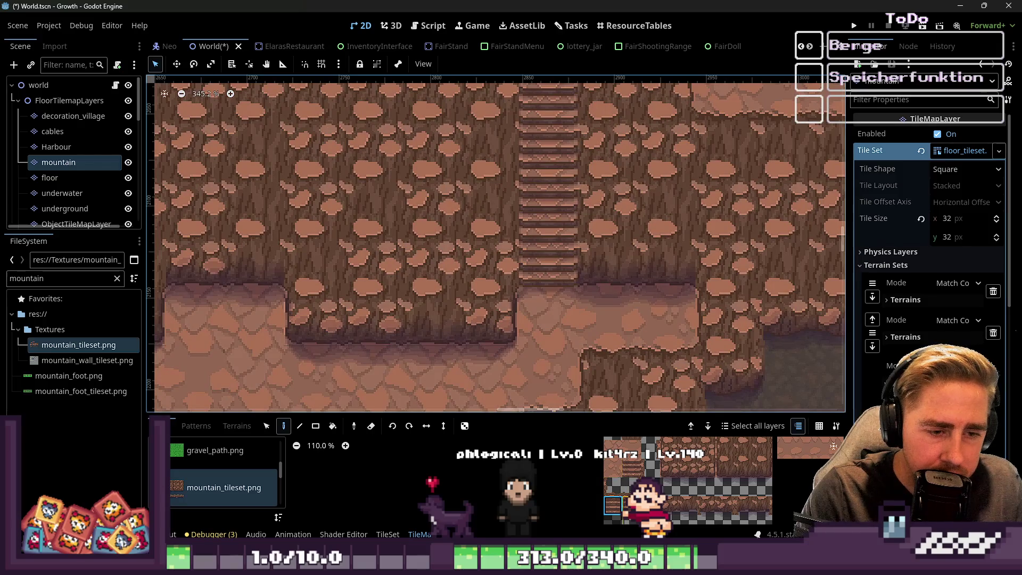
scroll(410, 317, down, 4)
scroll(534, 186, up, 4)
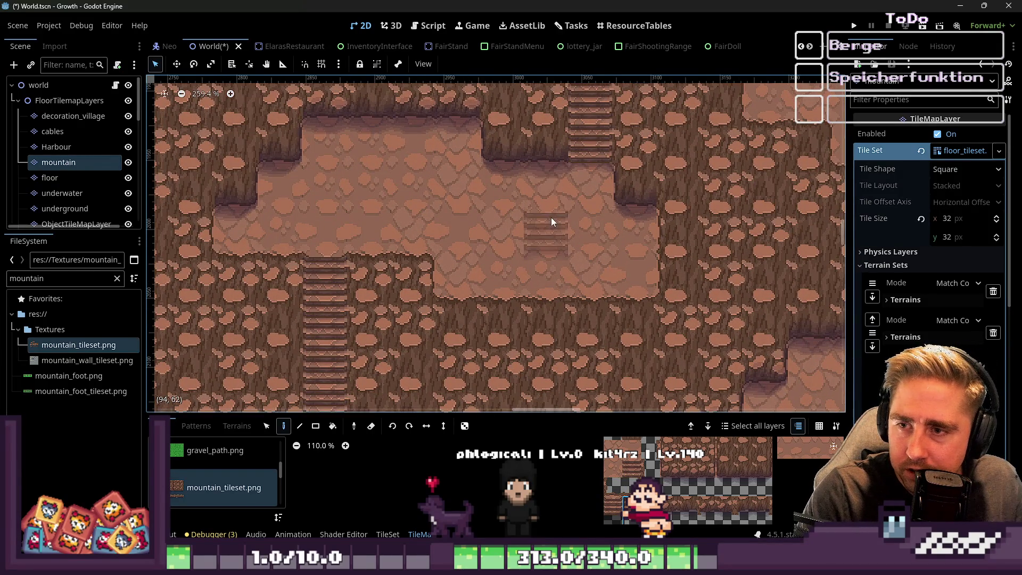
scroll(549, 213, down, 10)
scroll(543, 154, up, 15)
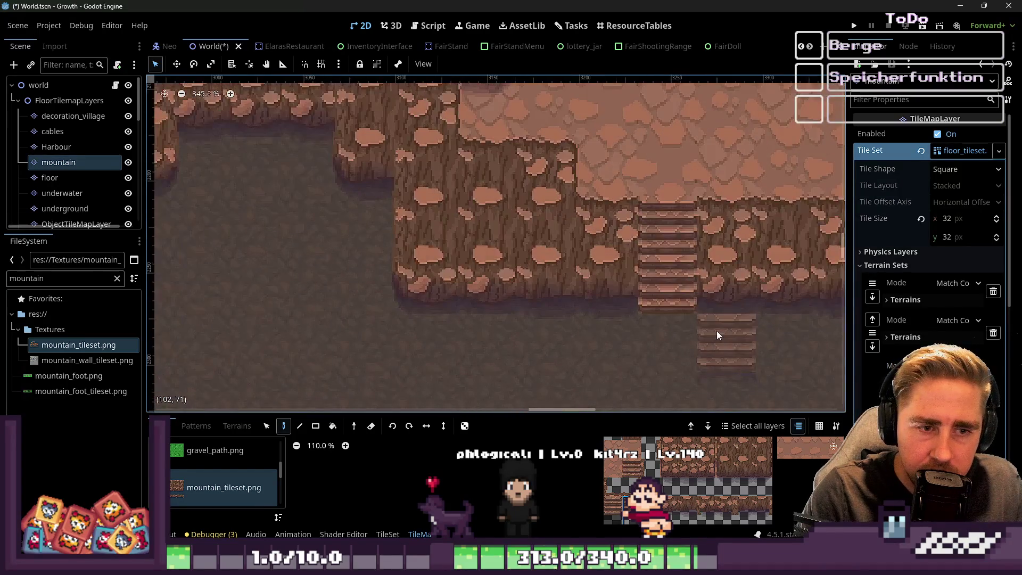
click(612, 506)
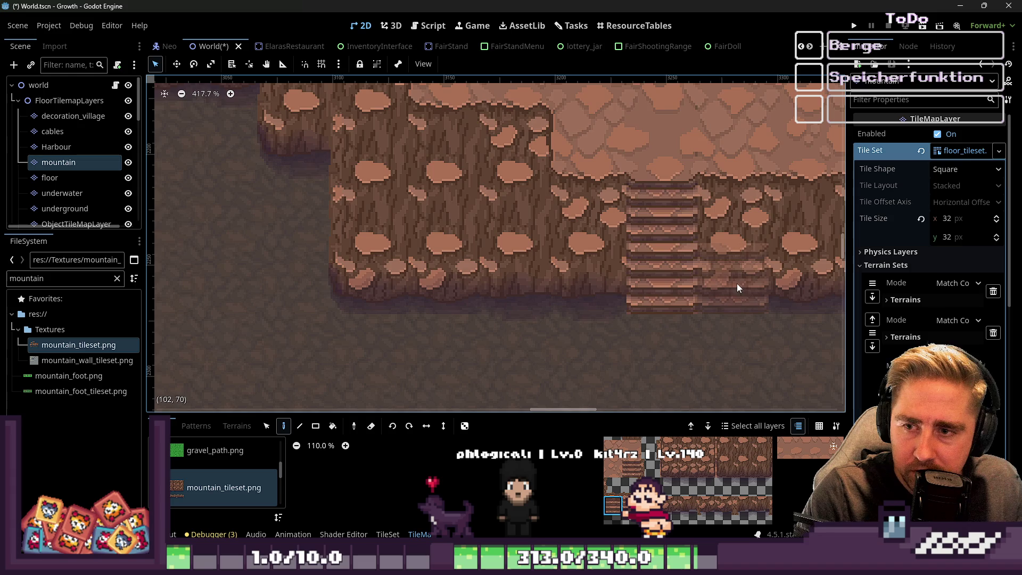
Step: Recheck the stairways on the canvas and save World.tscn
scroll(737, 283, down, 14)
scroll(698, 251, up, 13)
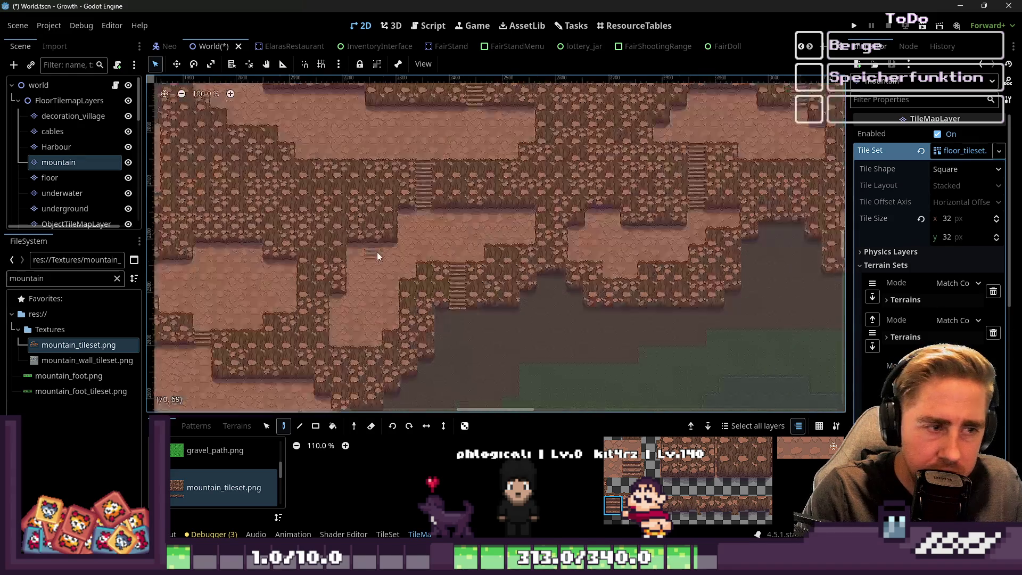
scroll(521, 211, down, 10)
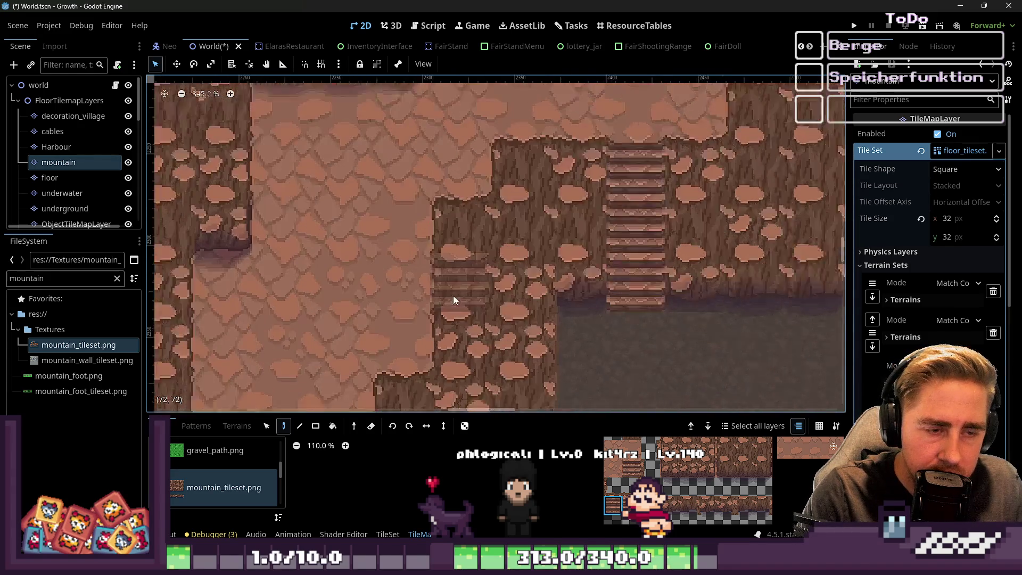
scroll(225, 248, up, 9)
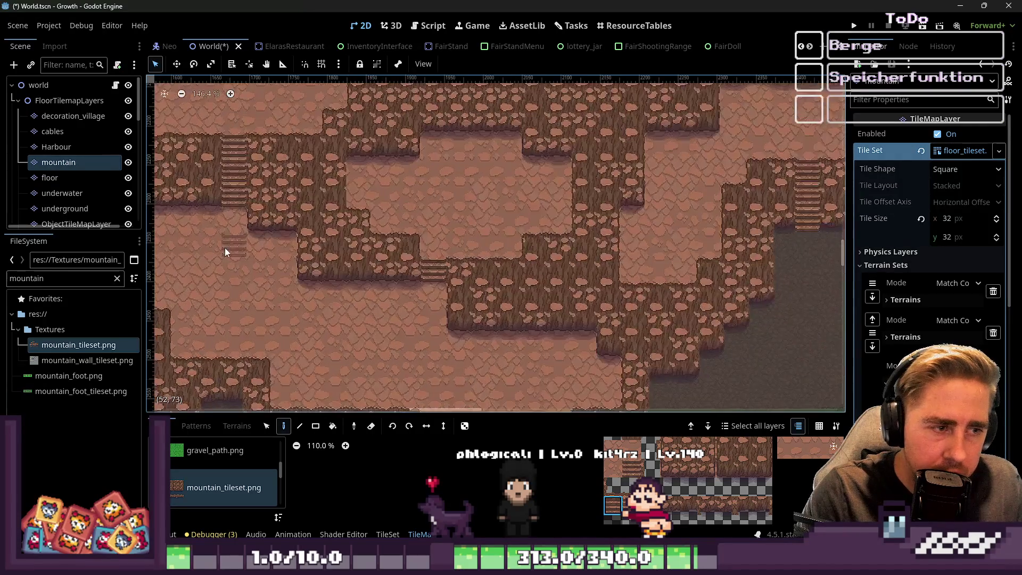
scroll(720, 271, down, 4)
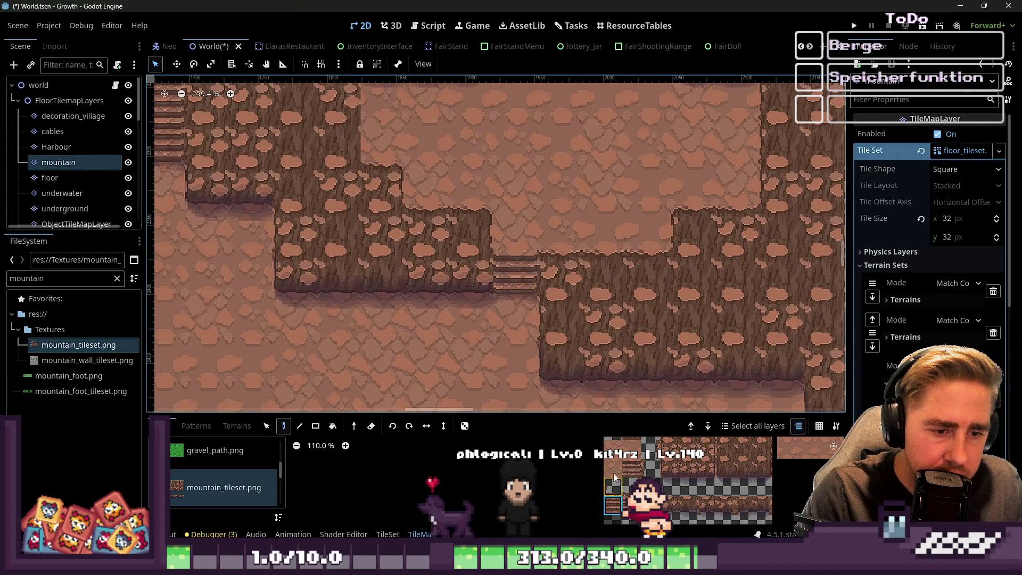
scroll(489, 281, up, 5)
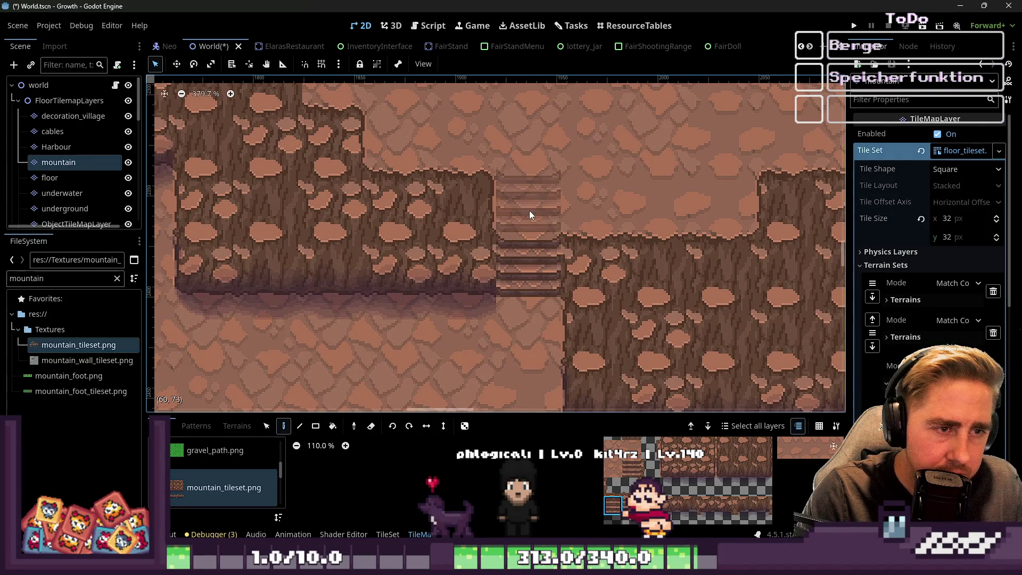
scroll(453, 242, down, 5)
scroll(373, 257, up, 2)
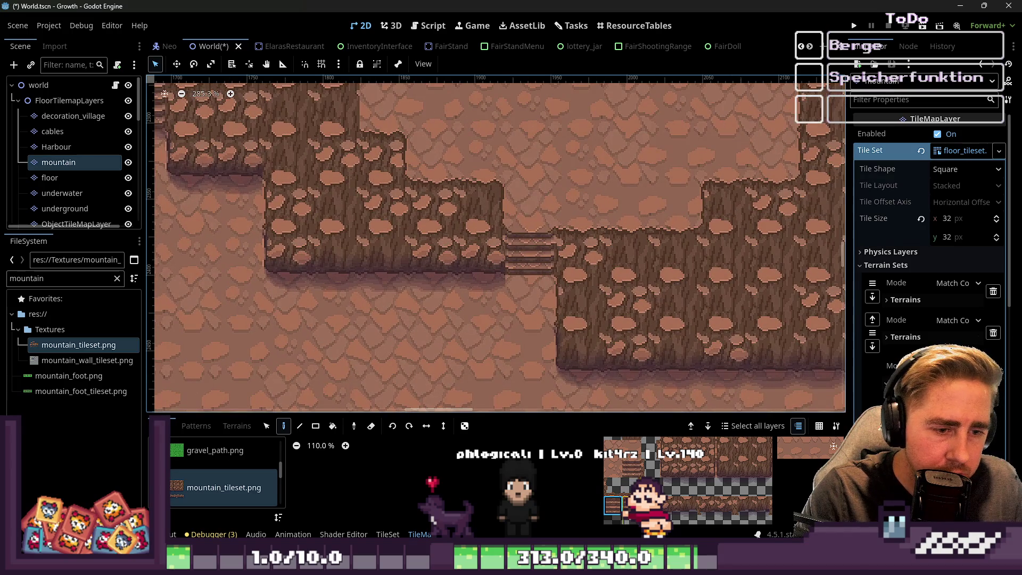
scroll(452, 235, up, 8)
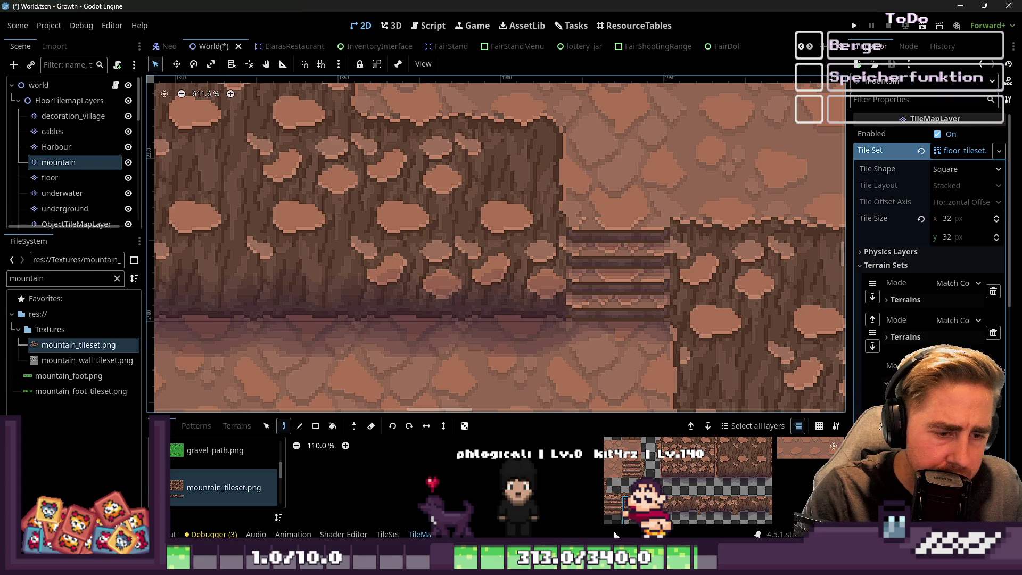
key(ctrl+s)
mouse_move(535, 565)
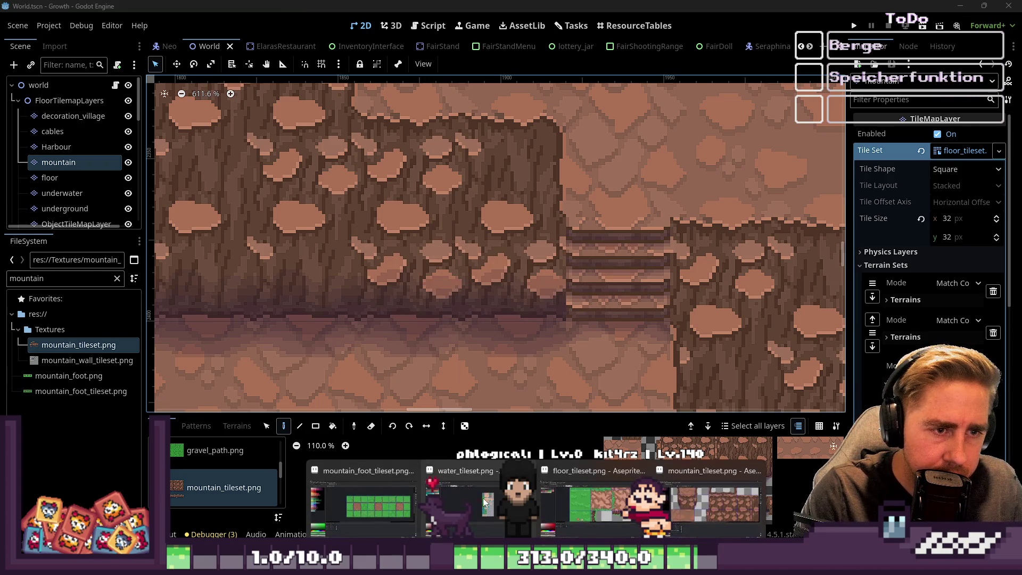
mouse_move(411, 485)
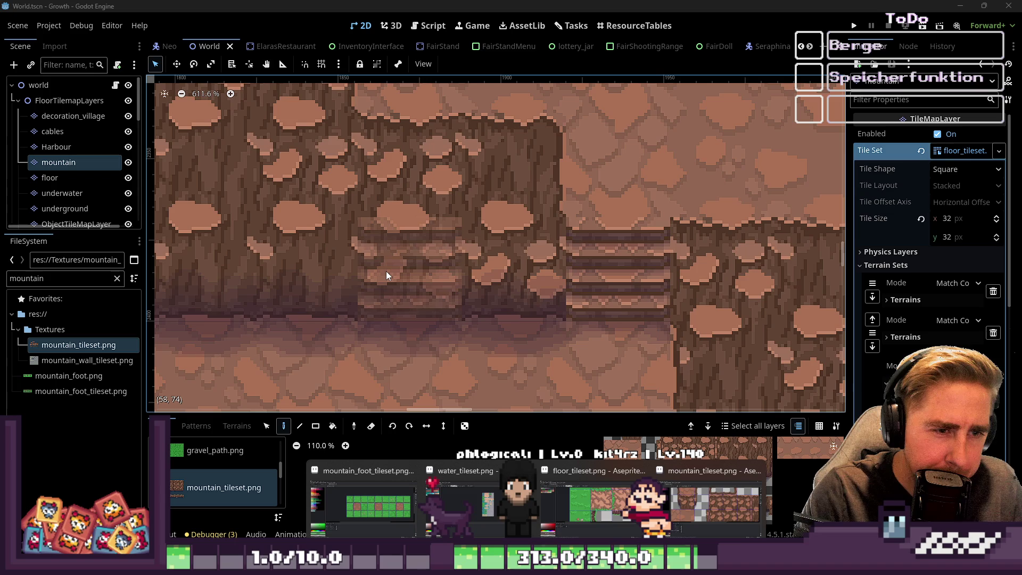
scroll(387, 275, down, 4)
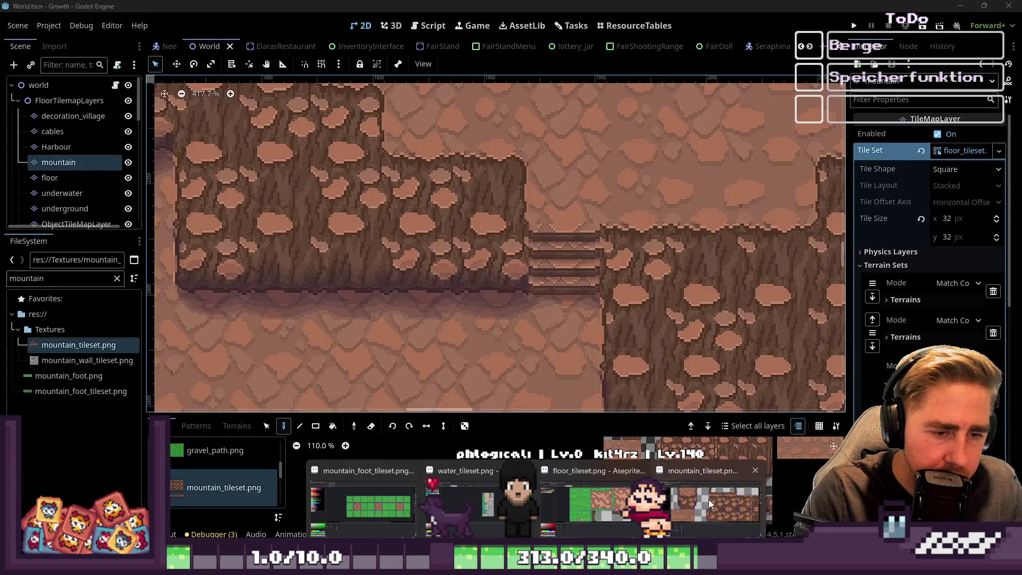
click(709, 499)
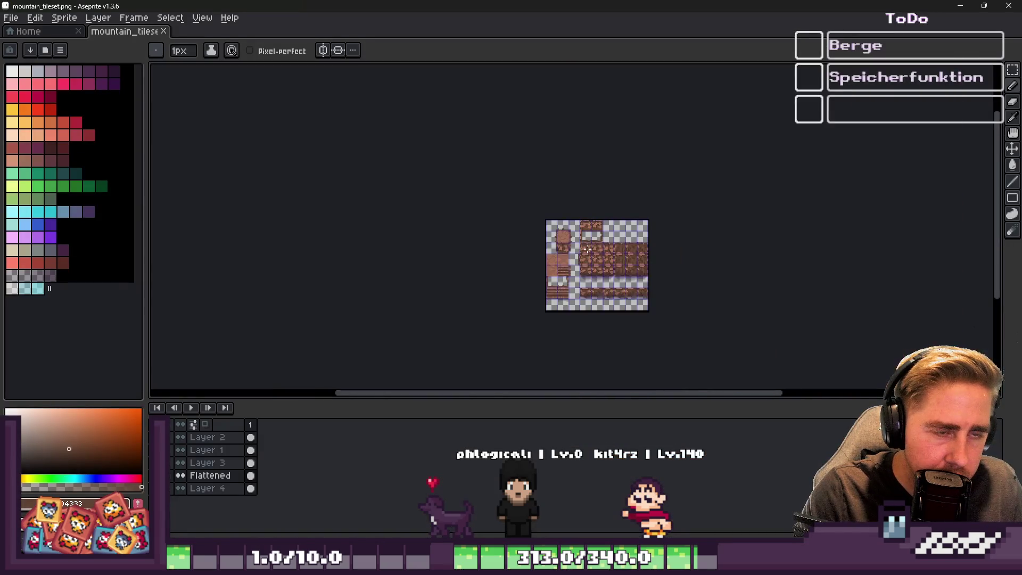
click(730, 564)
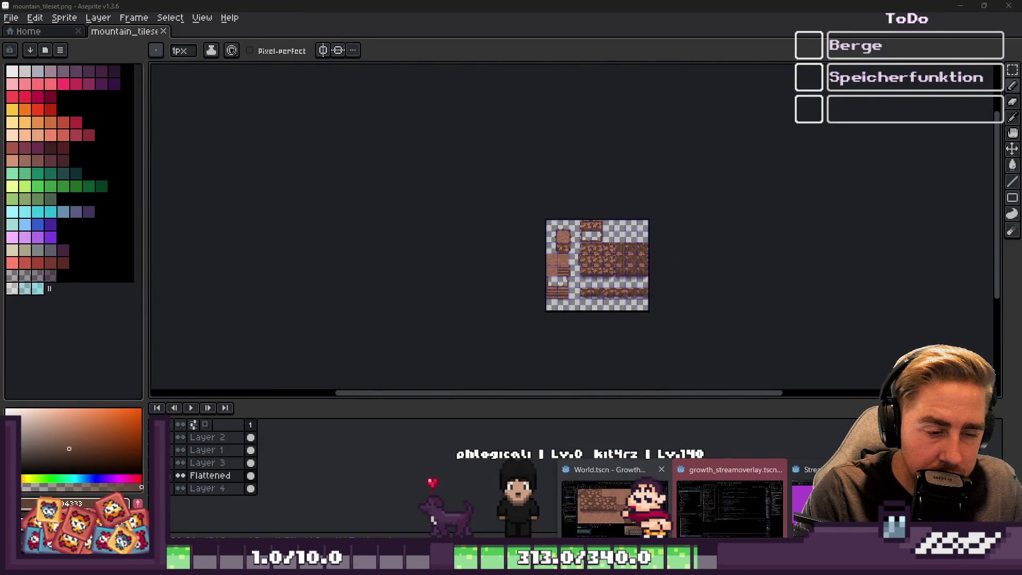
click(613, 506)
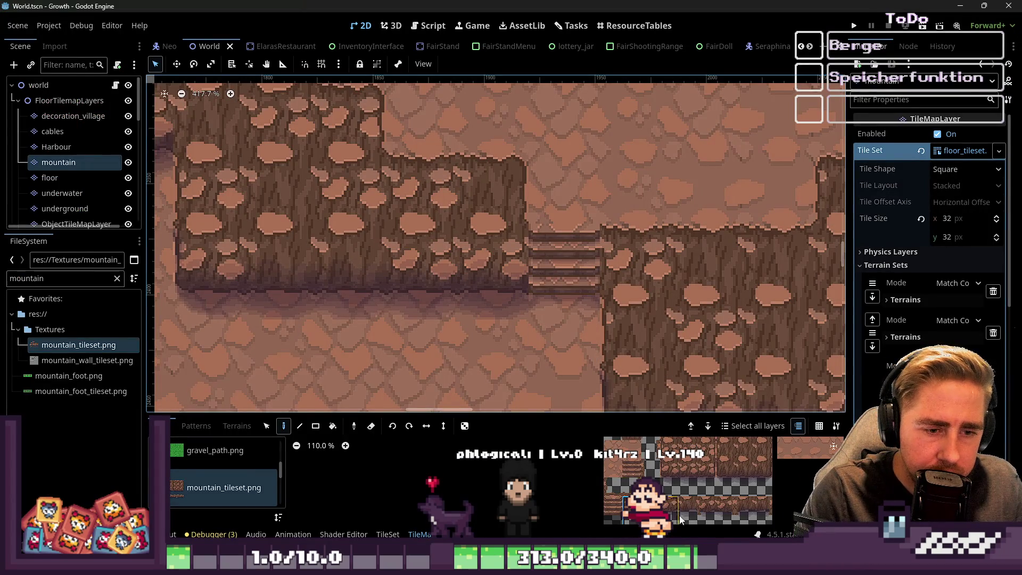
Step: Repaint cliff-face cells with matching wall tiles to remove the visible seams
scroll(675, 526, up, 2)
click(688, 465)
click(541, 277)
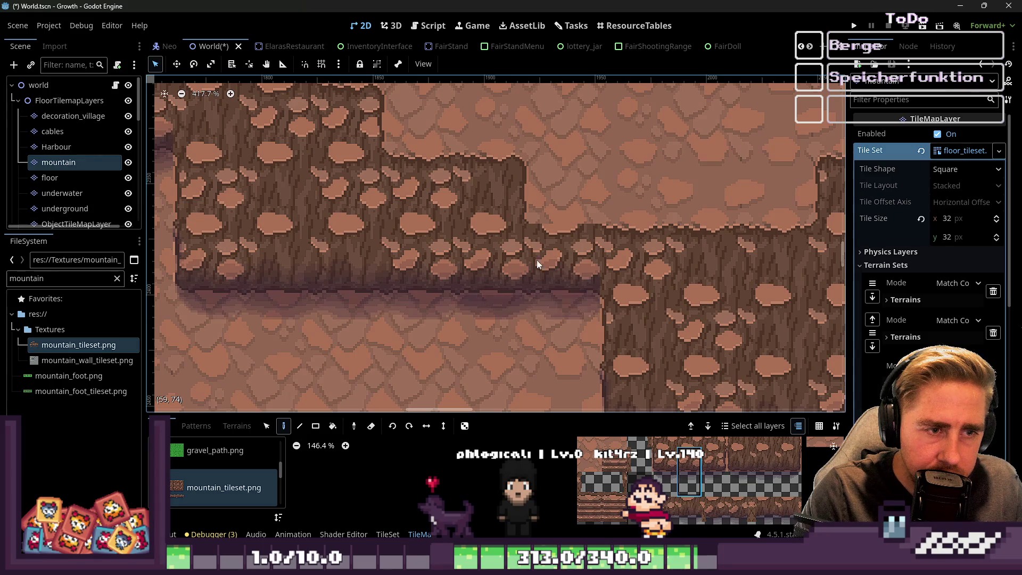
scroll(733, 513, down, 2)
click(698, 459)
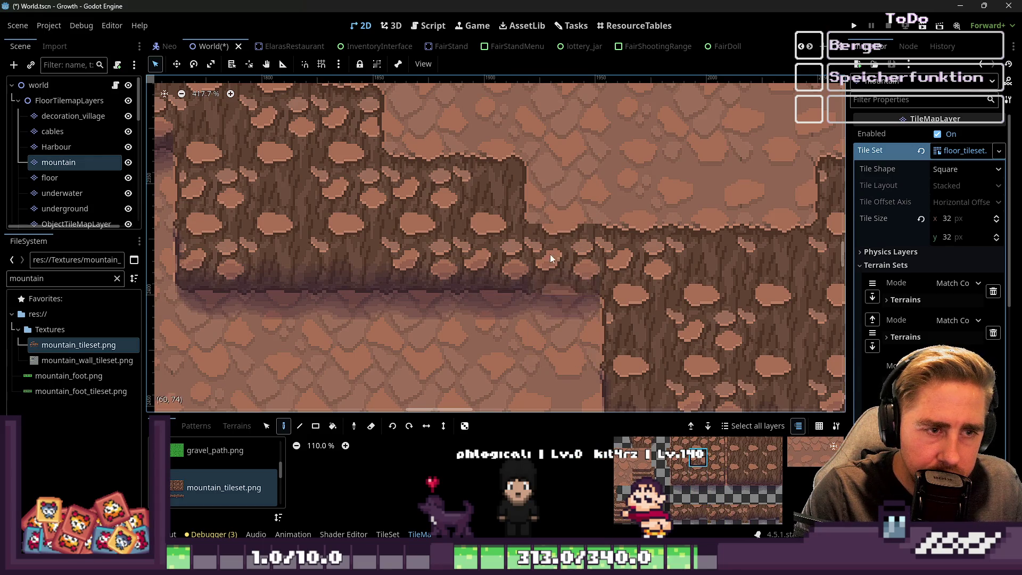
click(545, 212)
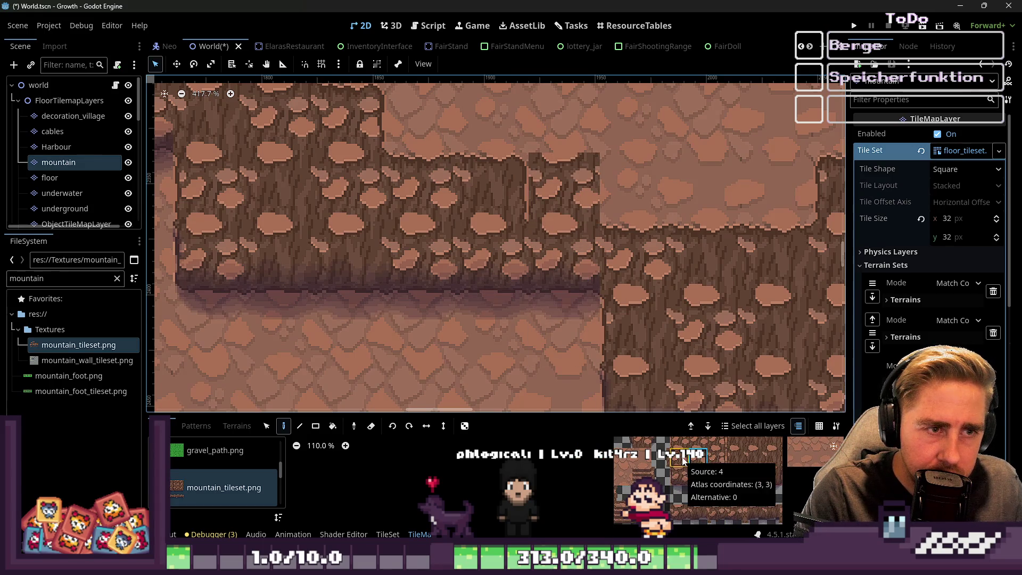
scroll(735, 485, down, 1)
click(719, 462)
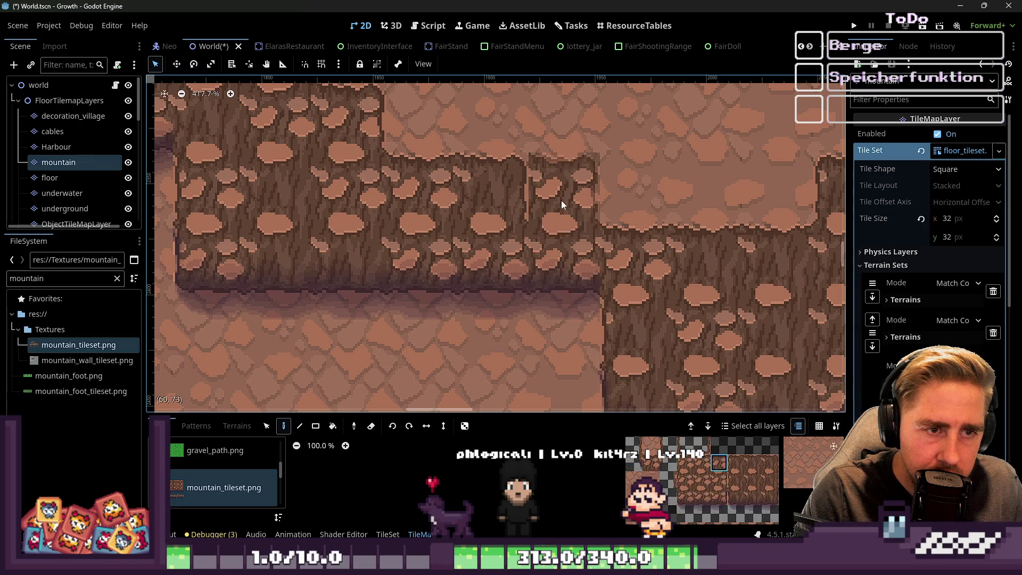
click(706, 469)
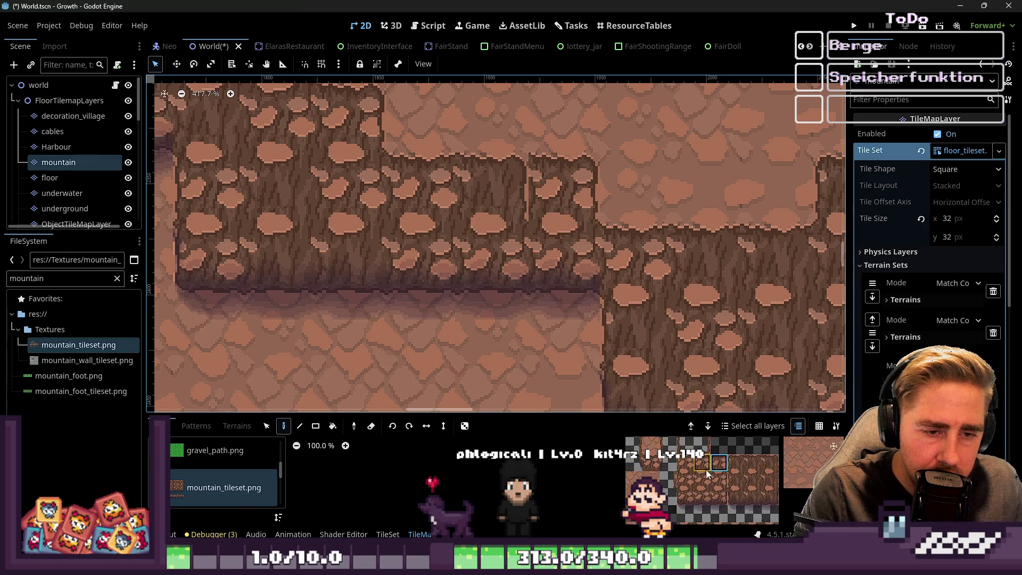
click(523, 203)
Step: Paint stair tiles into the cliff wall at three spots
click(770, 462)
scroll(653, 290, up, 1)
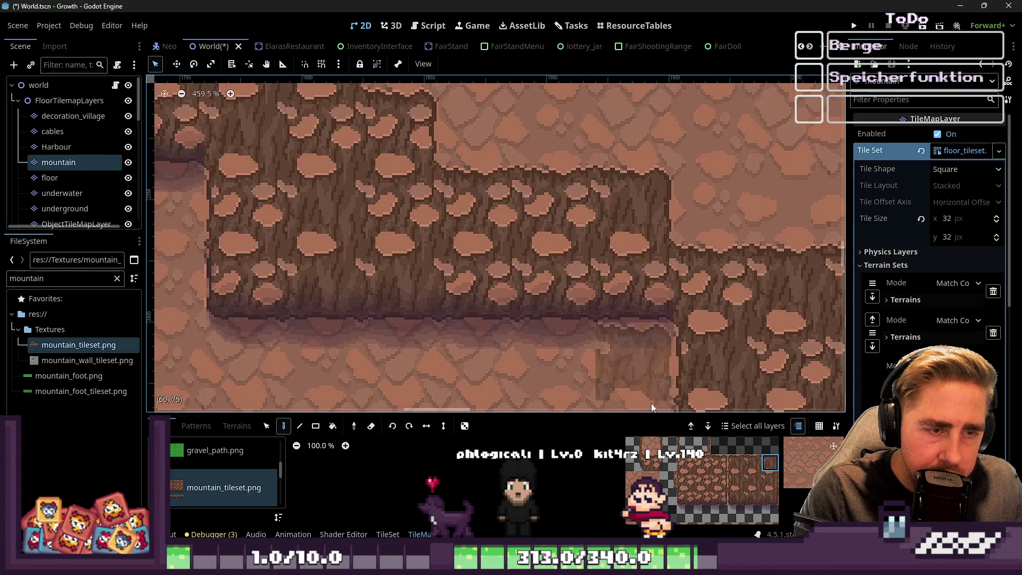
click(668, 481)
click(520, 197)
click(542, 283)
scroll(545, 230, down, 2)
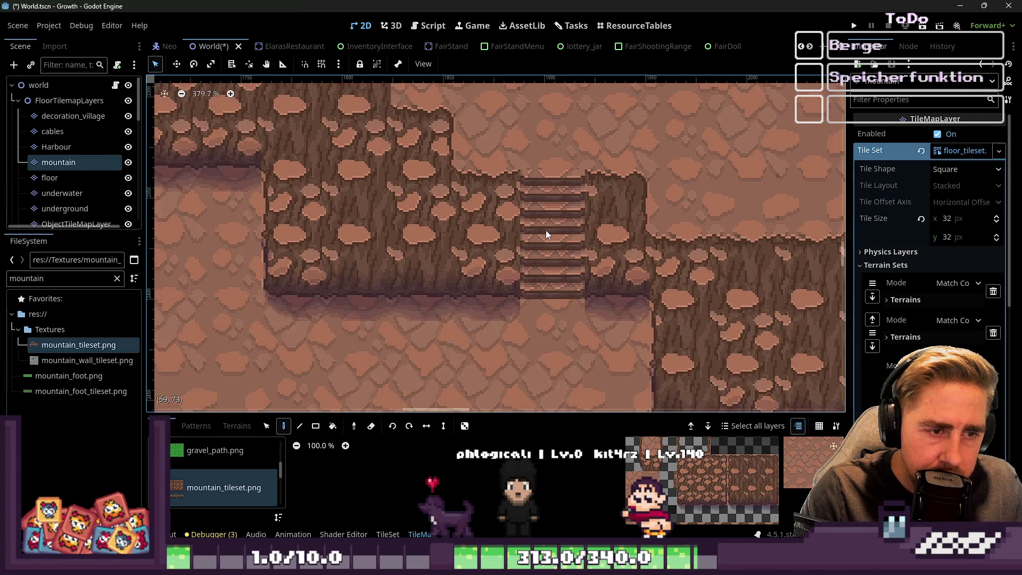
scroll(545, 230, down, 9)
scroll(666, 475, down, 1)
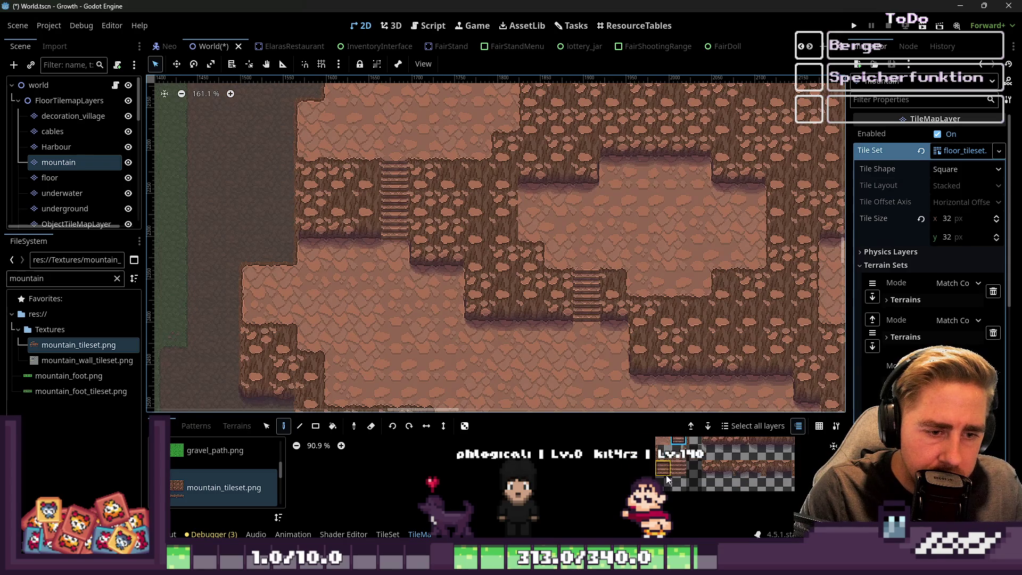
scroll(589, 328, up, 4)
Step: Paint a two-tile-tall stone staircase running down a terrace cliff face
drag(677, 468, 678, 482)
scroll(662, 280, down, 5)
scroll(461, 238, up, 7)
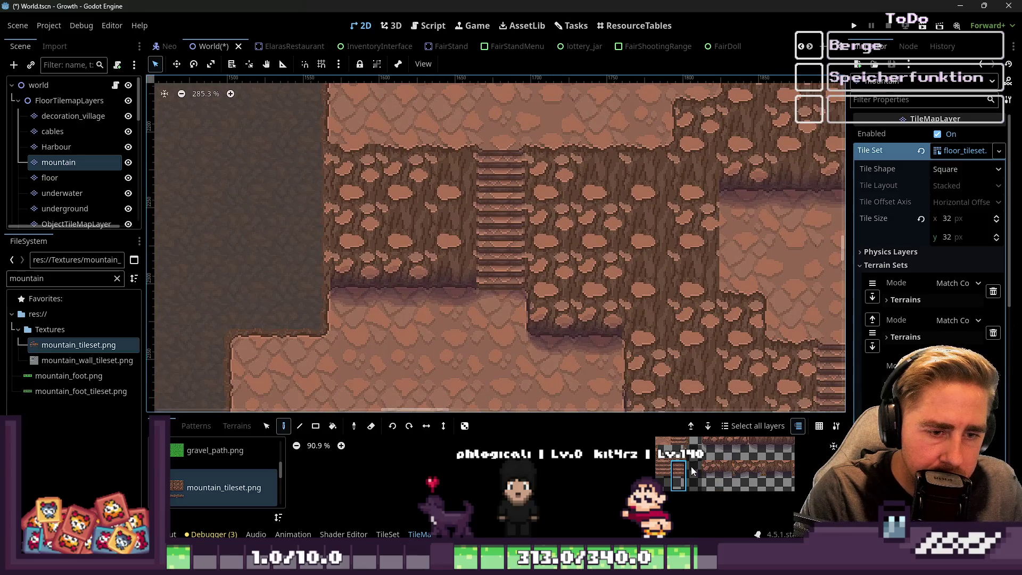
scroll(692, 465, down, 2)
scroll(506, 223, up, 3)
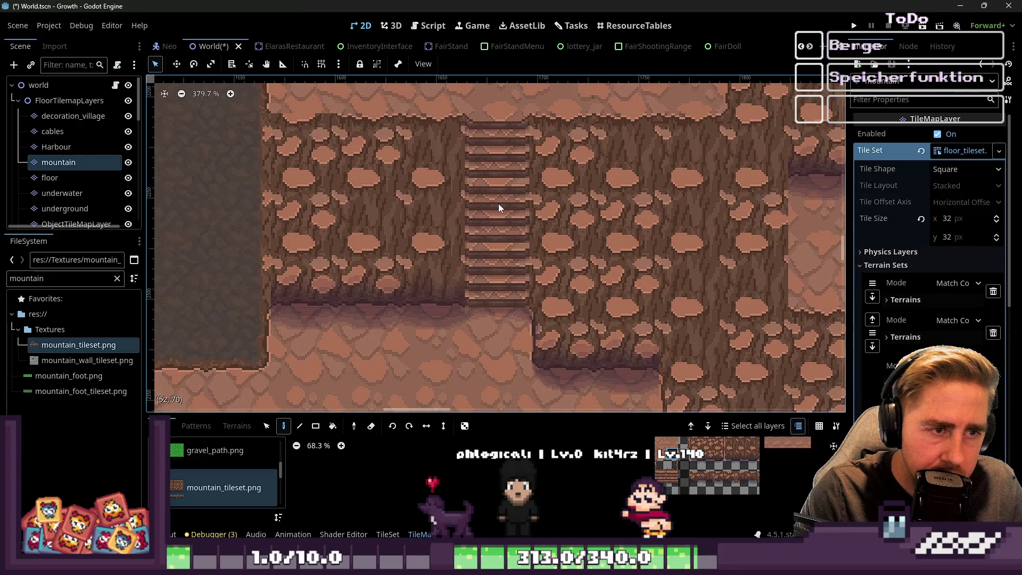
click(663, 474)
scroll(578, 222, down, 18)
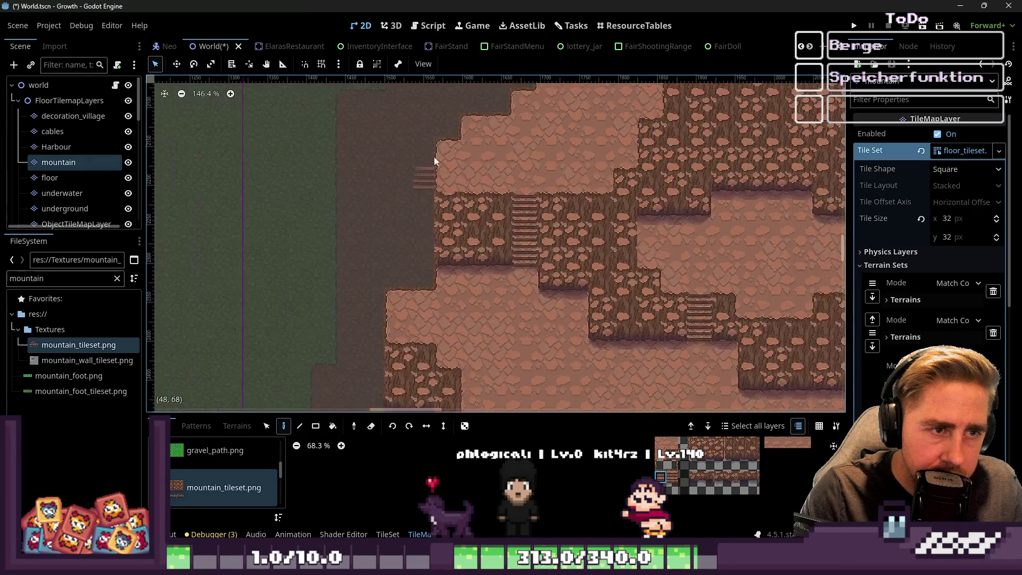
scroll(523, 283, up, 4)
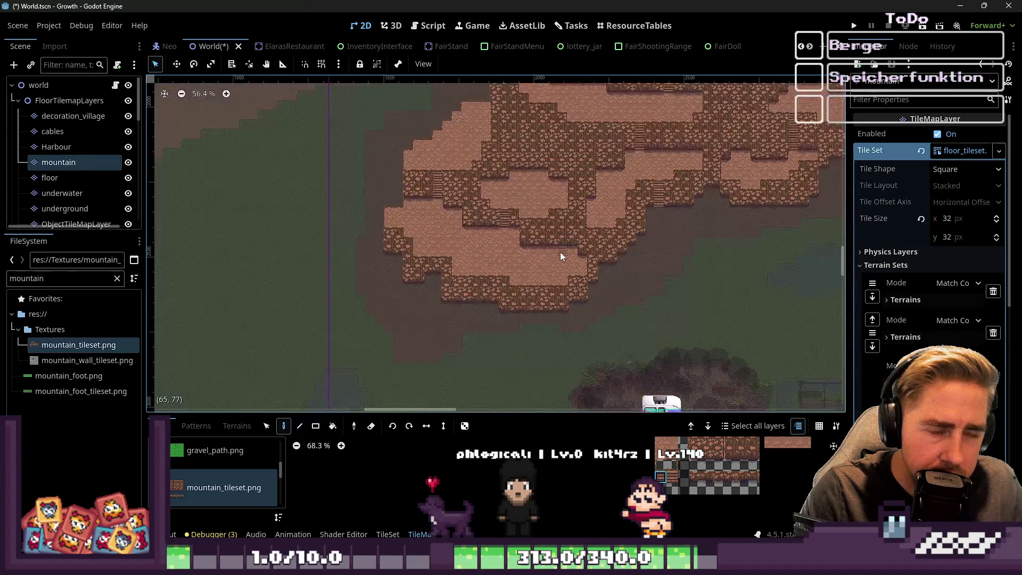
scroll(508, 282, down, 4)
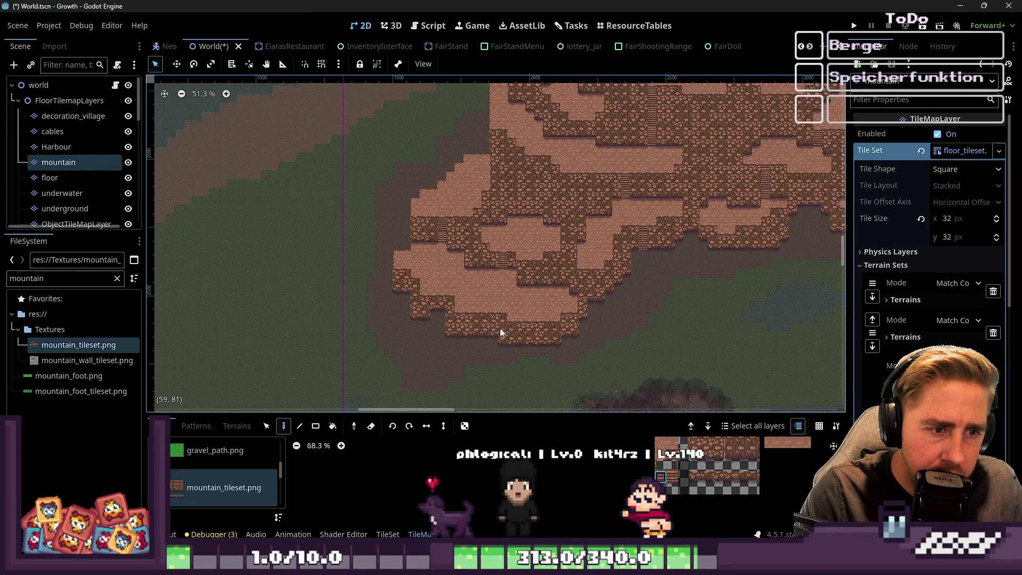
scroll(521, 354, up, 20)
mouse_move(434, 261)
mouse_down()
mouse_move(427, 205)
mouse_move(433, 299)
mouse_up()
click(672, 482)
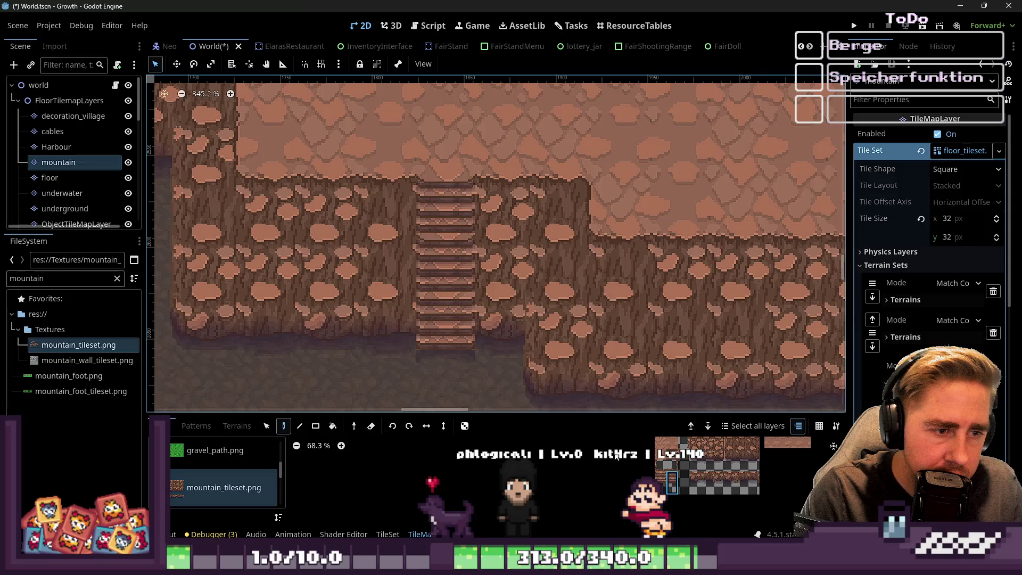
scroll(682, 458, up, 2)
click(684, 447)
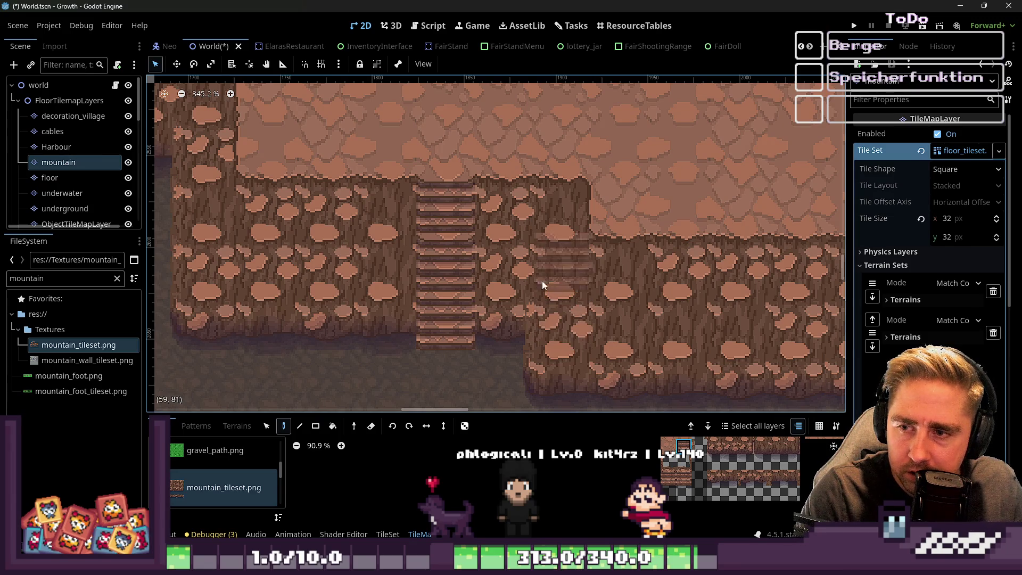
scroll(356, 270, down, 10)
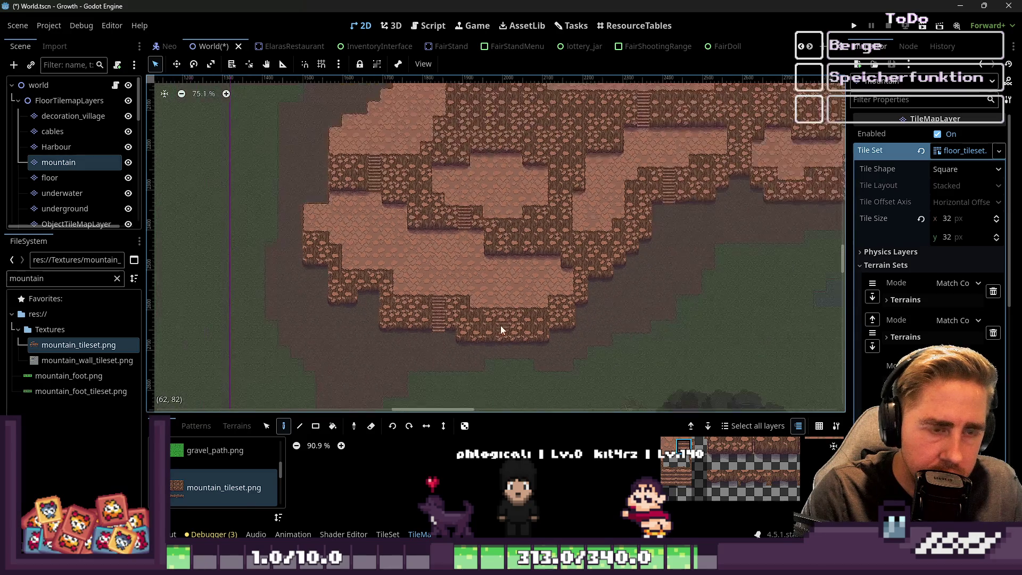
scroll(642, 163, up, 4)
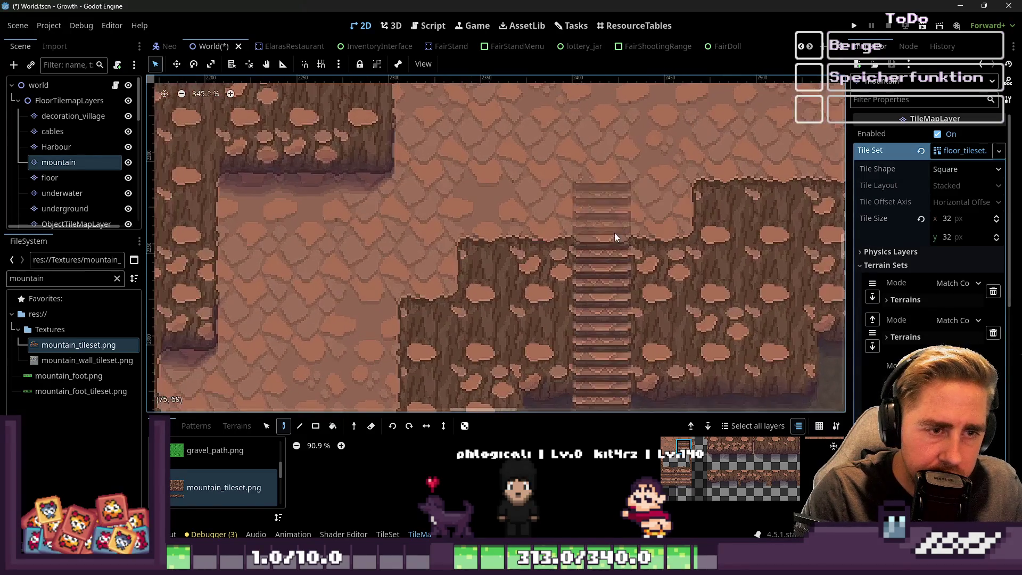
scroll(655, 321, down, 3)
scroll(612, 331, up, 2)
scroll(625, 257, up, 3)
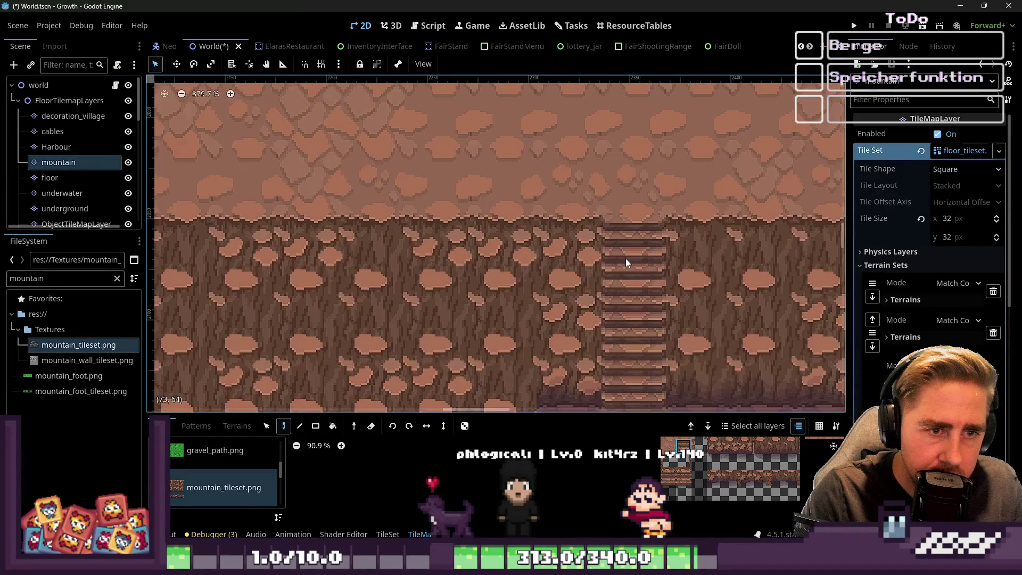
click(664, 477)
scroll(638, 244, down, 10)
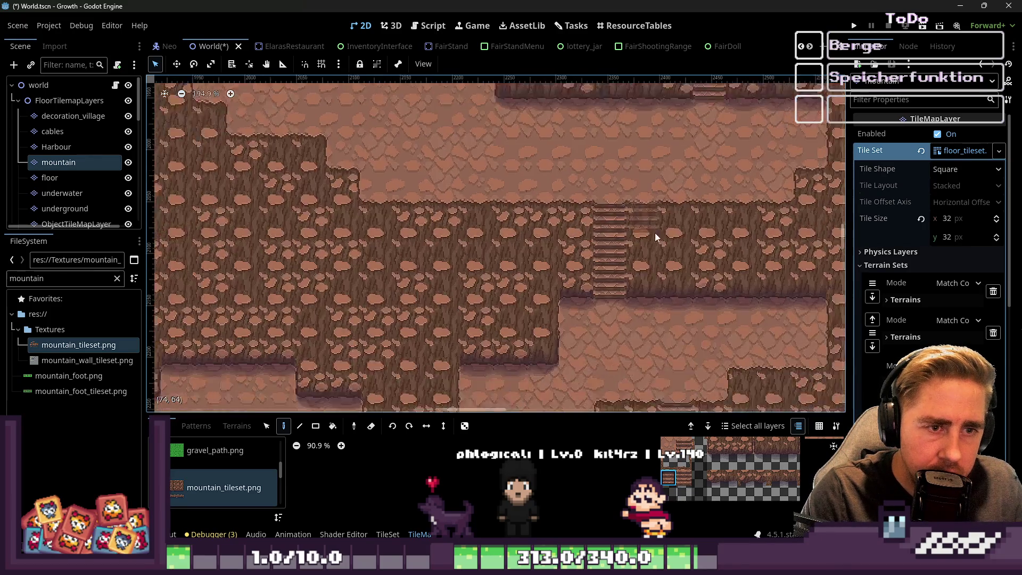
scroll(350, 248, up, 9)
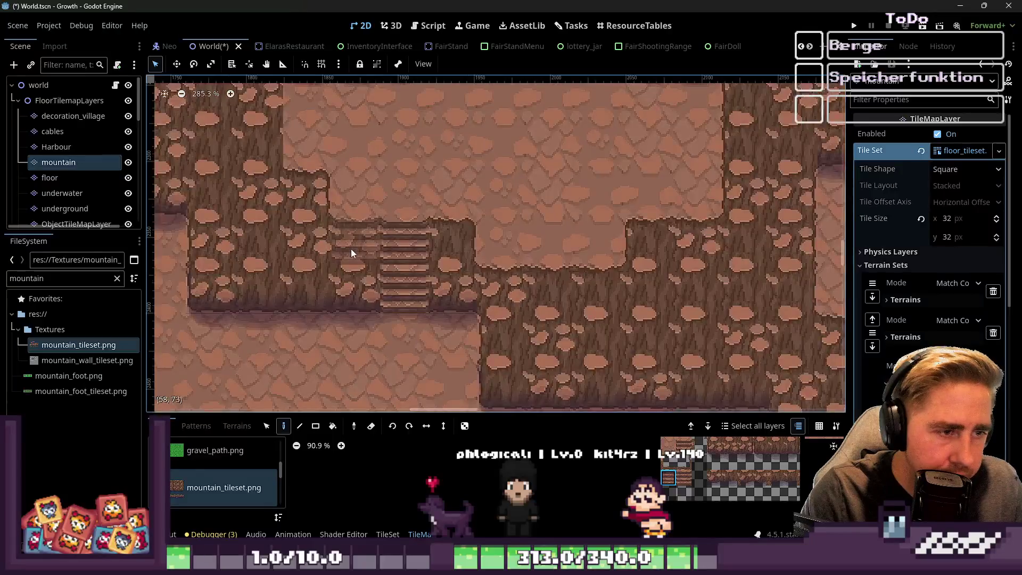
scroll(260, 243, down, 8)
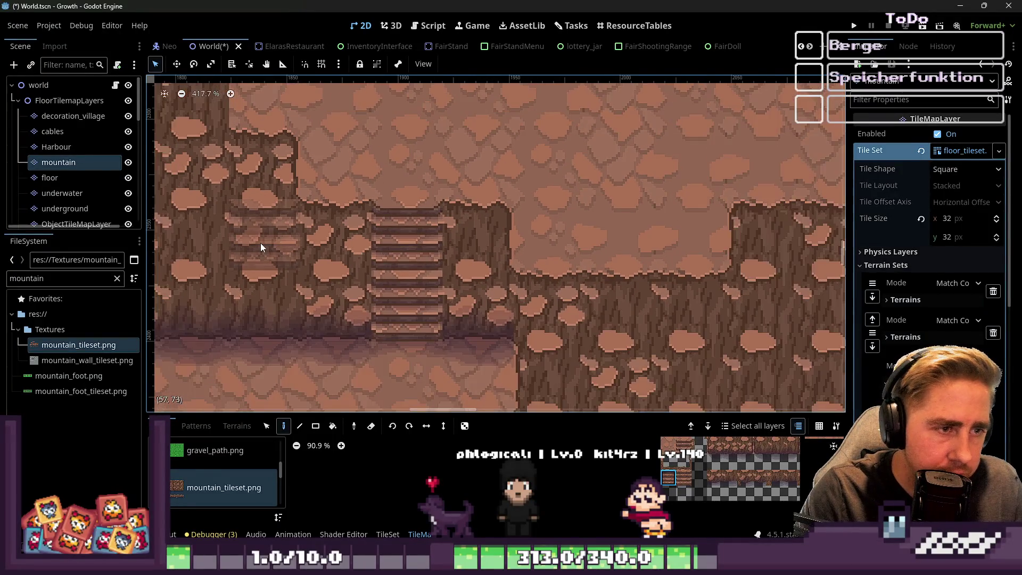
scroll(558, 363, down, 3)
scroll(580, 285, up, 7)
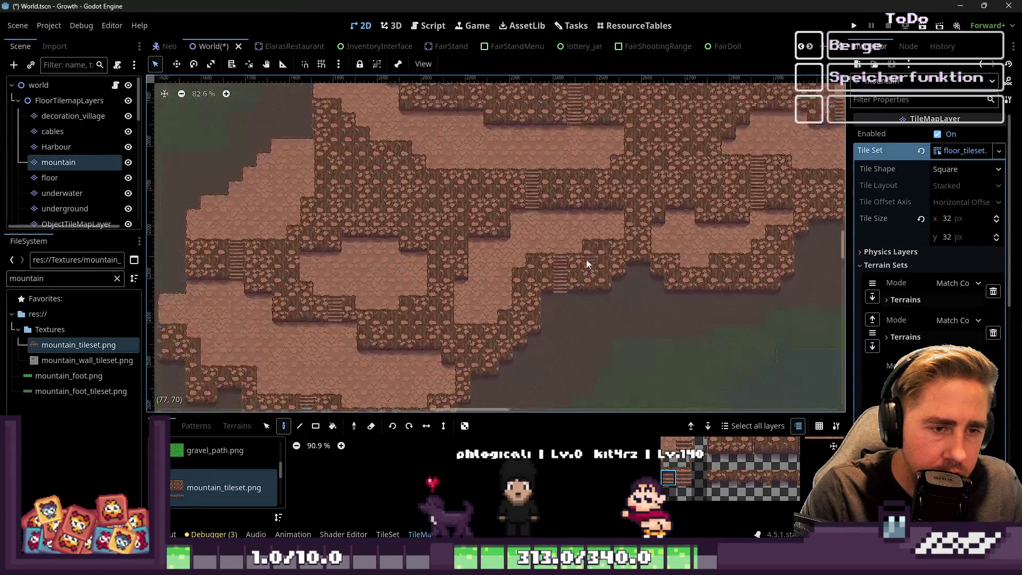
scroll(552, 331, down, 12)
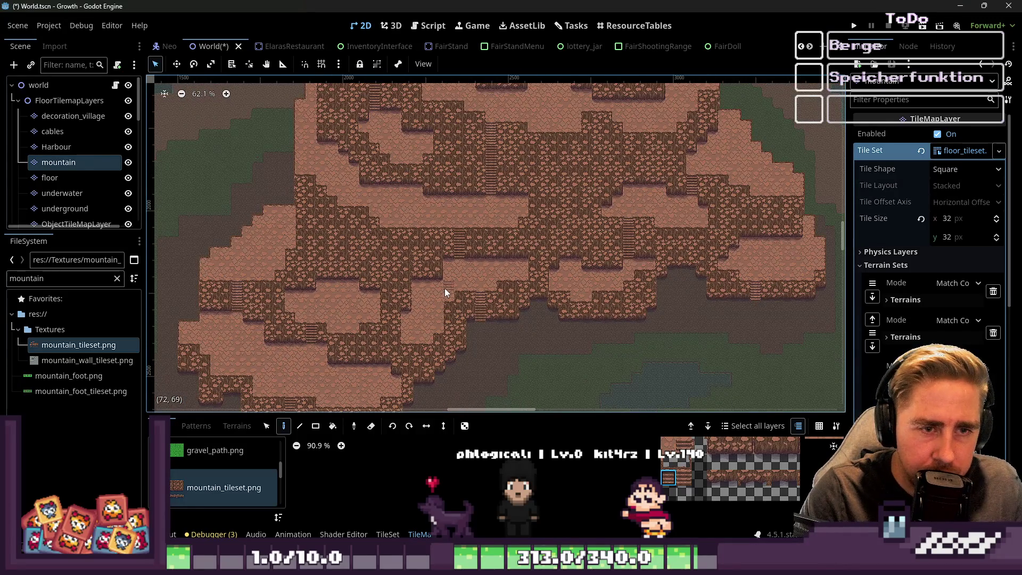
scroll(653, 307, up, 1)
scroll(634, 300, up, 1)
scroll(622, 295, up, 1)
mouse_move(621, 295)
mouse_down()
mouse_move(529, 322)
mouse_move(662, 240)
mouse_up()
scroll(640, 263, up, 1)
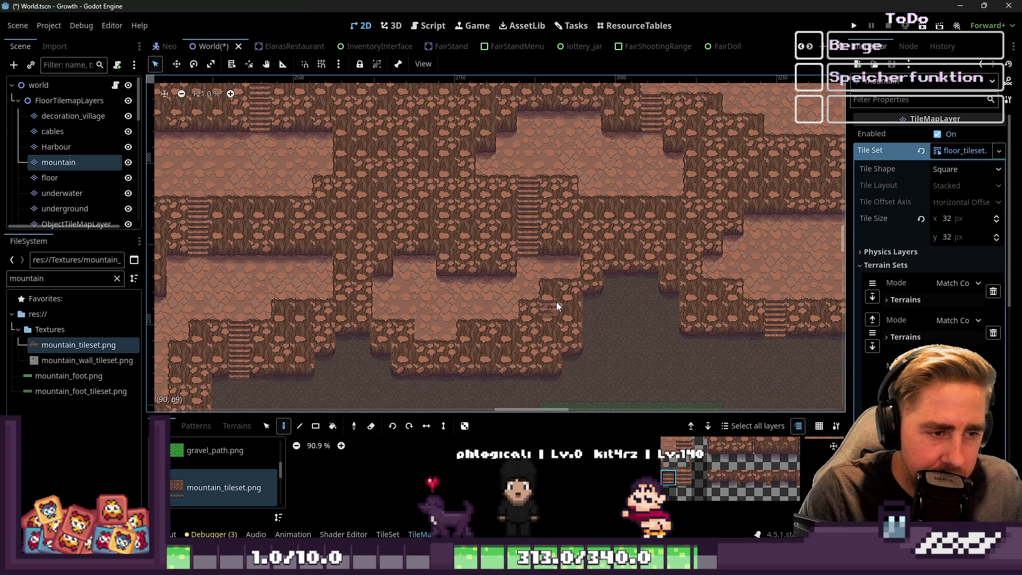
scroll(447, 237, down, 2)
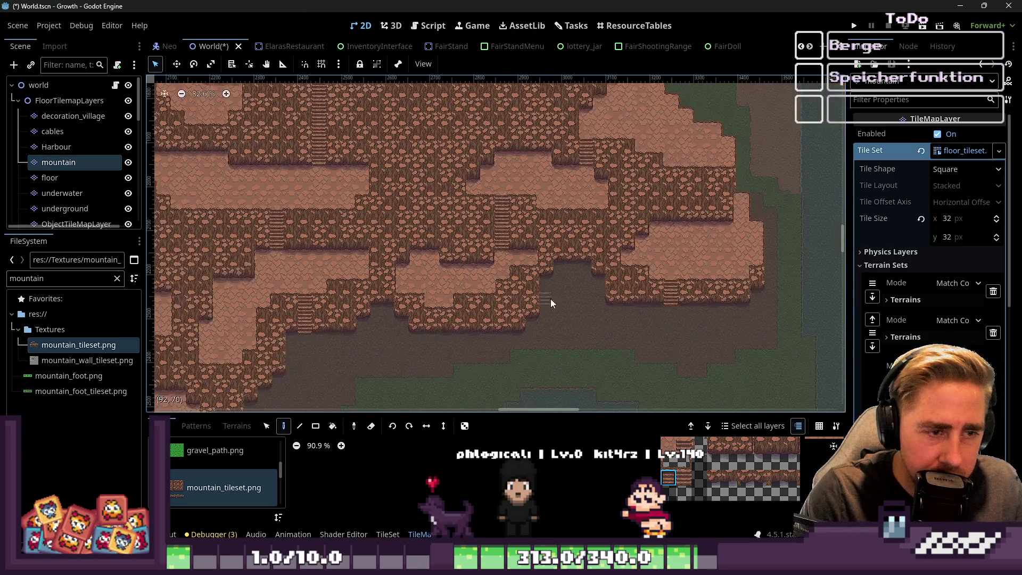
scroll(628, 219, down, 3)
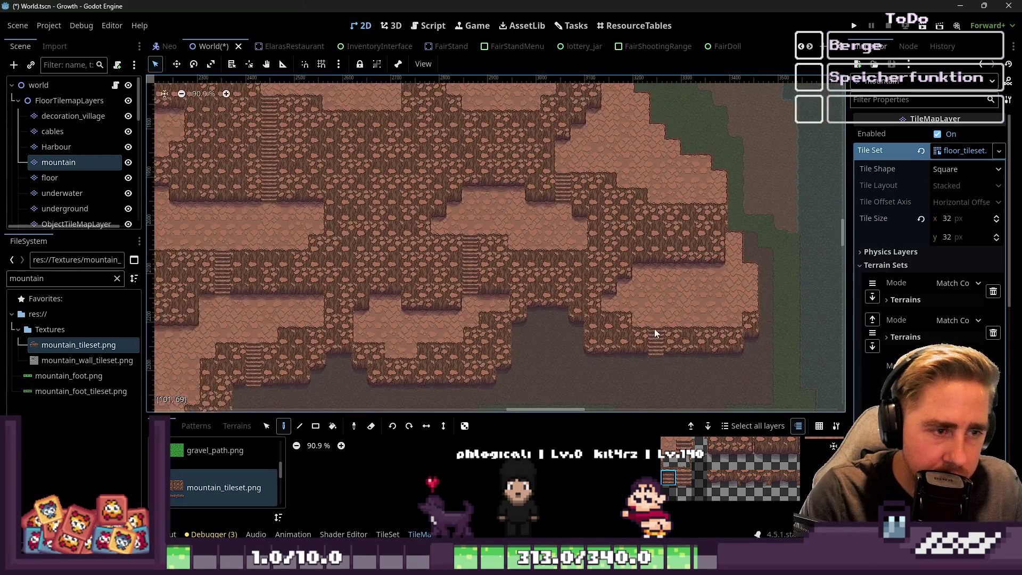
scroll(504, 322, up, 8)
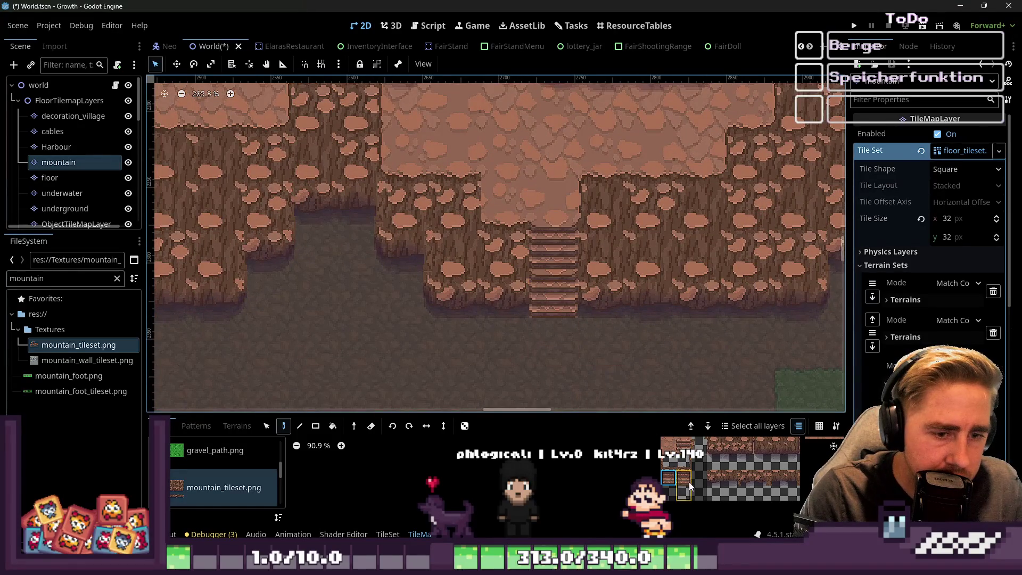
scroll(708, 495, down, 6)
Step: Place stair tiles below the staircase so it reaches the ground under the cliff
scroll(718, 502, up, 5)
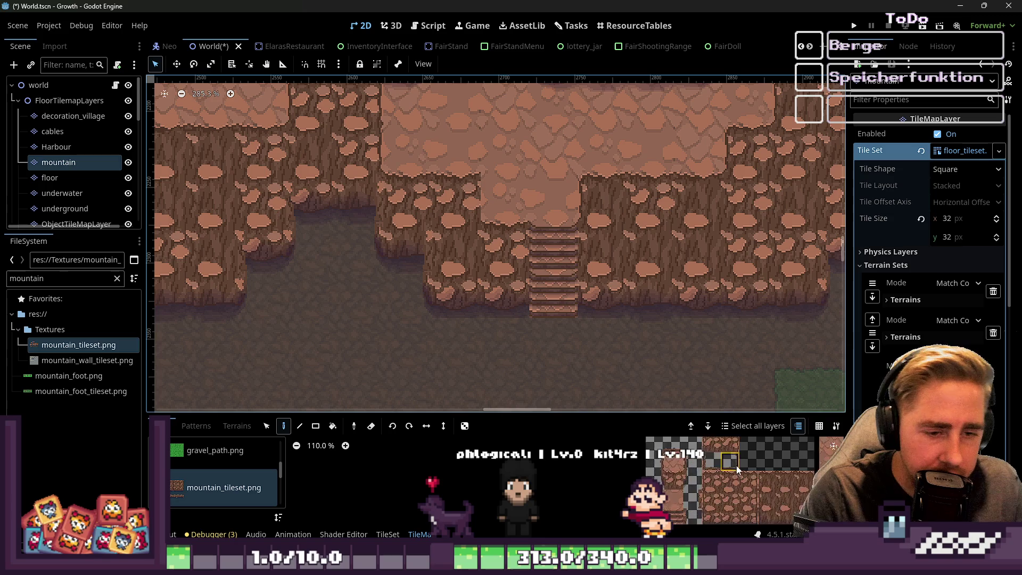
scroll(712, 484, up, 8)
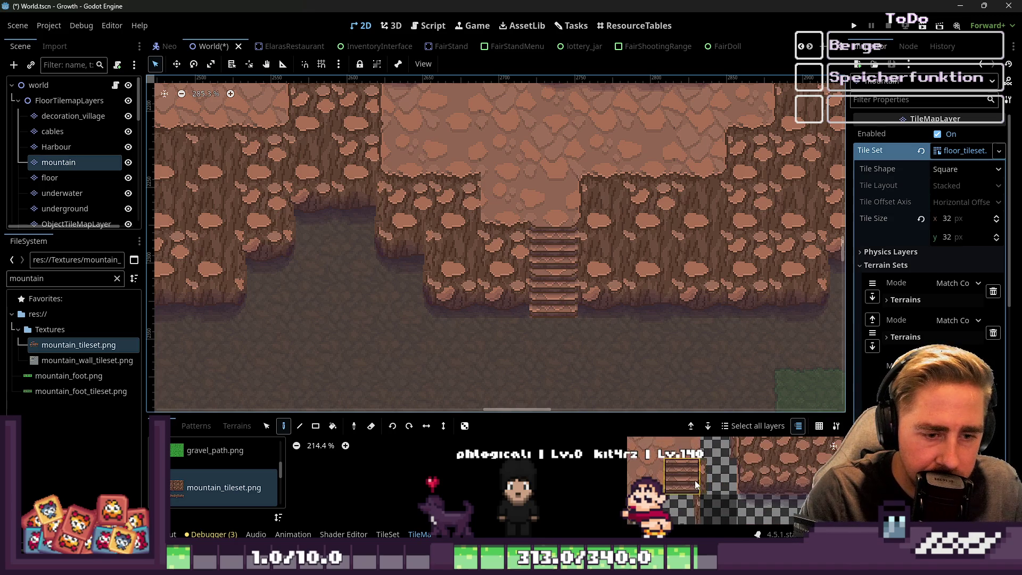
scroll(675, 473, down, 3)
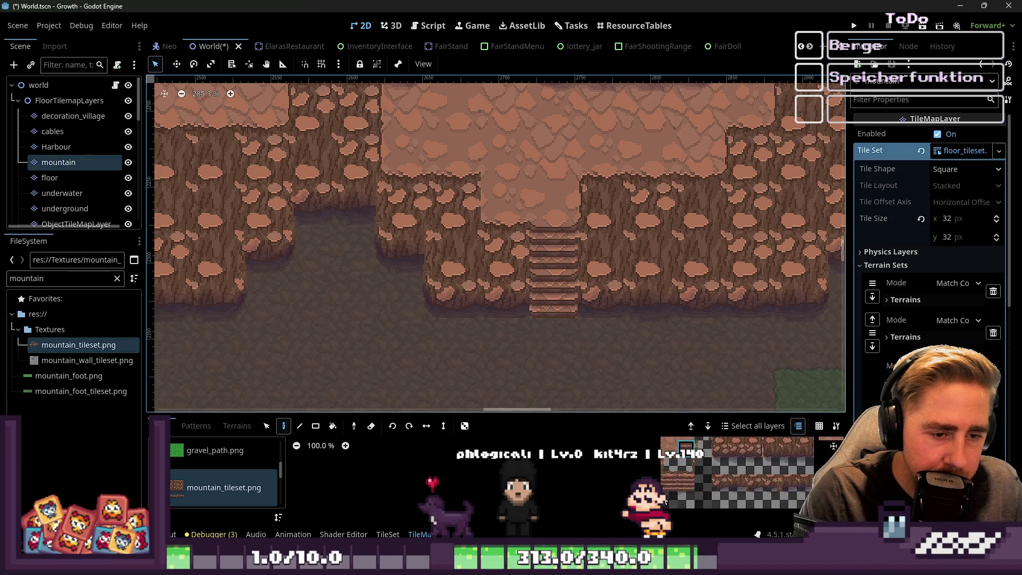
ctrl+click(543, 260)
click(547, 285)
Step: Pick another mountain tileset tile and survey the extended stairway across the map
scroll(522, 338, down, 2)
scroll(522, 342, up, 2)
scroll(686, 491, down, 2)
click(686, 451)
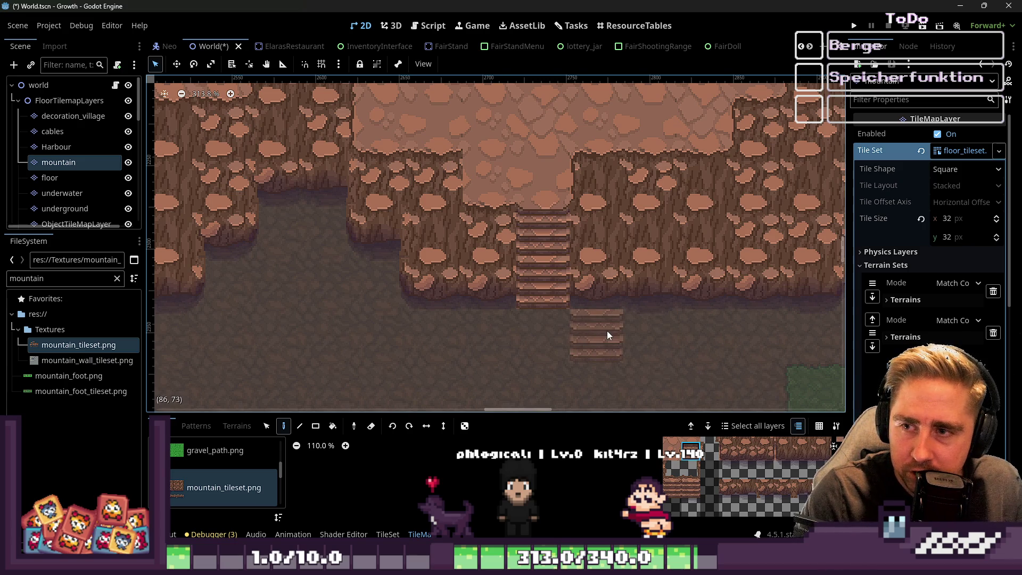
scroll(607, 331, down, 6)
scroll(372, 241, up, 5)
scroll(475, 371, left, 3)
scroll(489, 164, up, 1)
scroll(488, 159, down, 1)
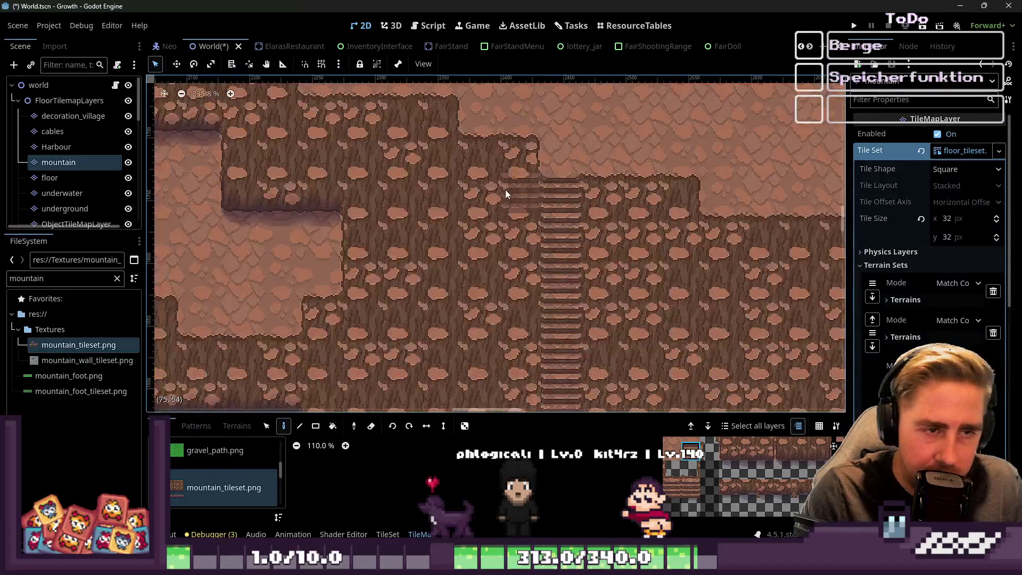
scroll(558, 331, down, 1)
scroll(360, 170, up, 5)
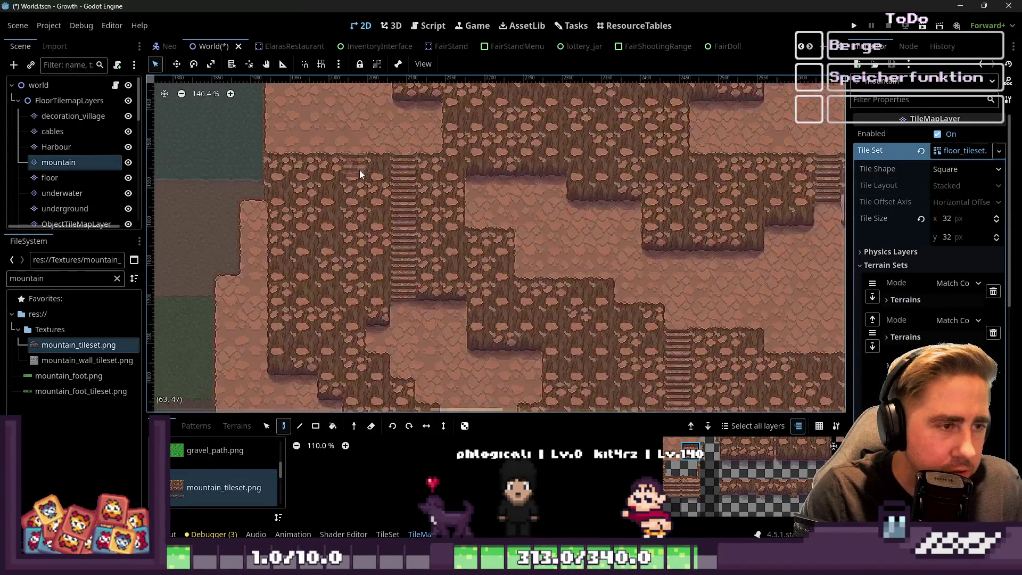
scroll(379, 160, up, 6)
scroll(426, 225, up, 5)
scroll(540, 134, down, 12)
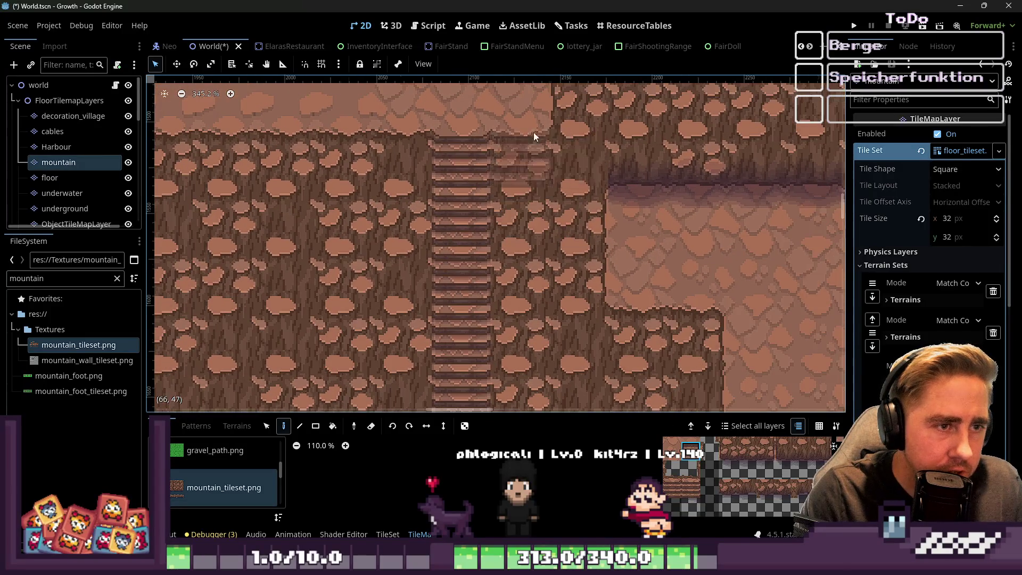
scroll(489, 311, up, 9)
scroll(378, 287, down, 8)
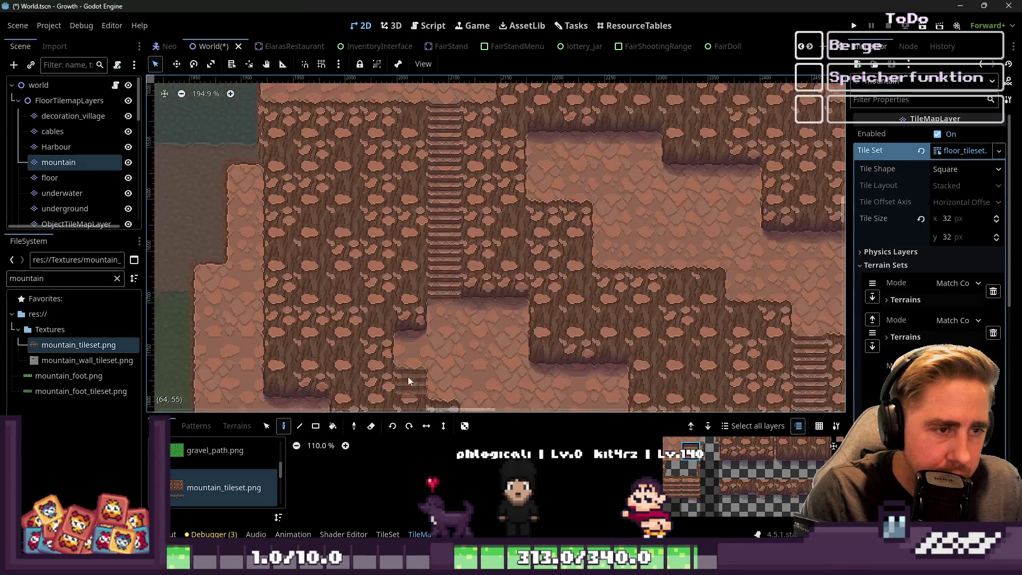
scroll(752, 198, up, 4)
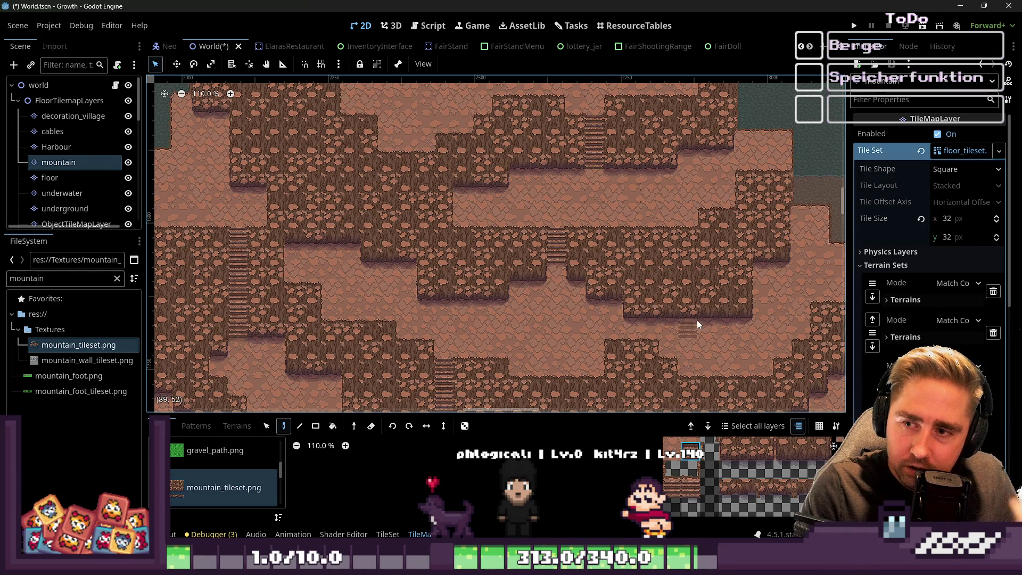
scroll(545, 248, up, 4)
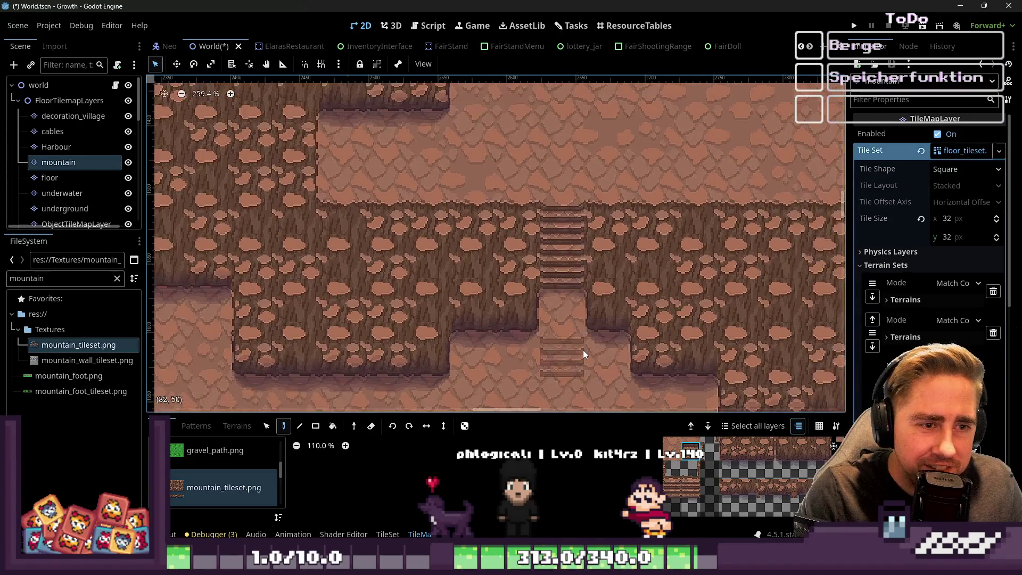
Step: Paint stair tiles at the base of the right-side cliff
scroll(569, 202, up, 6)
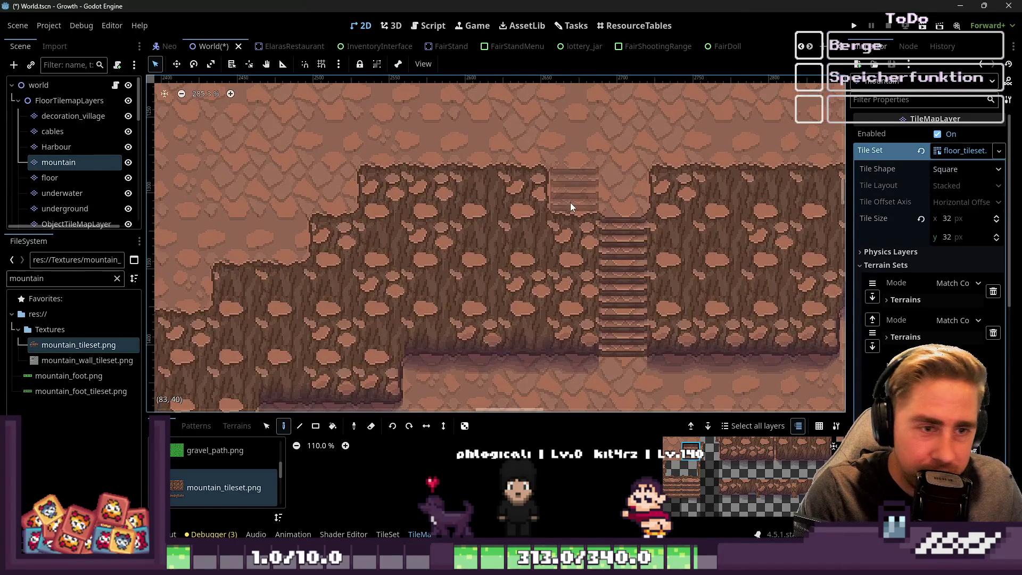
scroll(656, 313, down, 20)
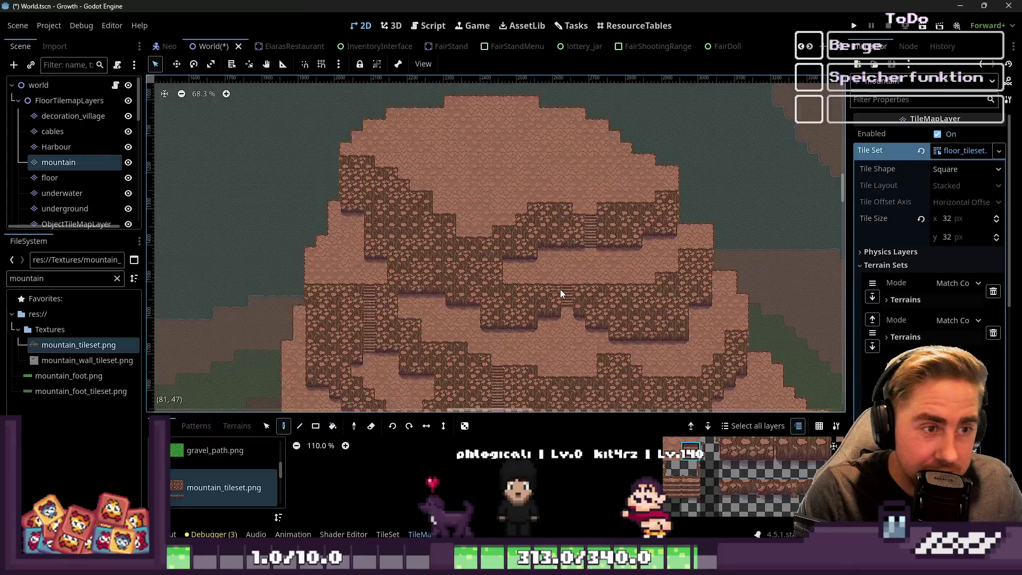
scroll(525, 186, up, 18)
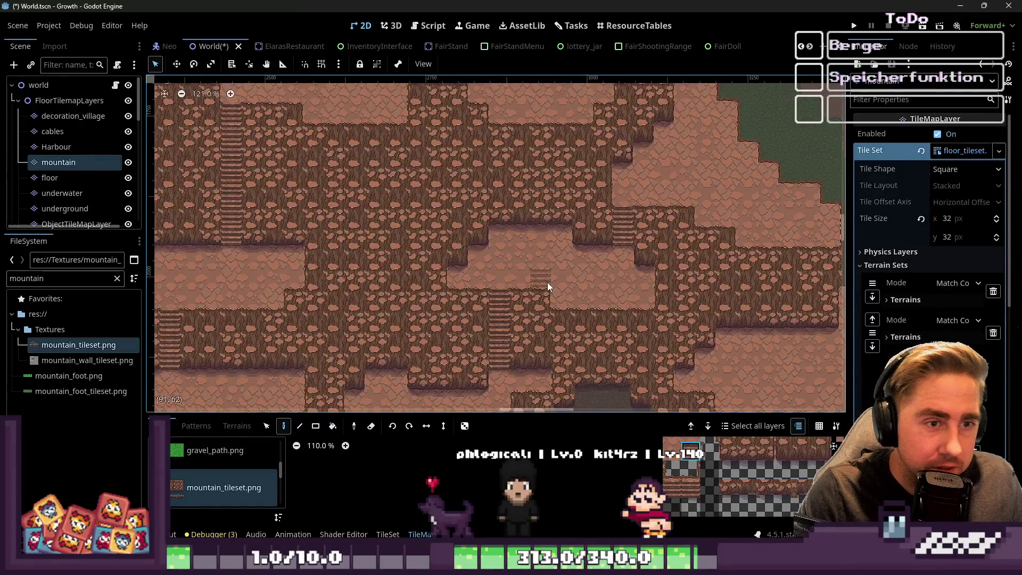
scroll(522, 211, down, 4)
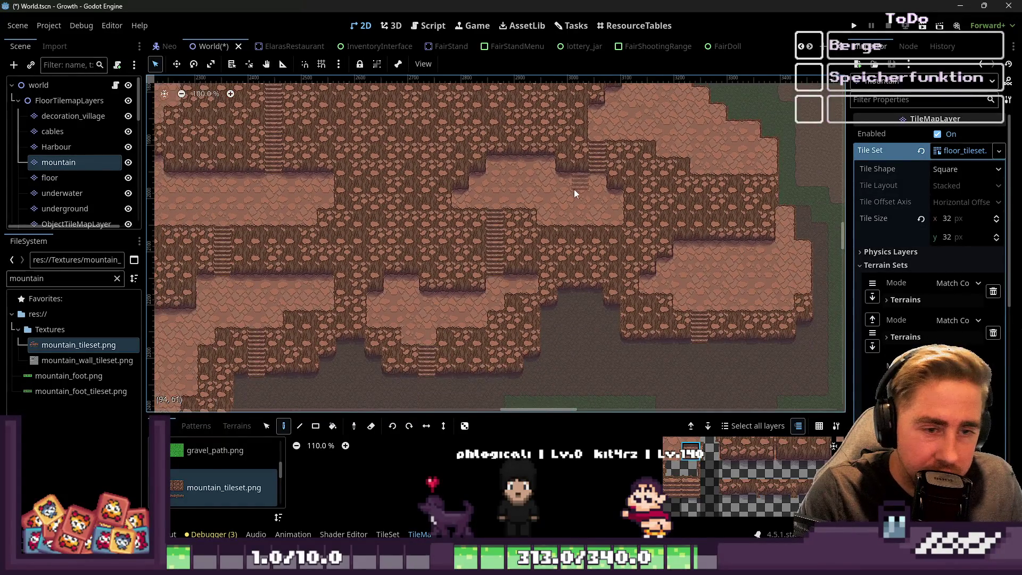
scroll(683, 303, up, 4)
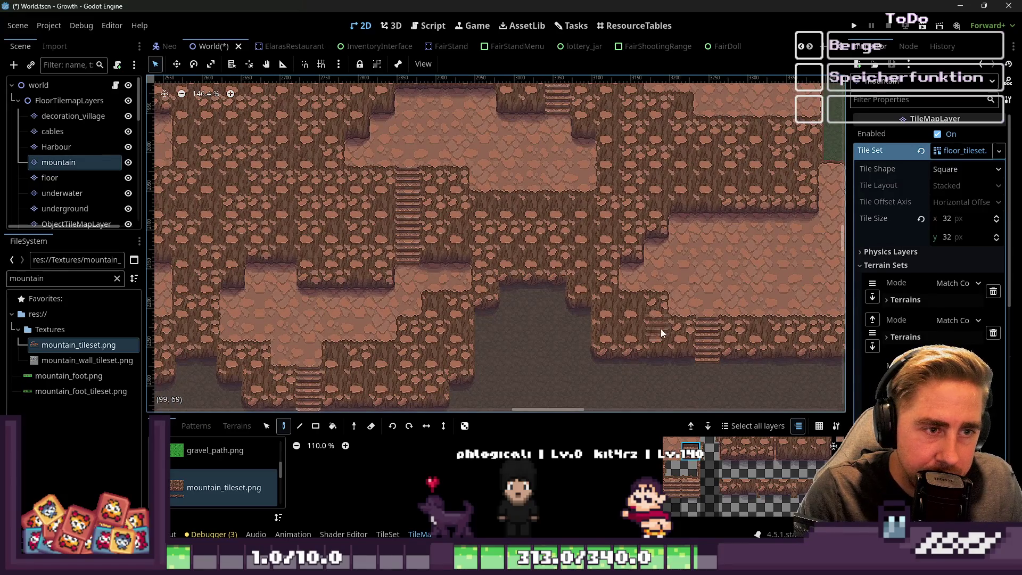
scroll(618, 381, down, 4)
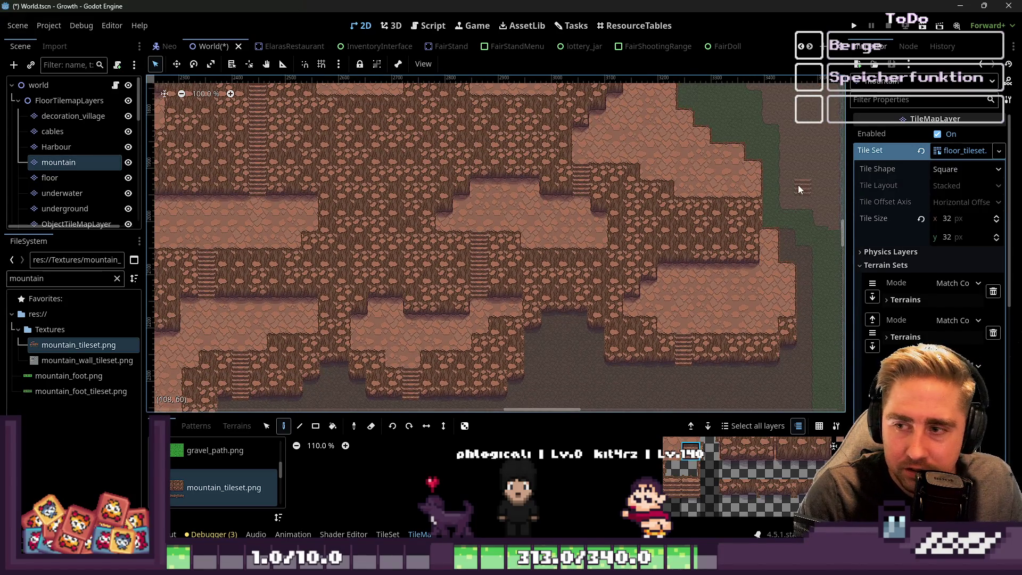
scroll(798, 184, up, 10)
scroll(757, 231, up, 3)
mouse_move(757, 231)
mouse_down()
mouse_move(660, 316)
mouse_move(666, 338)
mouse_up()
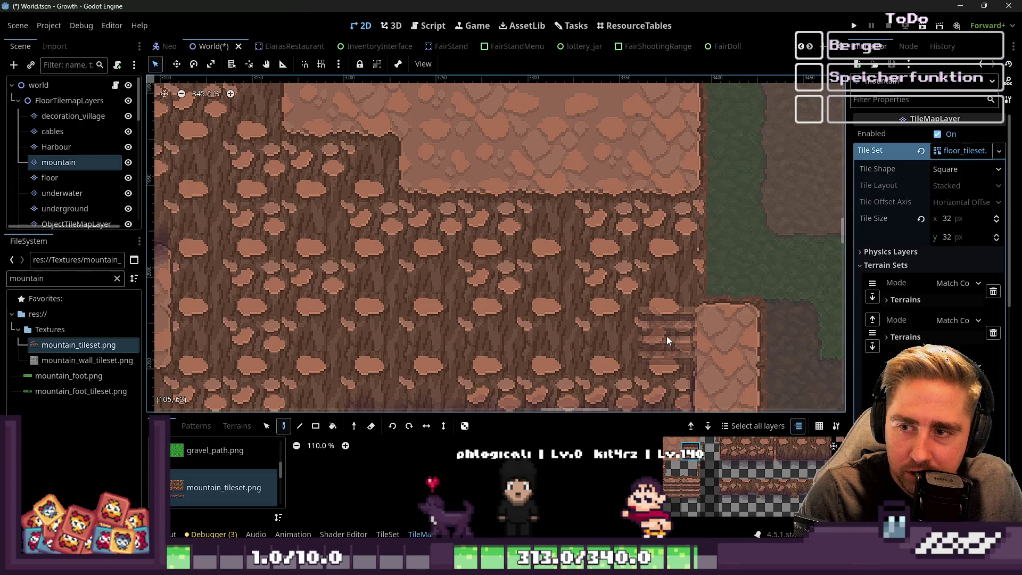
Step: Pick the two-tile stair block from mountain_tileset, then select the World root node
scroll(666, 337, down, 20)
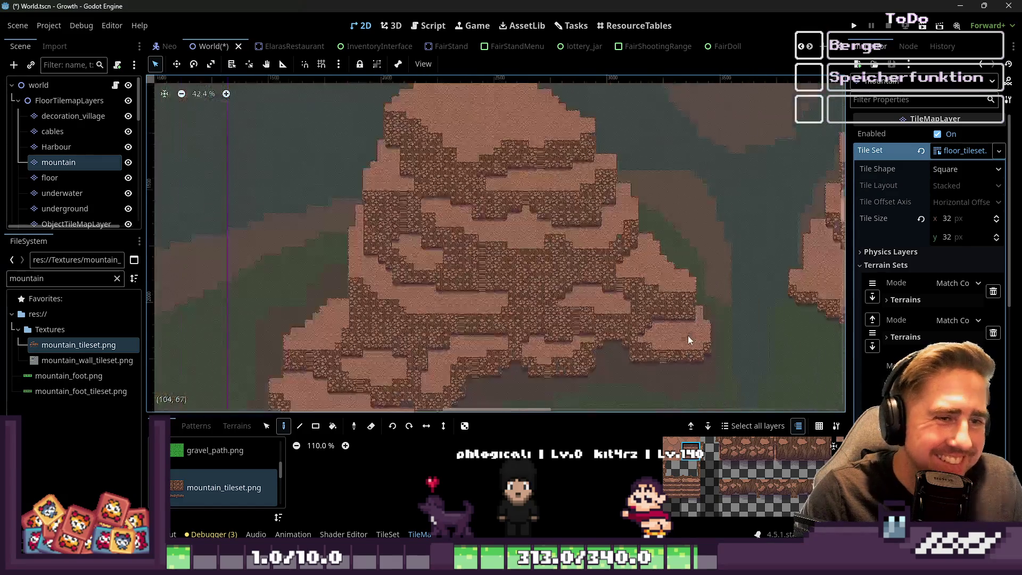
scroll(689, 341, up, 18)
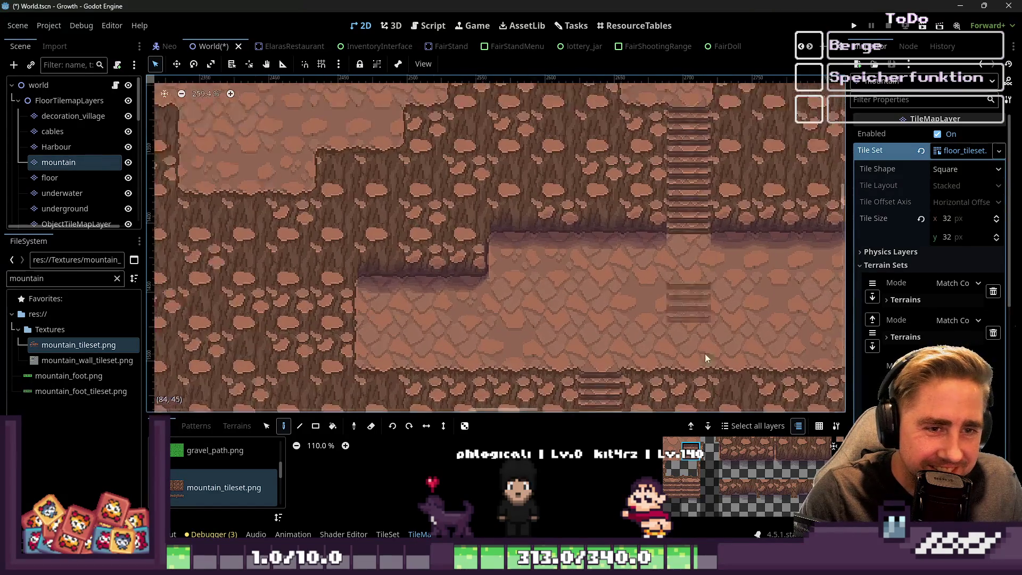
drag(690, 489, 691, 507)
scroll(686, 370, down, 3)
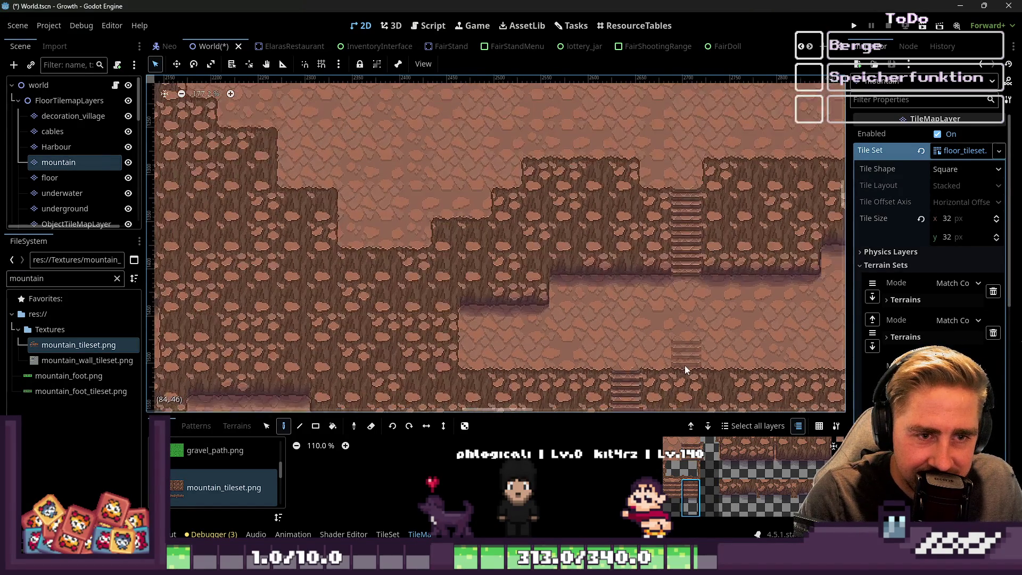
scroll(765, 299, down, 5)
scroll(502, 203, down, 4)
scroll(372, 320, up, 6)
scroll(415, 149, down, 2)
scroll(414, 149, down, 2)
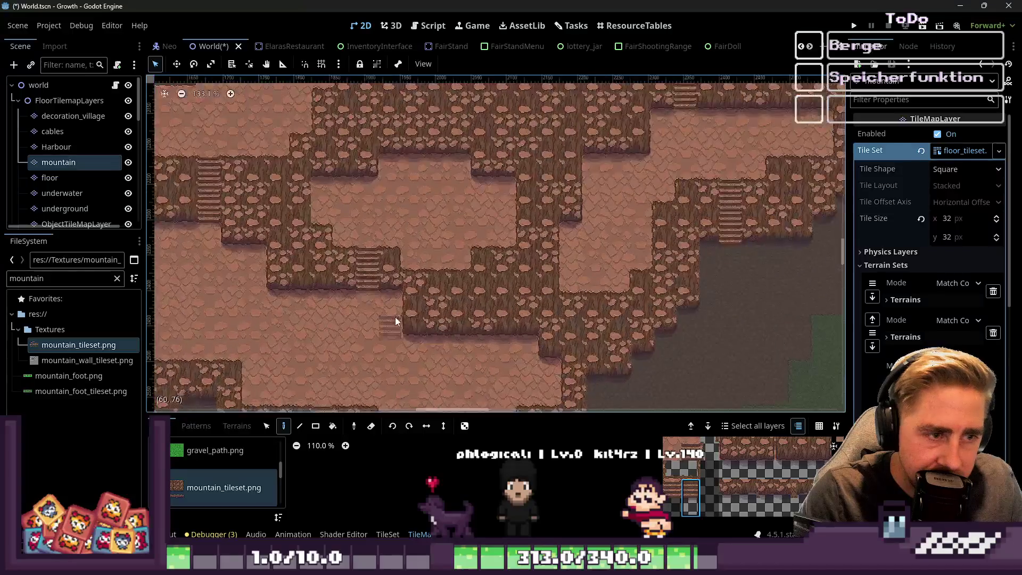
scroll(748, 217, down, 2)
scroll(335, 175, up, 5)
scroll(422, 136, up, 3)
scroll(390, 299, down, 8)
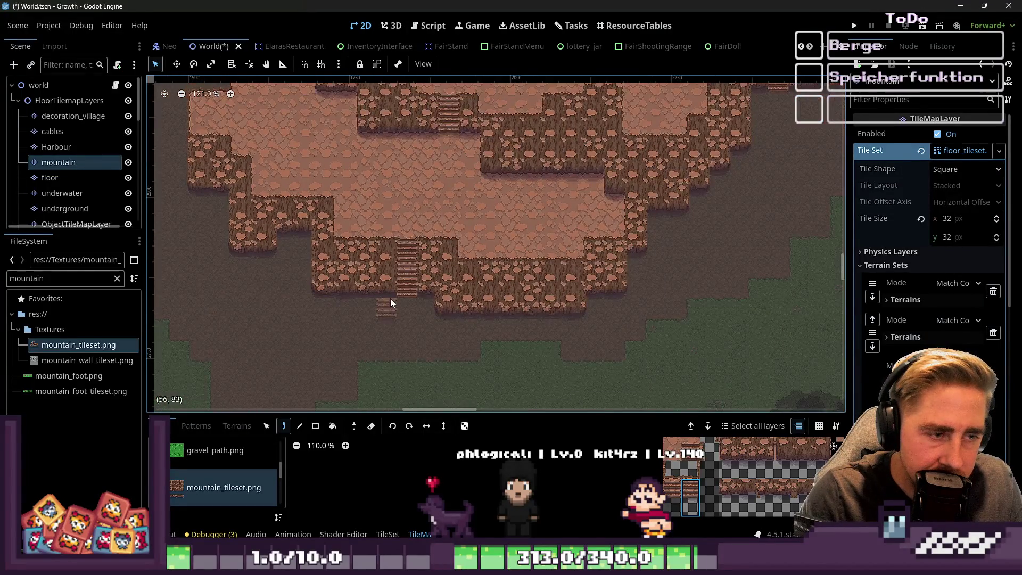
scroll(406, 326, down, 4)
scroll(501, 250, down, 4)
click(90, 82)
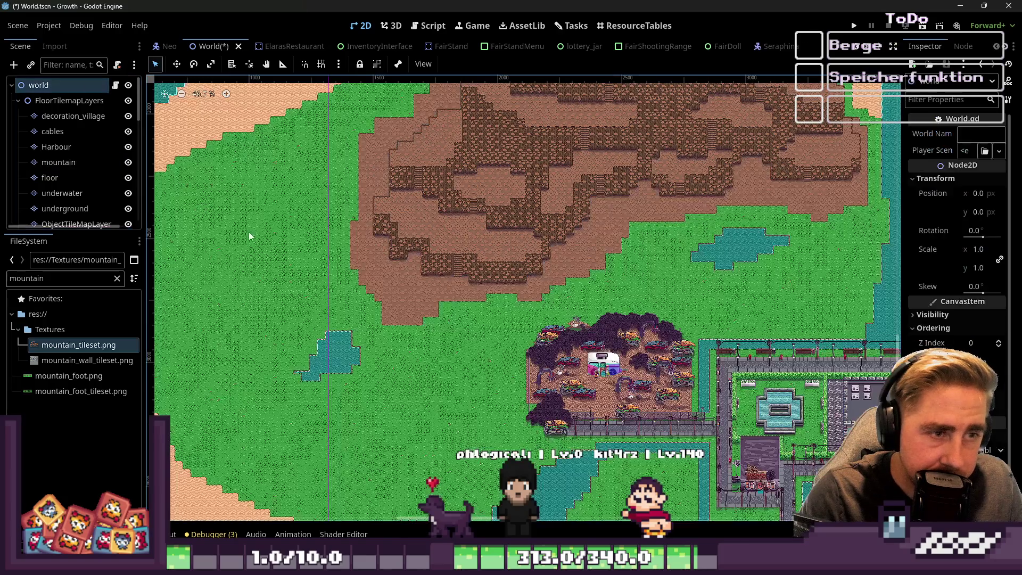
scroll(397, 369, up, 9)
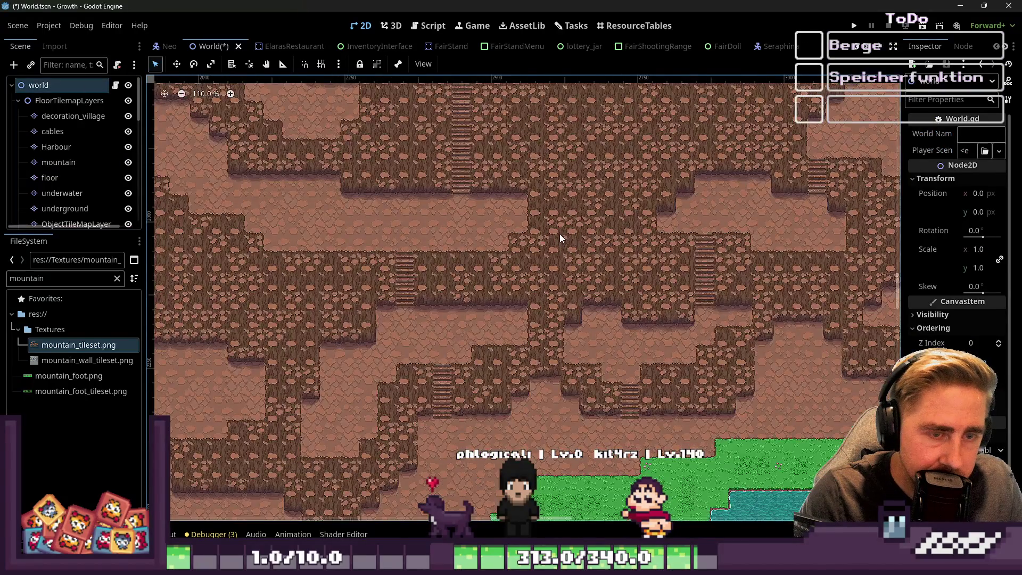
scroll(559, 238, down, 13)
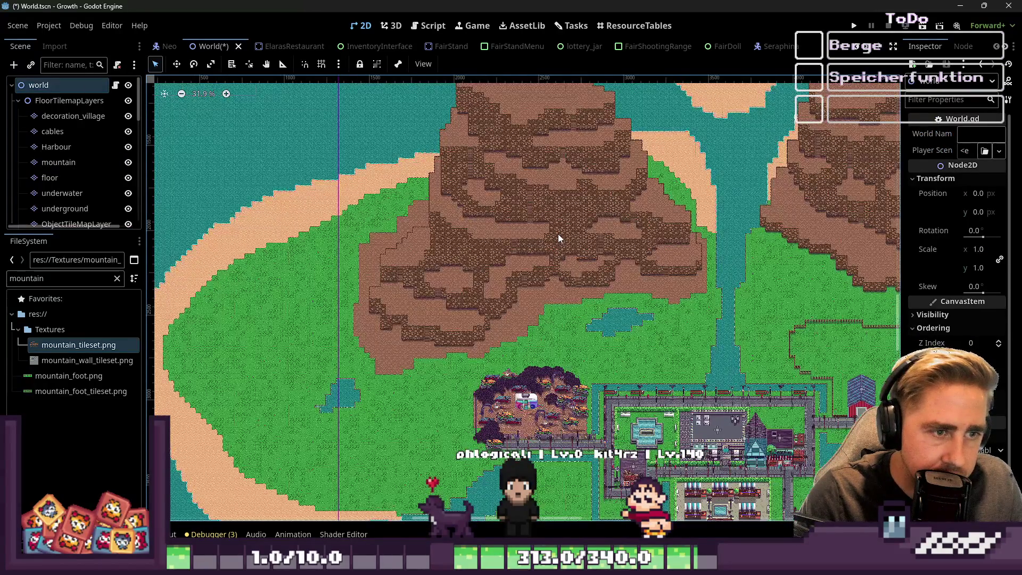
scroll(495, 152, up, 8)
scroll(667, 154, up, 11)
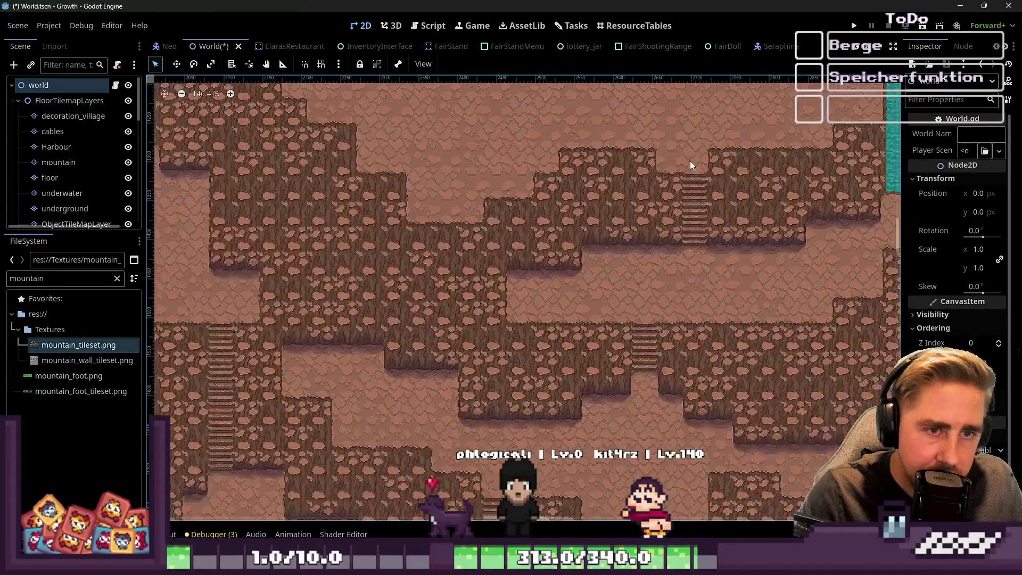
scroll(711, 266, down, 10)
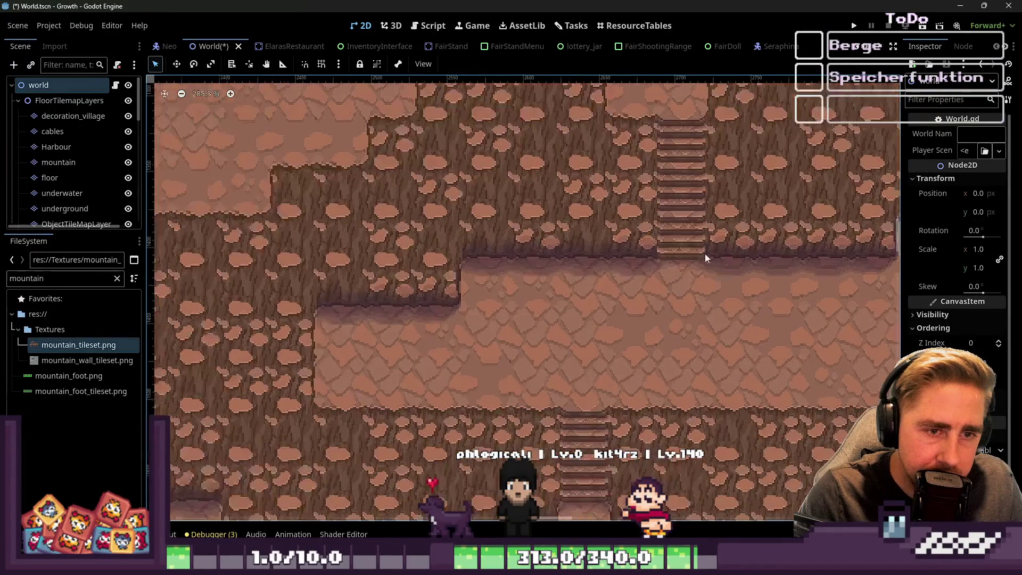
scroll(445, 309, up, 7)
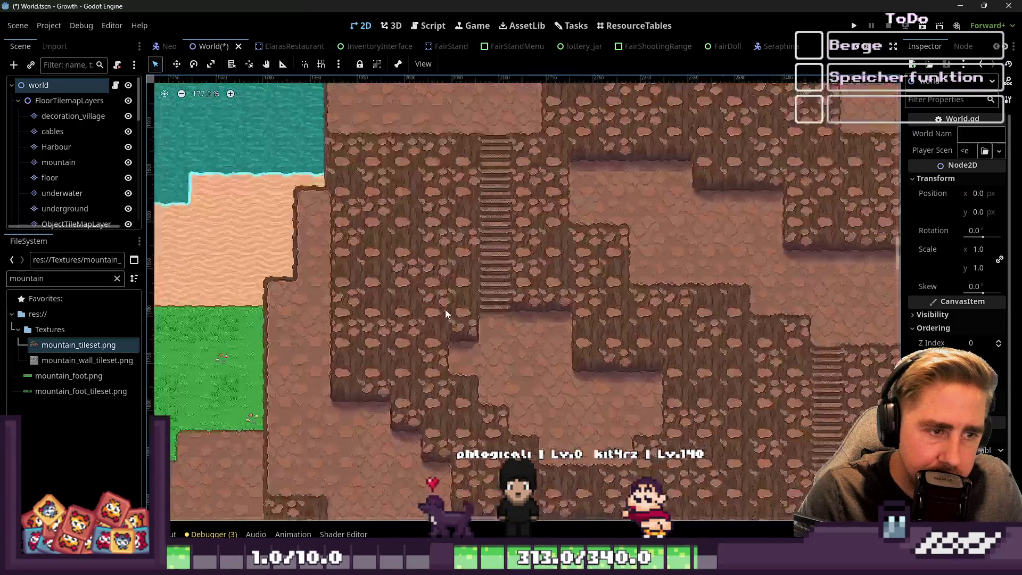
scroll(535, 329, down, 3)
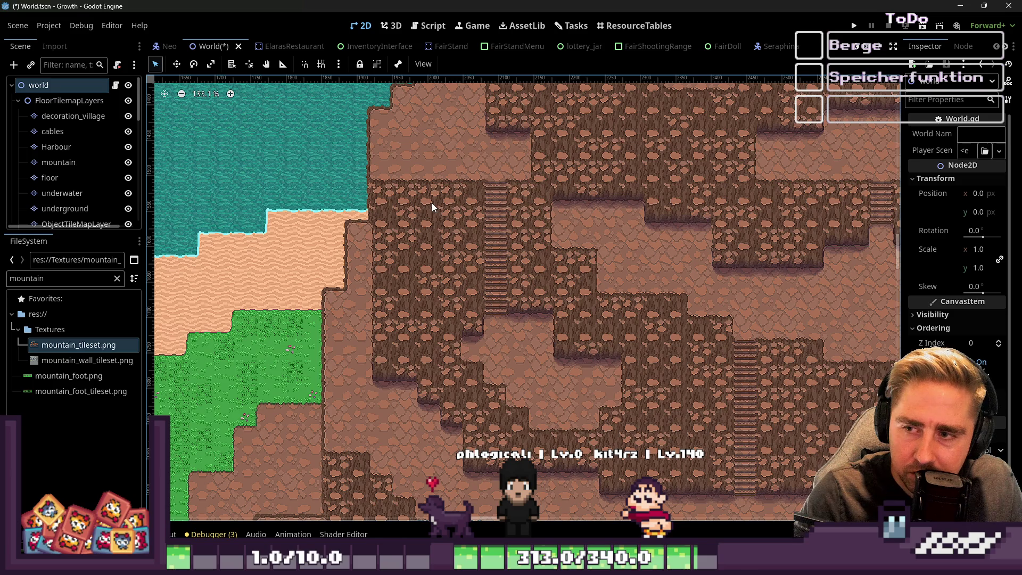
scroll(432, 204, down, 4)
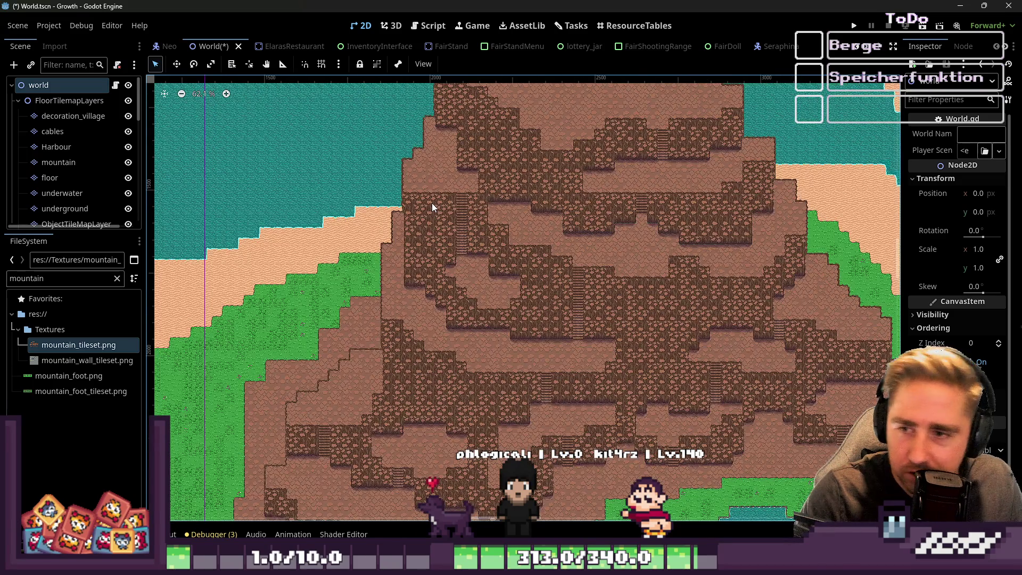
scroll(432, 203, down, 3)
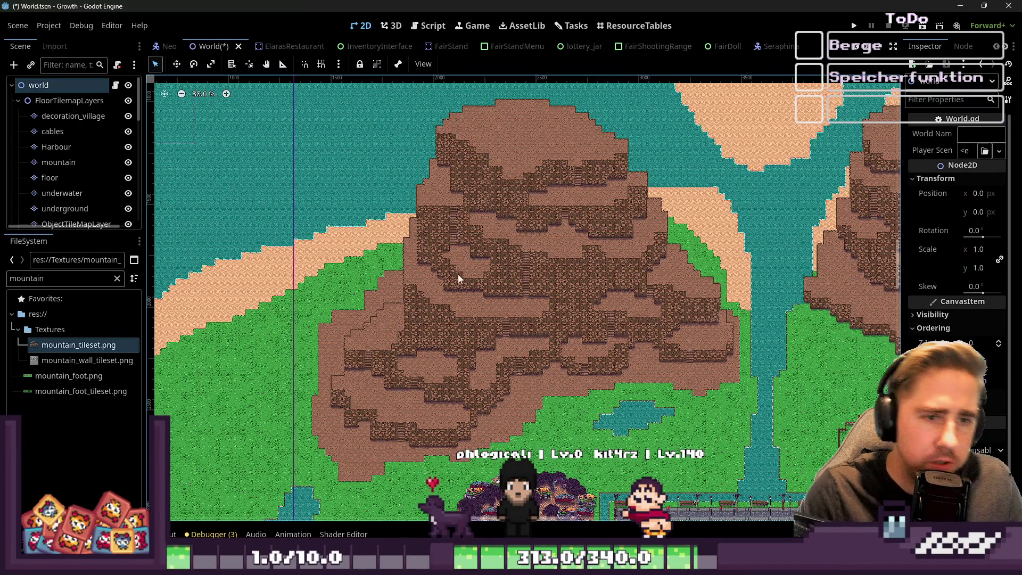
scroll(461, 266, down, 4)
scroll(791, 288, up, 3)
scroll(461, 243, up, 10)
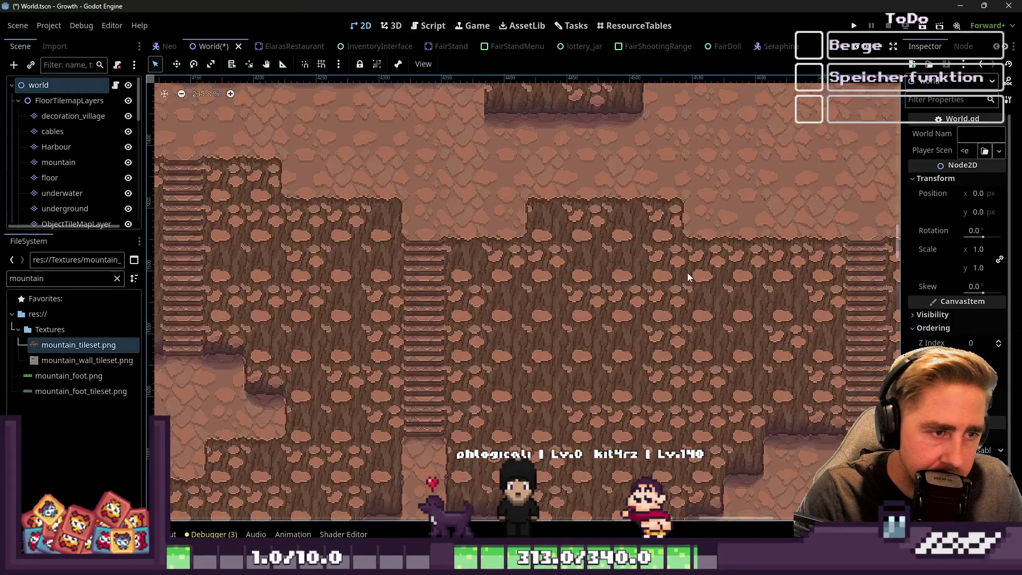
scroll(423, 210, down, 3)
scroll(483, 411, up, 2)
scroll(752, 199, up, 3)
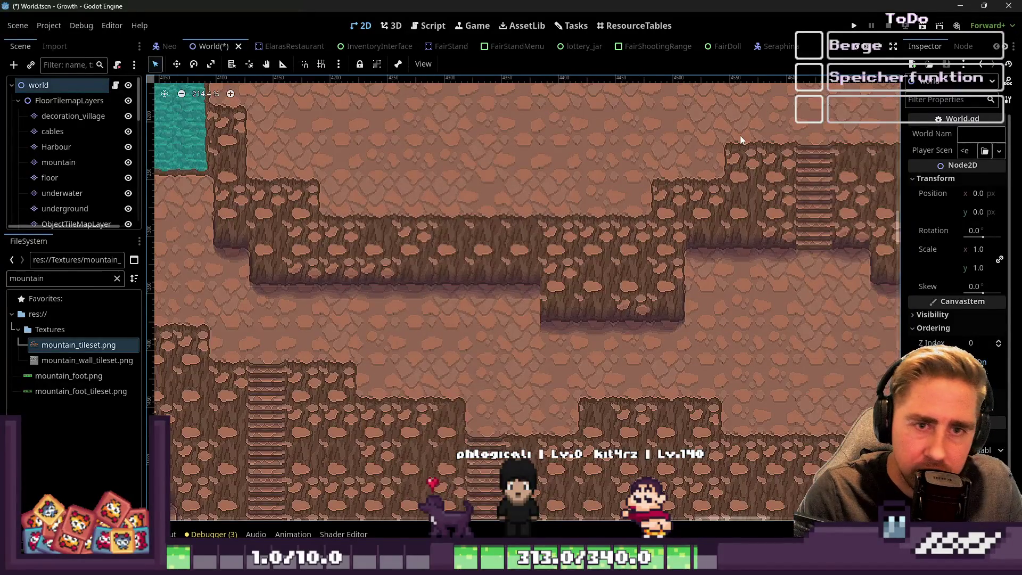
scroll(529, 161, down, 5)
scroll(506, 116, up, 2)
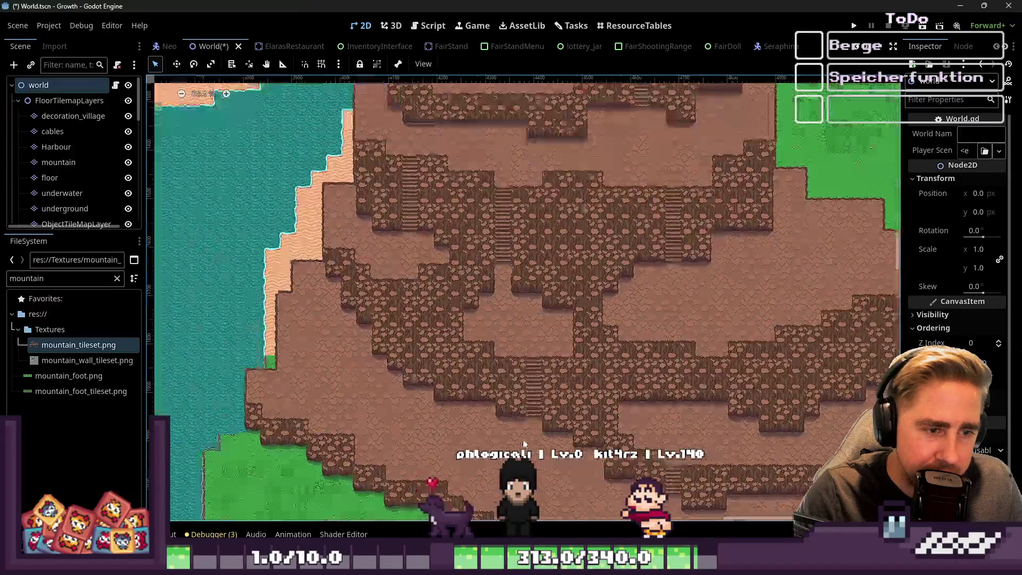
scroll(660, 422, up, 3)
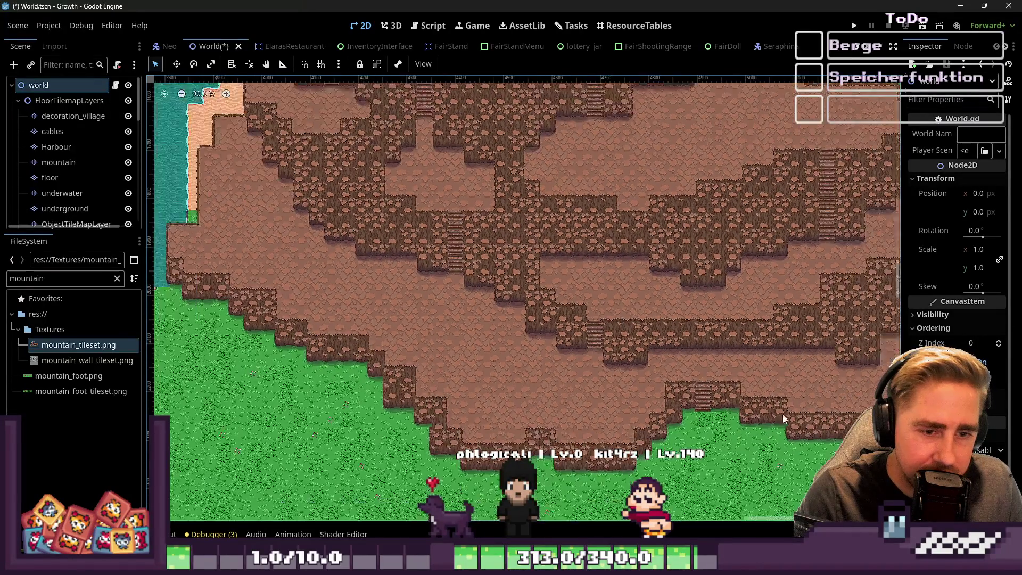
scroll(585, 367, down, 4)
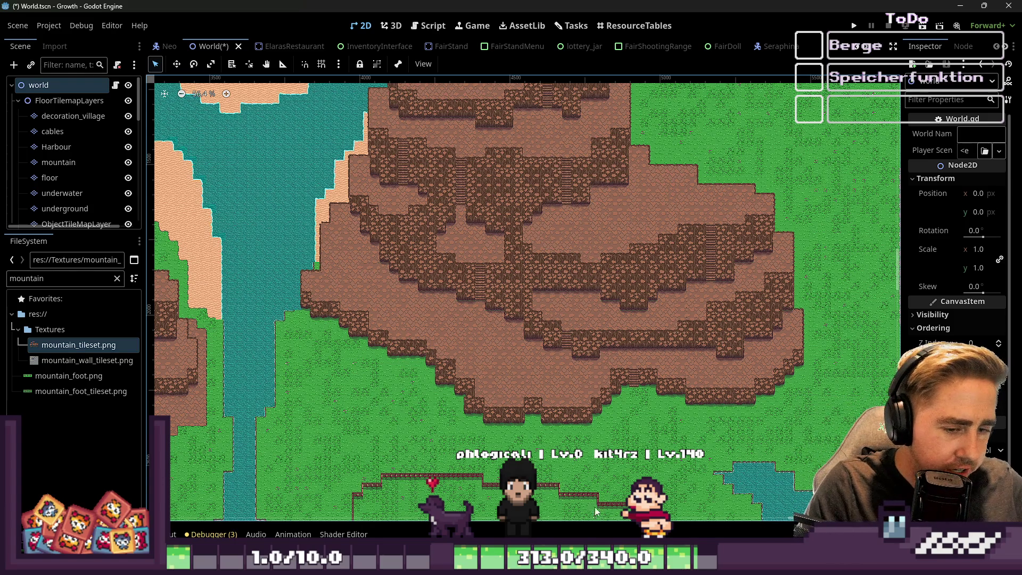
mouse_move(606, 559)
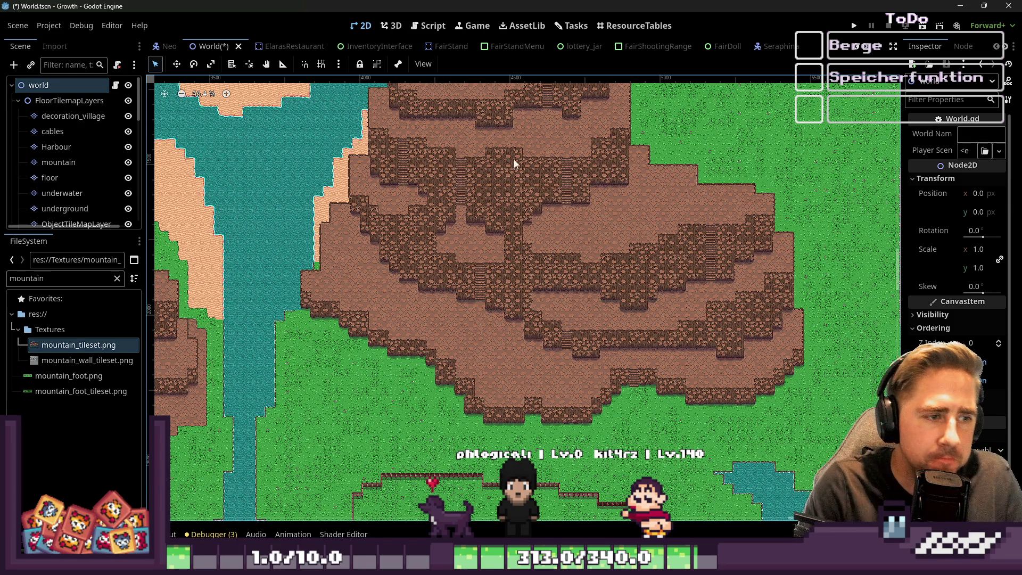
scroll(533, 165, down, 3)
scroll(381, 224, up, 3)
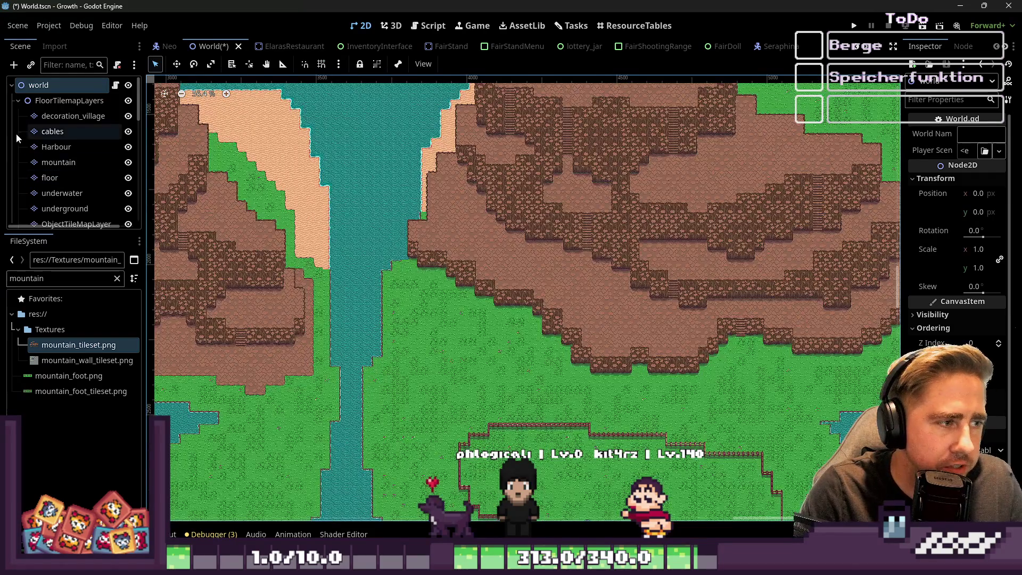
Step: On the mountain layer, choose MountainFoot in the enlarged Terrains panel
click(59, 168)
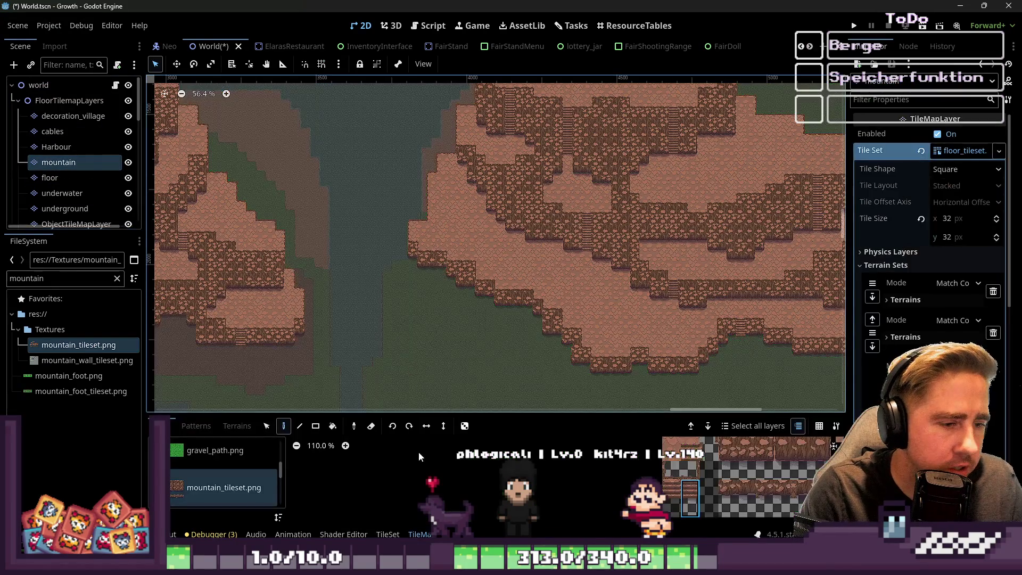
drag(412, 413, 412, 234)
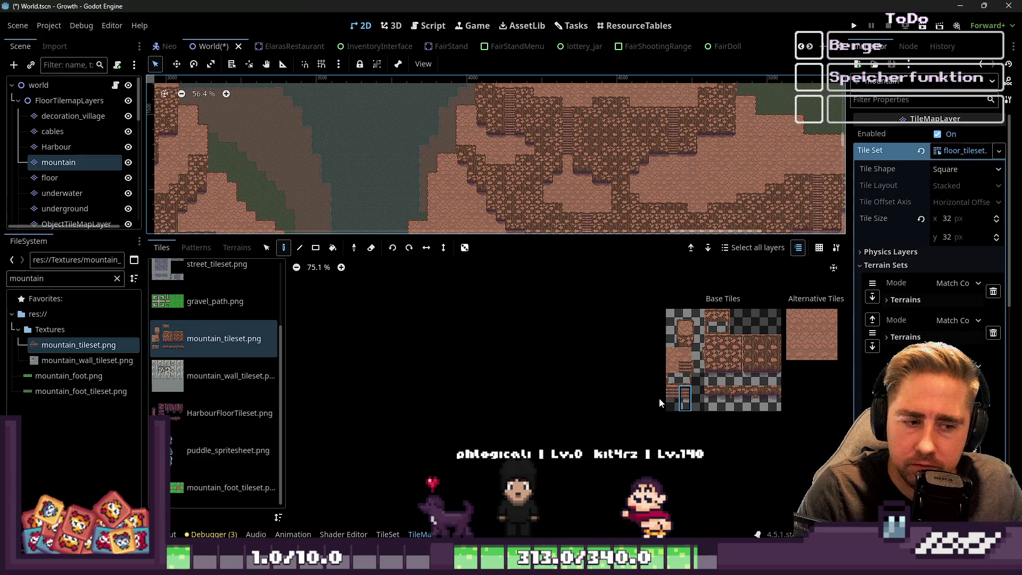
scroll(659, 404, up, 4)
scroll(682, 384, down, 2)
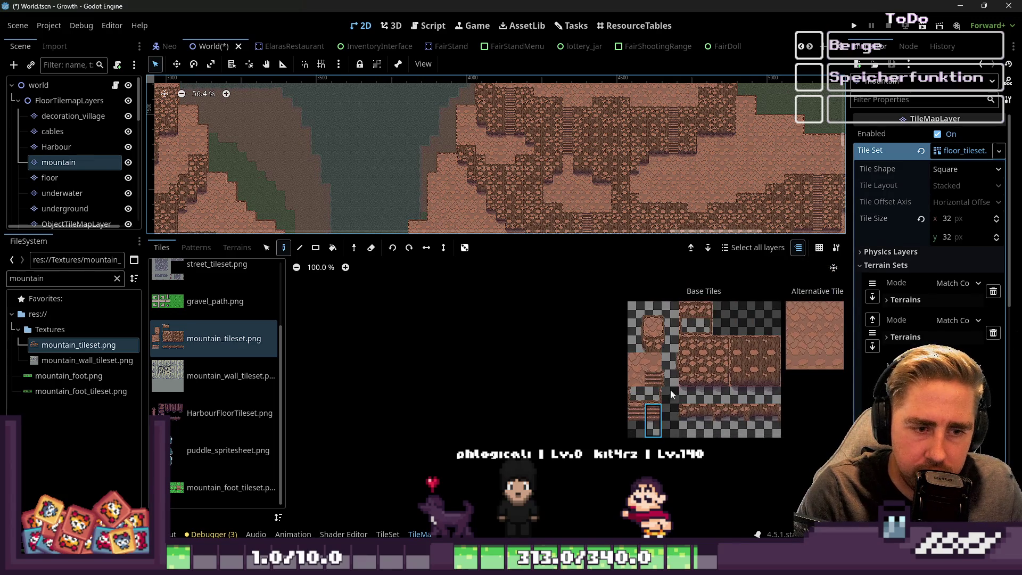
scroll(663, 354, up, 2)
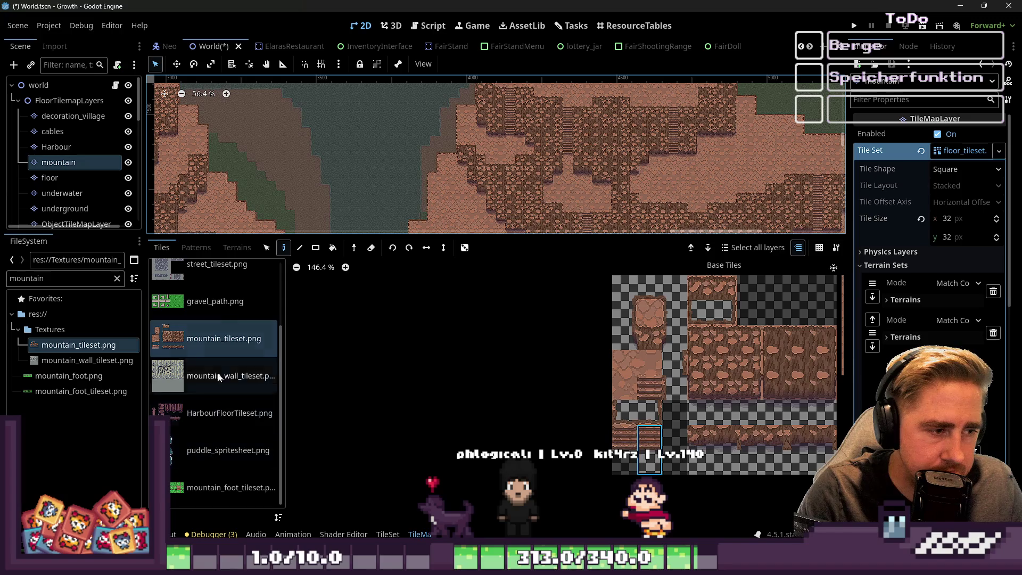
click(236, 247)
click(203, 506)
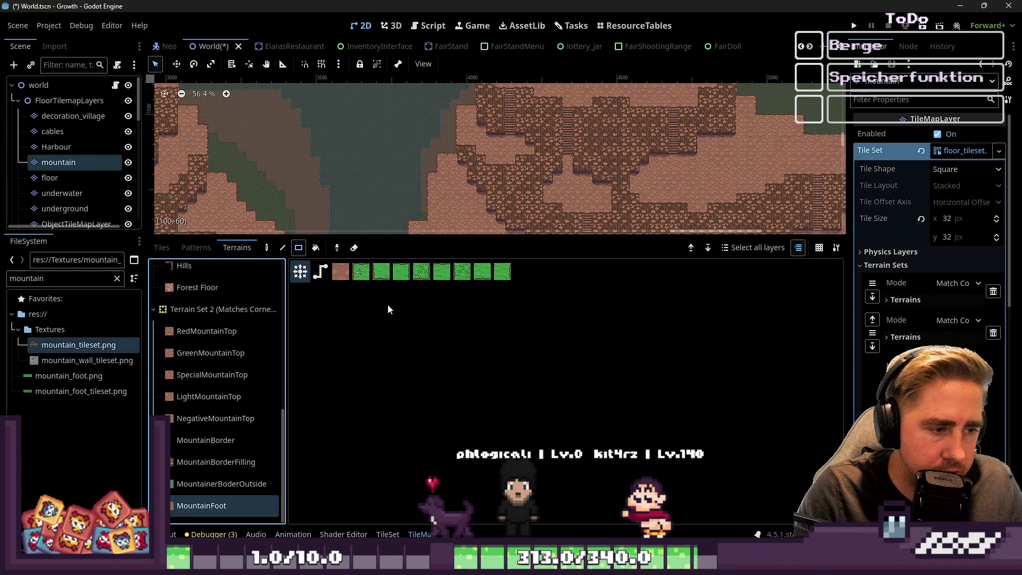
Step: Undo the MountainFoot rectangle painted on the mountain layer and switch to the floor layer
drag(308, 238, 308, 420)
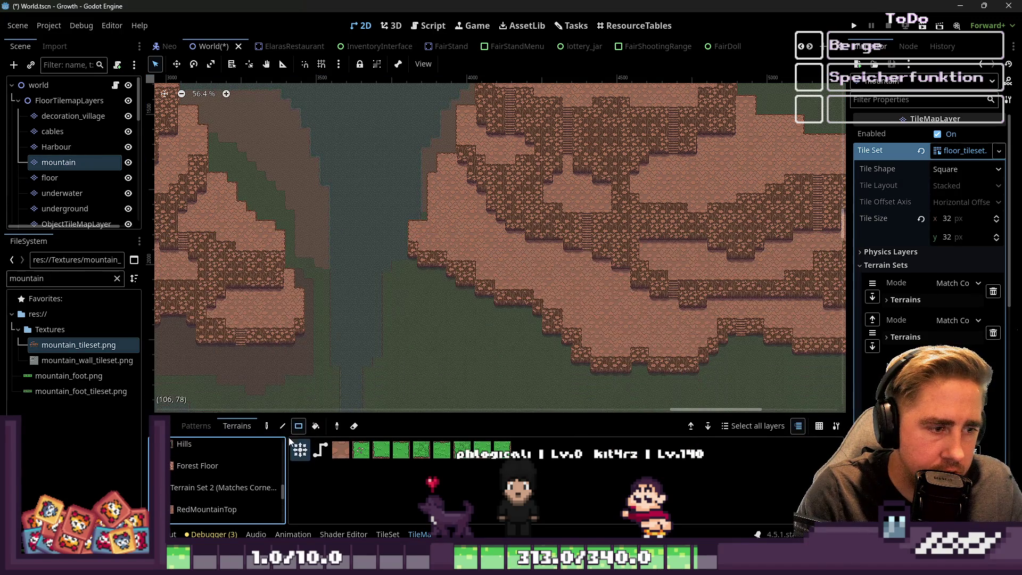
scroll(361, 315, up, 8)
drag(768, 286, 463, 176)
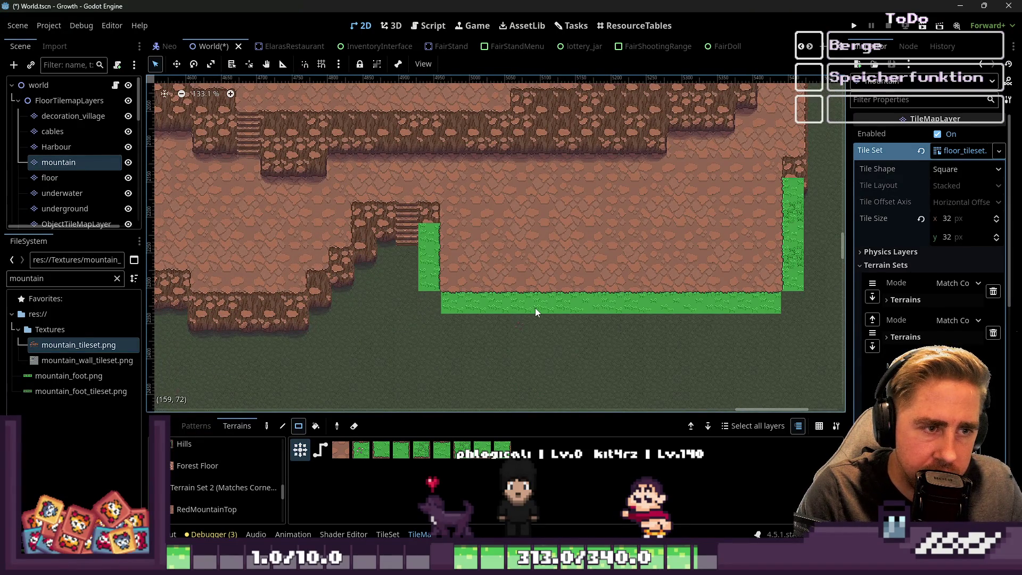
key(ctrl+z)
click(49, 177)
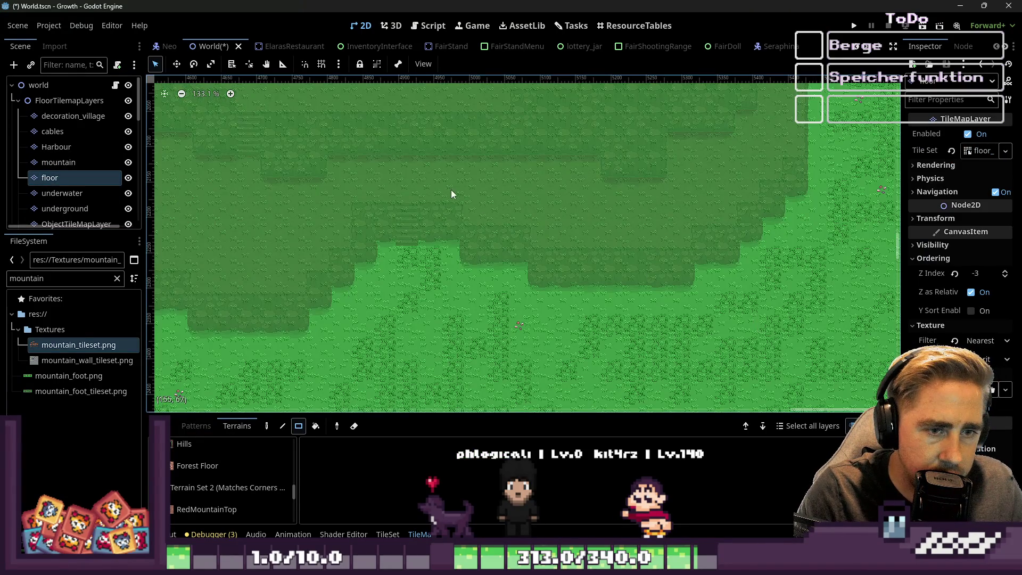
Step: Choose MountainFoot for the floor layer and paint a dirt patch spreading left into the grass
scroll(675, 290, down, 2)
scroll(228, 500, down, 5)
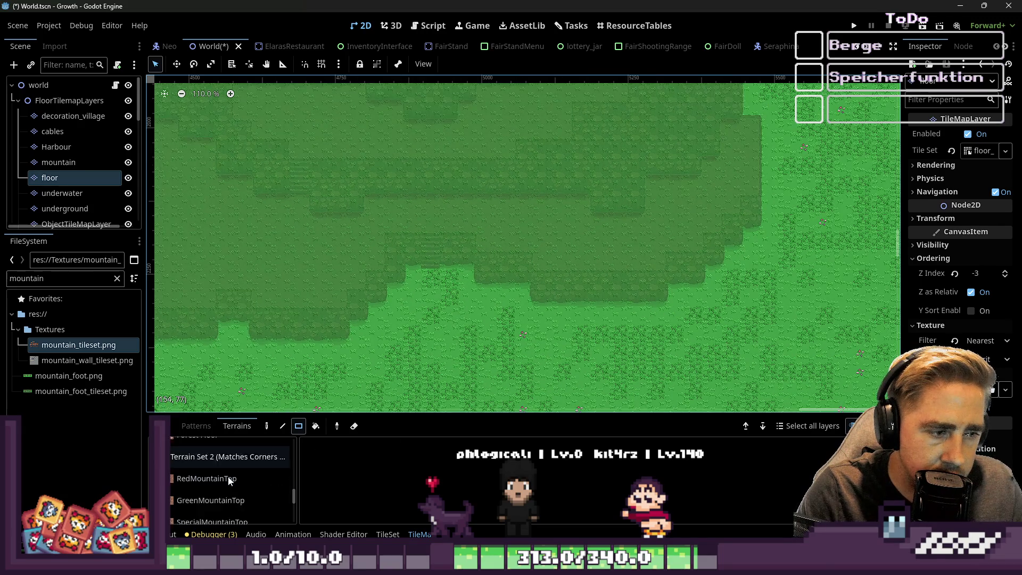
click(228, 507)
drag(729, 317, 449, 245)
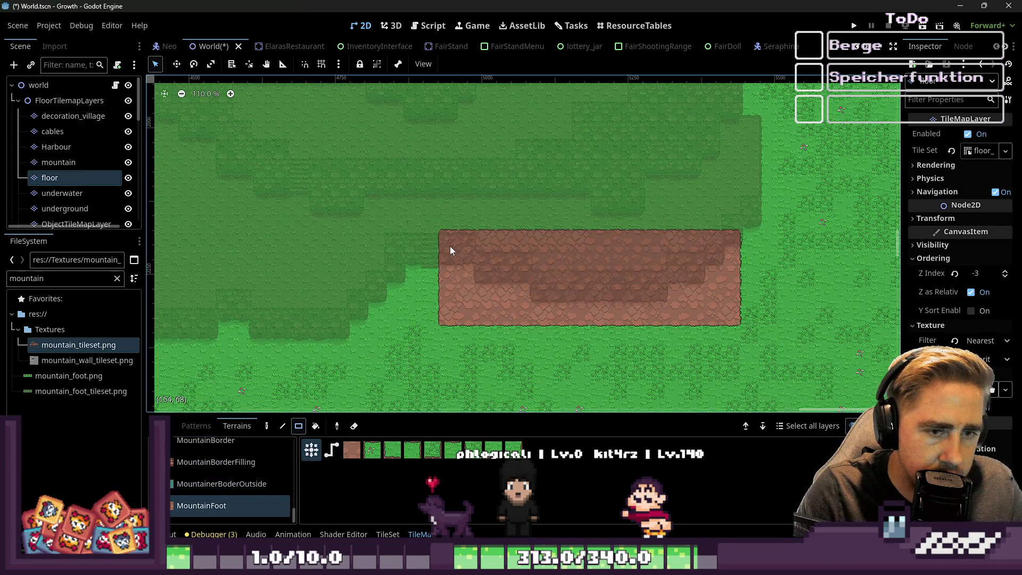
drag(522, 332, 493, 336)
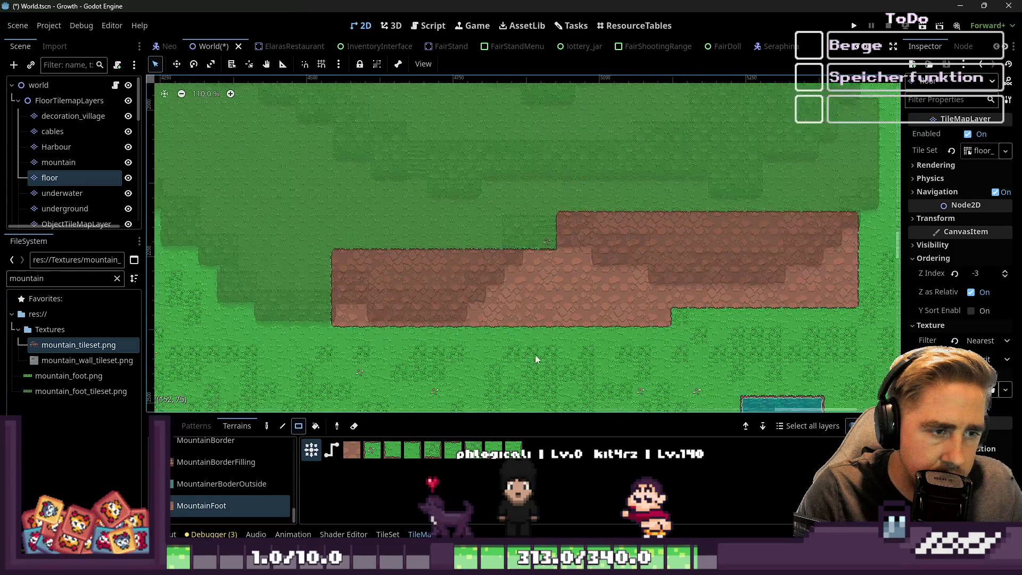
scroll(274, 263, down, 2)
mouse_move(275, 263)
mouse_down()
mouse_move(369, 245)
mouse_move(561, 271)
mouse_up()
drag(353, 295, 438, 267)
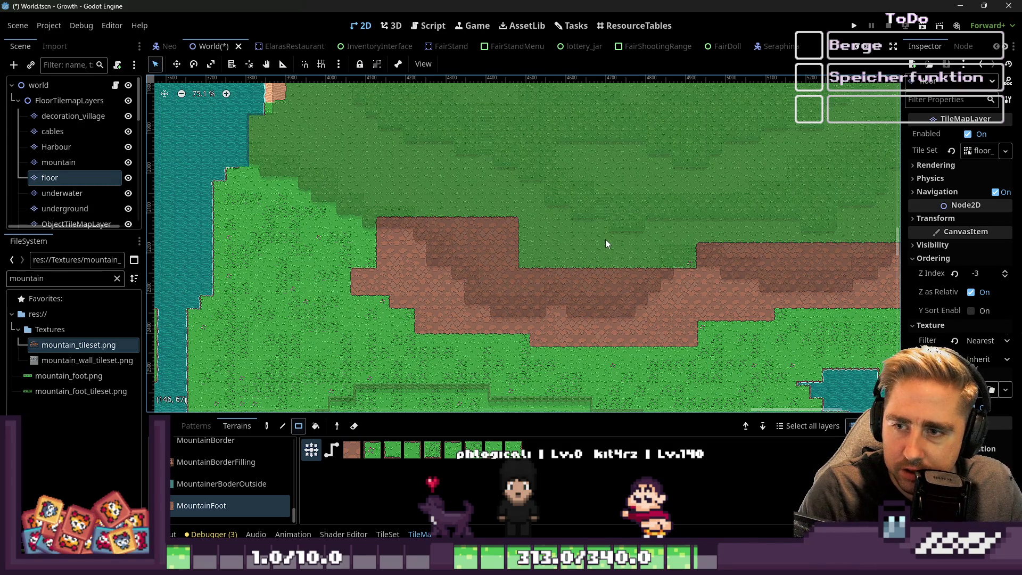
Step: Paint dirt blocks near the river, extending downward into the grass below the step
scroll(195, 181, up, 2)
scroll(196, 181, up, 3)
drag(335, 143, 477, 198)
drag(354, 196, 519, 237)
drag(413, 261, 520, 287)
mouse_move(380, 272)
mouse_down()
mouse_move(458, 309)
mouse_move(432, 289)
mouse_move(446, 281)
mouse_move(493, 347)
mouse_up()
Step: Add small dirt strips below the step and along the edge, plus a rectangle up-left of the corner
scroll(378, 279, up, 4)
drag(373, 230, 393, 242)
scroll(334, 201, down, 2)
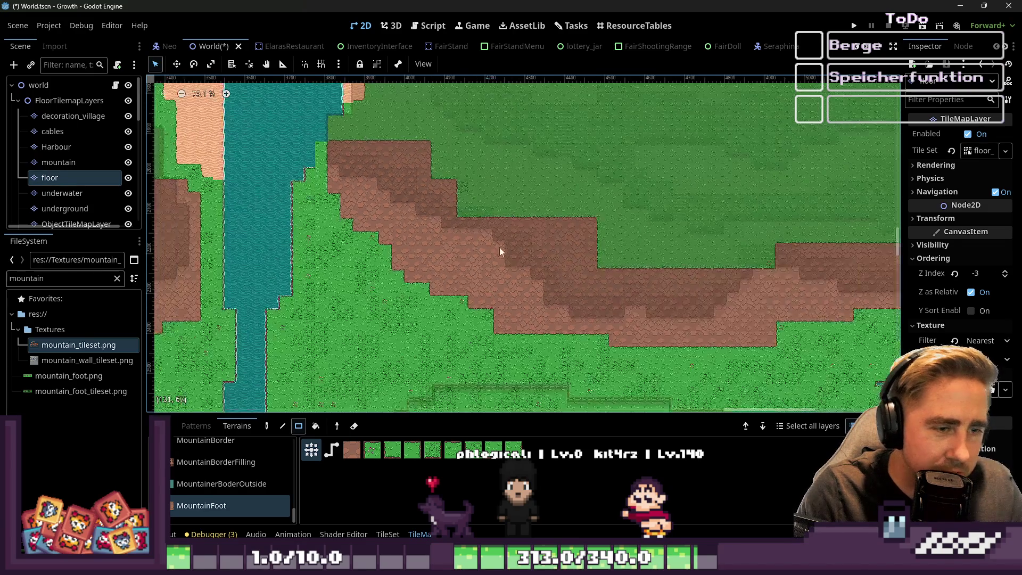
drag(453, 290, 487, 314)
drag(552, 330, 714, 356)
scroll(442, 249, down, 3)
scroll(551, 324, up, 3)
drag(550, 322, 722, 331)
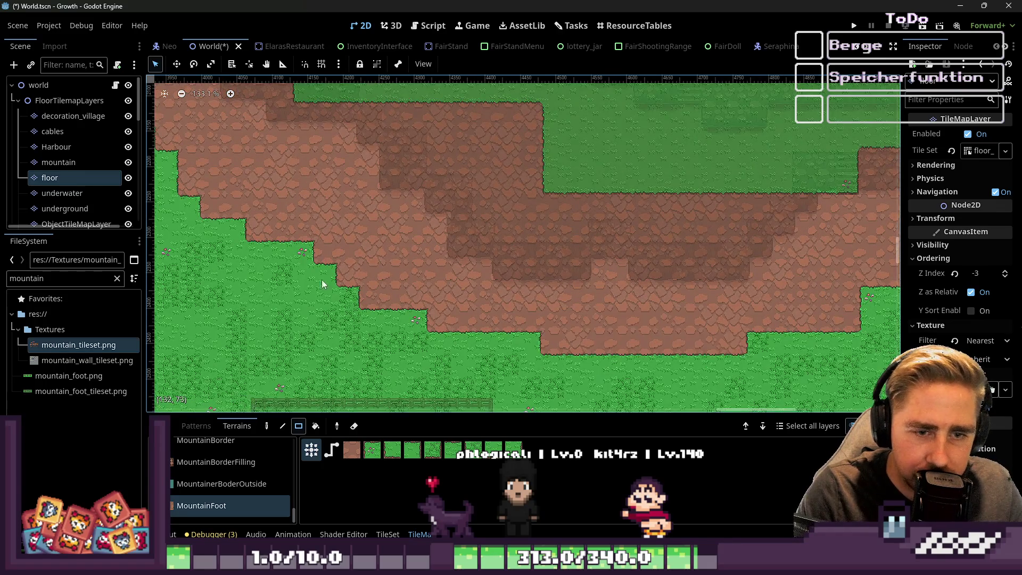
scroll(404, 289, down, 4)
scroll(672, 229, up, 4)
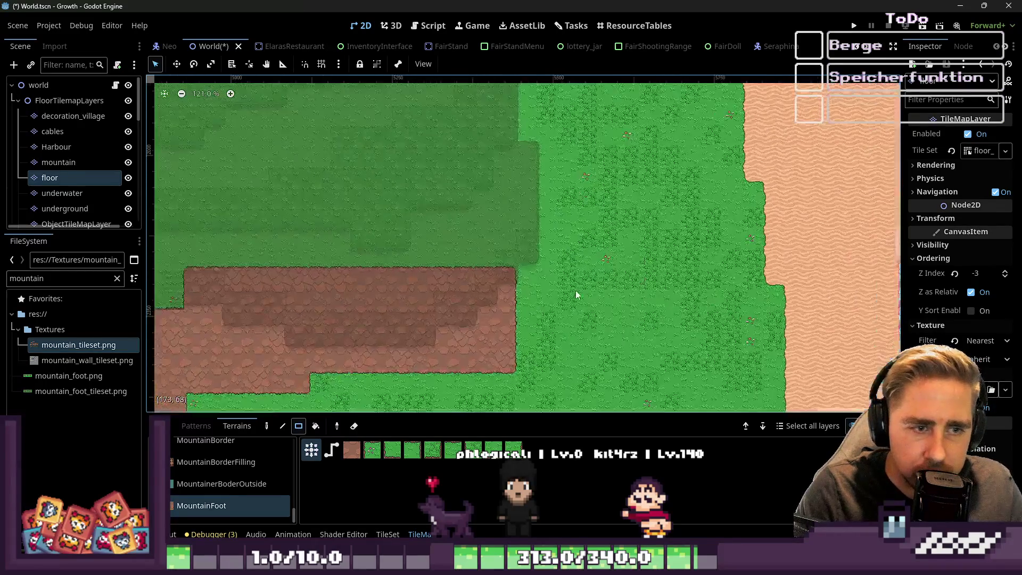
mouse_move(531, 326)
mouse_down()
mouse_move(412, 186)
mouse_move(457, 125)
mouse_up()
Step: Paint more dirt rectangles around the mountain and fill the green gap inside the dirt
scroll(468, 133, down, 3)
scroll(564, 218, up, 3)
scroll(564, 218, down, 5)
scroll(498, 239, up, 2)
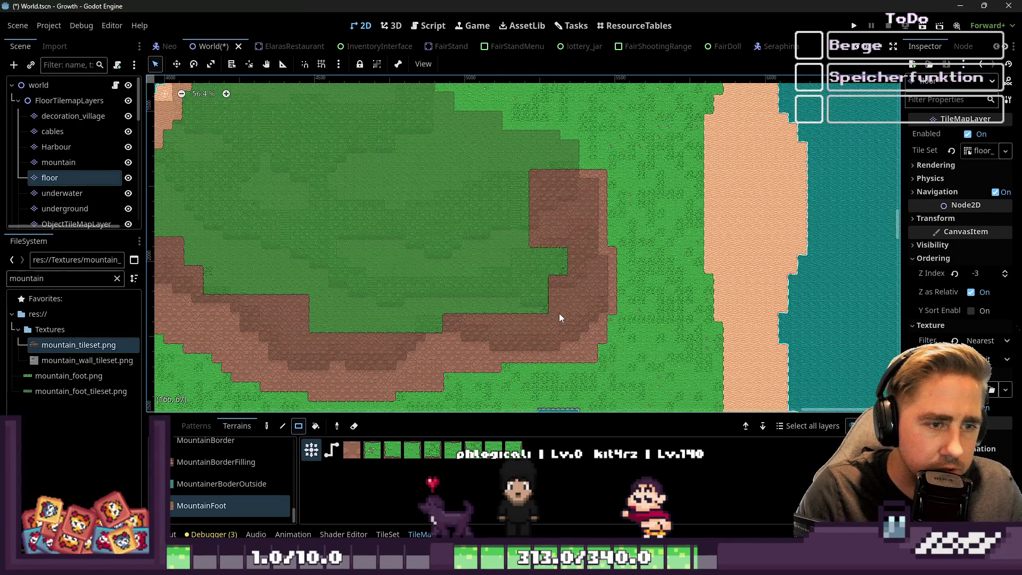
mouse_move(458, 322)
mouse_down()
mouse_move(295, 229)
mouse_move(248, 256)
mouse_up()
scroll(285, 245, down, 1)
scroll(285, 245, up, 1)
mouse_move(396, 319)
mouse_down()
mouse_move(314, 266)
mouse_move(418, 340)
mouse_up()
scroll(688, 228, down, 1)
scroll(698, 229, up, 1)
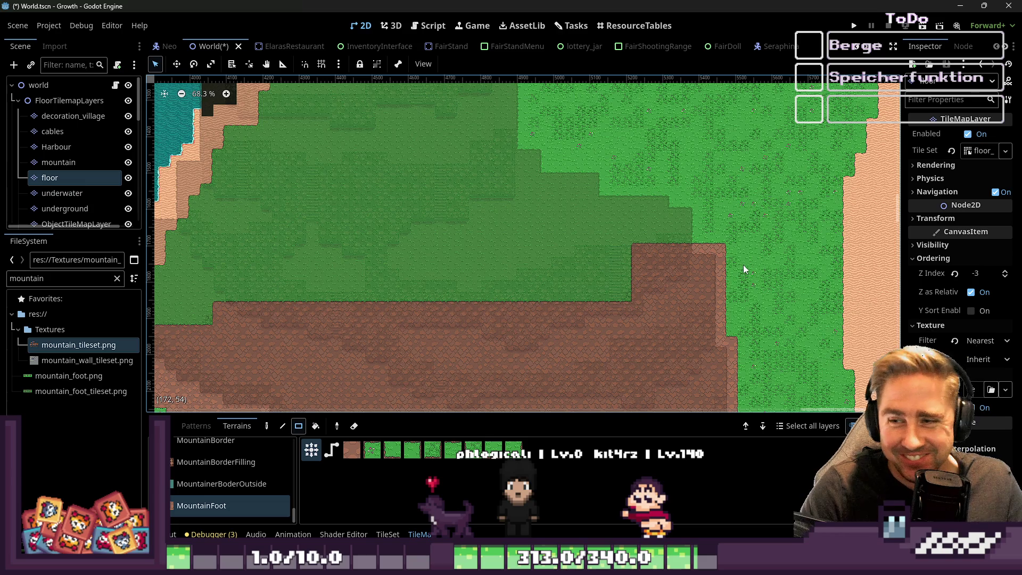
scroll(719, 235, down, 1)
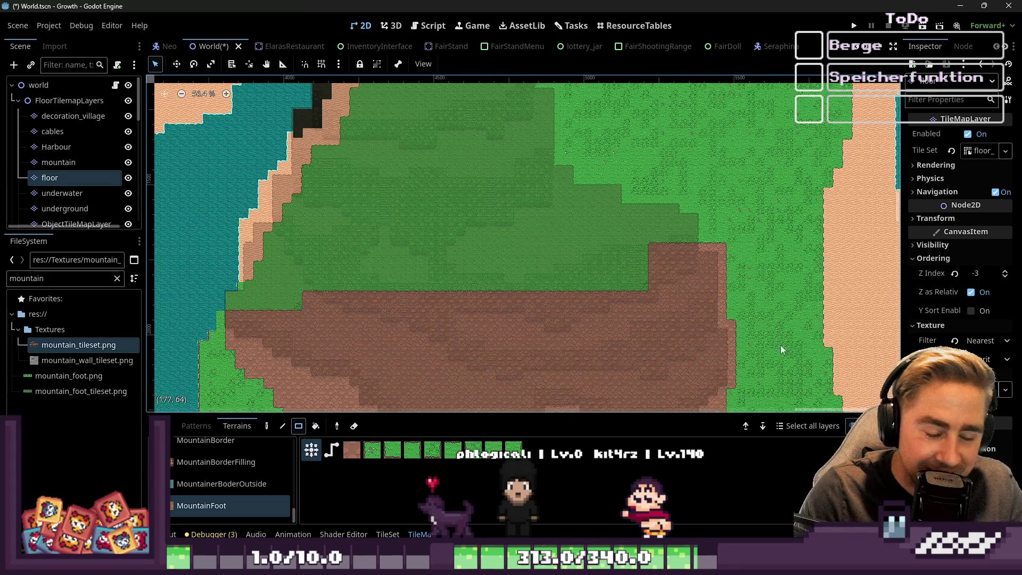
scroll(785, 373, up, 3)
Step: Extend the dirt ring along the right side and the top edge
drag(737, 369, 641, 268)
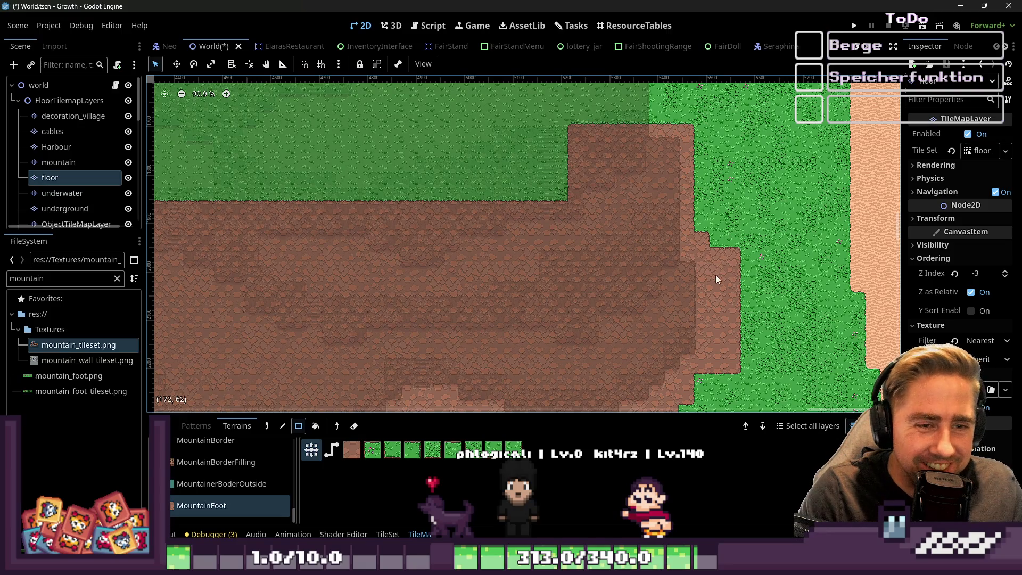
drag(735, 234, 666, 214)
drag(783, 320, 638, 264)
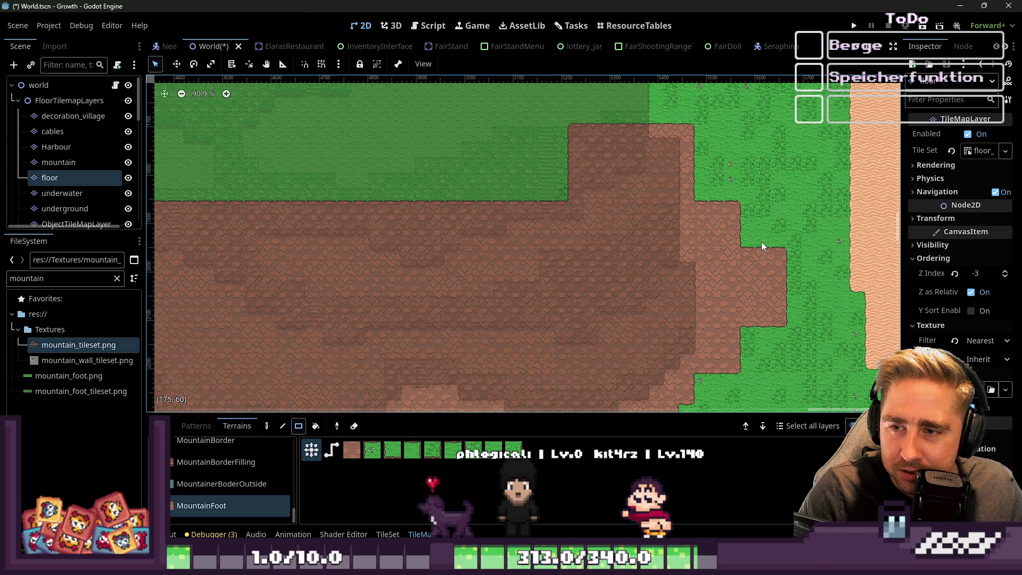
scroll(736, 248, down, 2)
scroll(650, 209, up, 2)
drag(639, 242, 255, 151)
drag(589, 127, 467, 124)
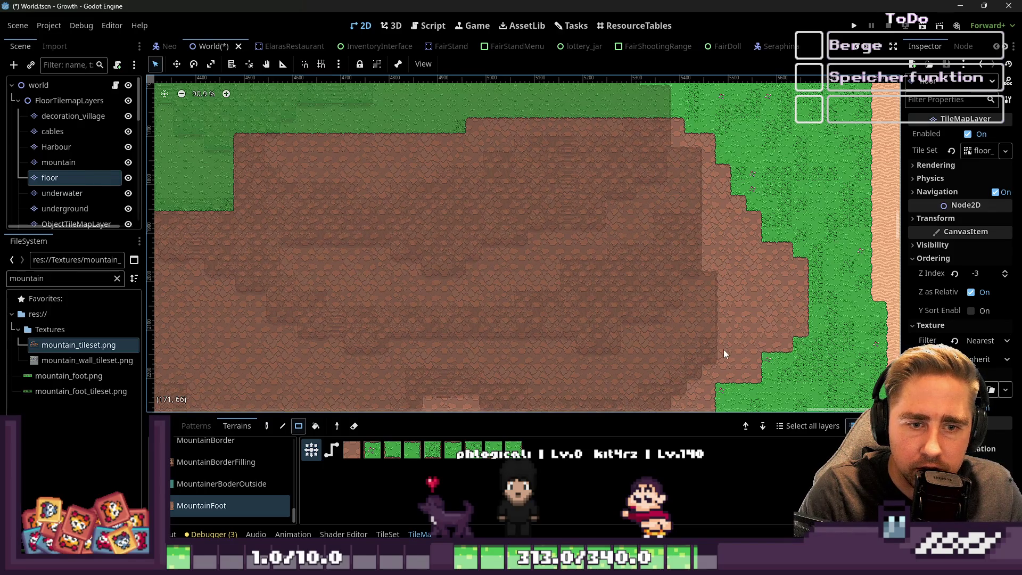
Step: Fill the remaining grass gaps along the mountain's bottom edge, then select the World root
scroll(644, 229, down, 3)
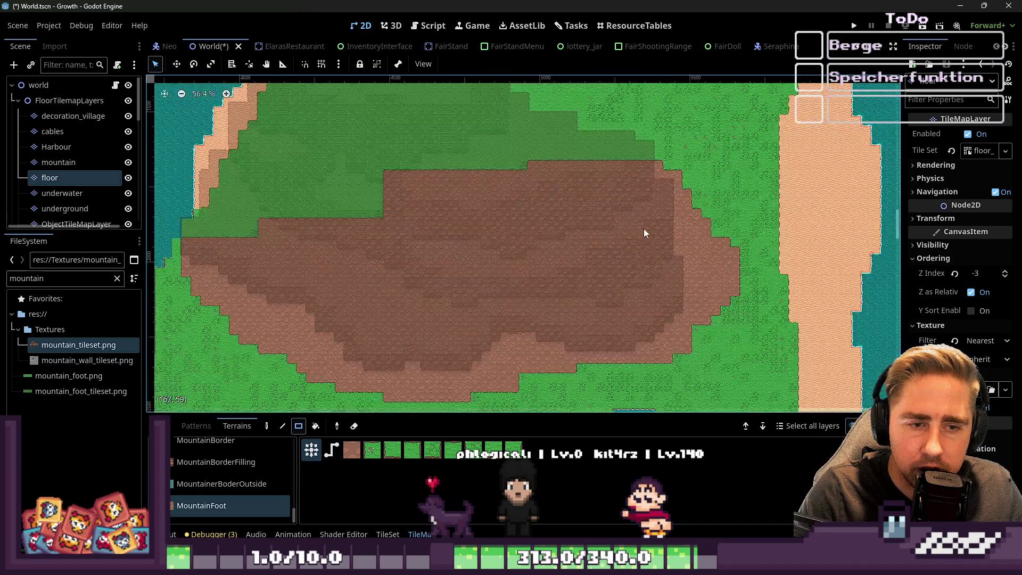
scroll(564, 336, up, 3)
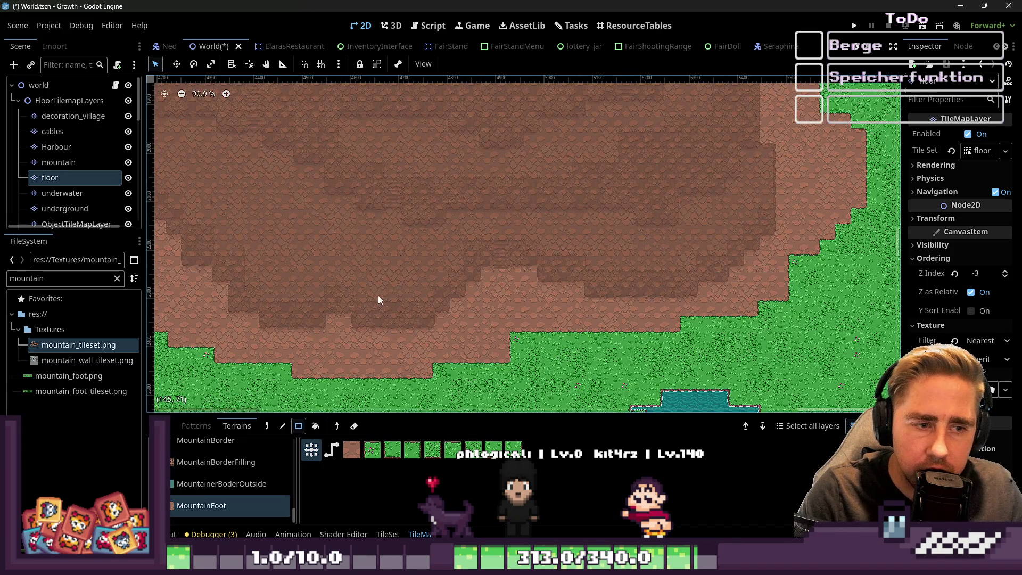
scroll(713, 280, down, 2)
scroll(602, 330, up, 2)
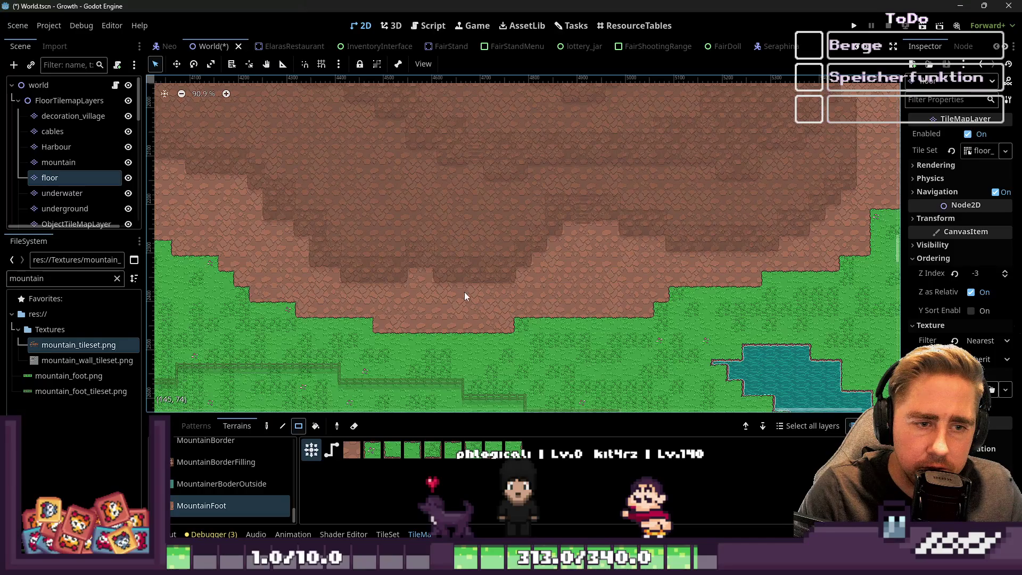
drag(462, 290, 297, 286)
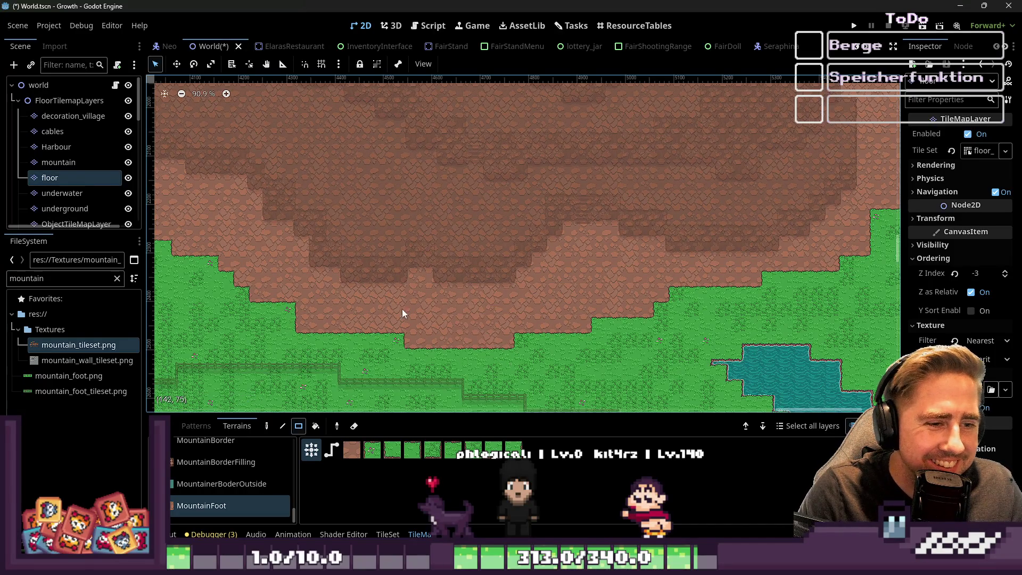
drag(384, 339, 585, 268)
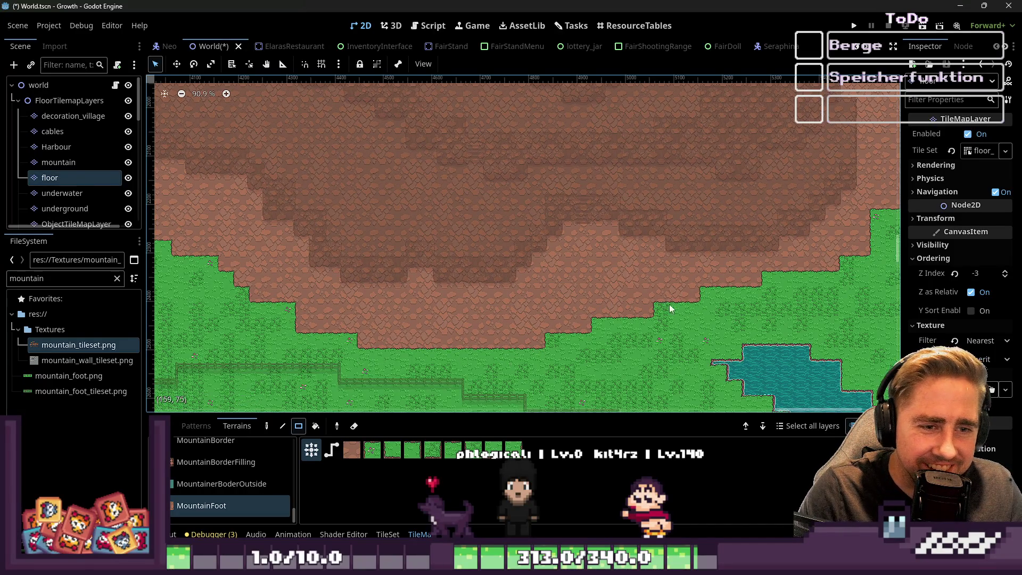
drag(647, 328, 546, 305)
drag(578, 346, 546, 314)
scroll(573, 255, down, 5)
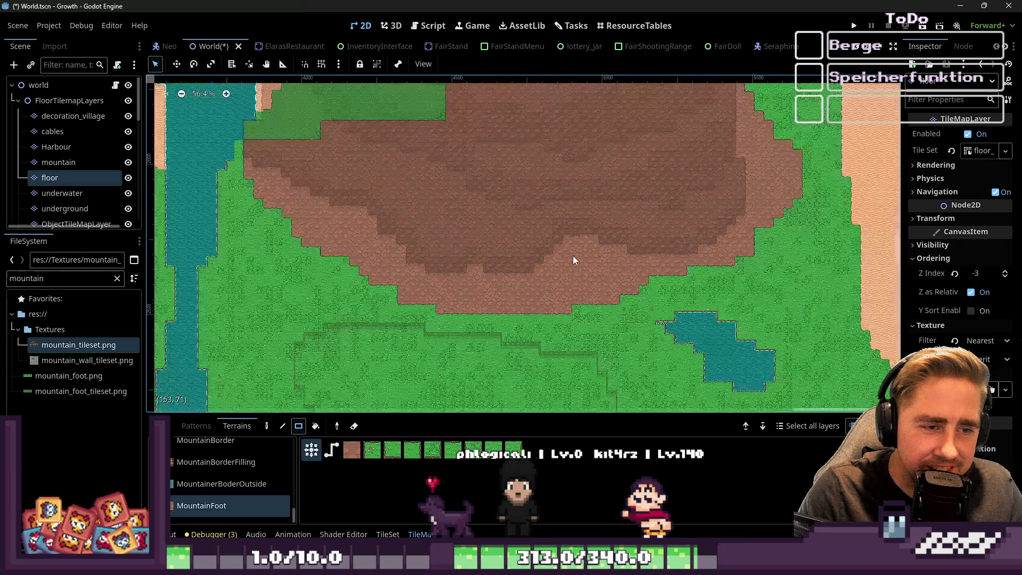
click(38, 85)
Step: Select the floor layer with MountainFoot terrain and undo the last edit
scroll(426, 309, down, 2)
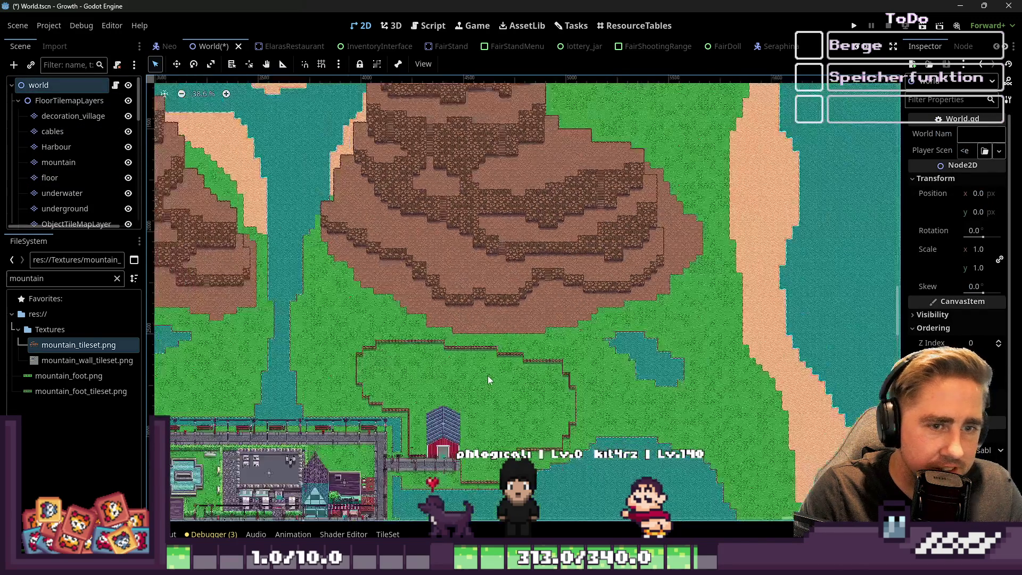
scroll(444, 335, down, 2)
scroll(273, 293, up, 4)
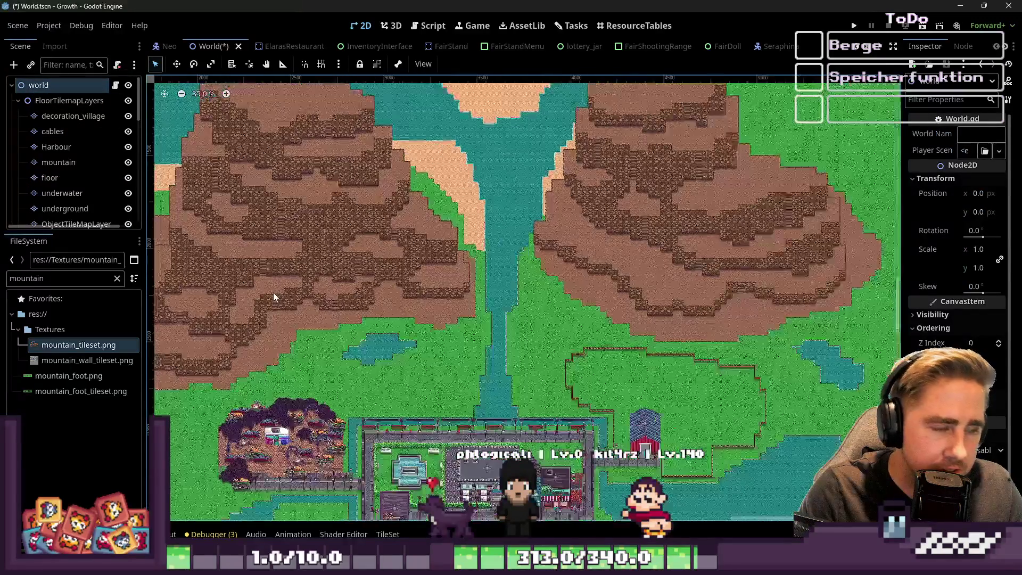
scroll(282, 234, down, 3)
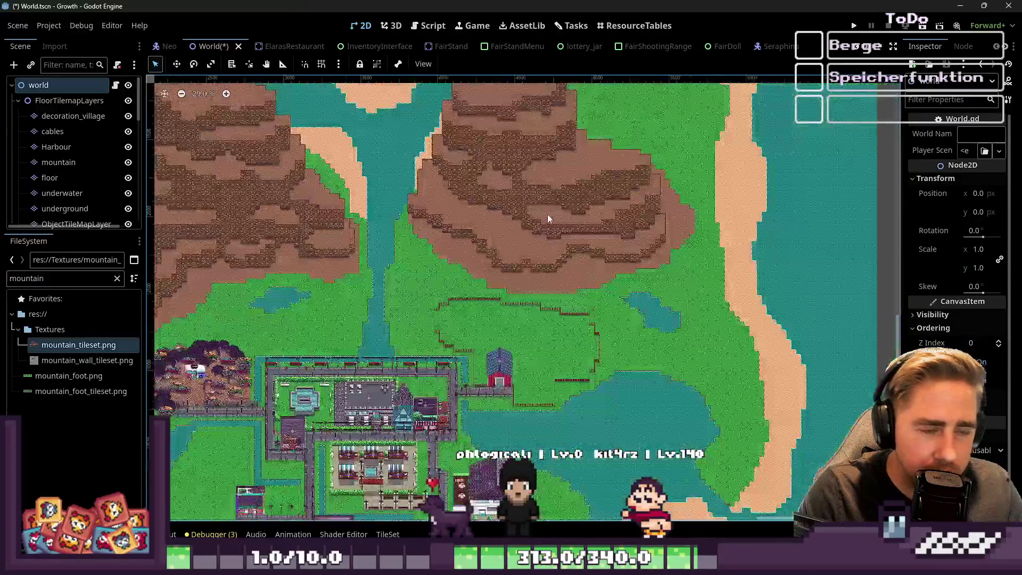
scroll(547, 215, up, 3)
click(77, 175)
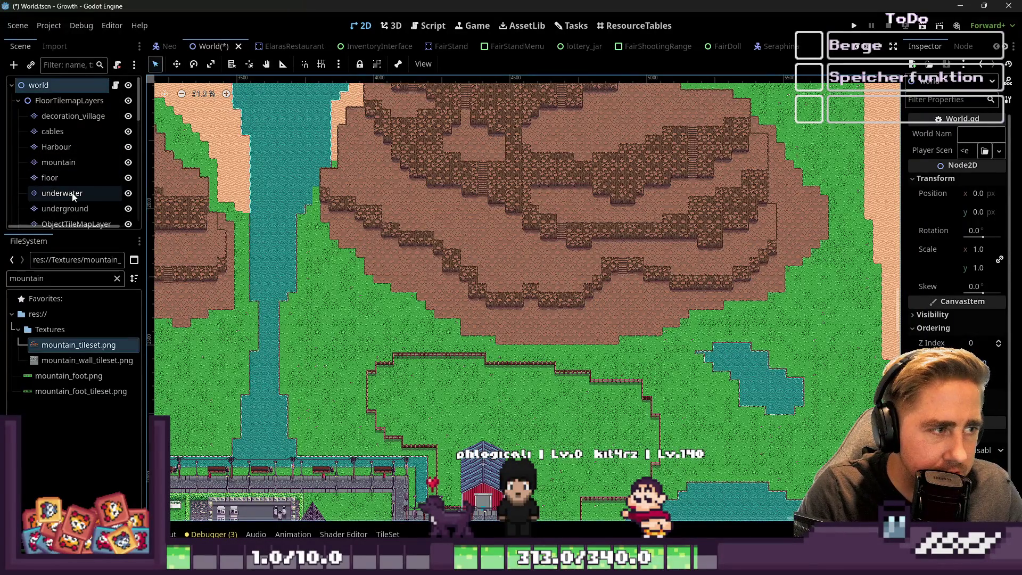
scroll(768, 303, up, 3)
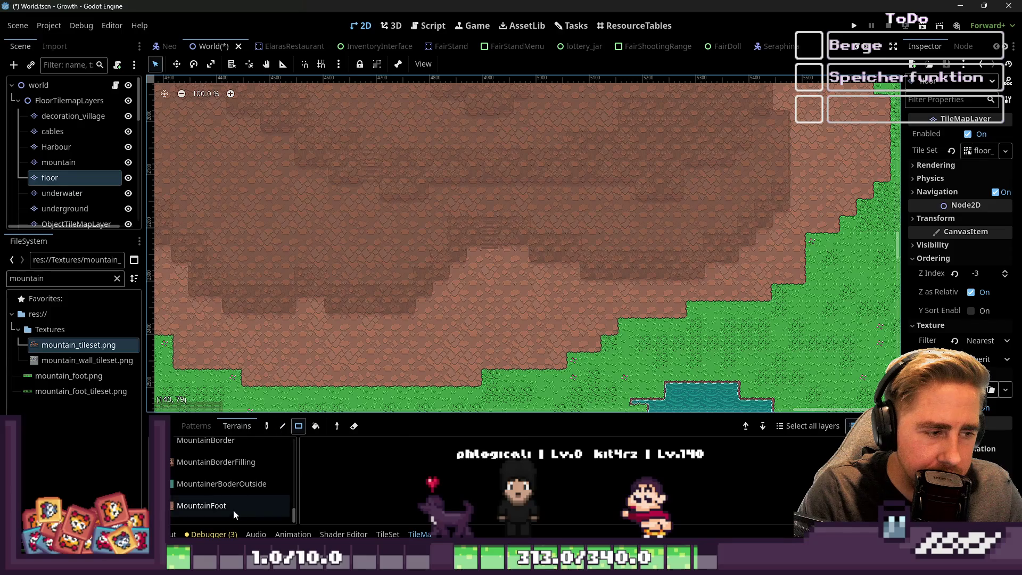
click(233, 510)
scroll(714, 331, up, 1)
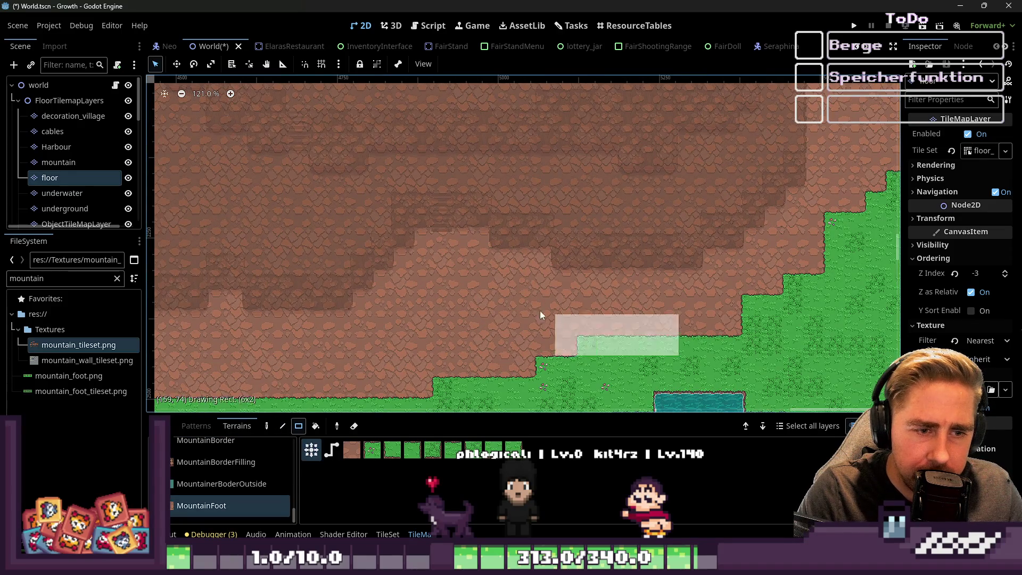
scroll(545, 283, down, 3)
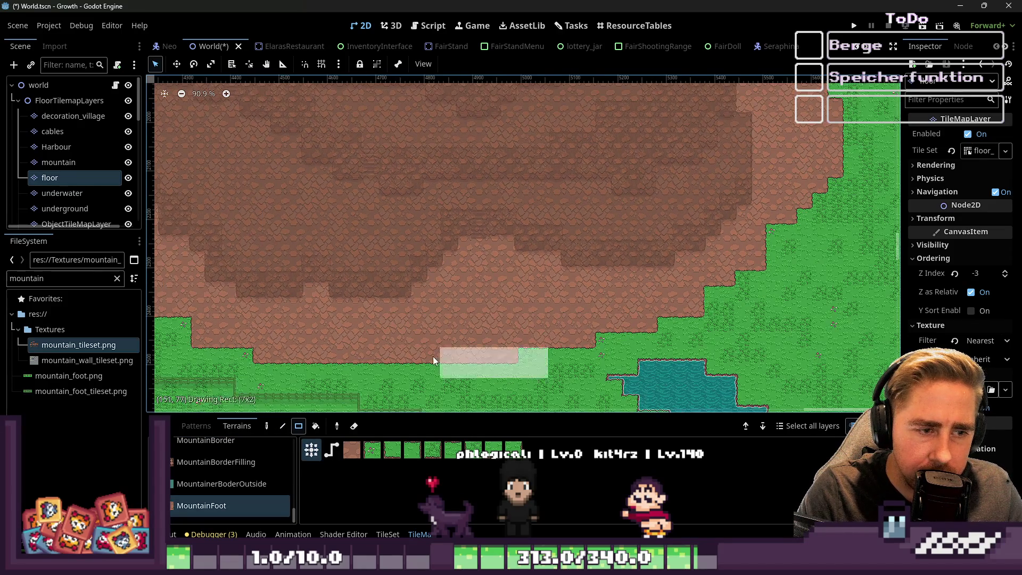
scroll(426, 340, down, 1)
scroll(380, 359, up, 2)
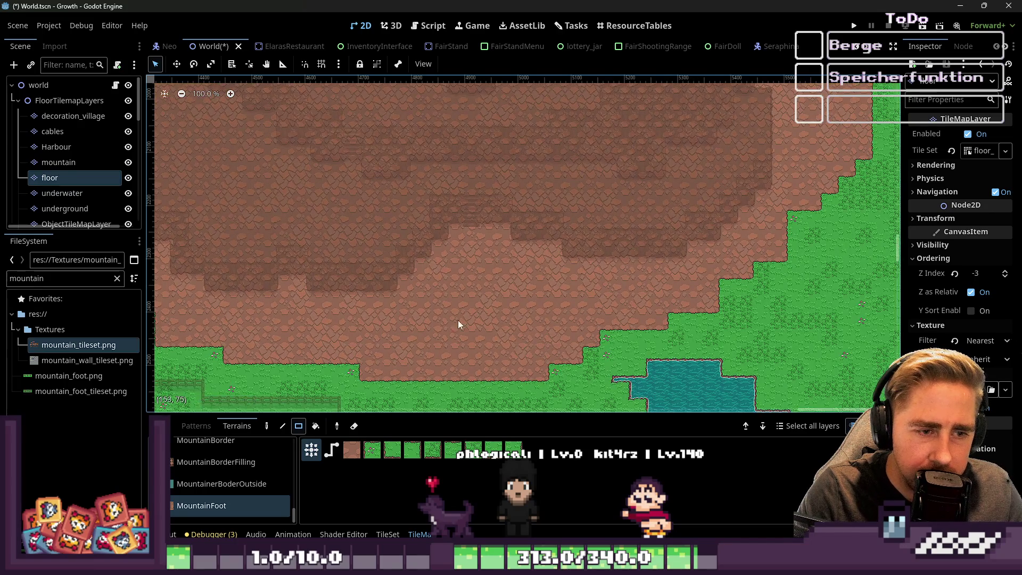
scroll(737, 261, up, 1)
key(ctrl+z)
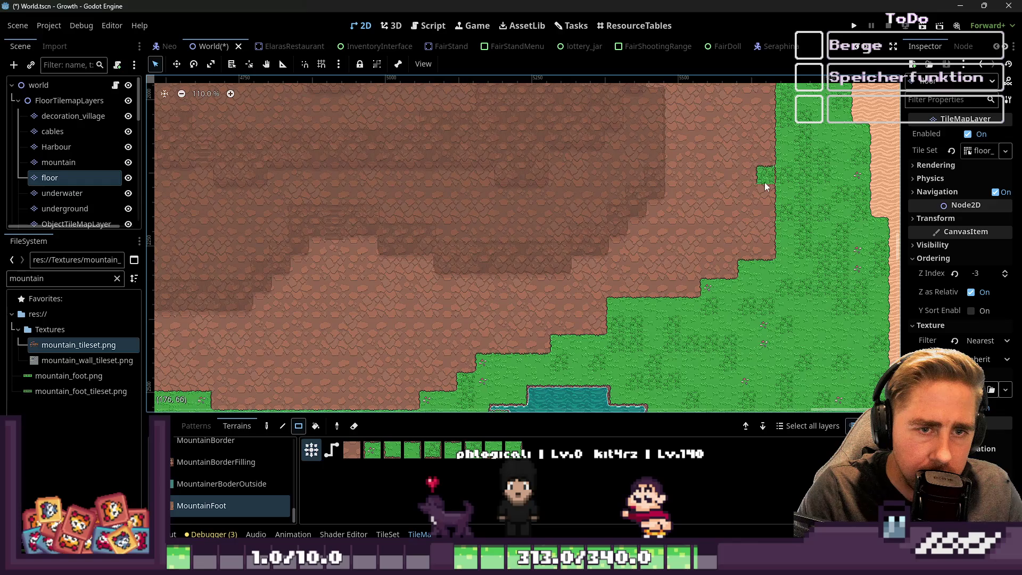
Step: Cover the grass strips left of the mountain, by the river bank and in the right notch with dirt
scroll(683, 146, down, 7)
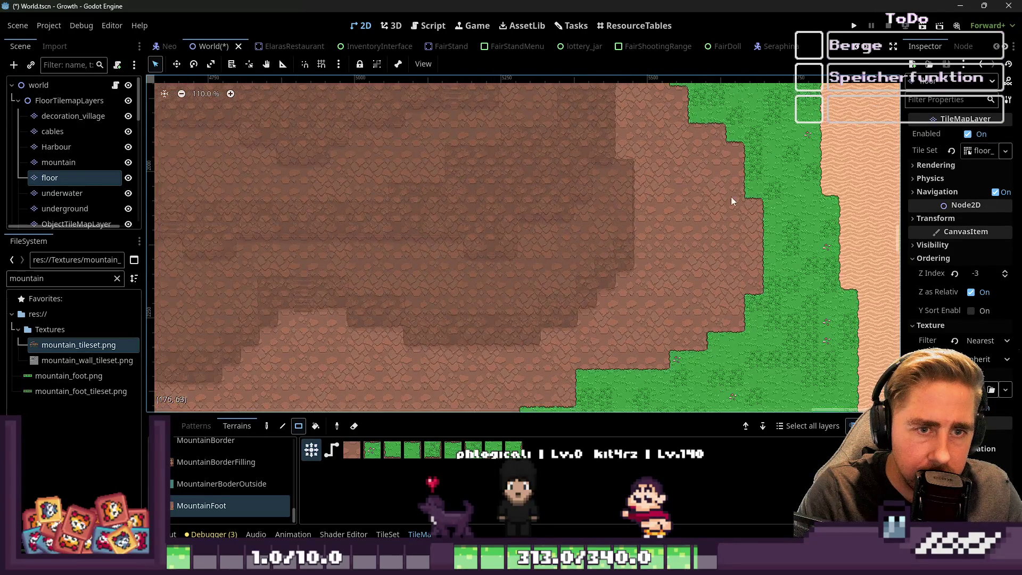
scroll(726, 175, down, 5)
scroll(481, 199, up, 10)
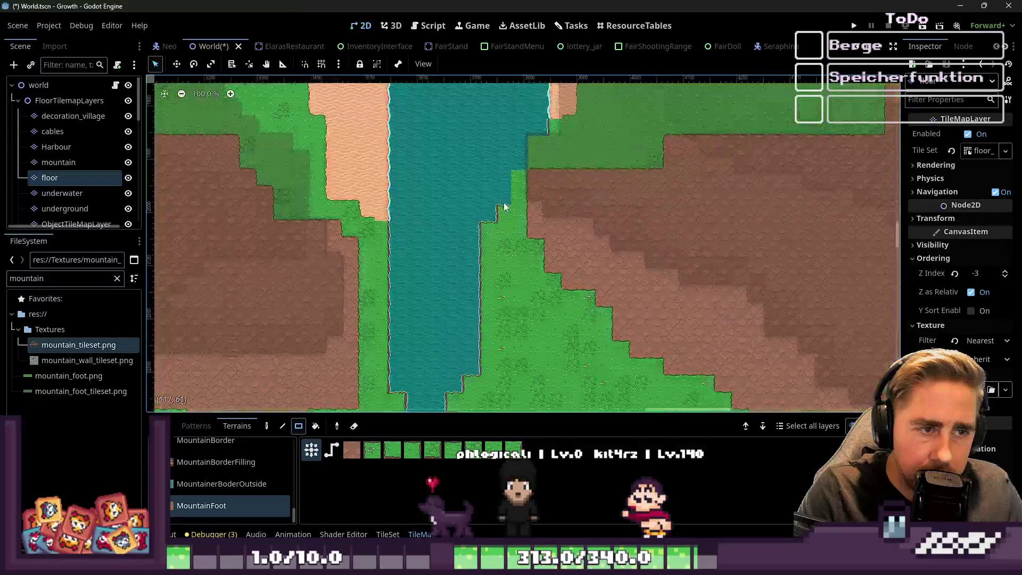
scroll(496, 167, up, 1)
mouse_move(543, 287)
mouse_down()
mouse_move(563, 224)
mouse_move(607, 191)
mouse_move(602, 179)
mouse_up()
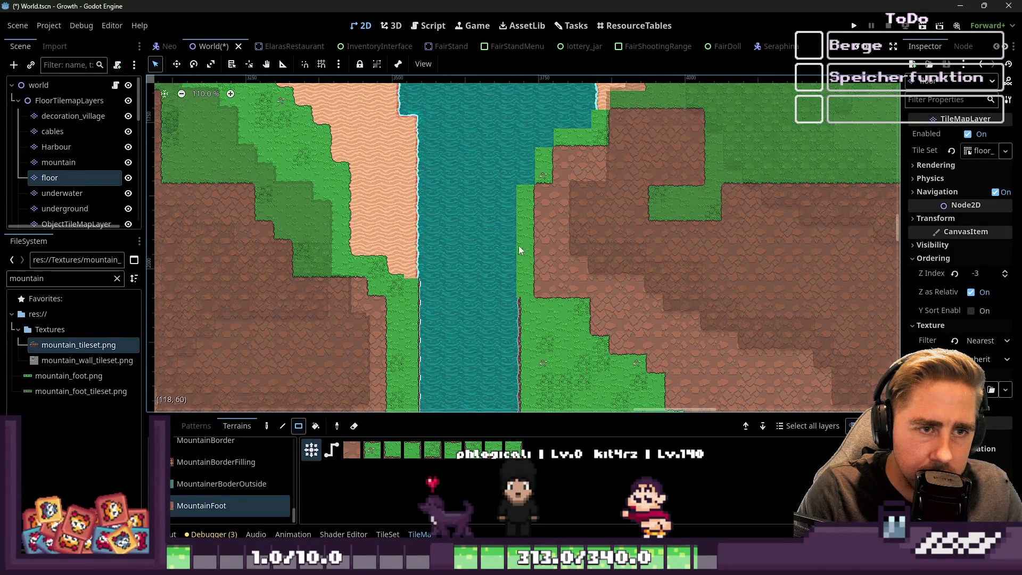
scroll(591, 210, down, 3)
drag(500, 221, 698, 186)
drag(797, 208, 785, 168)
scroll(652, 283, down, 1)
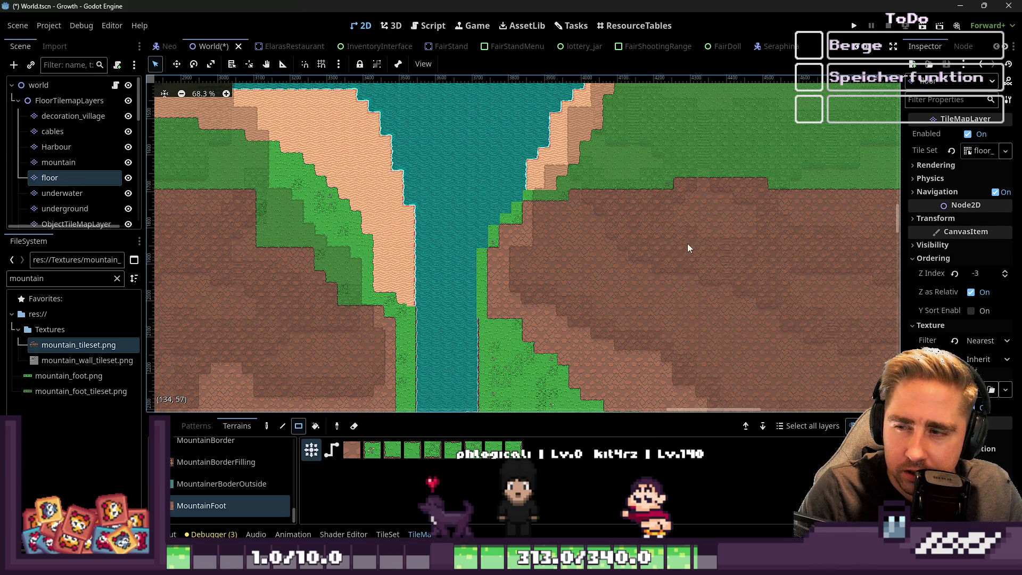
click(33, 87)
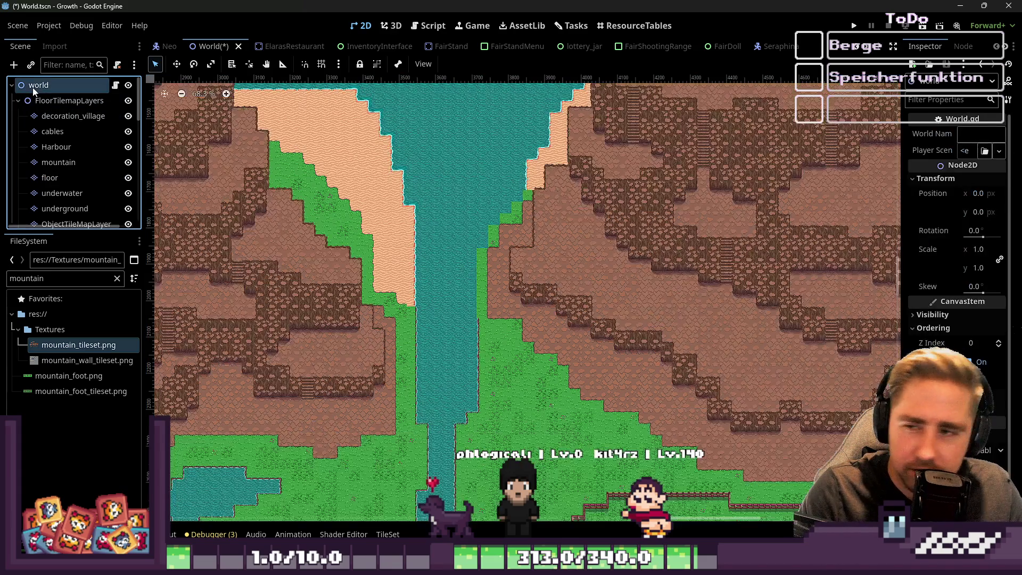
Step: Zoom in on the river's right bank and bring up the tile palette panel
scroll(475, 258, down, 2)
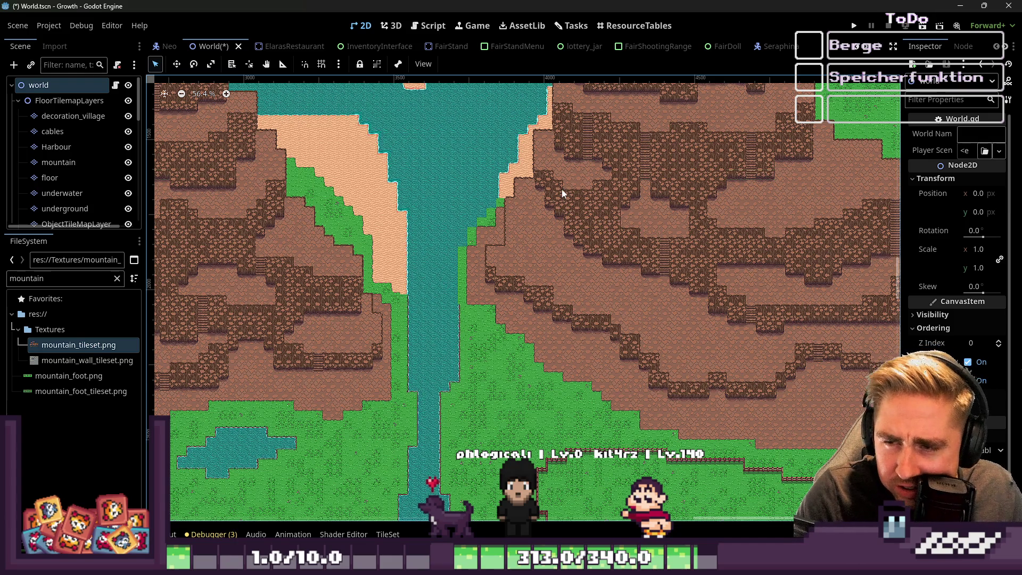
scroll(448, 248, up, 5)
scroll(463, 319, up, 7)
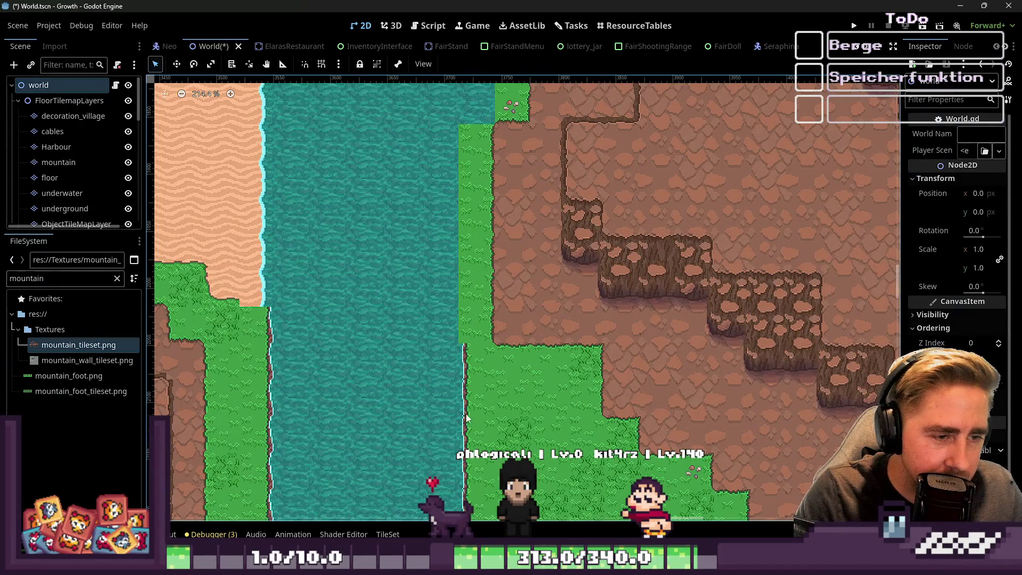
click(387, 534)
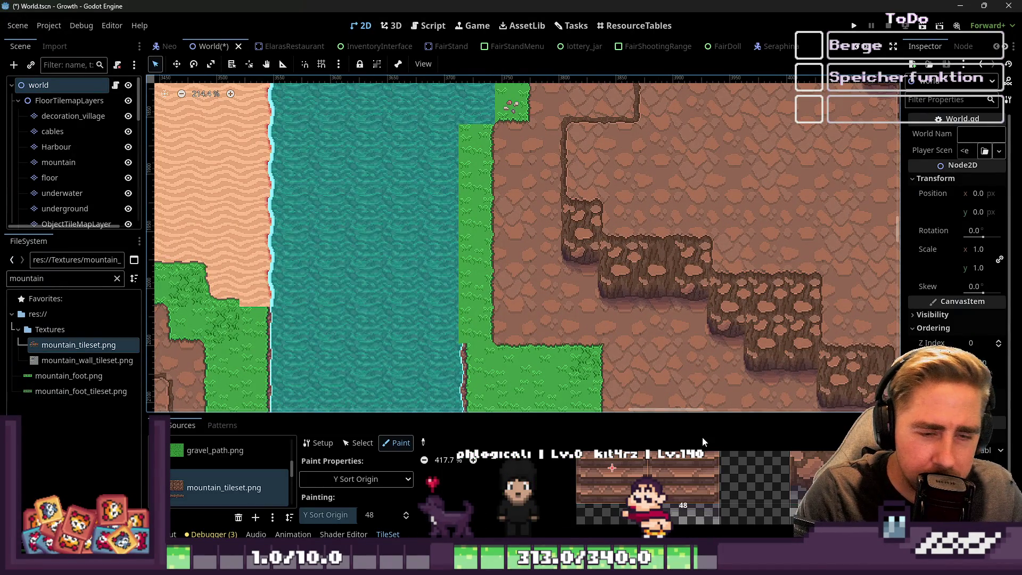
Step: Resize the tile panel and browse the street_tileset.png and floor_tileset.png sources
drag(610, 415, 610, 248)
scroll(659, 430, down, 3)
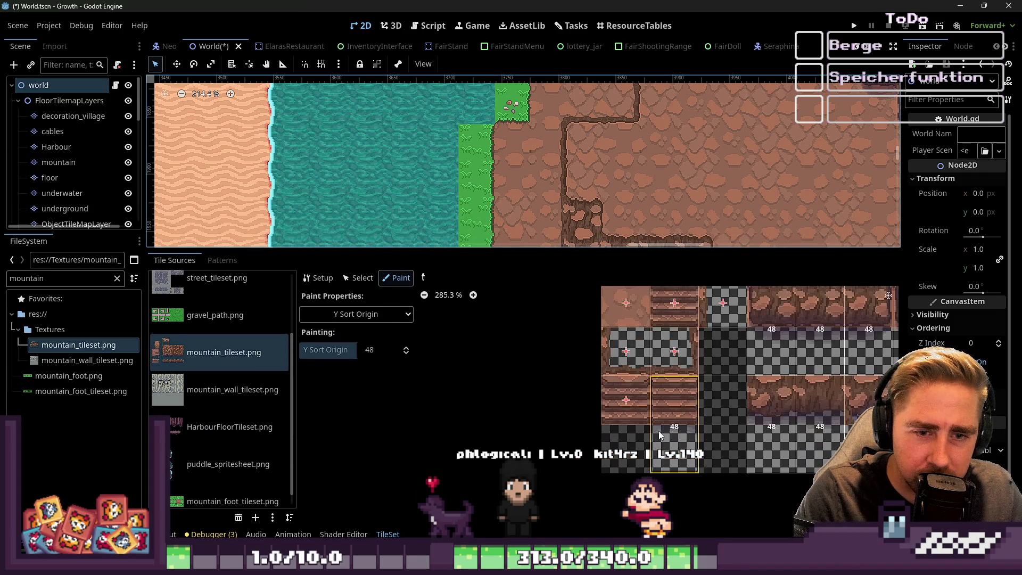
drag(519, 252, 519, 344)
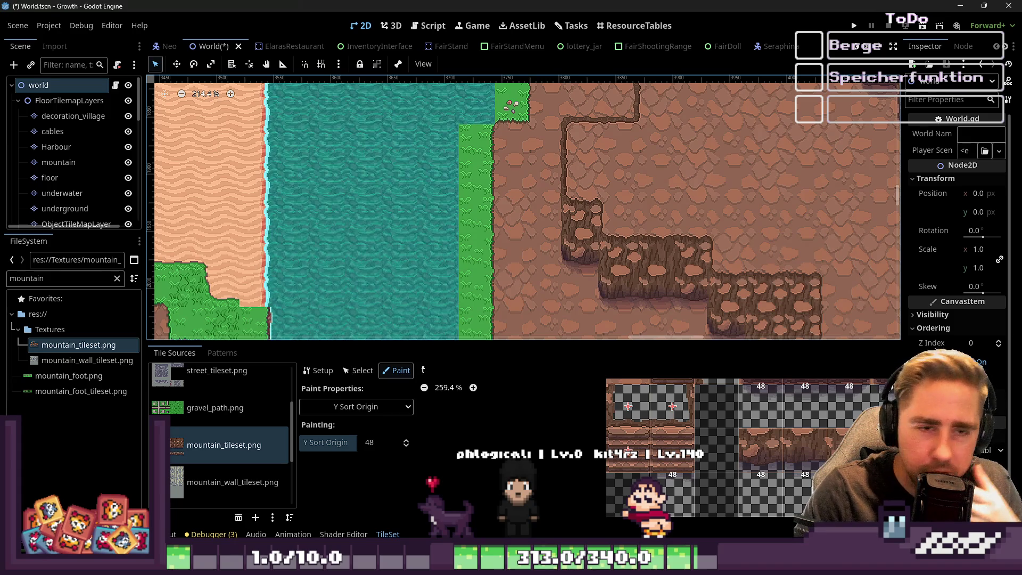
scroll(500, 128, down, 5)
scroll(424, 274, up, 2)
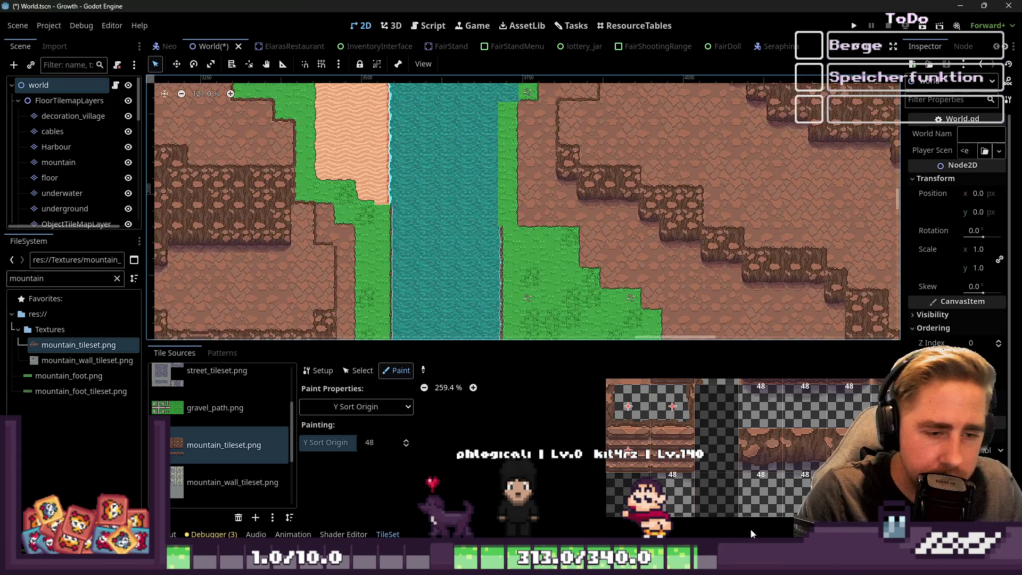
scroll(727, 500, down, 5)
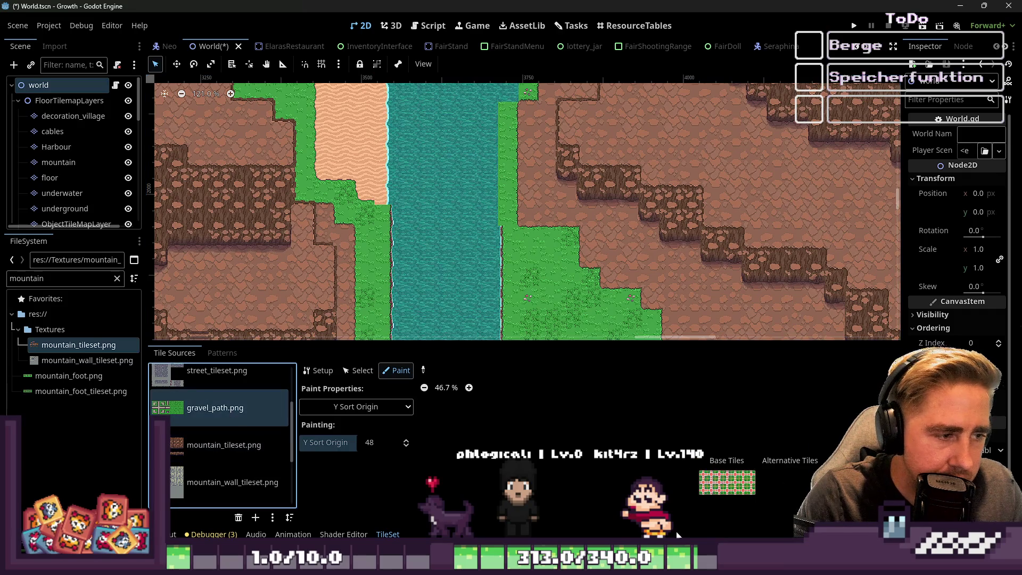
click(232, 383)
scroll(241, 396, up, 2)
click(203, 388)
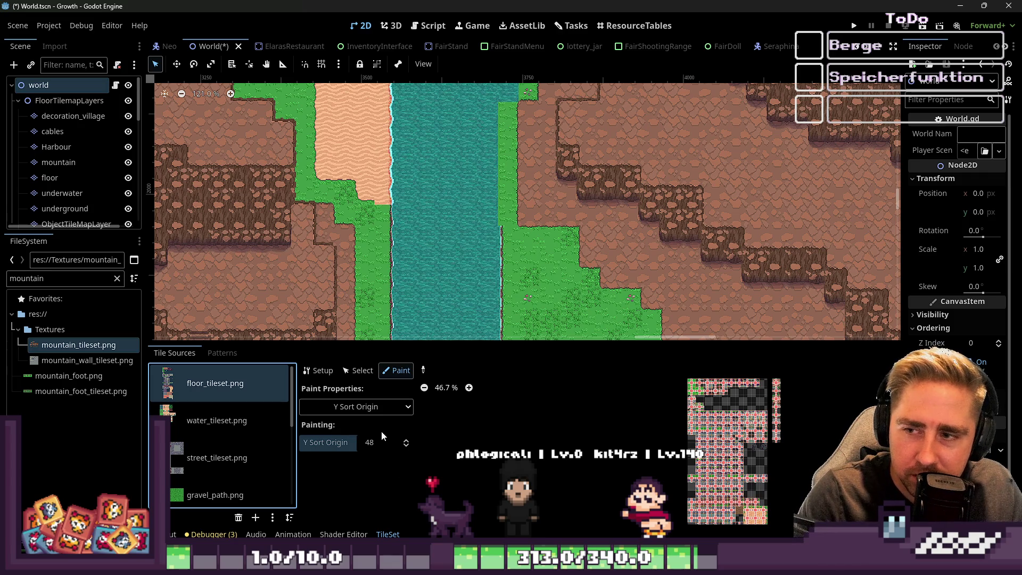
Step: Show the water_tileset.png tiles, then select the floor tilemap layer
click(198, 355)
click(387, 534)
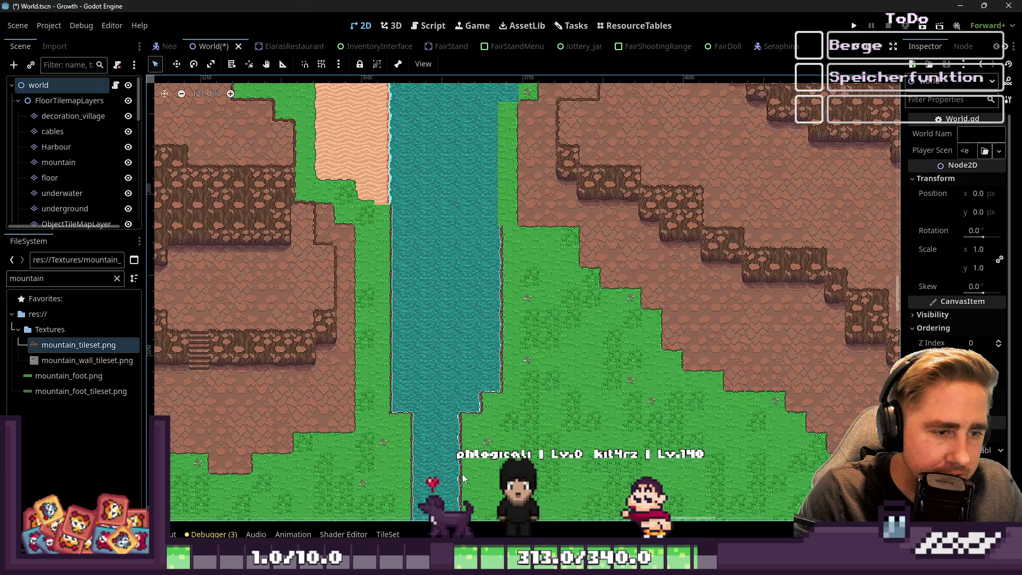
click(388, 534)
click(215, 458)
click(216, 421)
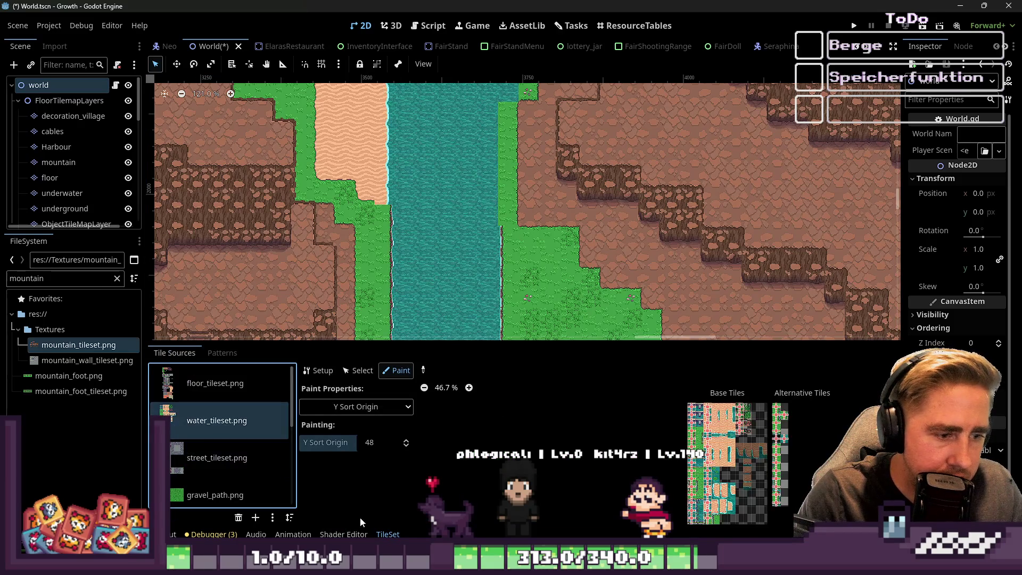
click(58, 162)
click(51, 177)
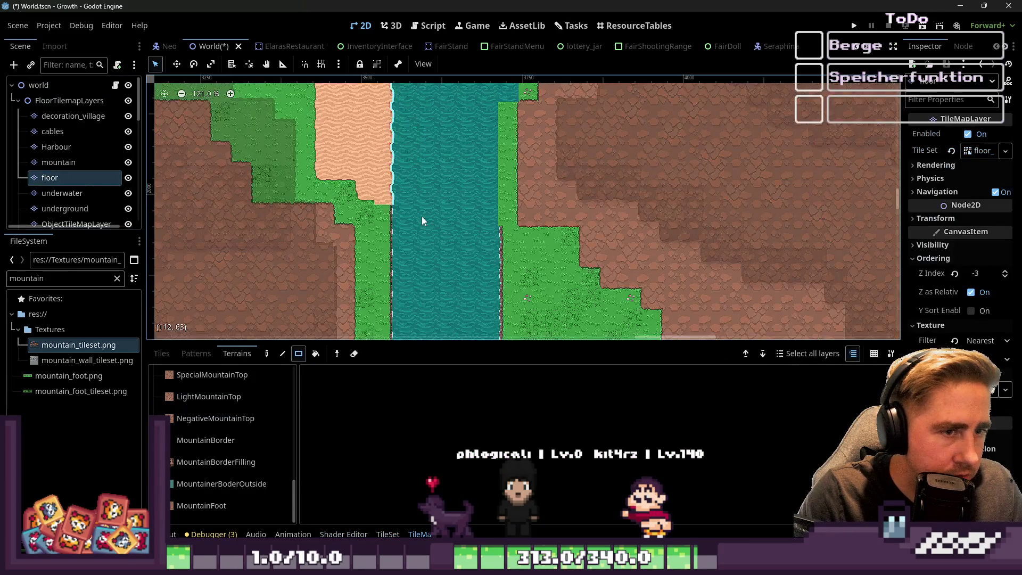
Step: Choose grass from Terrain Set 0 as the terrain to paint
scroll(487, 219, up, 5)
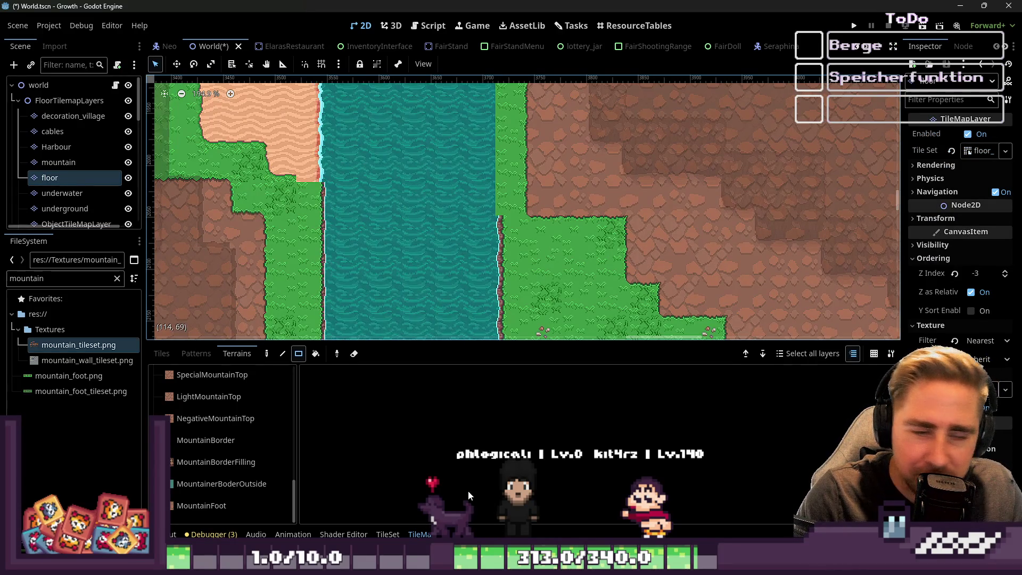
scroll(272, 489, up, 3)
scroll(263, 471, up, 6)
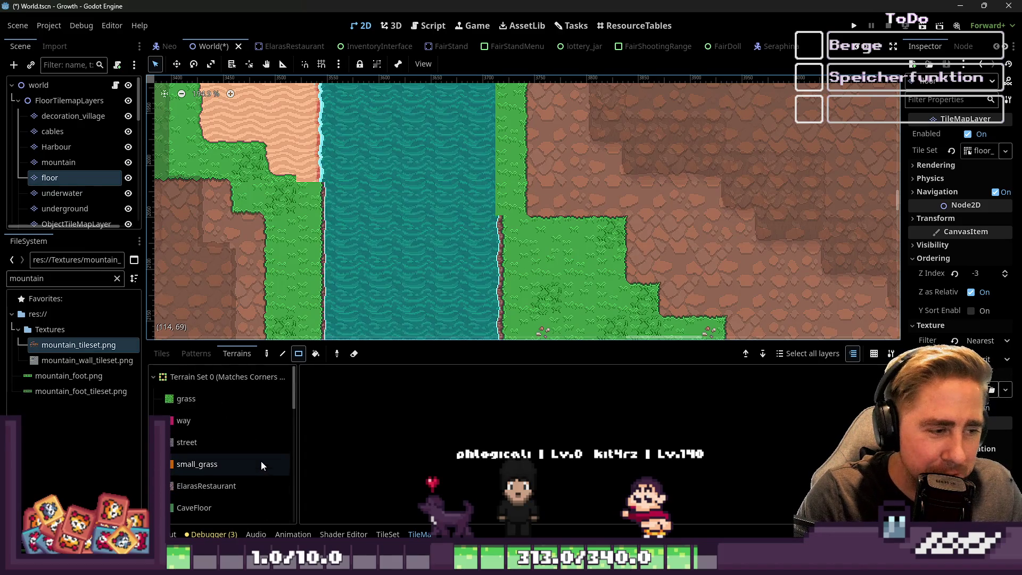
click(210, 385)
click(210, 400)
click(219, 378)
click(234, 399)
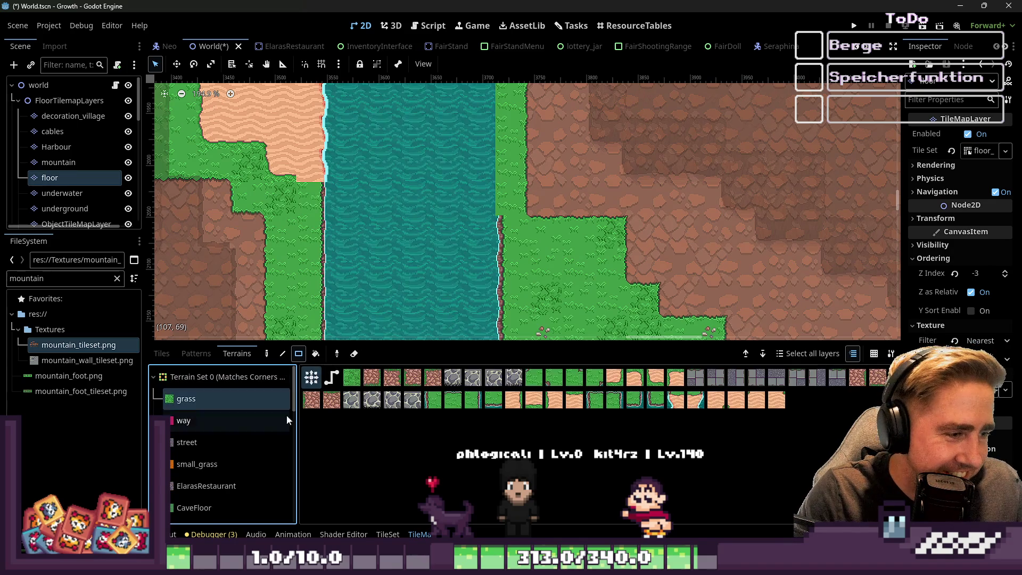
Step: Paint grass right of the river, undoing the water overpaint and filling the water notch
drag(487, 241, 432, 90)
scroll(514, 271, down, 1)
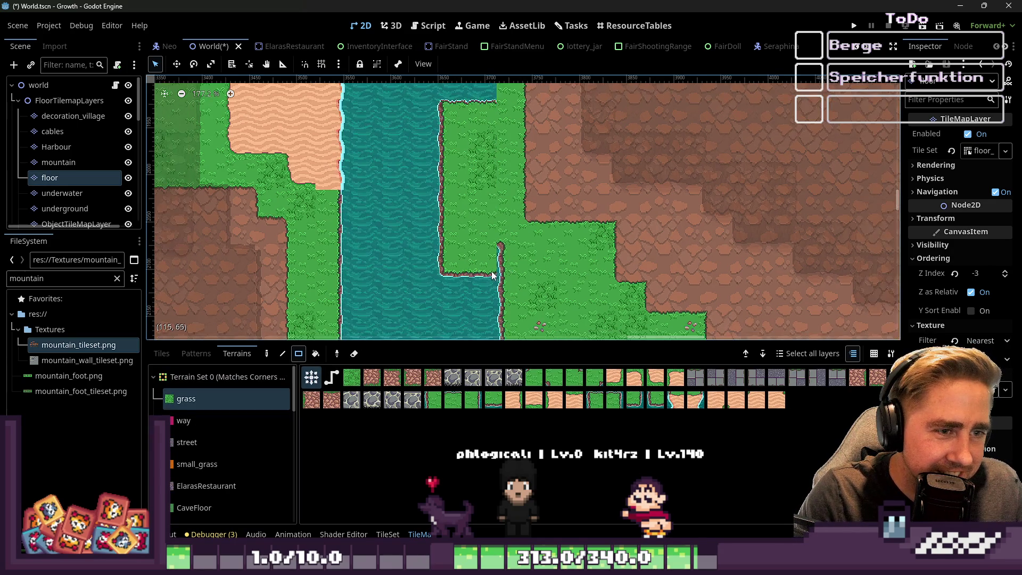
key(ctrl+z)
scroll(500, 266, down, 4)
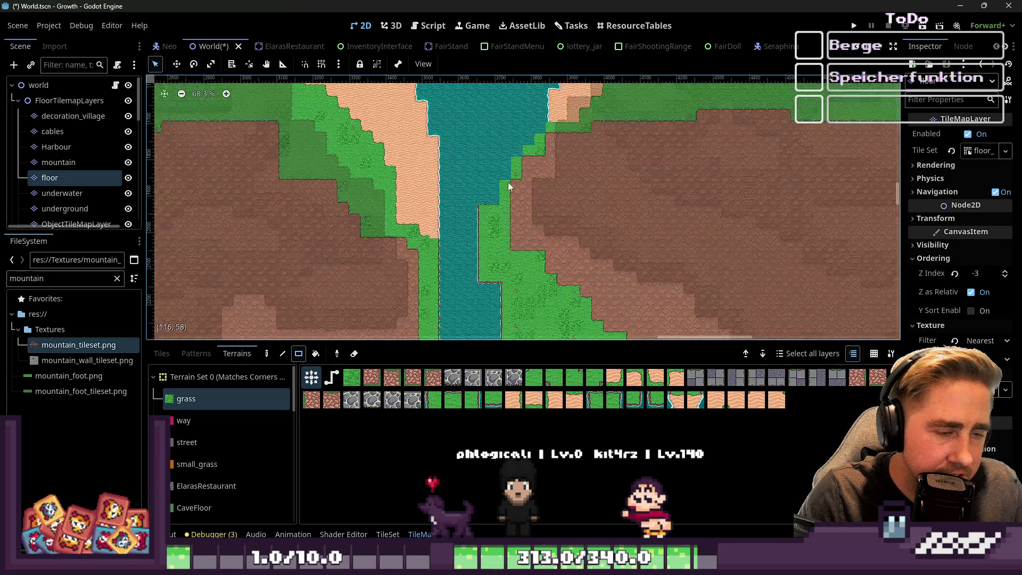
drag(530, 279, 527, 251)
scroll(515, 184, up, 1)
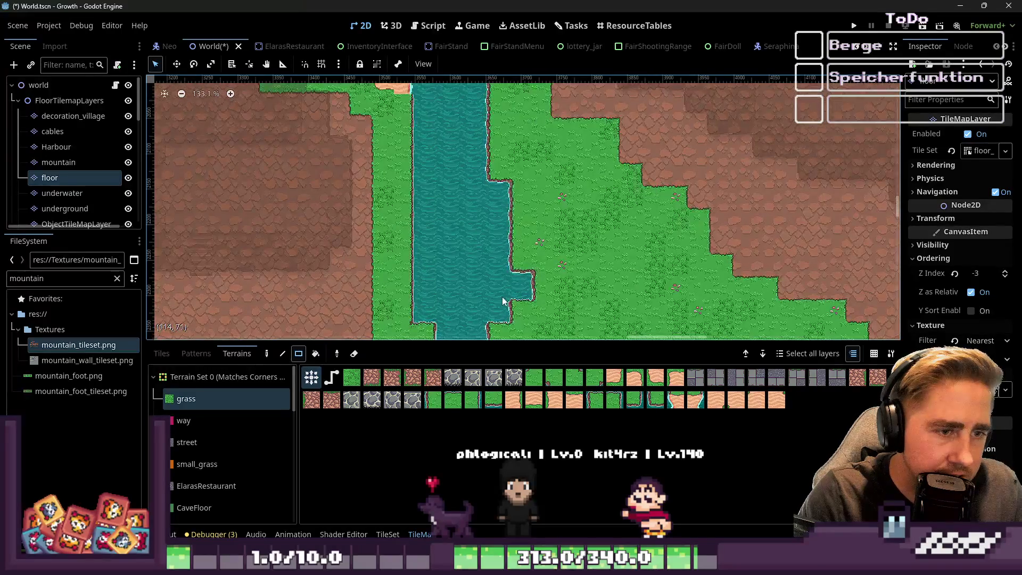
drag(509, 208, 476, 175)
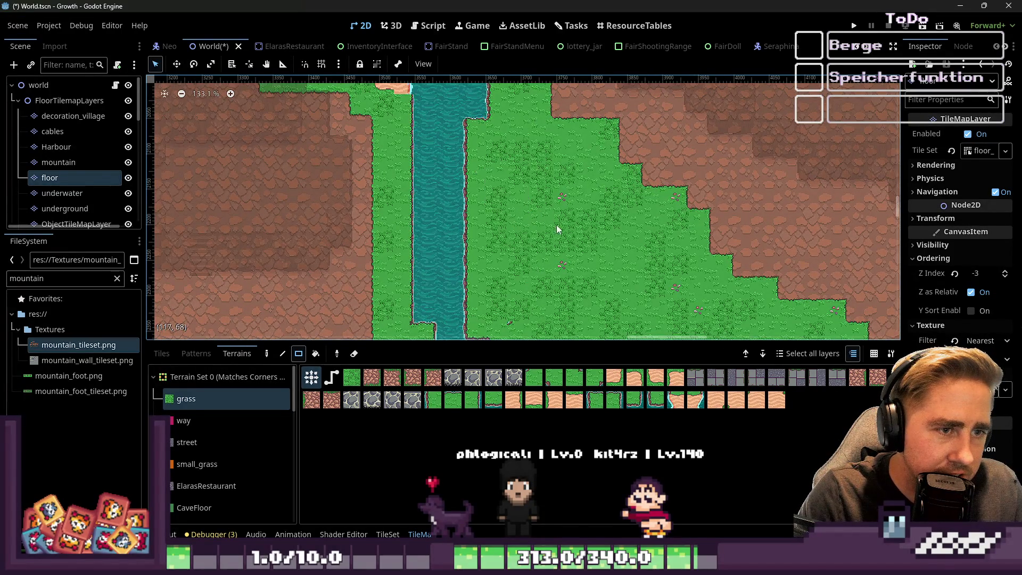
scroll(553, 234, down, 3)
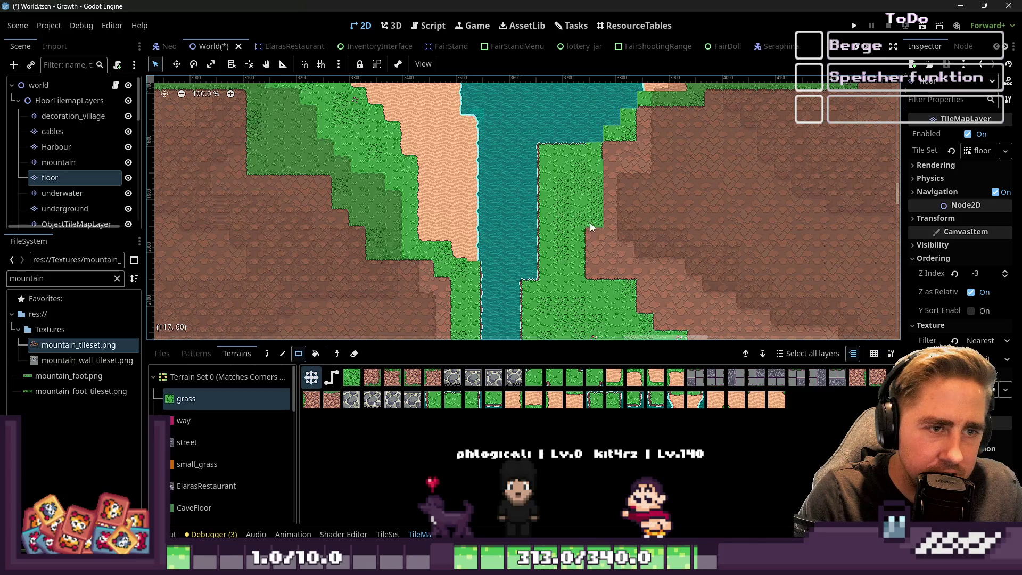
scroll(589, 223, up, 1)
Step: Paint grass over the brown and water cells beside the river bank
mouse_move(576, 171)
mouse_down()
mouse_move(589, 133)
mouse_move(660, 111)
mouse_up()
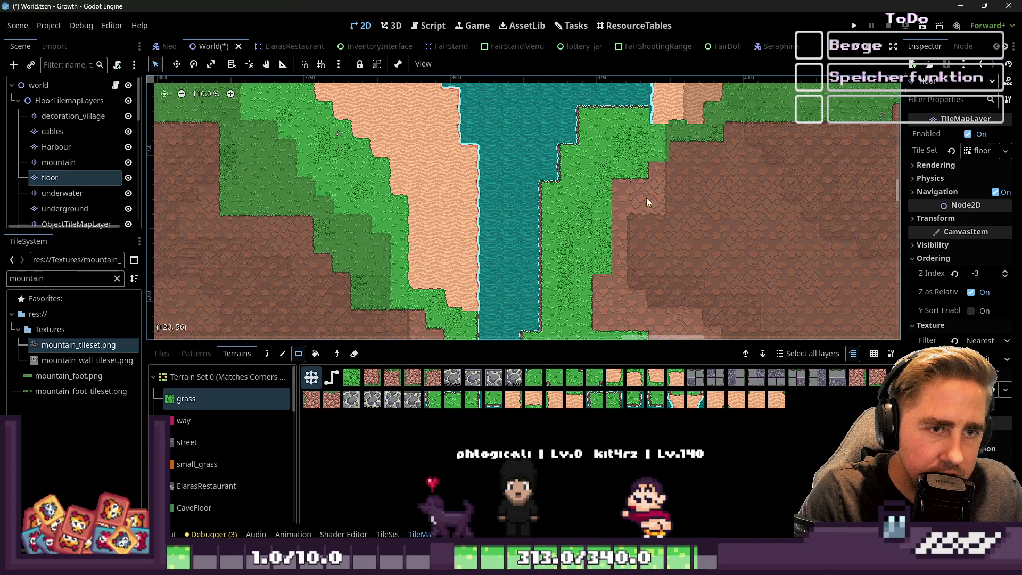
scroll(649, 170, up, 2)
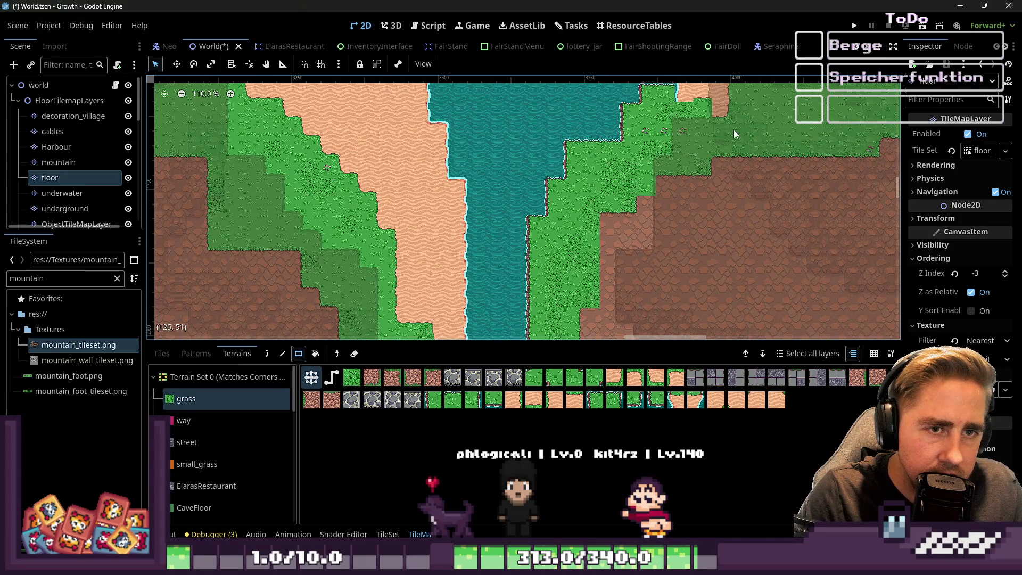
scroll(692, 135, down, 2)
drag(626, 137, 648, 154)
right_click(645, 131)
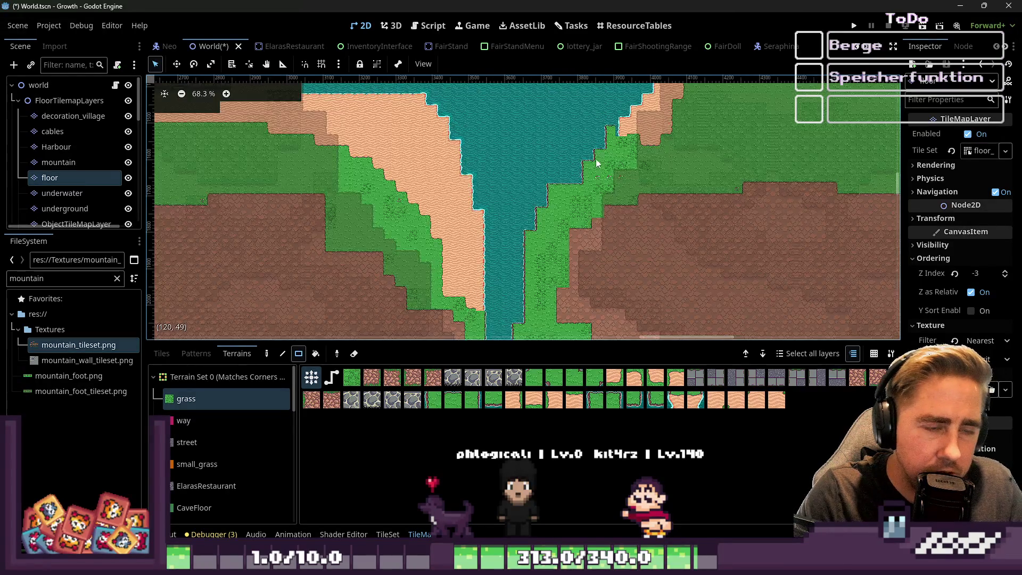
scroll(640, 133, up, 2)
scroll(639, 129, up, 4)
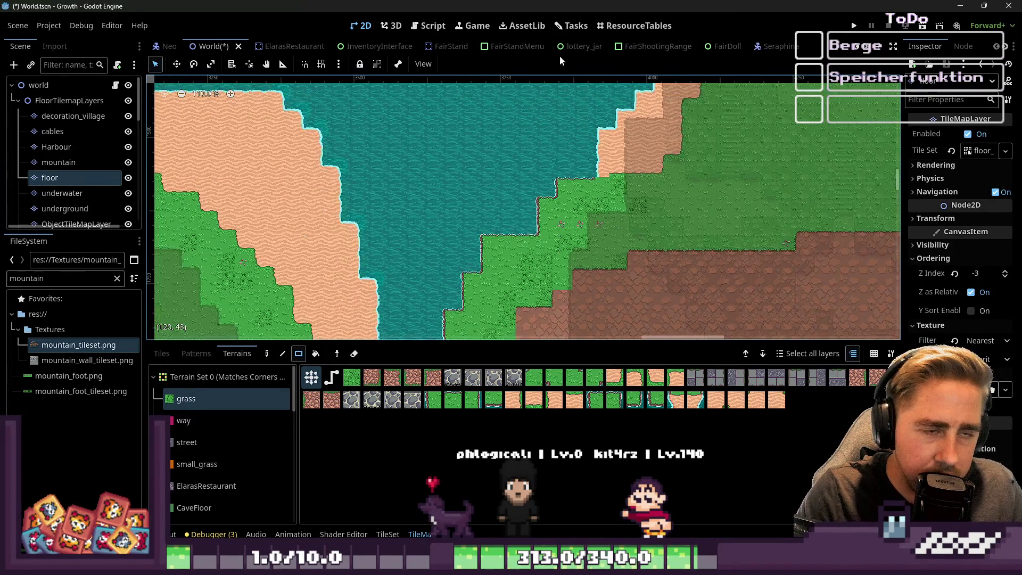
scroll(611, 247, down, 2)
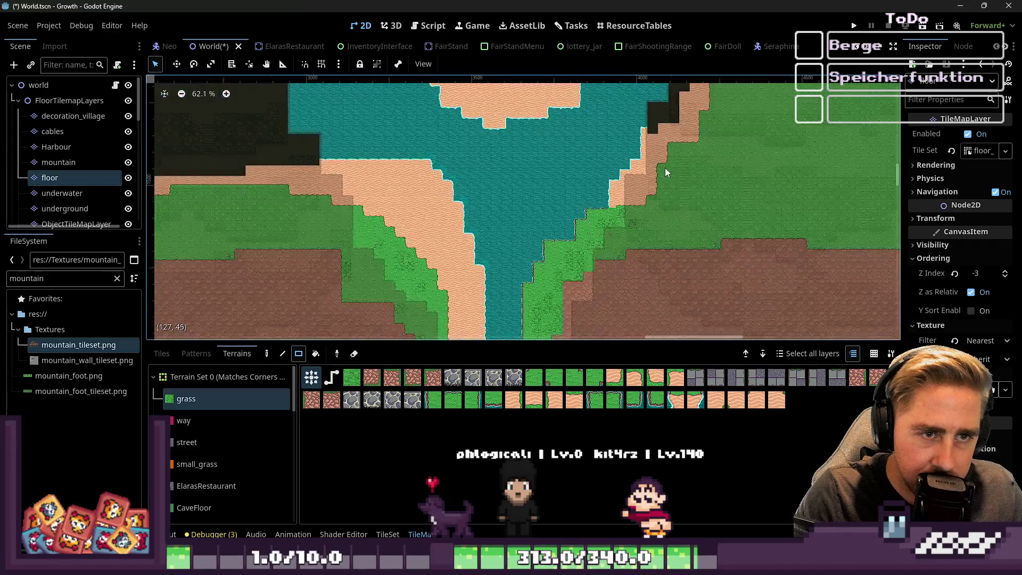
scroll(563, 167, up, 4)
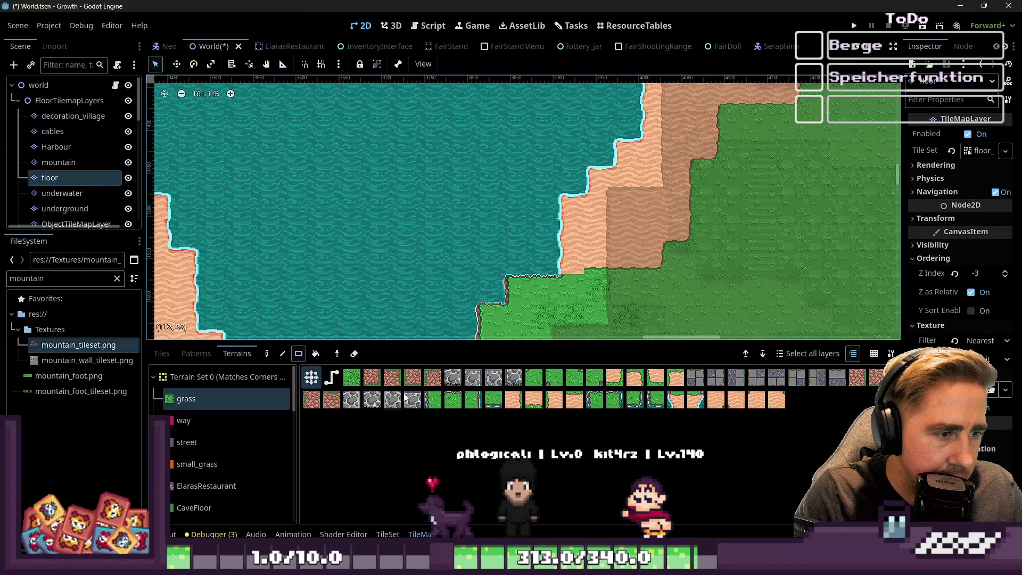
Step: Replace the sand between water and grass with grass, keeping the sandy coast intact
mouse_move(569, 260)
mouse_down()
mouse_move(632, 253)
mouse_move(637, 216)
mouse_move(691, 228)
mouse_move(671, 196)
mouse_move(687, 211)
mouse_up()
scroll(626, 201, up, 1)
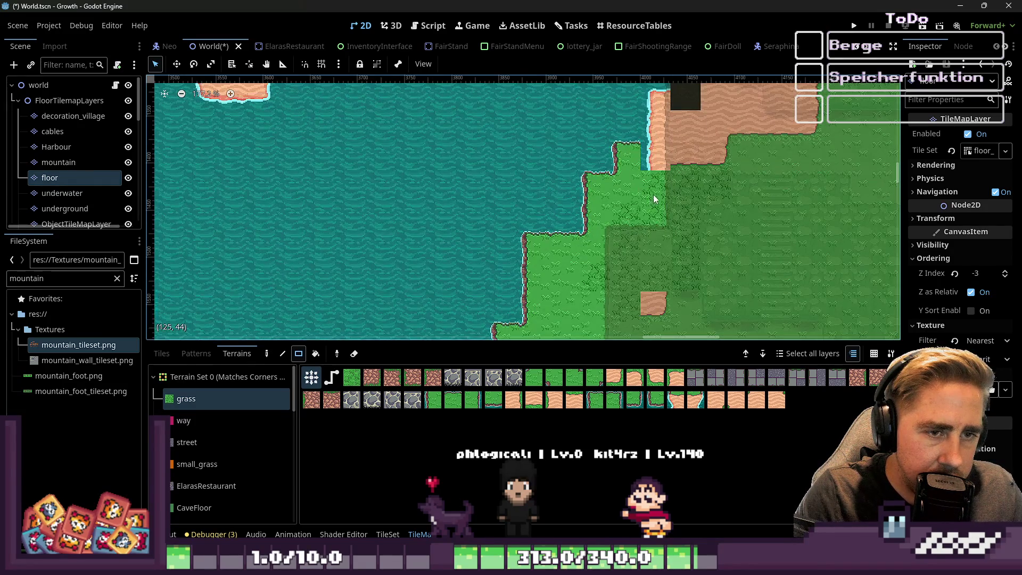
scroll(655, 183, down, 8)
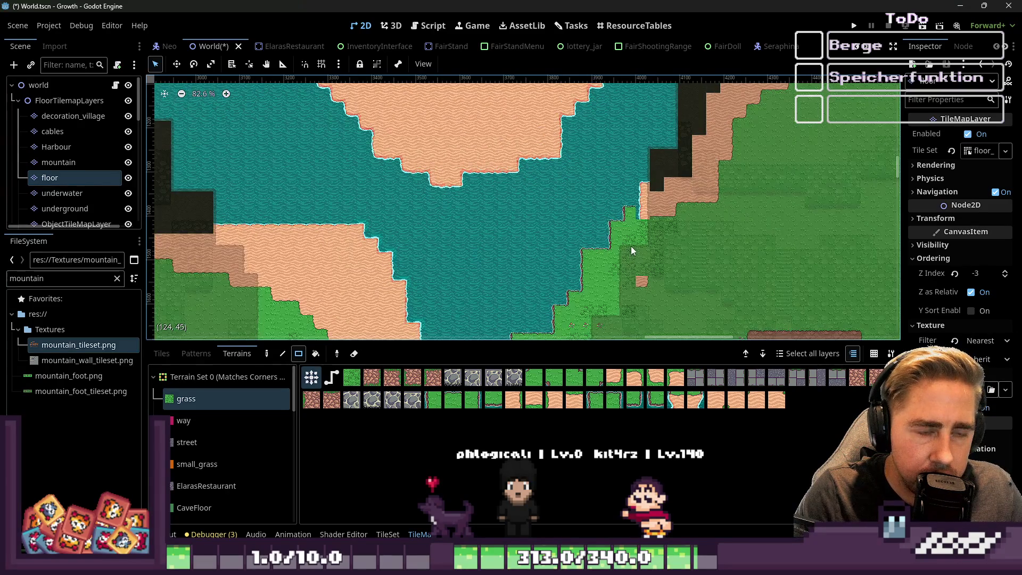
scroll(630, 246, up, 7)
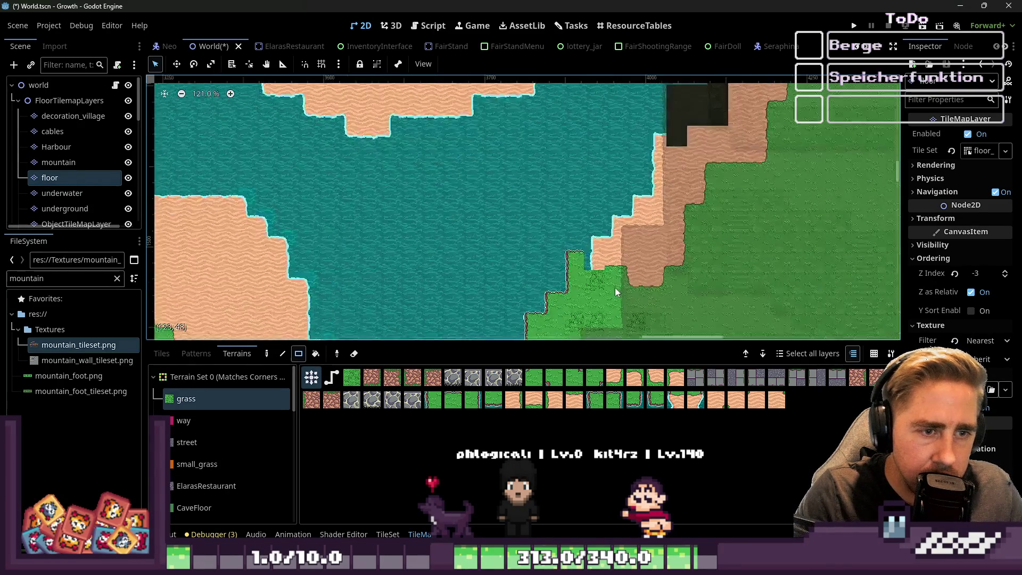
mouse_move(625, 205)
mouse_down()
mouse_move(669, 257)
mouse_move(650, 256)
mouse_move(693, 287)
mouse_up()
key(ctrl+z)
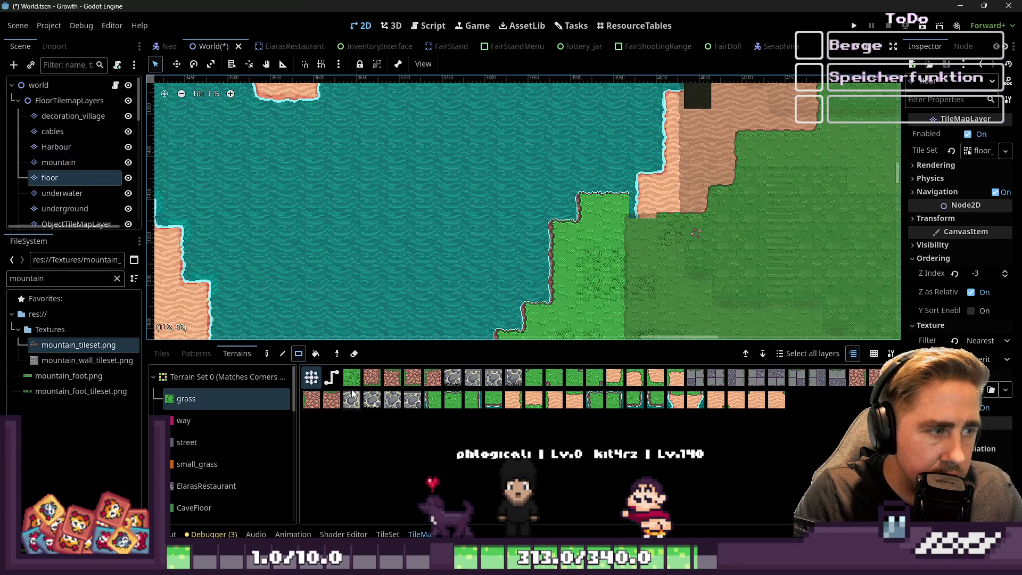
scroll(207, 451, down, 10)
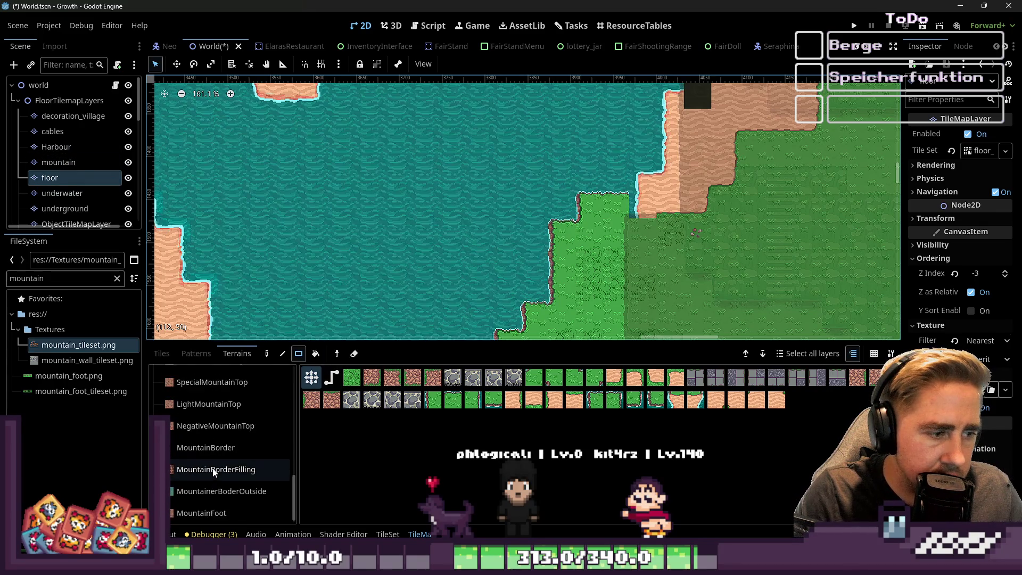
Step: Paint water tiles from water_tileset.png over the sand shore strip on the east bank
click(196, 354)
click(161, 354)
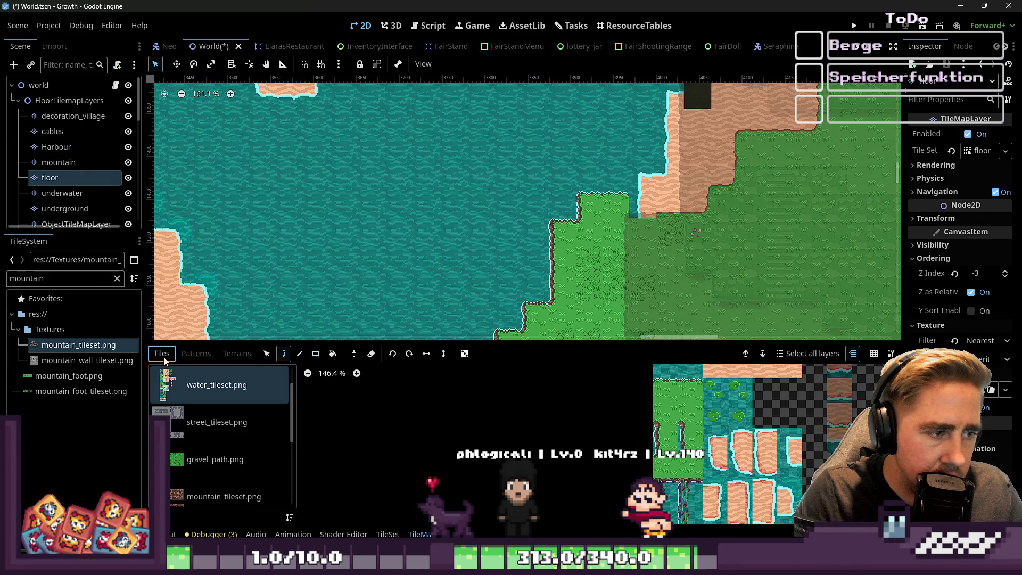
scroll(671, 405, down, 5)
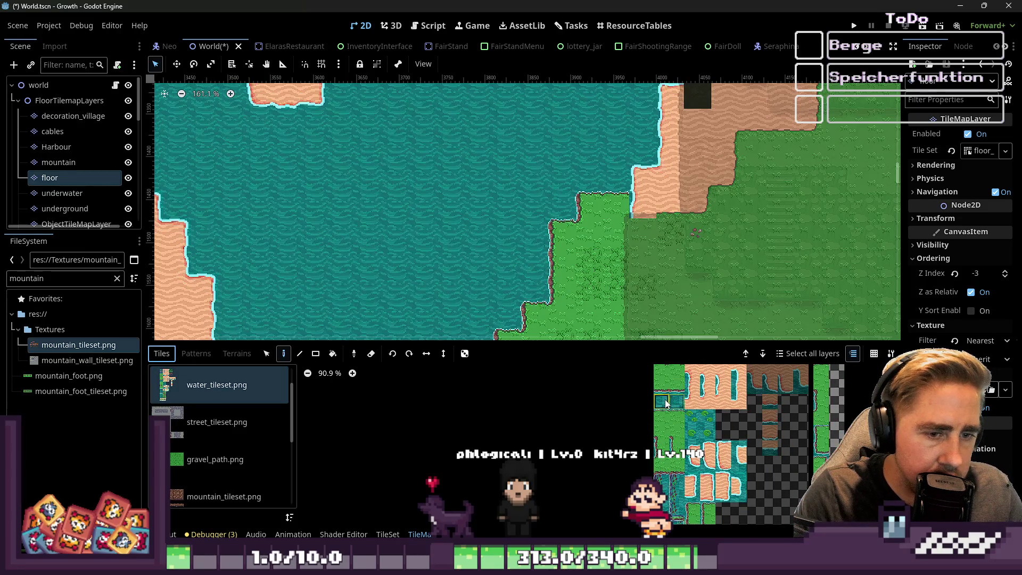
scroll(633, 166, up, 4)
mouse_move(673, 200)
mouse_down()
mouse_move(682, 209)
mouse_move(674, 114)
mouse_up()
Step: Select the World root node in the scene tree
scroll(645, 187, down, 2)
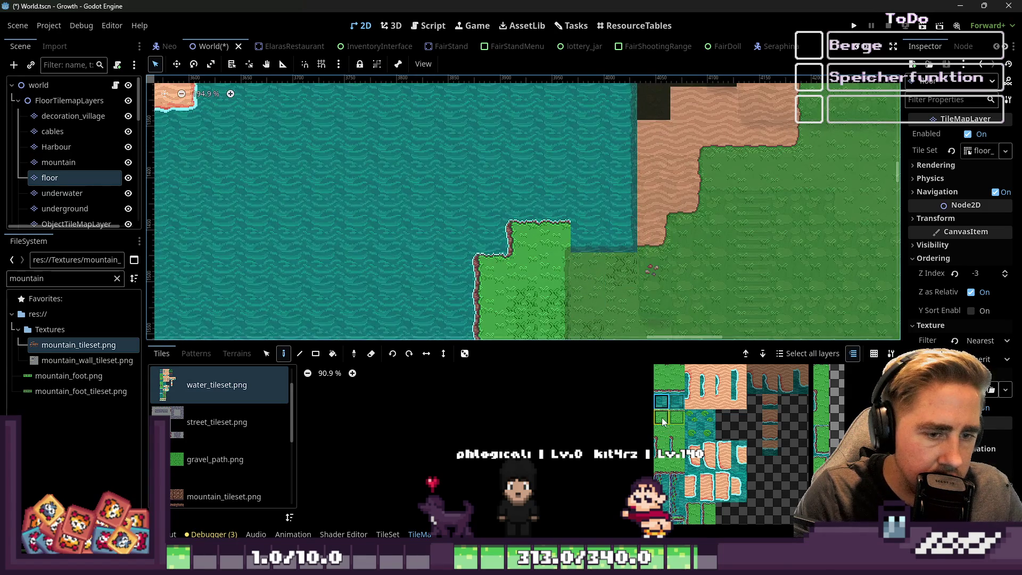
scroll(612, 255, up, 2)
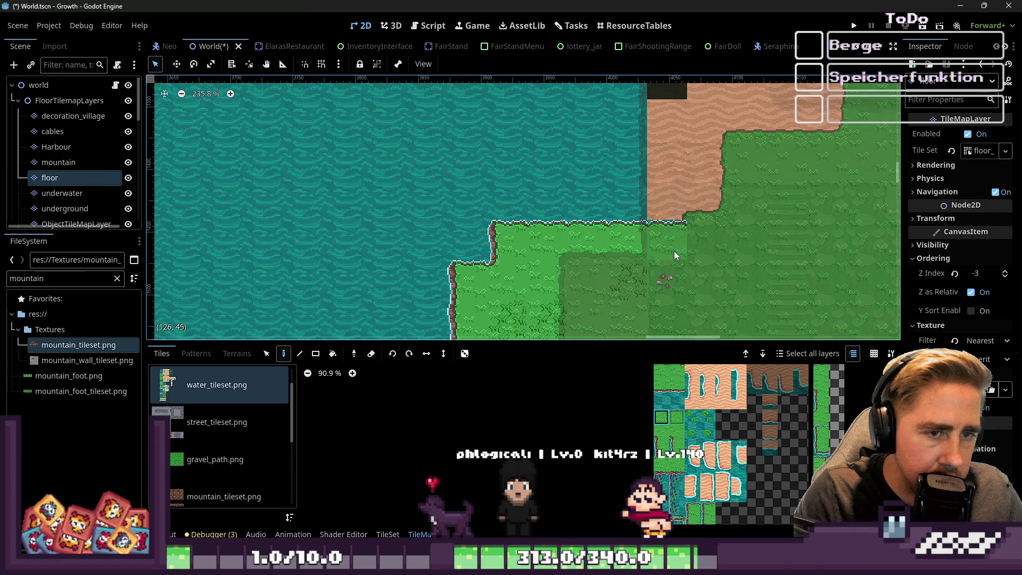
scroll(674, 251, down, 10)
click(38, 85)
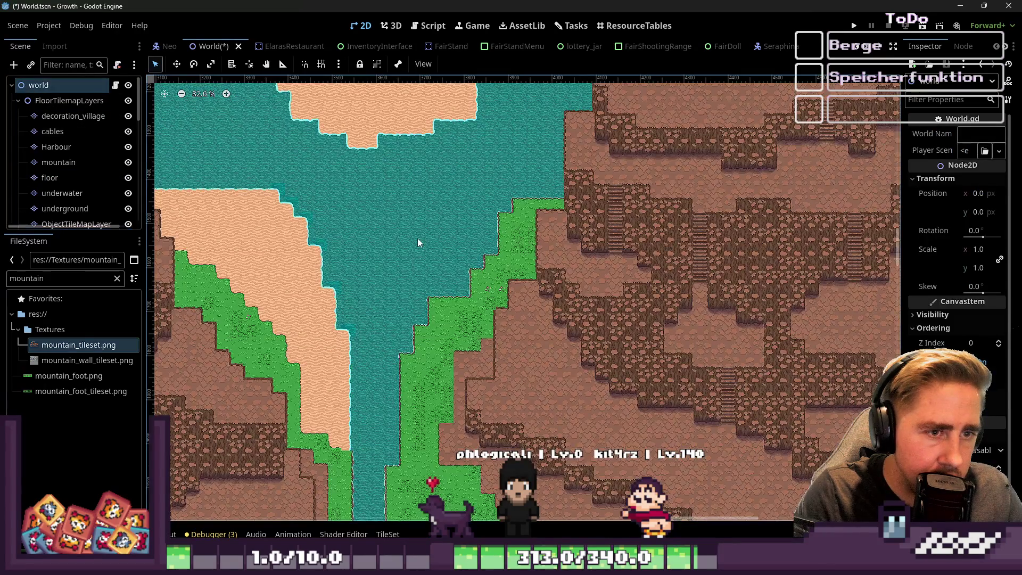
scroll(417, 238, down, 12)
Step: Run the project with F5, close the game window, and launch it again
scroll(425, 214, up, 12)
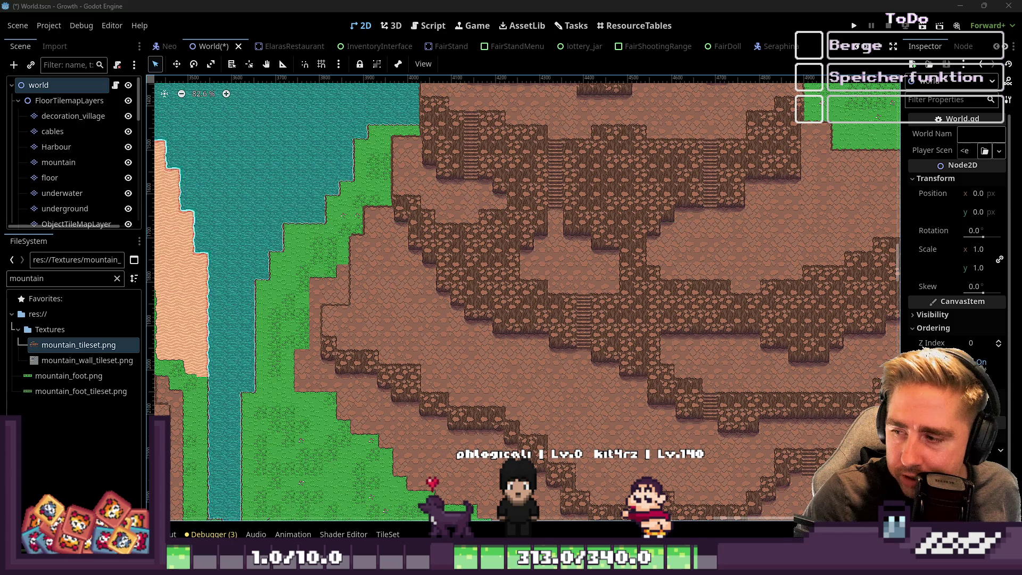
key(F5)
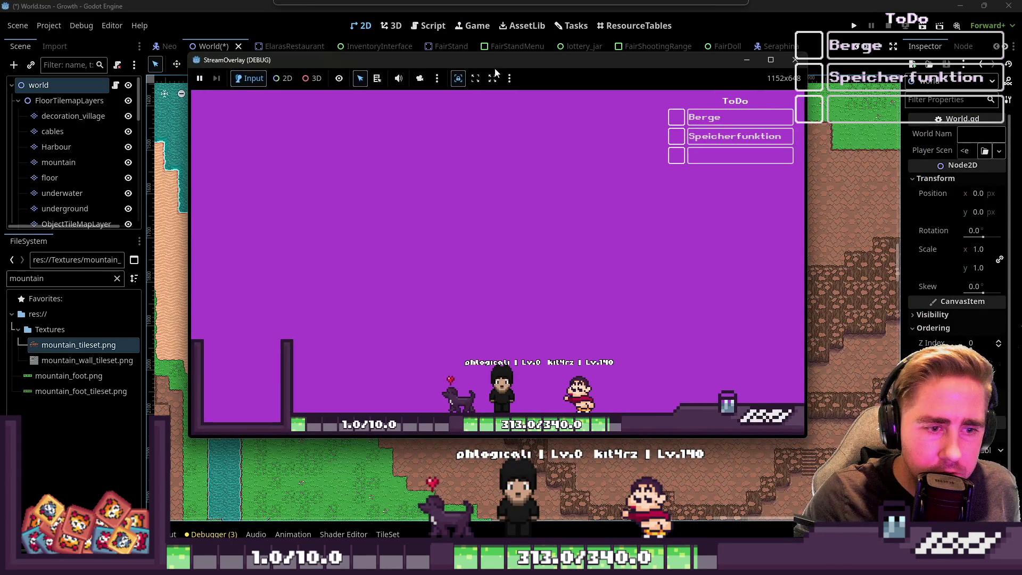
click(795, 59)
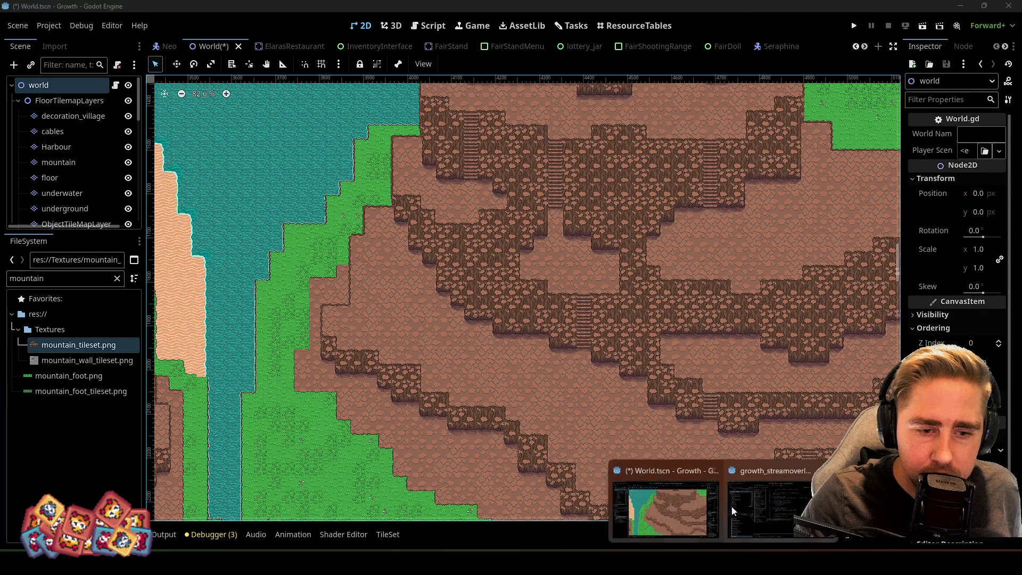
key(F5)
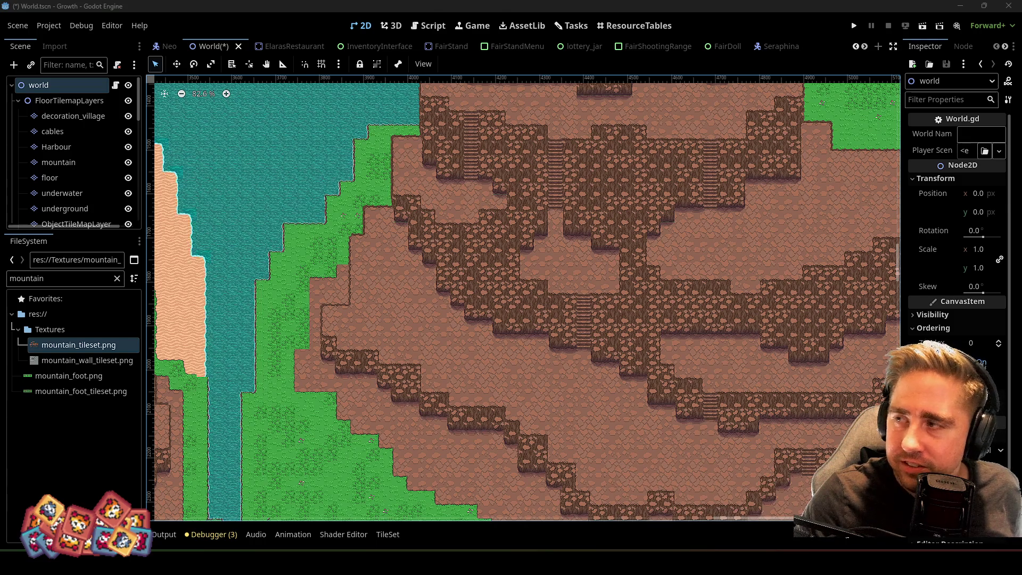
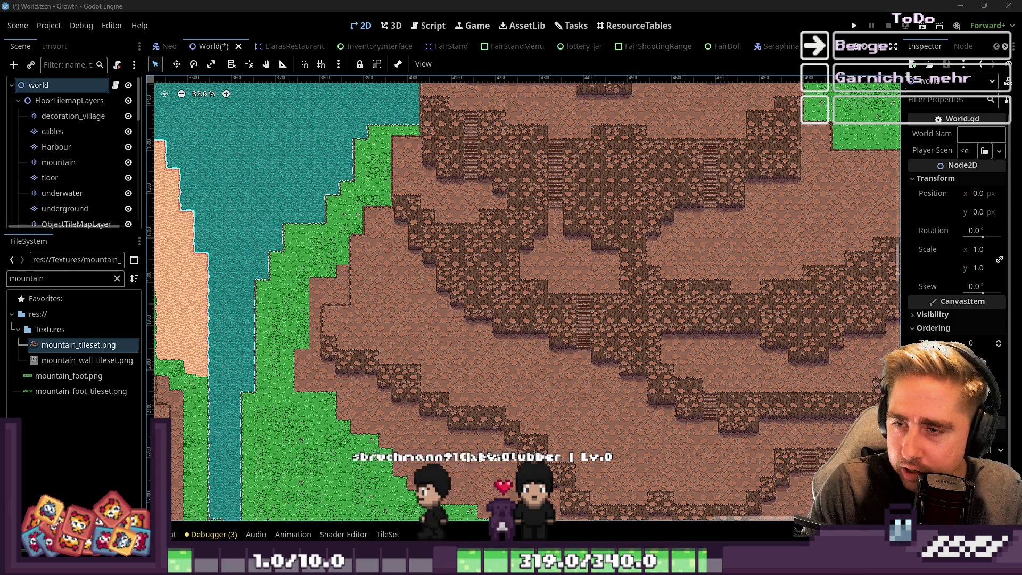
Step: Zoom around the mountain map, then switch to the running StreamOverlay debug window
scroll(454, 287, down, 2)
scroll(362, 293, up, 9)
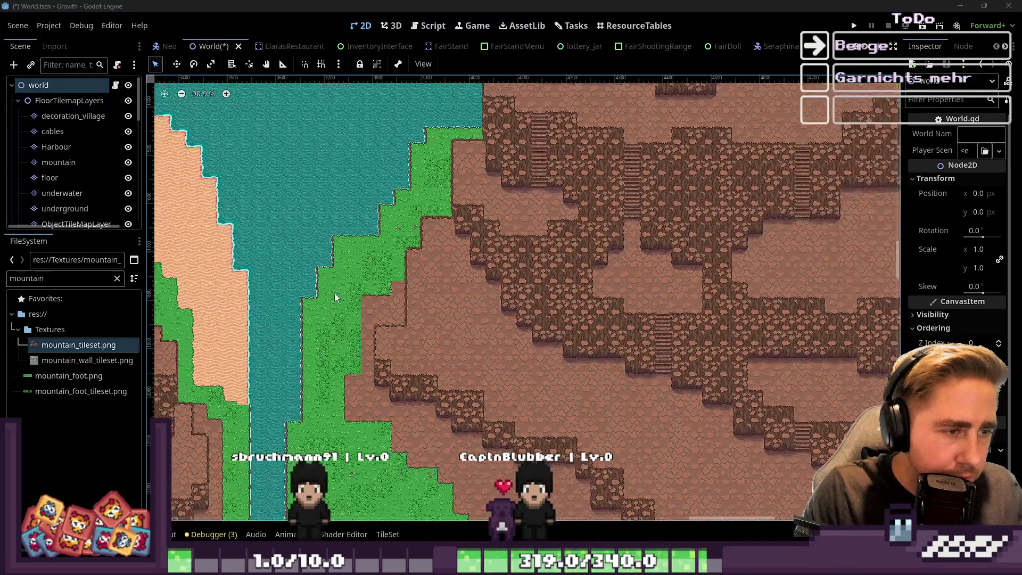
scroll(395, 264, up, 2)
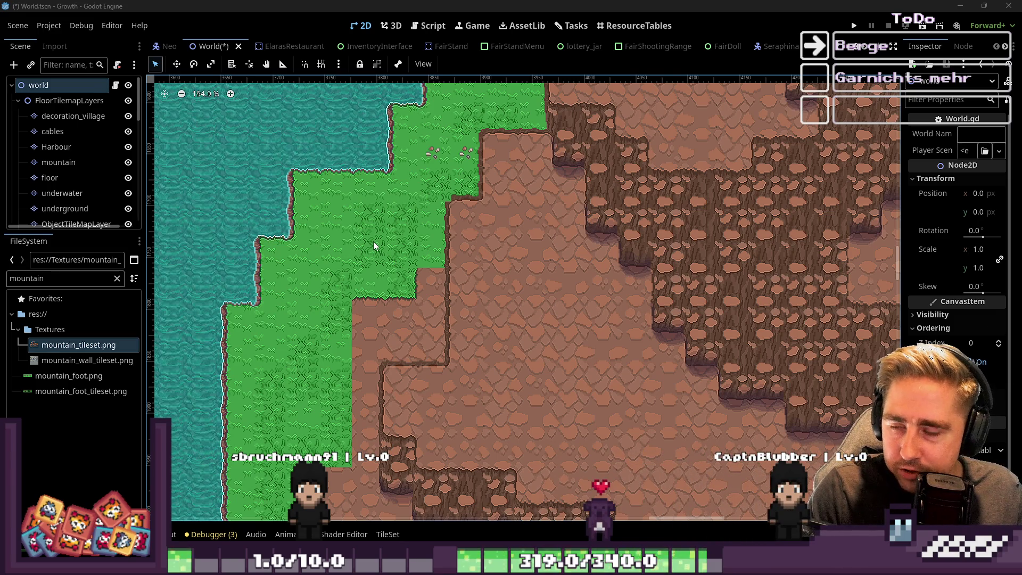
scroll(357, 264, down, 4)
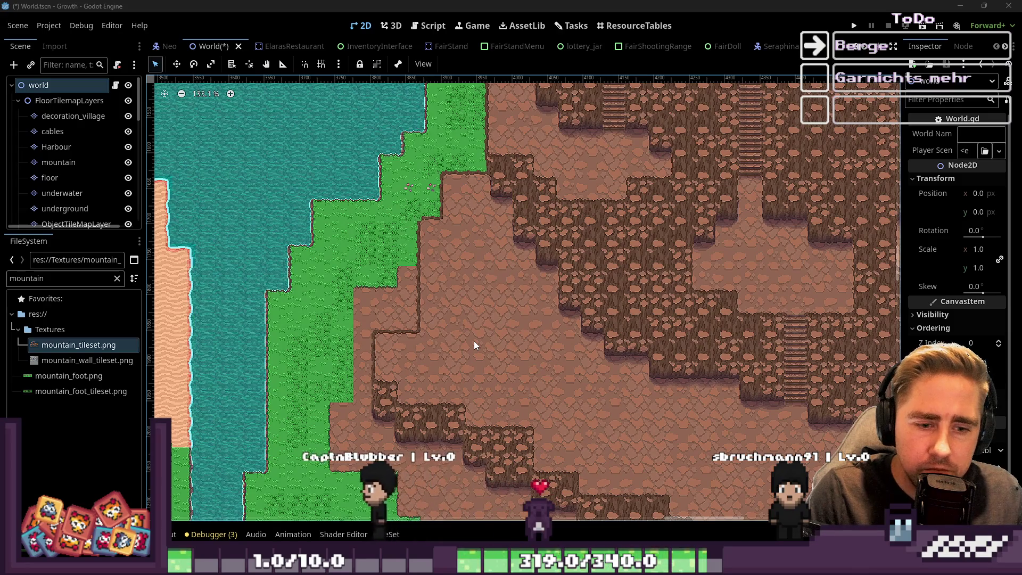
key(alt+Tab)
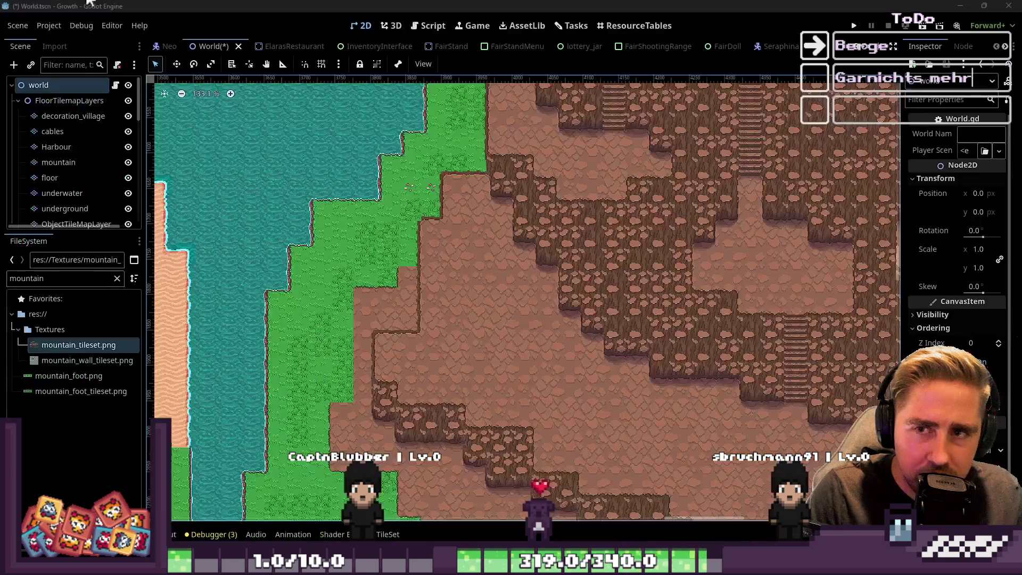
Step: Drag the StreamOverlay debug window up-left, then right into place, and return to the editor
drag(501, 166, 187, 94)
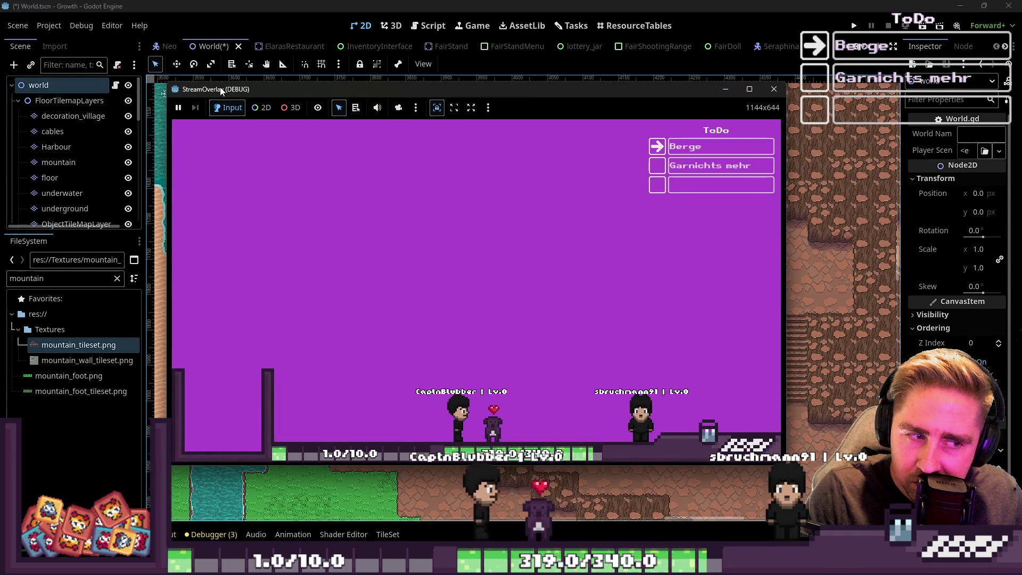
drag(224, 91, 327, 80)
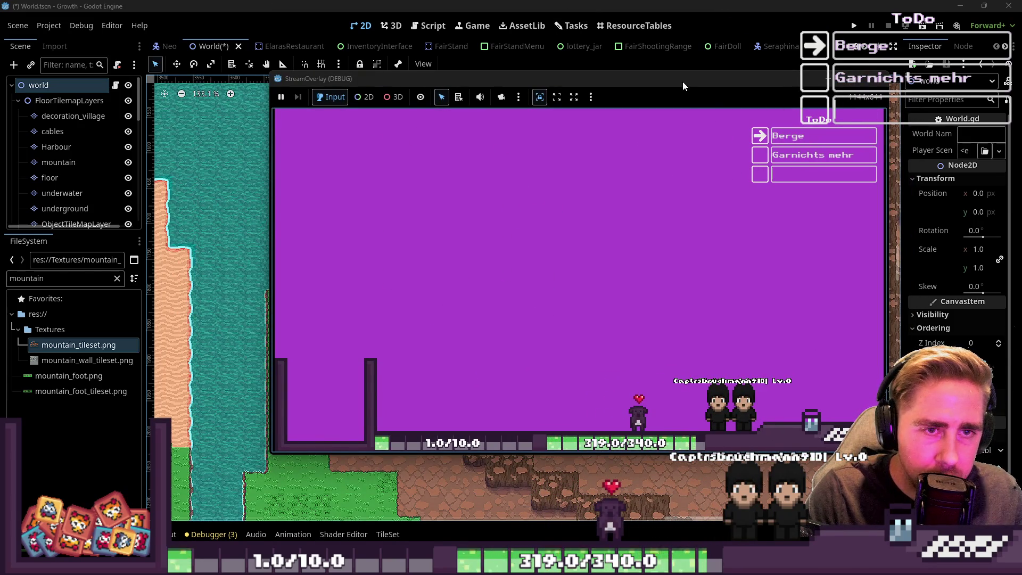
drag(674, 81, 654, 80)
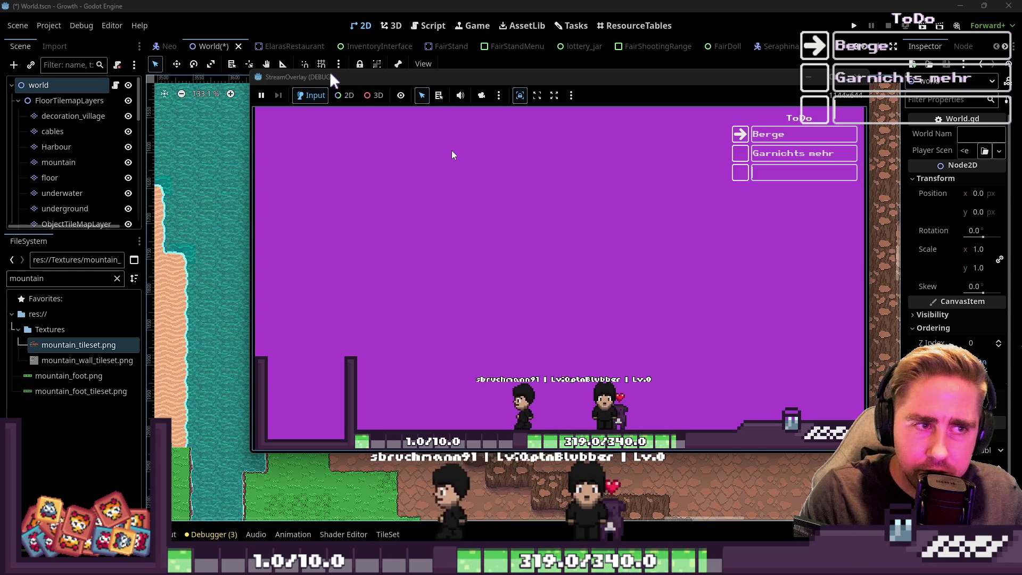
key(alt+Tab)
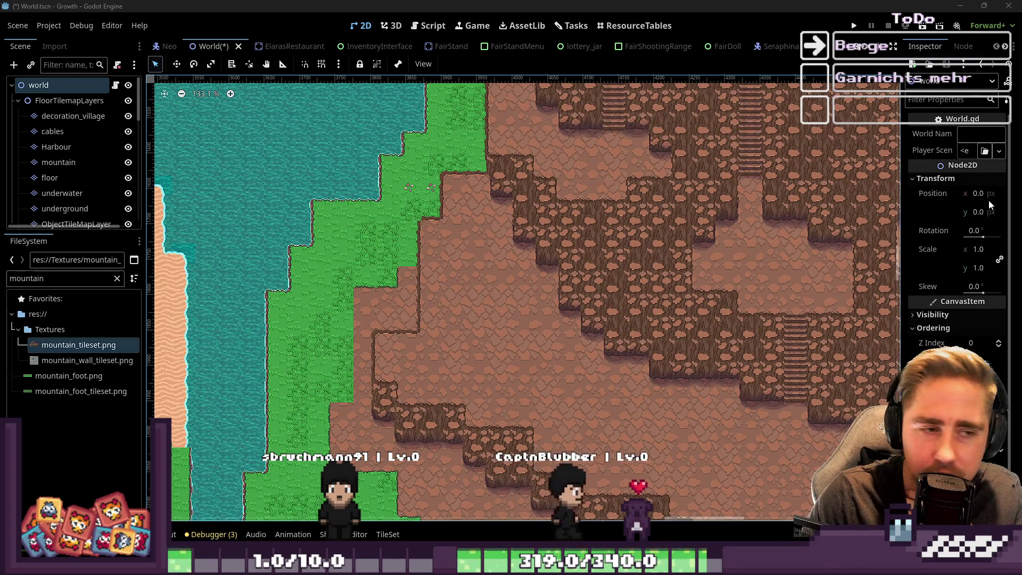
Step: Select the floor TileMapLayer for editing
scroll(293, 410, up, 4)
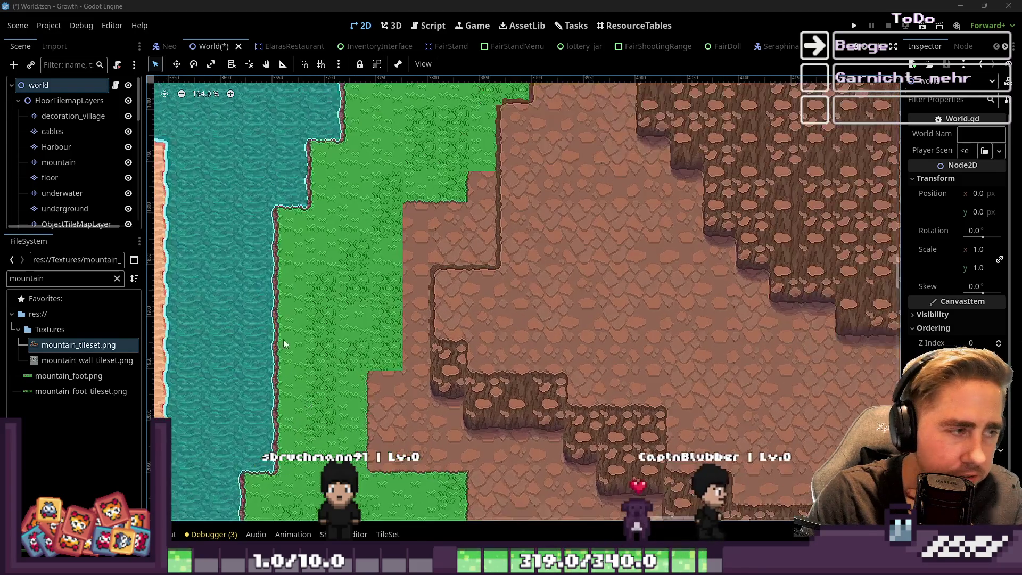
scroll(296, 356, up, 1)
click(58, 179)
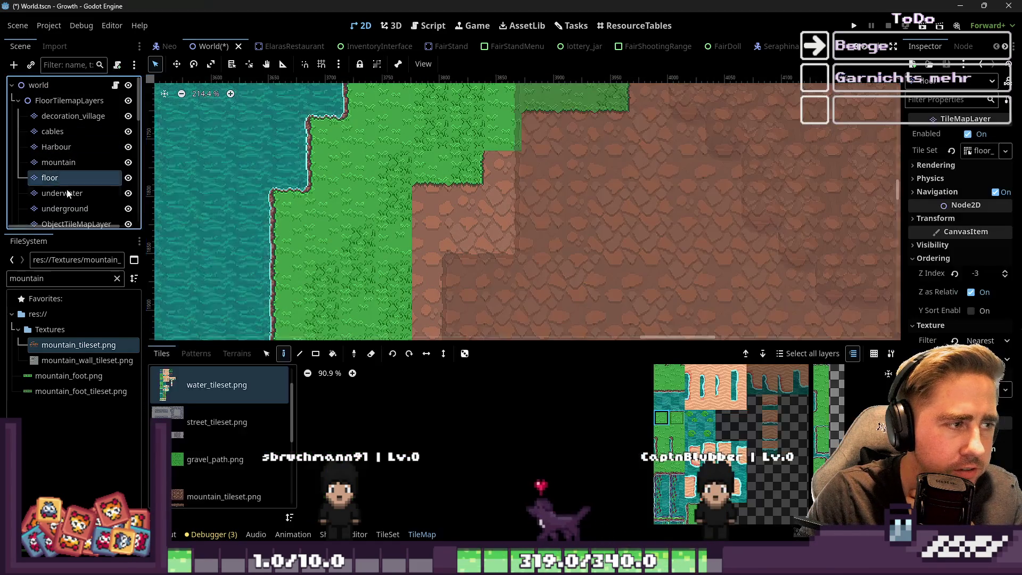
scroll(400, 435, down, 1)
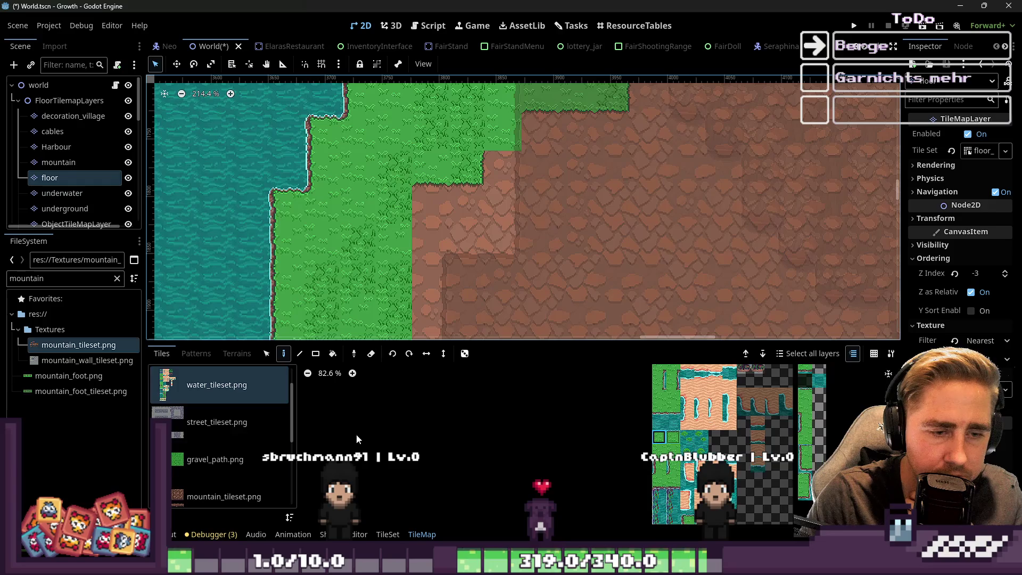
scroll(220, 453, down, 5)
Step: Compare the mountain_tileset.png and HarbourFloorTileset.png tiles, settling on mountain_tileset.png
click(216, 405)
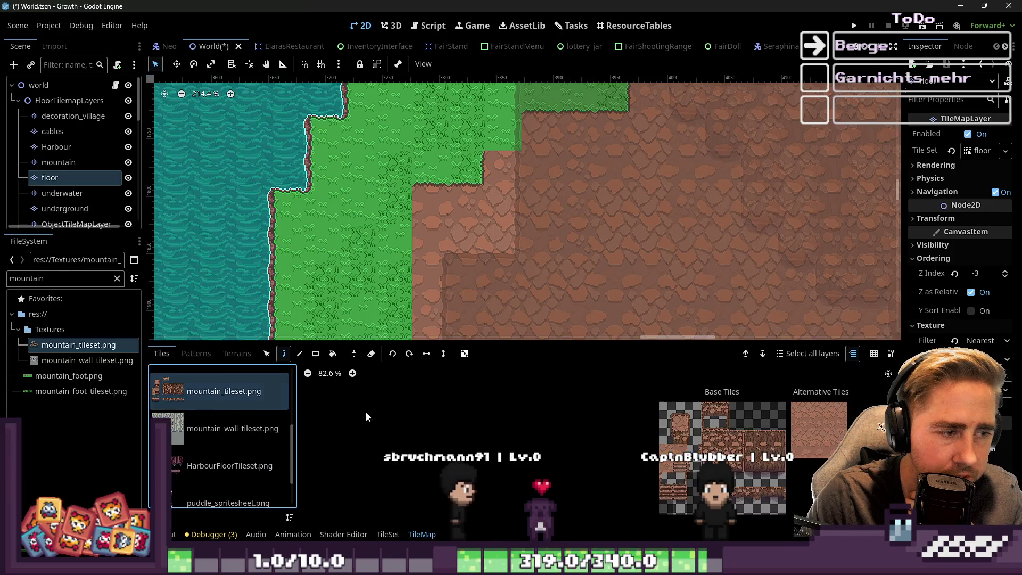
scroll(675, 404, up, 7)
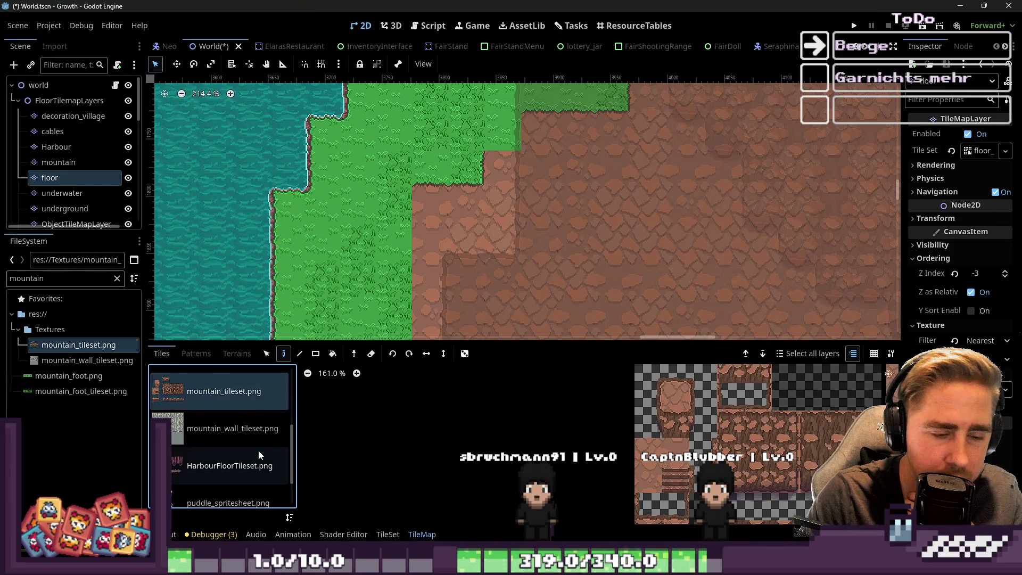
scroll(250, 458, down, 2)
click(226, 416)
scroll(225, 420, up, 1)
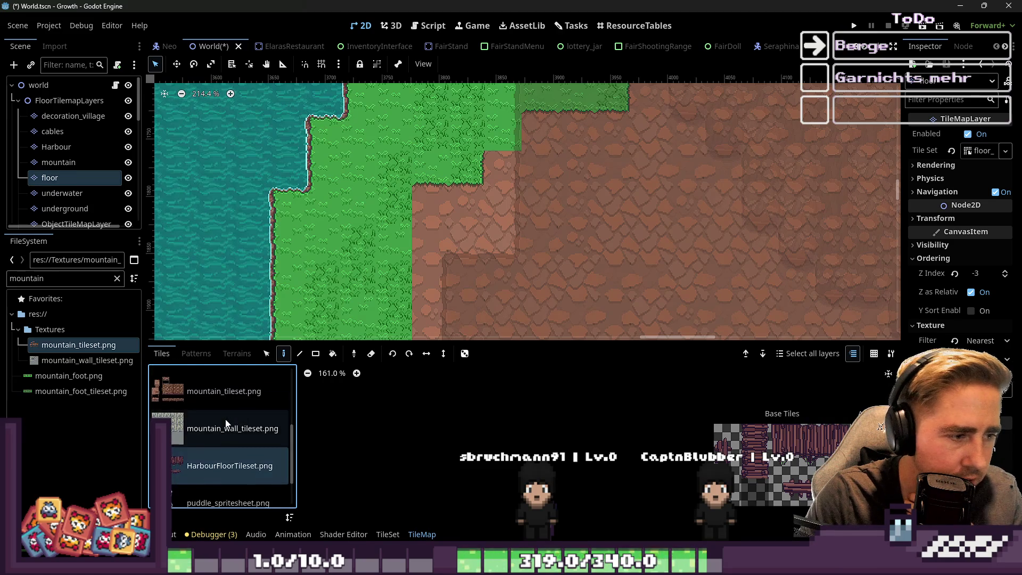
scroll(220, 433, down, 1)
scroll(212, 455, up, 3)
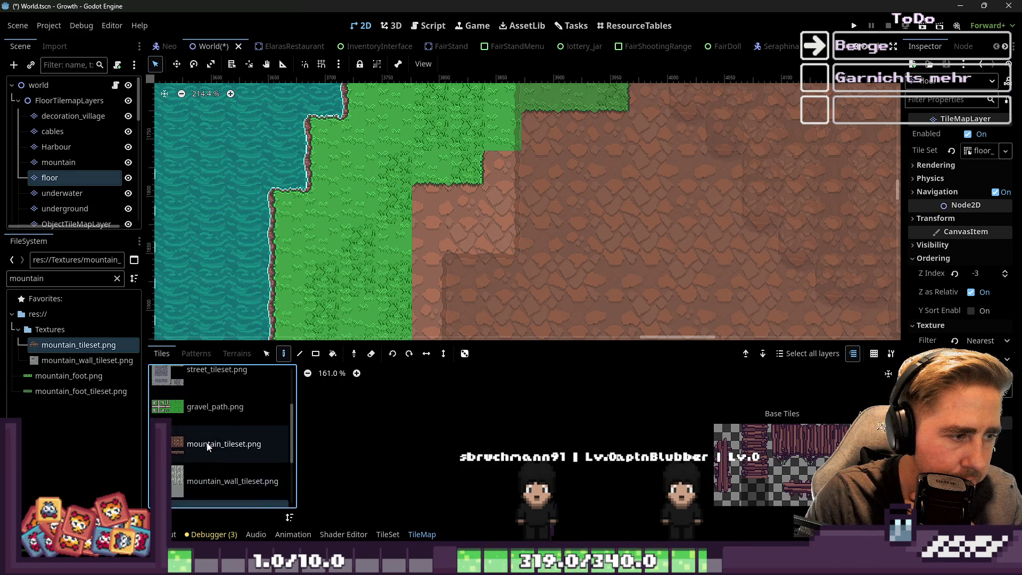
click(208, 443)
Step: Switch to terrain painting and choose the MountainFoot terrain
scroll(225, 372, up, 1)
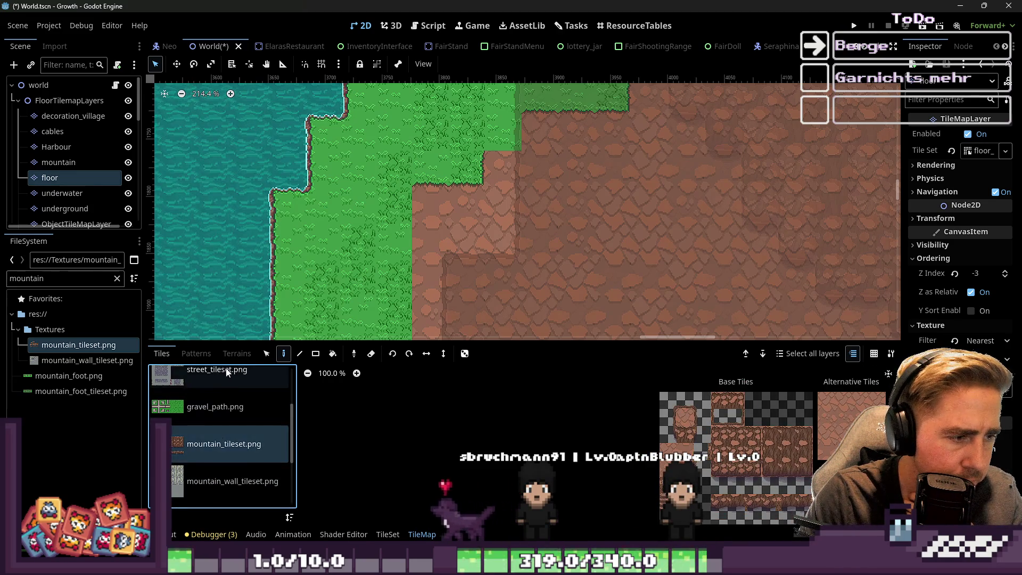
click(237, 353)
click(201, 505)
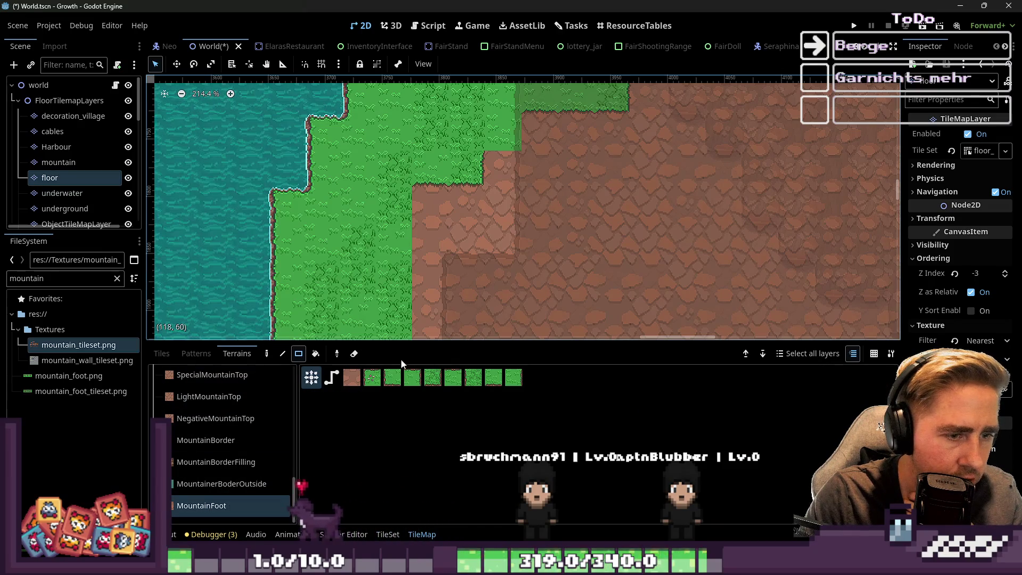
Step: Paint MountainFoot terrain over several blocks of grass beside the mountain
drag(378, 223, 448, 260)
drag(415, 230, 379, 192)
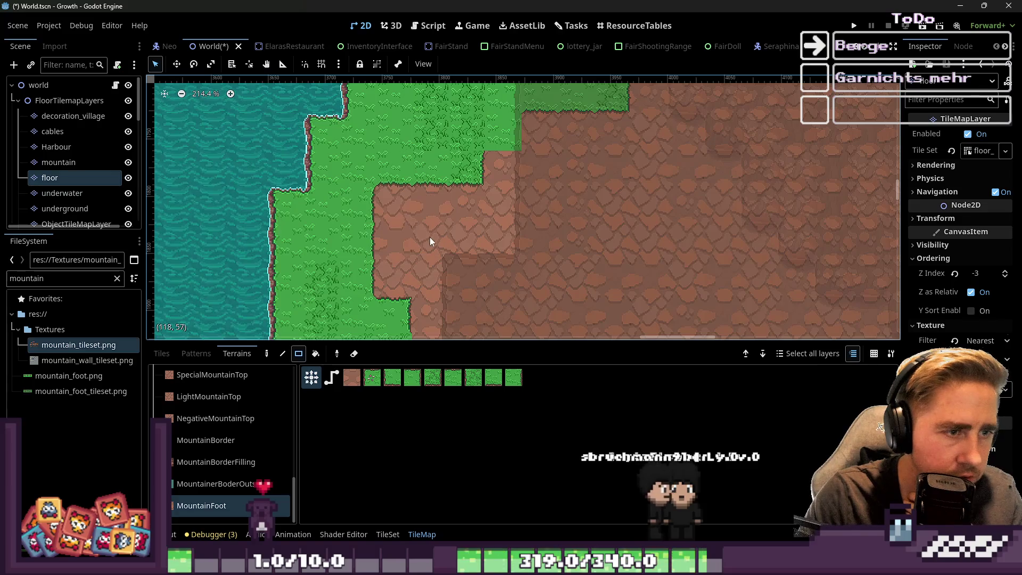
scroll(409, 242, down, 5)
scroll(410, 242, up, 3)
mouse_move(392, 248)
mouse_down()
mouse_move(430, 282)
mouse_move(433, 251)
mouse_up()
scroll(408, 247, up, 2)
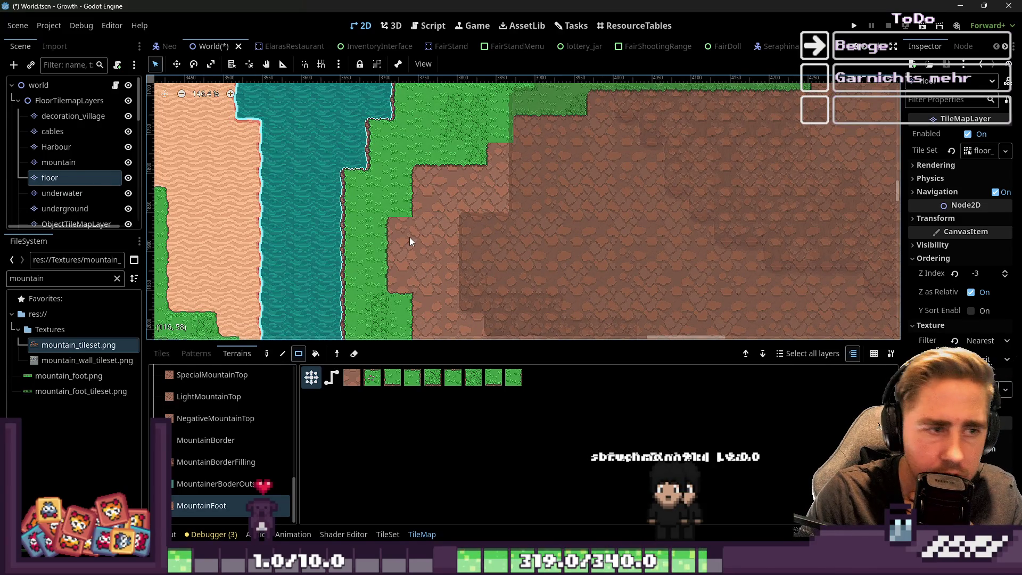
Step: Undo the last two mountain patches, turn one edge grass tile into mountain dirt, then open the Project menu
key(ctrl+z)
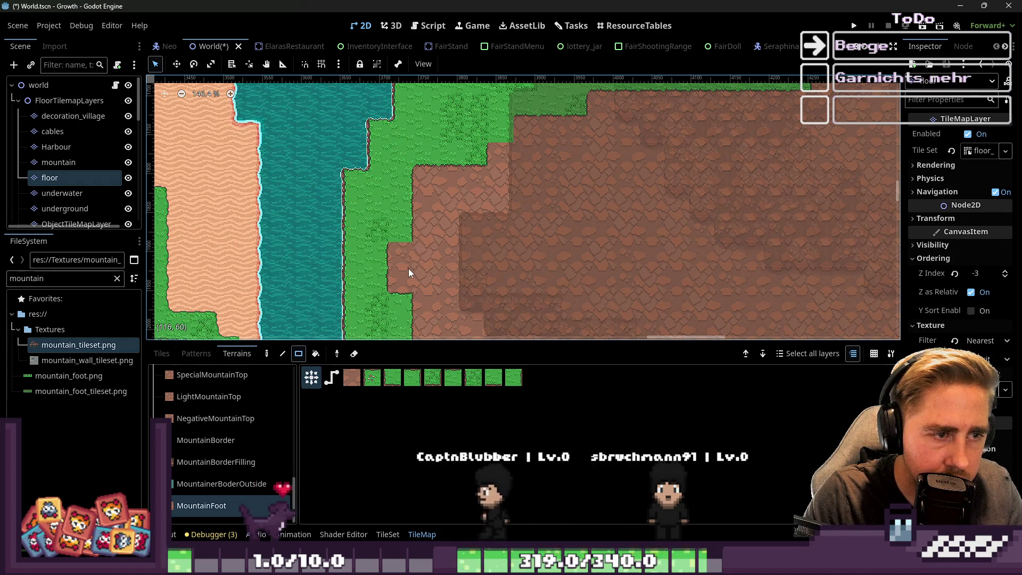
key(ctrl+z)
scroll(414, 269, up, 1)
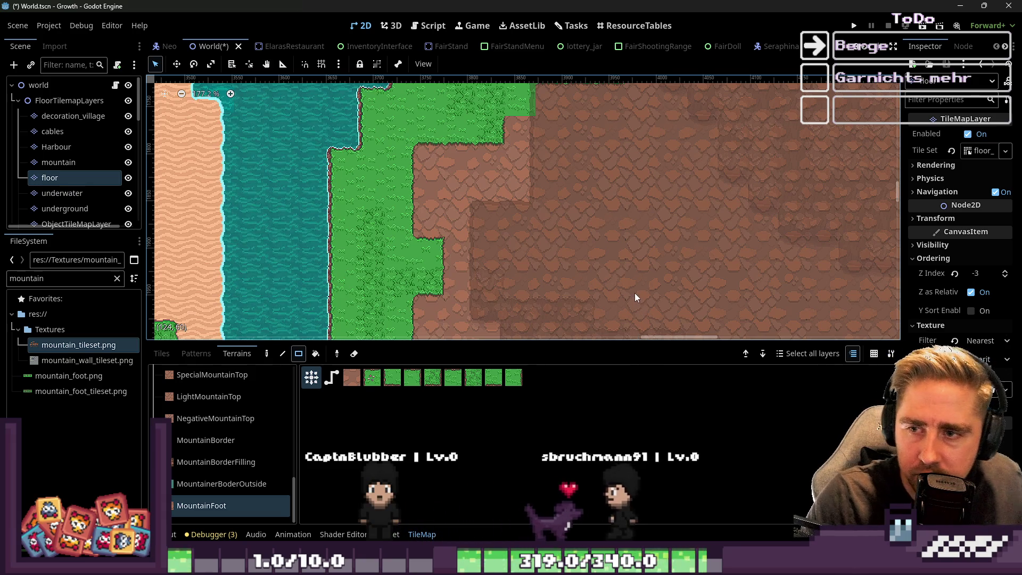
scroll(519, 250, up, 3)
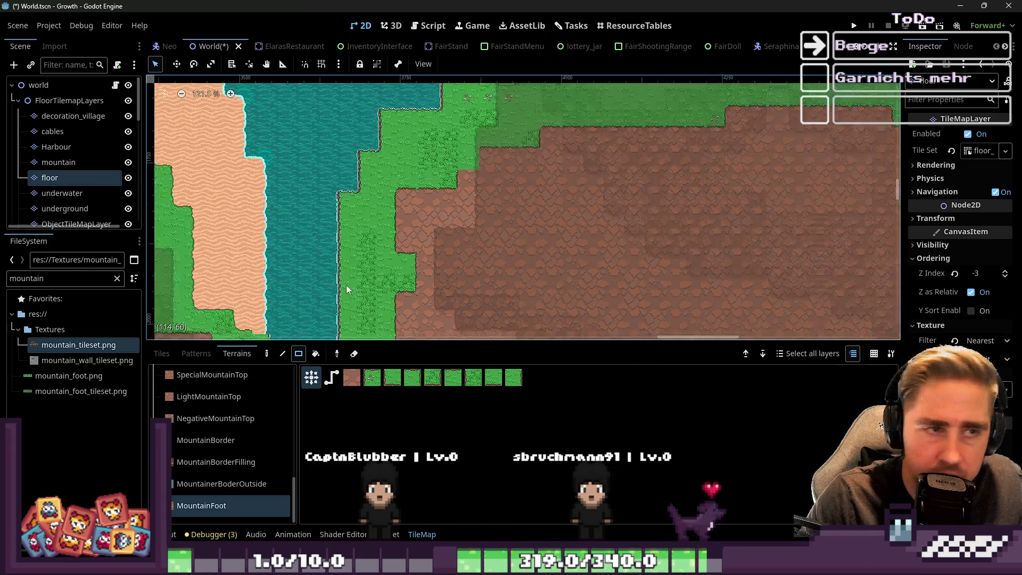
drag(503, 183, 501, 193)
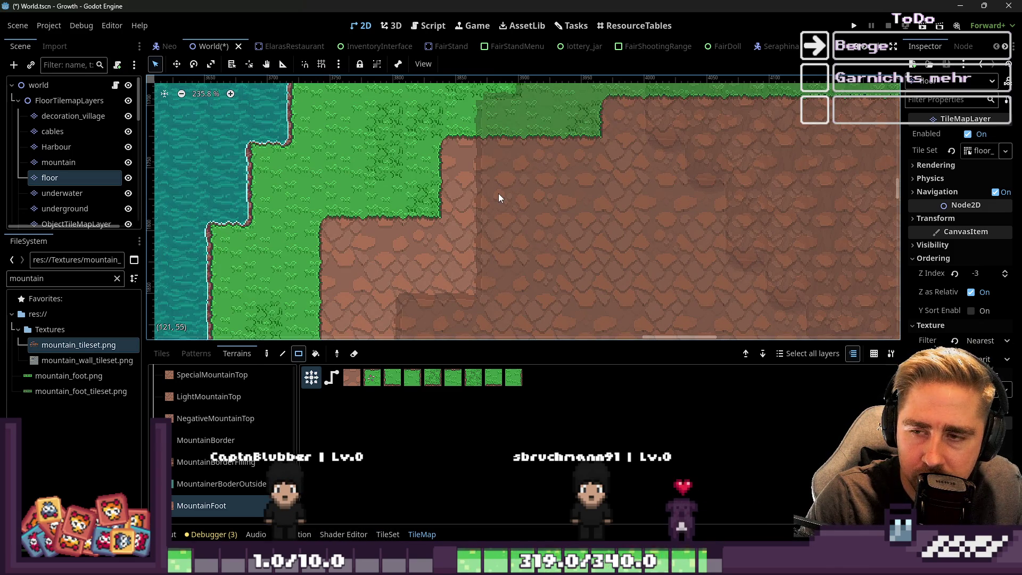
mouse_move(687, 565)
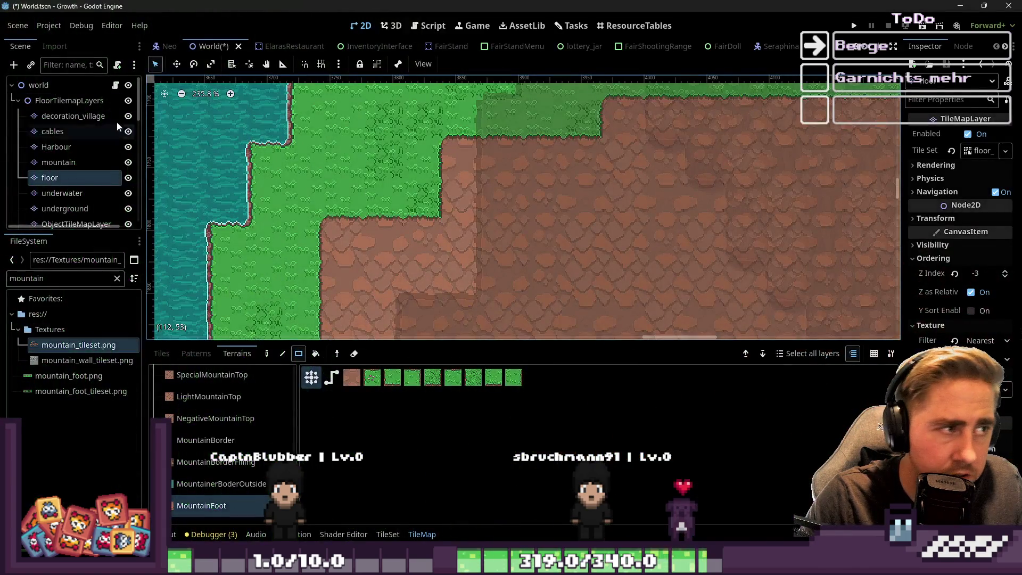
click(49, 25)
click(63, 45)
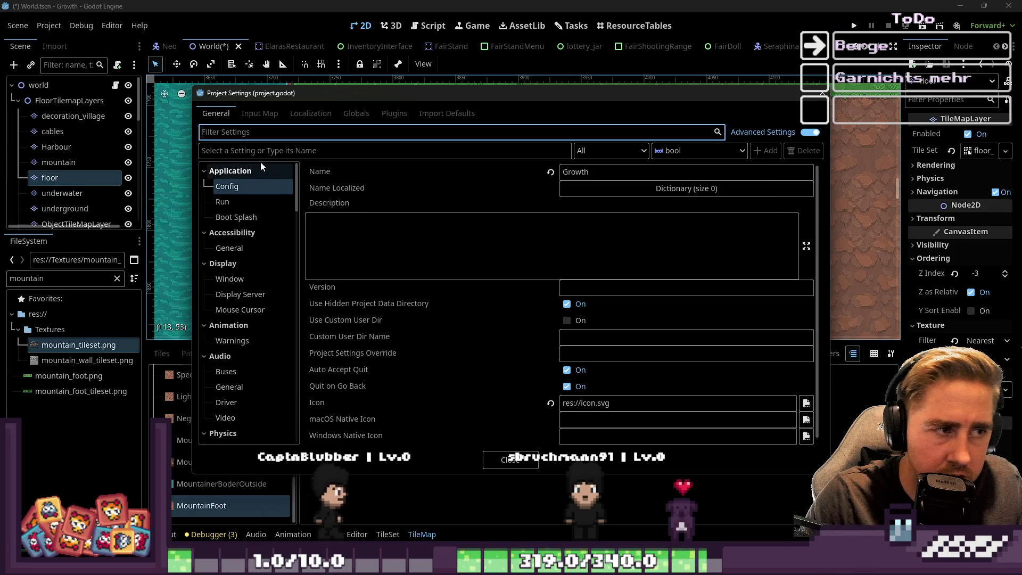
click(259, 296)
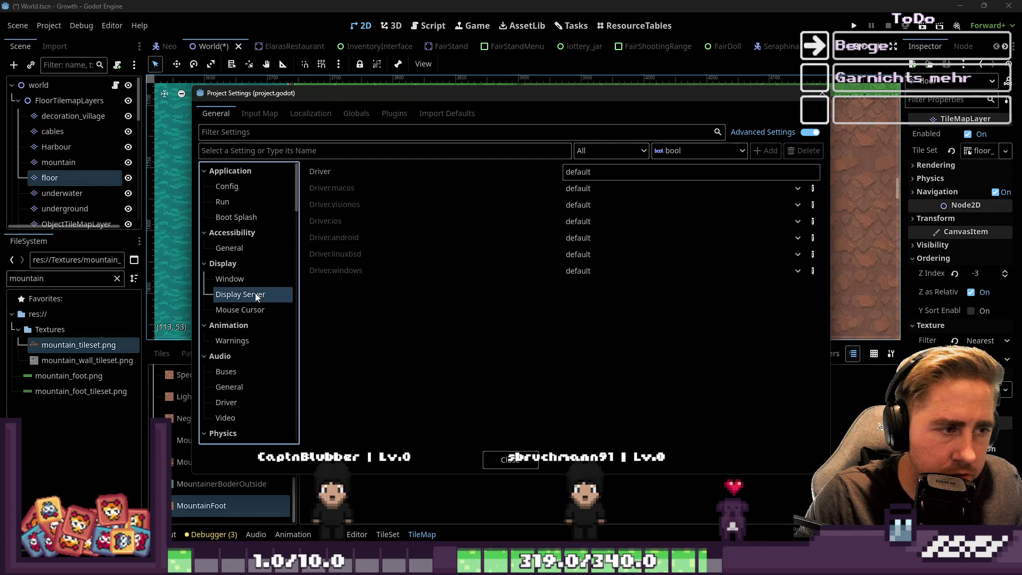
click(248, 280)
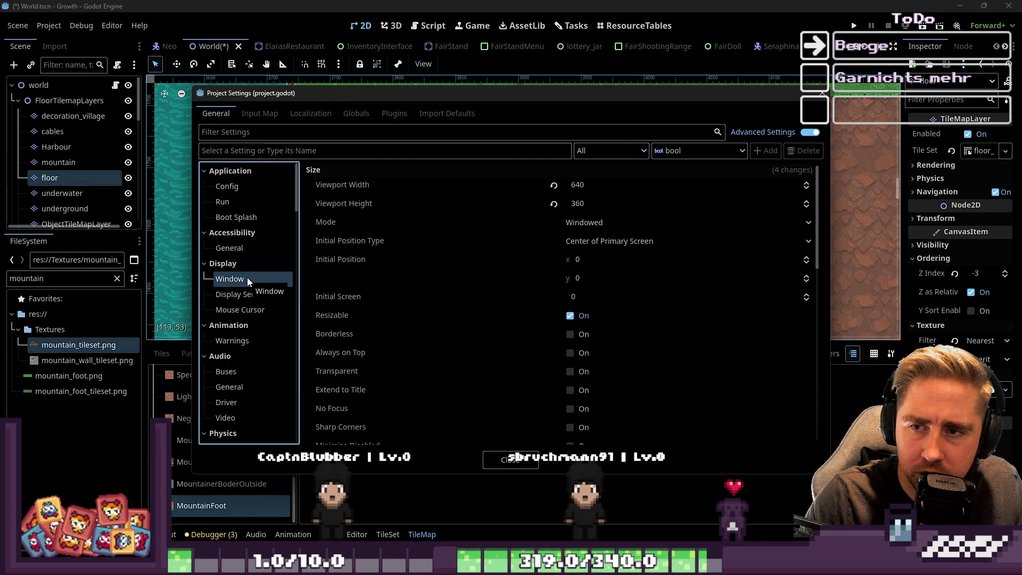
scroll(369, 341, down, 1)
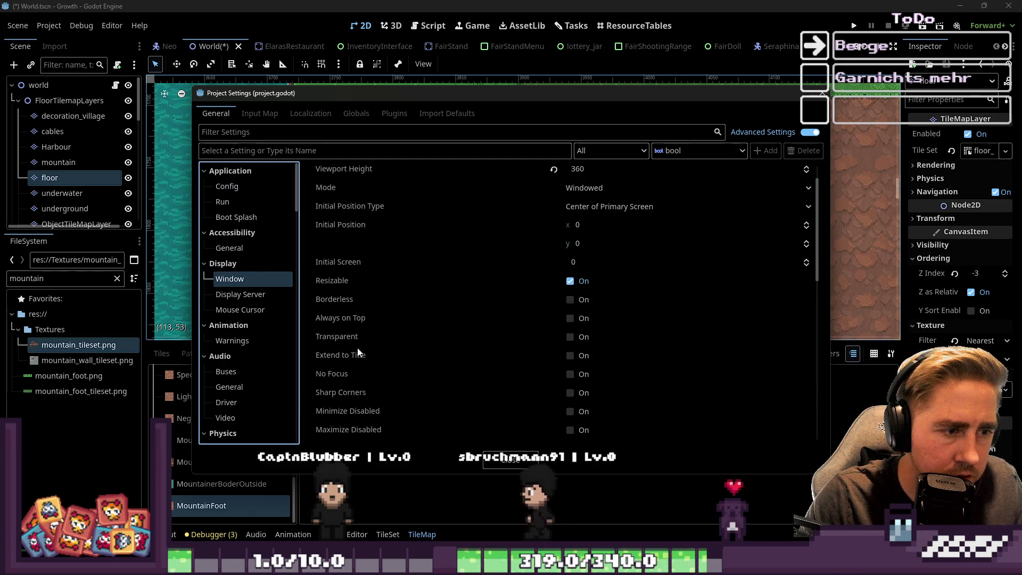
mouse_move(344, 338)
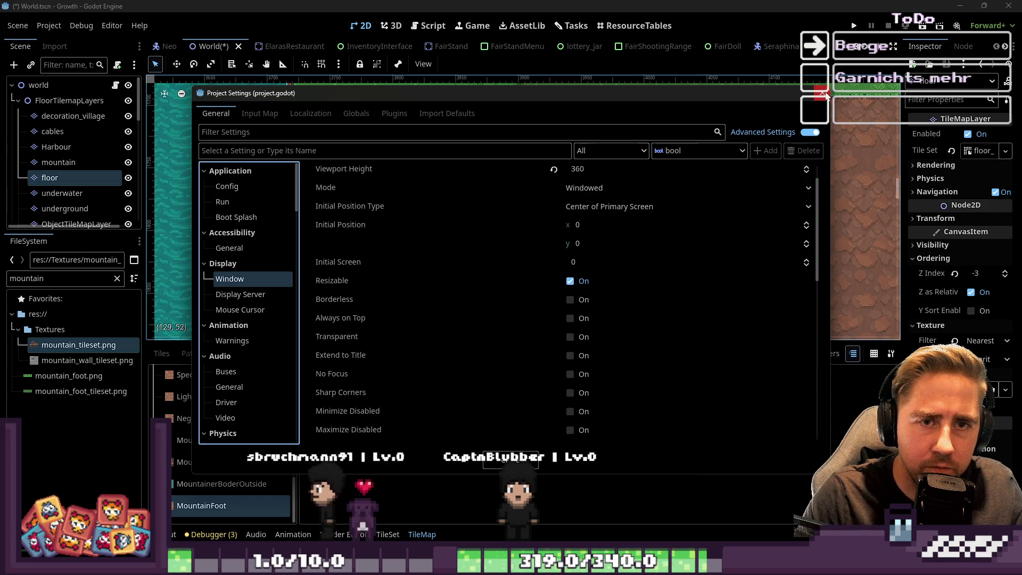
key(Escape)
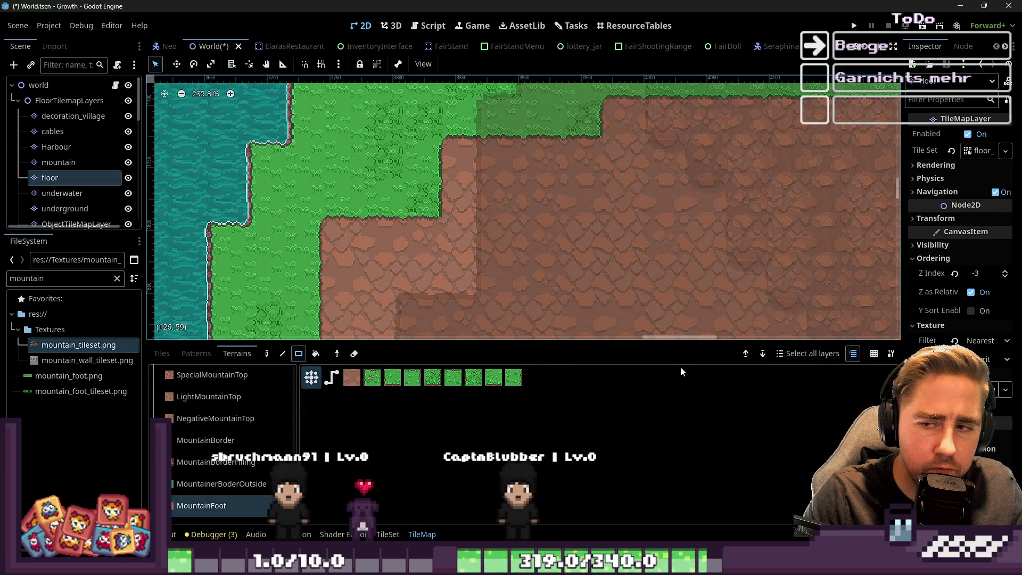
Step: Run the game with F5 and shift the debug game window to the right
mouse_move(536, 565)
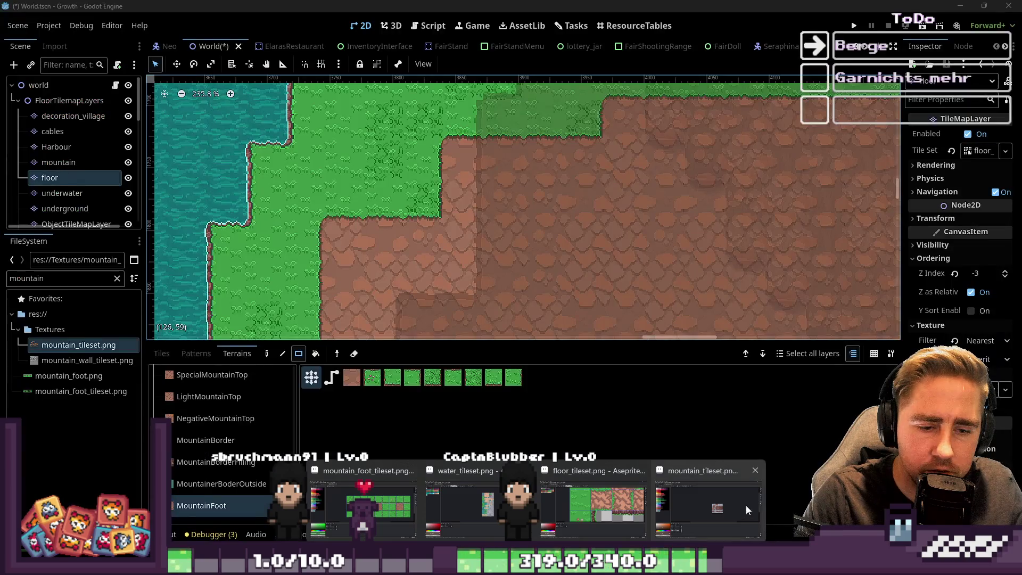
key(F5)
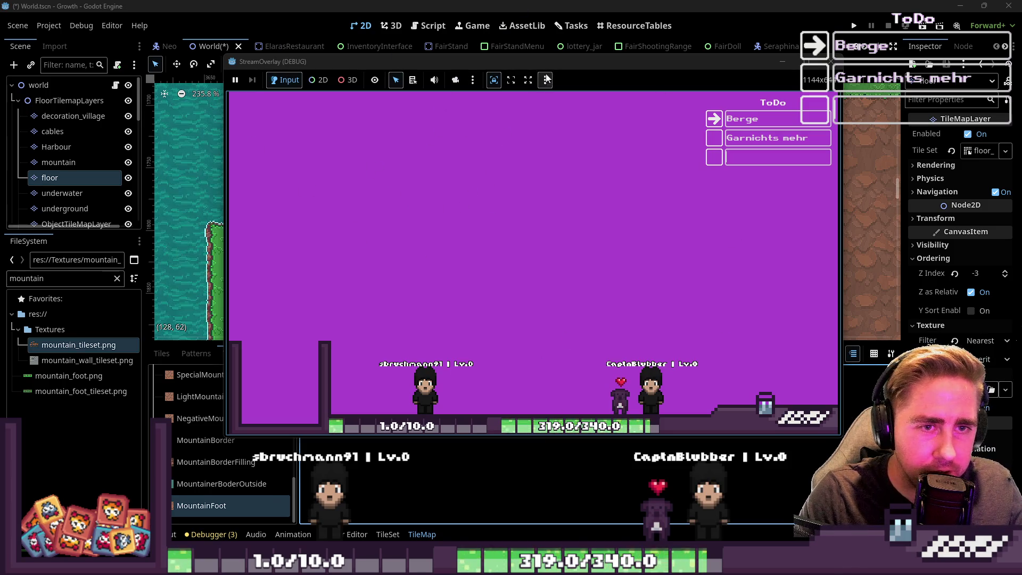
mouse_move(545, 65)
mouse_down()
mouse_move(574, 92)
mouse_move(592, 82)
mouse_move(575, 66)
mouse_up()
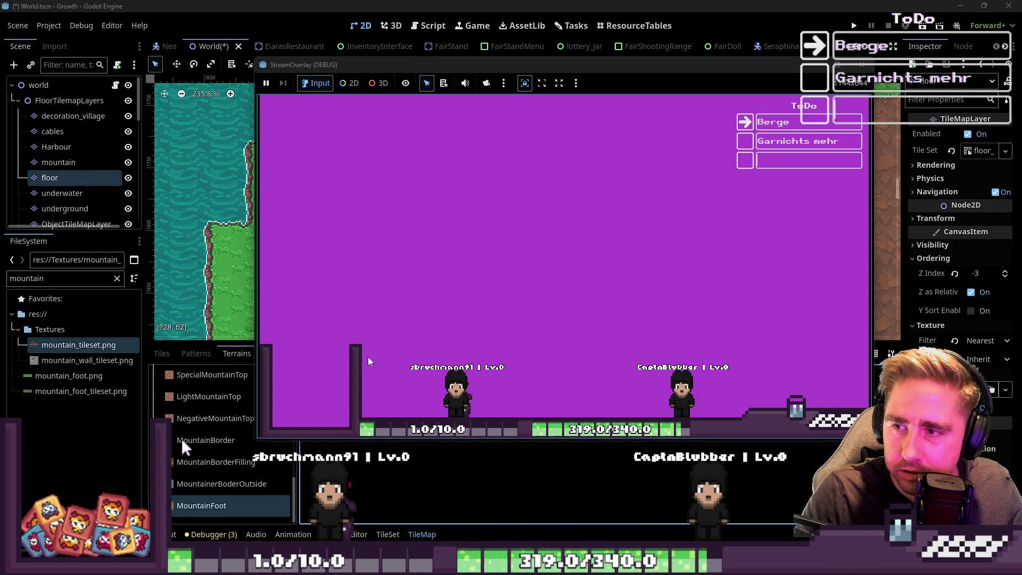
drag(344, 62, 1021, 64)
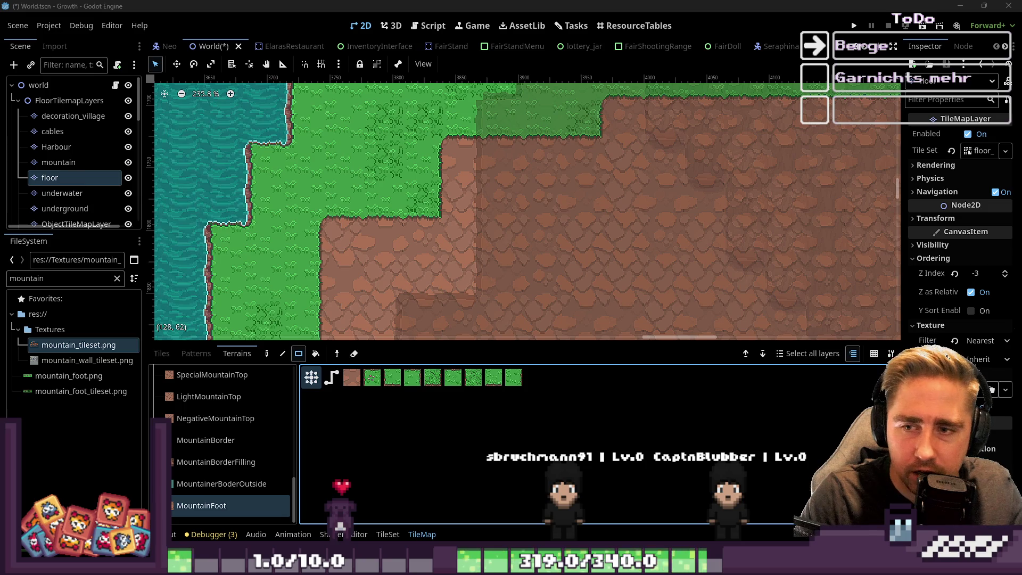
scroll(433, 231, down, 5)
Step: Select the world root node, zoom out over the island, run the project and choose New Game
click(84, 84)
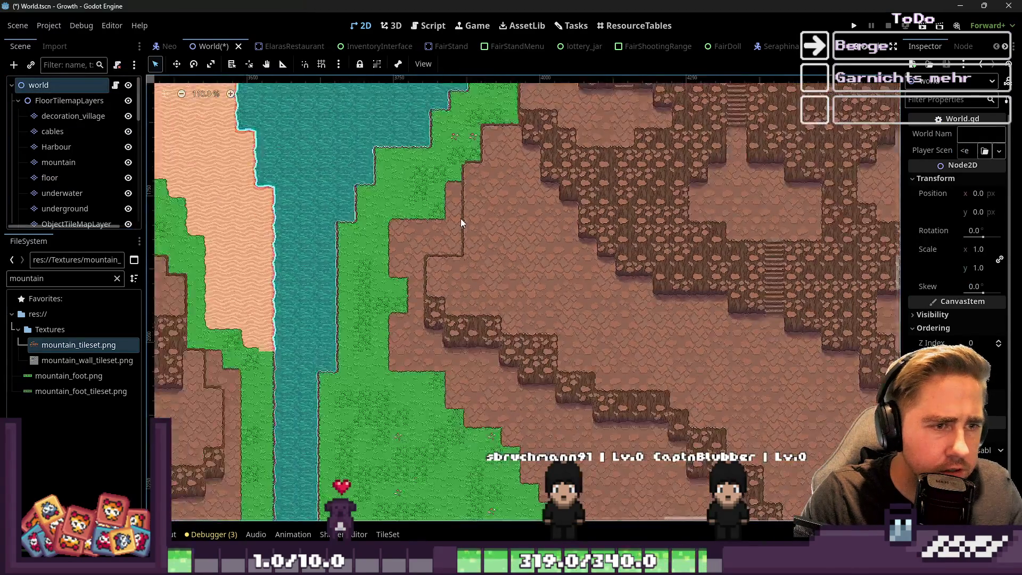
scroll(461, 218, down, 8)
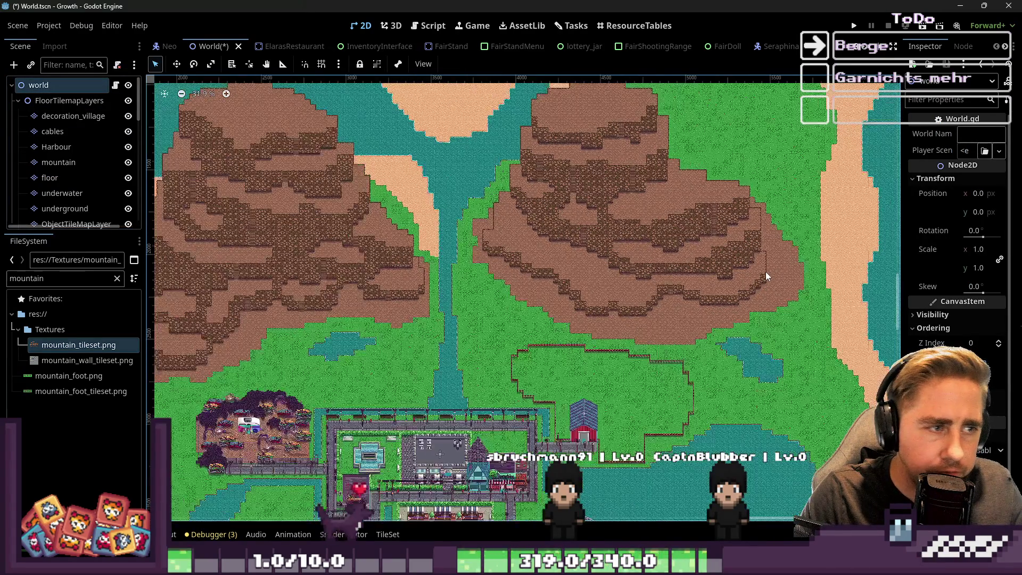
scroll(762, 271, down, 3)
scroll(415, 299, up, 3)
scroll(404, 286, down, 2)
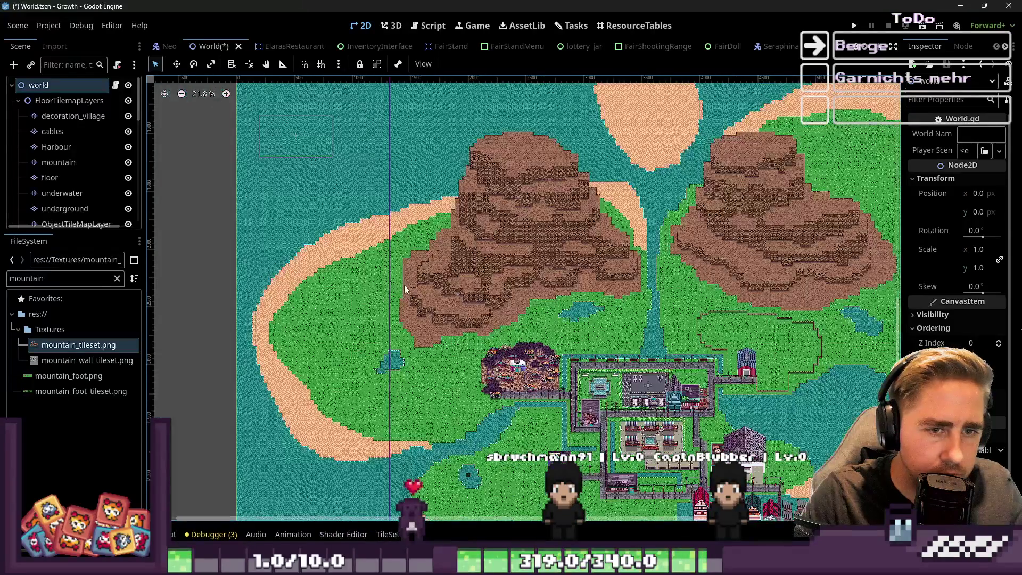
scroll(403, 275, down, 3)
scroll(788, 240, up, 3)
scroll(788, 239, down, 1)
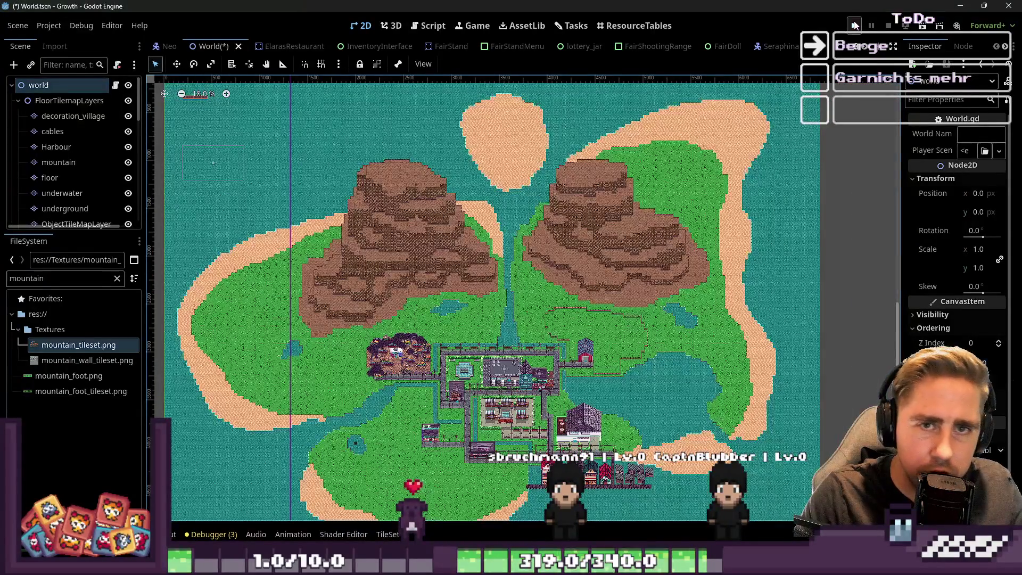
click(854, 25)
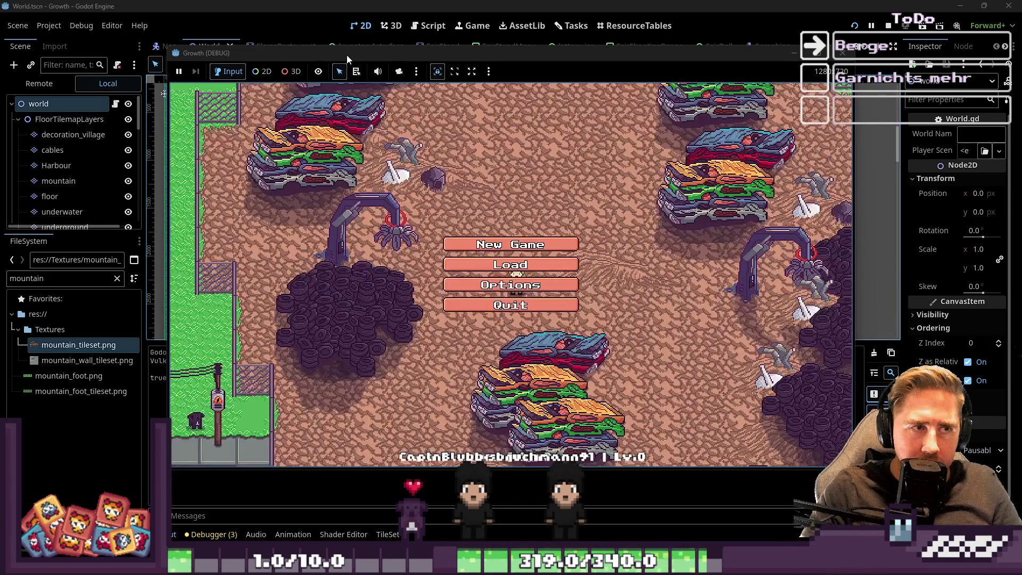
click(506, 239)
Step: Create a character named 'asdqwe', enter the world, and walk up and down the stone stairs
text(asdqwe)
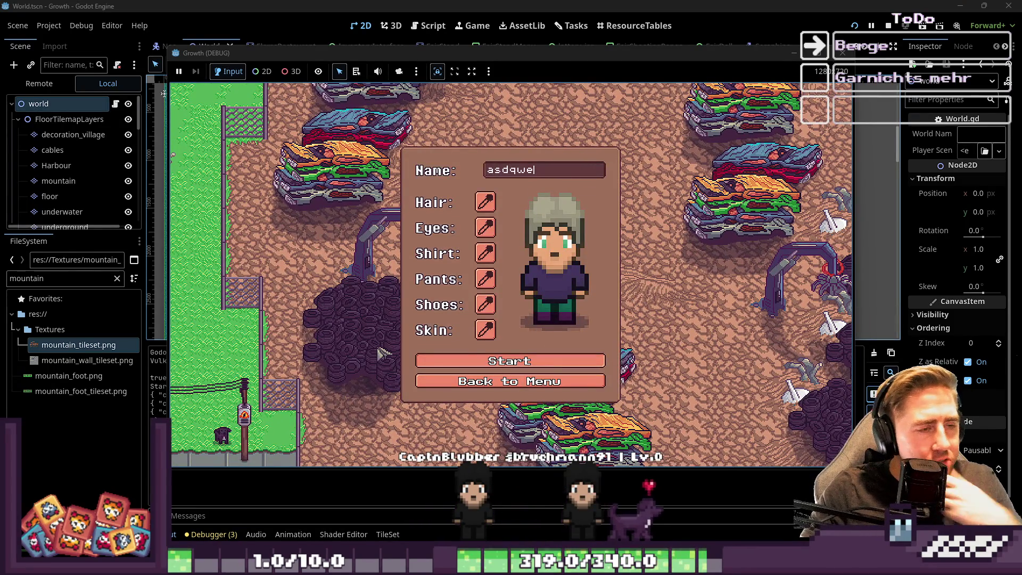
click(421, 360)
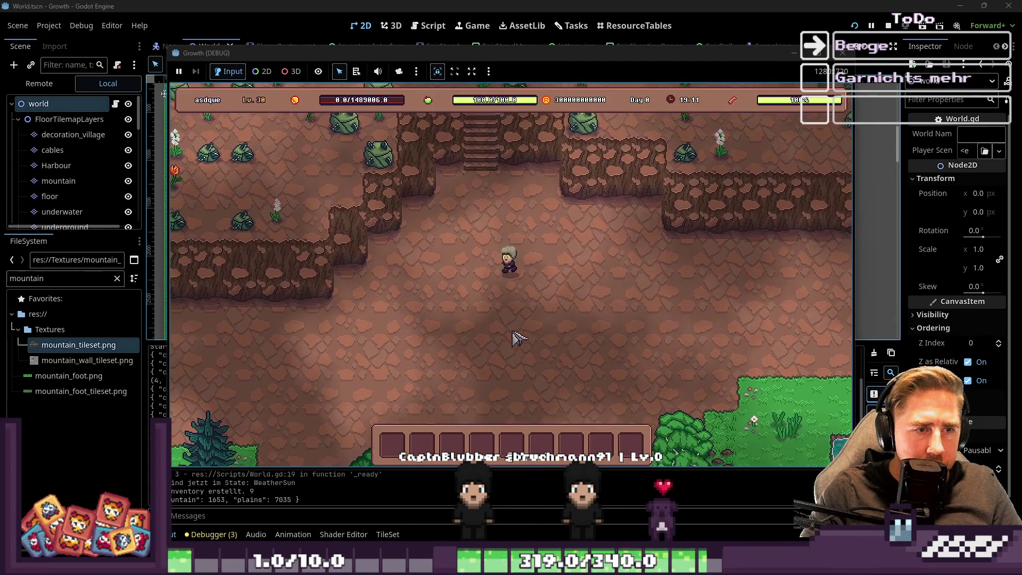
key(a)
key(s)
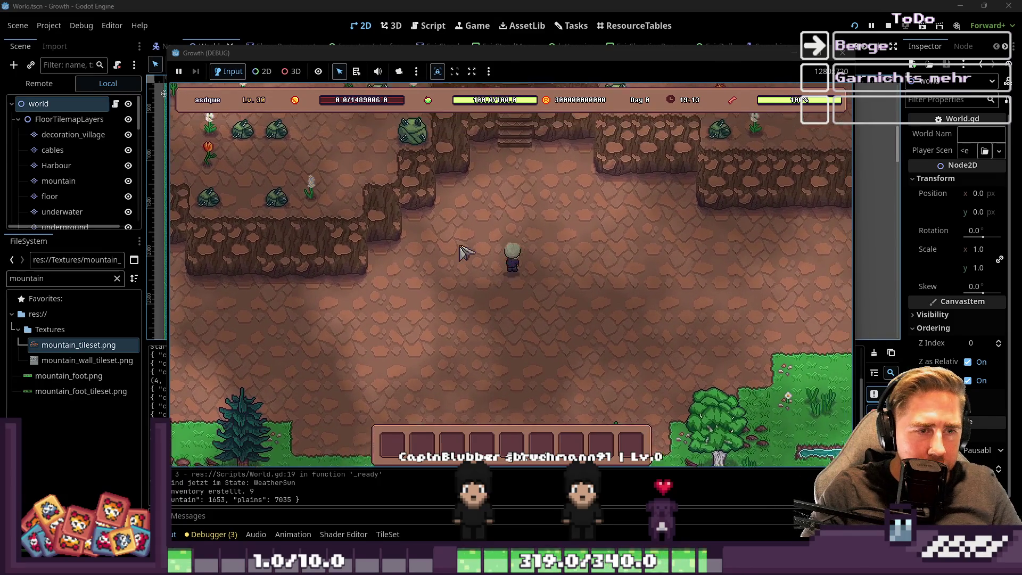
key(w)
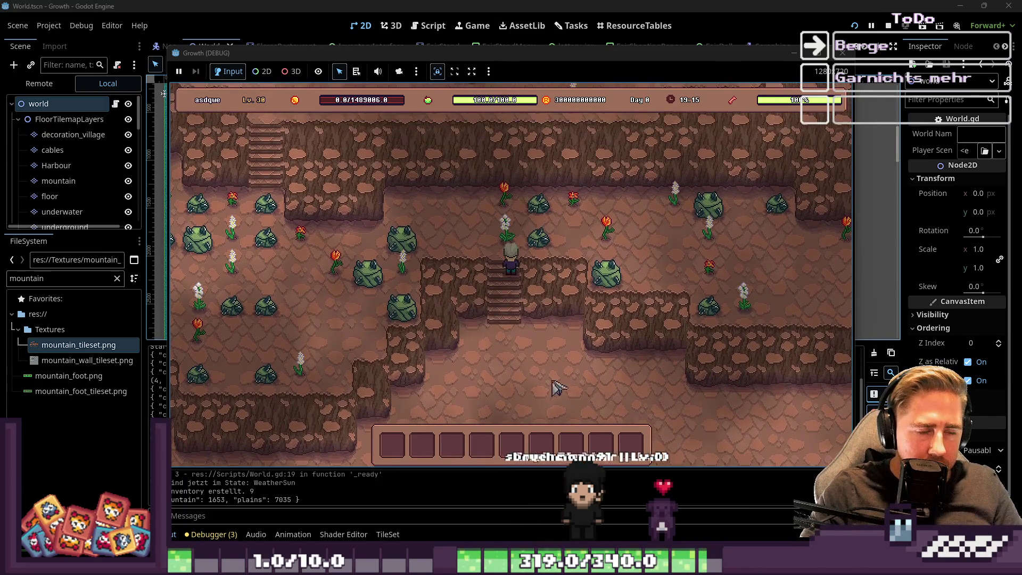
key(s)
key(a)
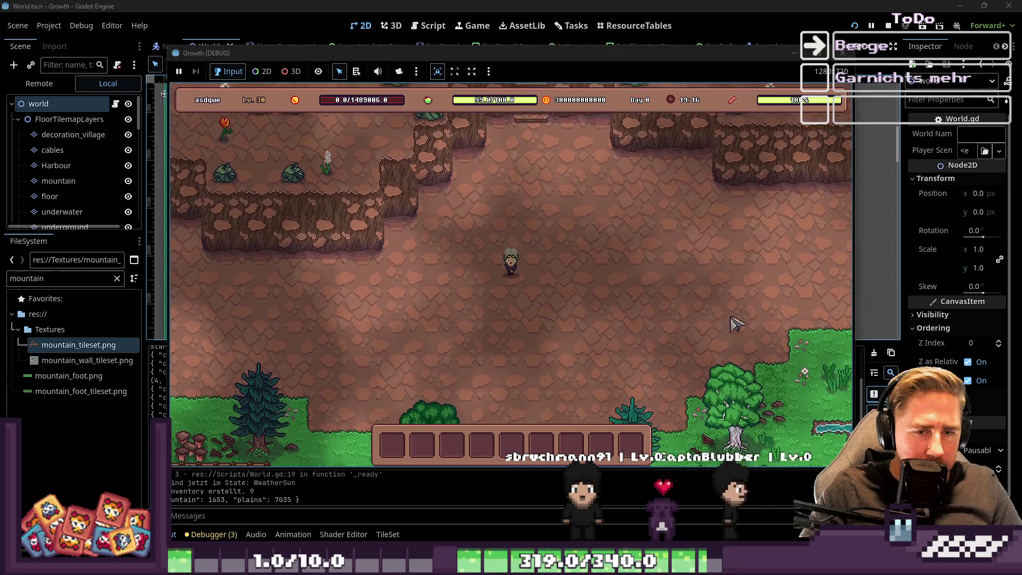
Step: Walk through the forest and back onto the mountain floor, then open the full inventory
key(s)
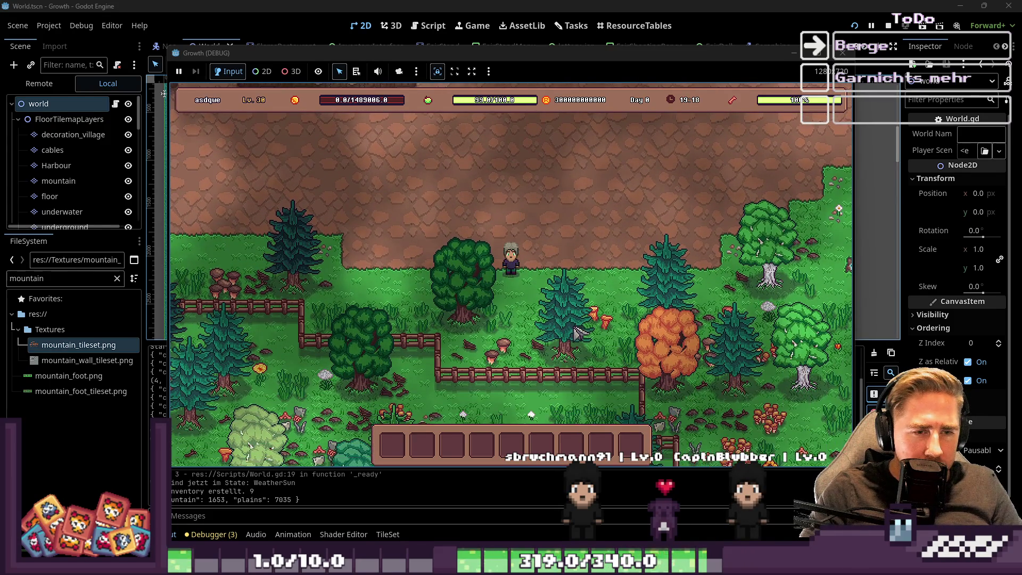
key(s)
key(d)
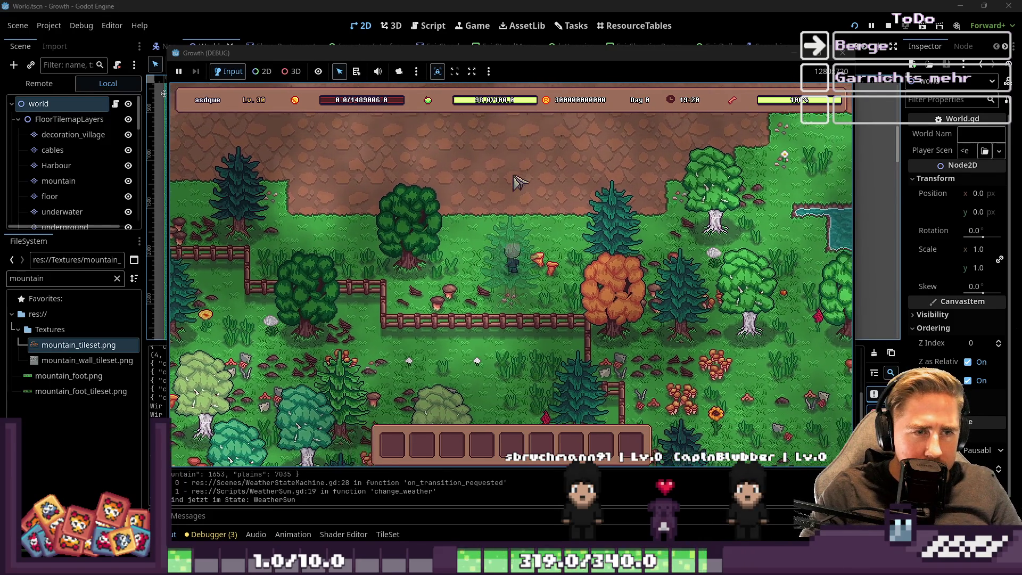
key(w)
key(d)
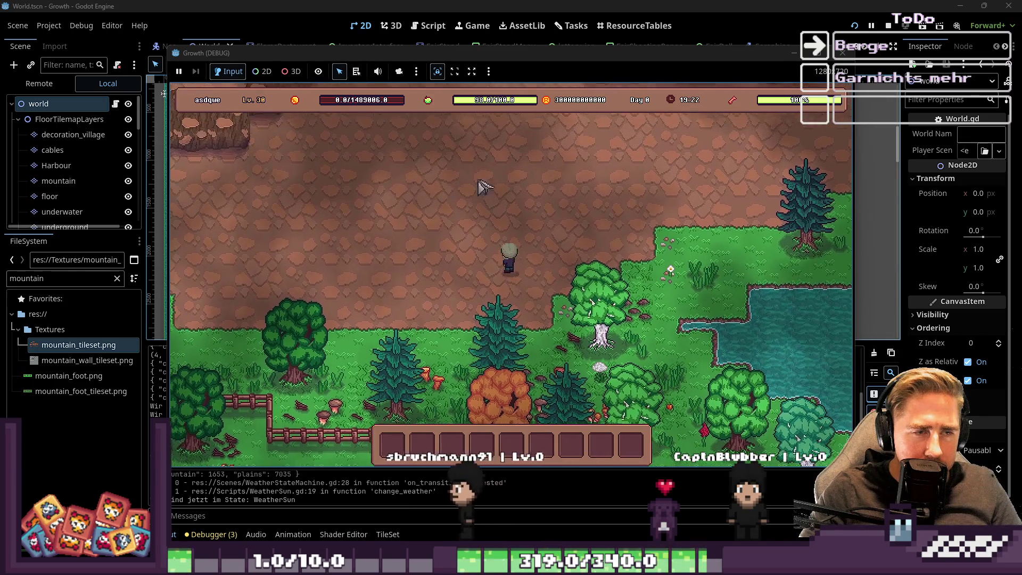
key(w)
key(a)
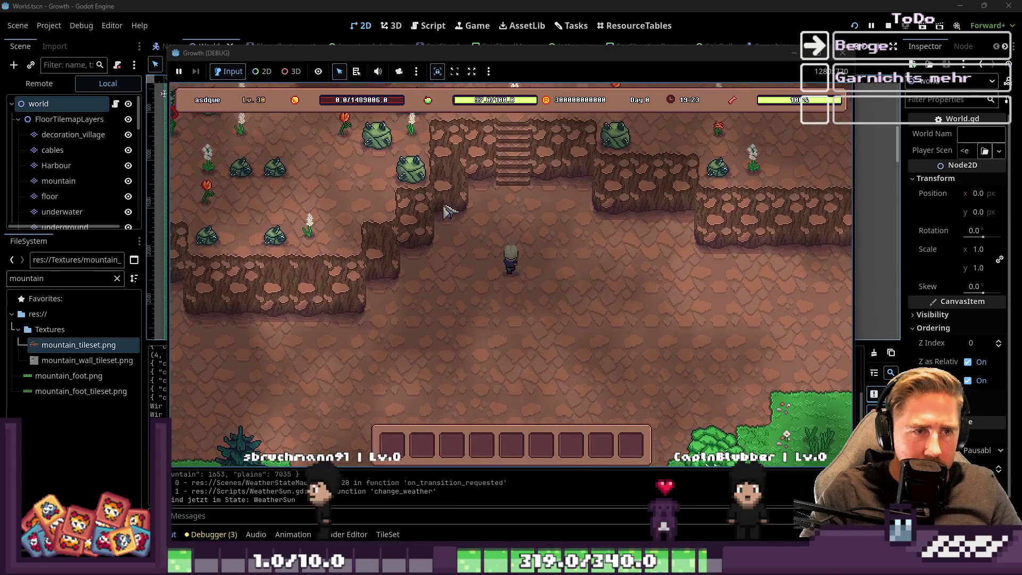
key(w)
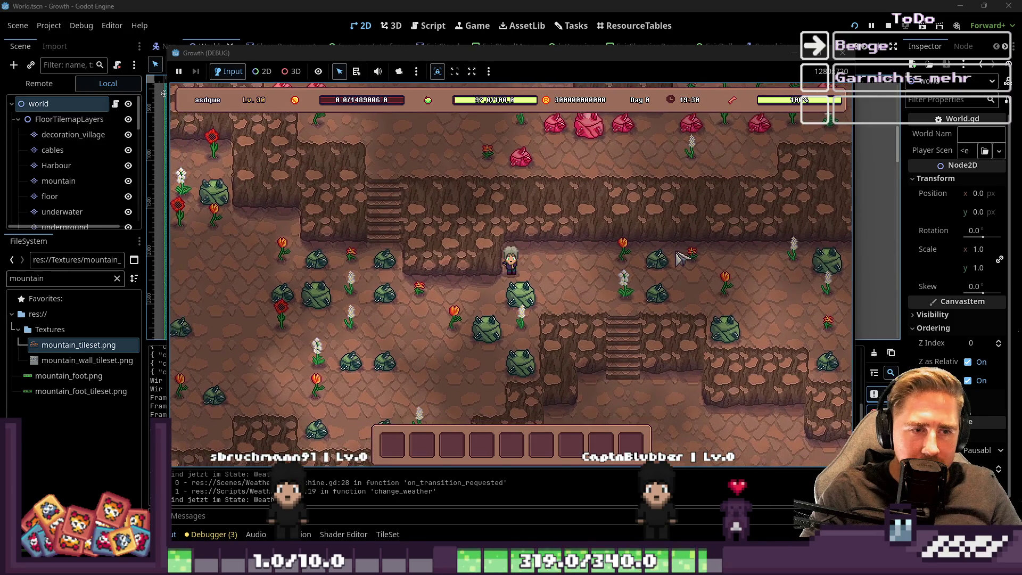
key(i)
scroll(643, 226, down, 5)
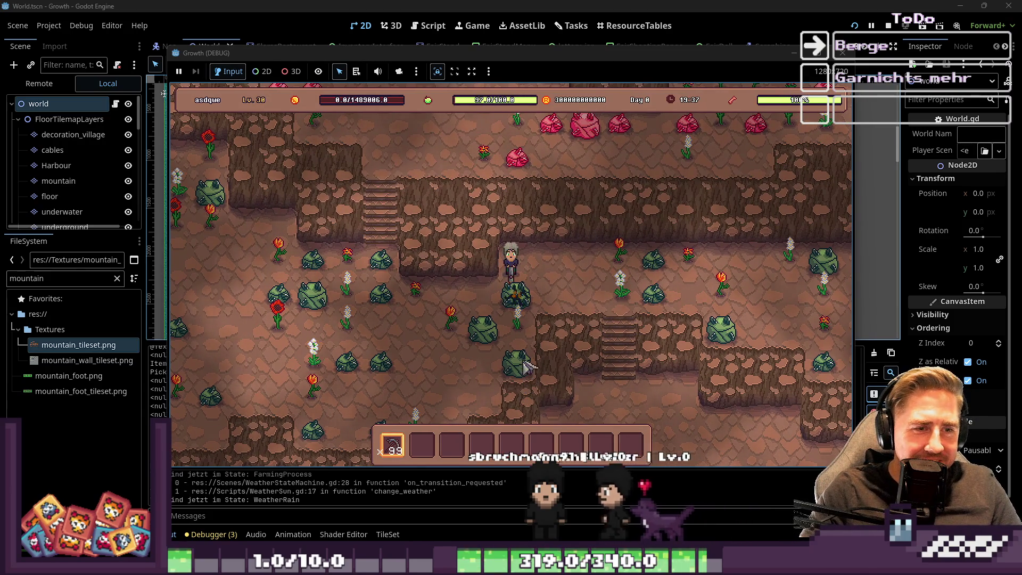
Step: Mine the nearby green rocks for Green Stone
key(s)
key(a)
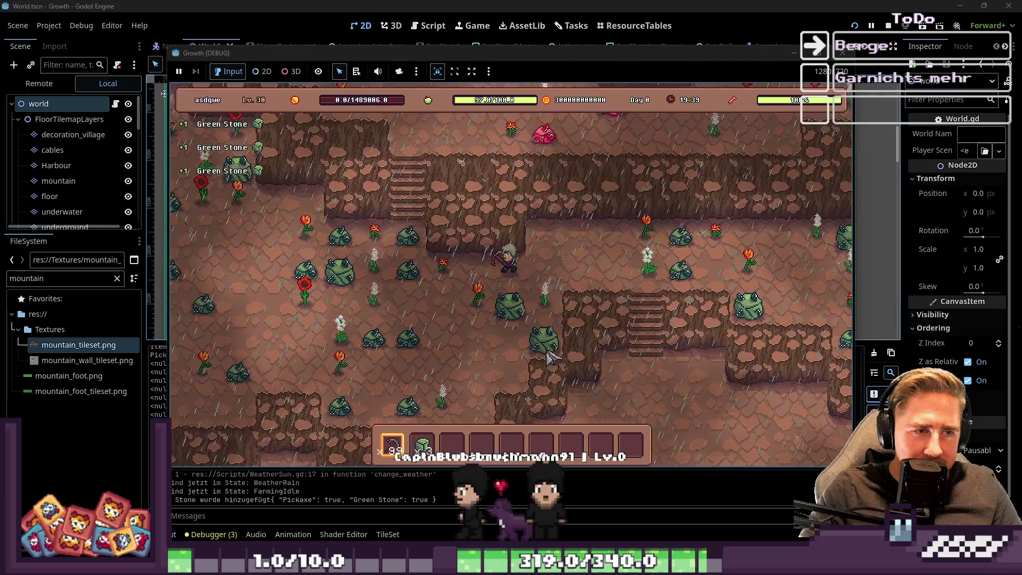
key(a)
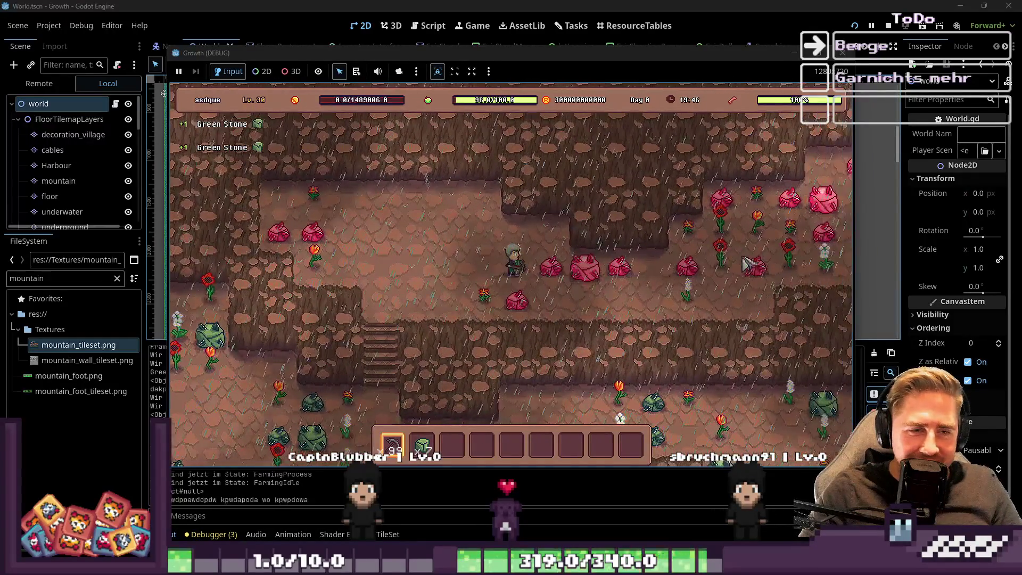
Step: Move right across the mountain floor mining the red rocks for Red Stone
key(d)
key(e)
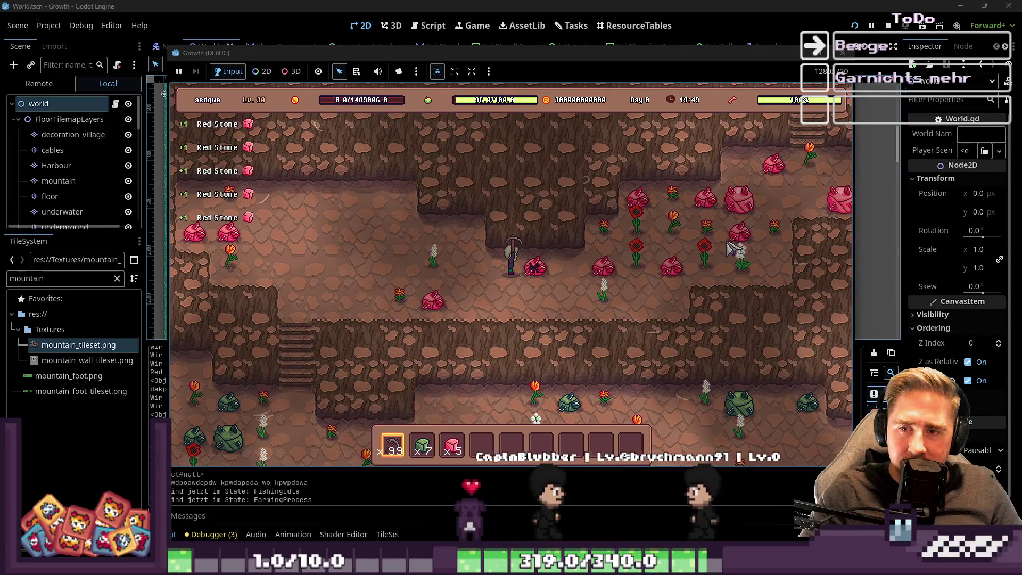
key(d)
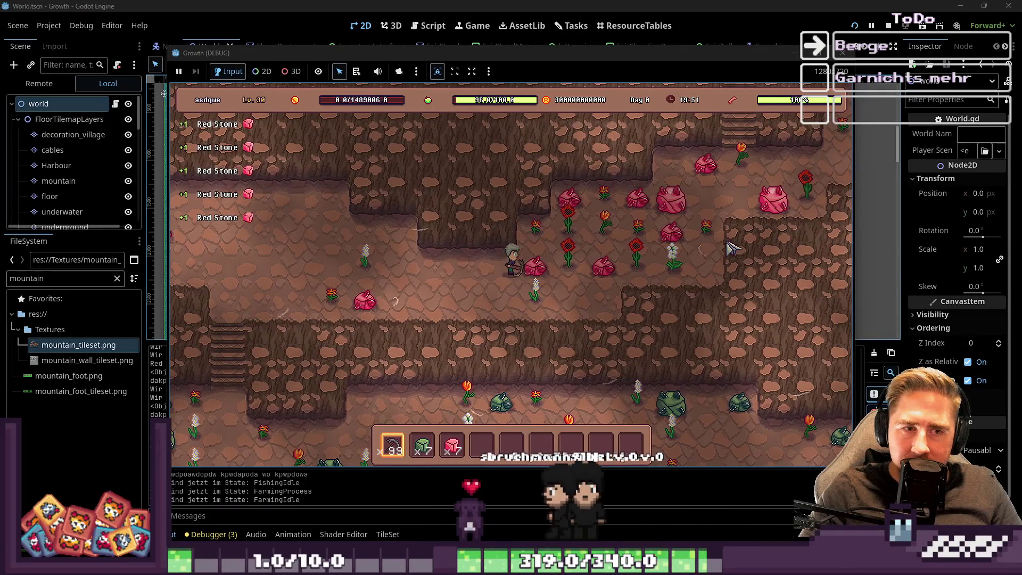
key(d)
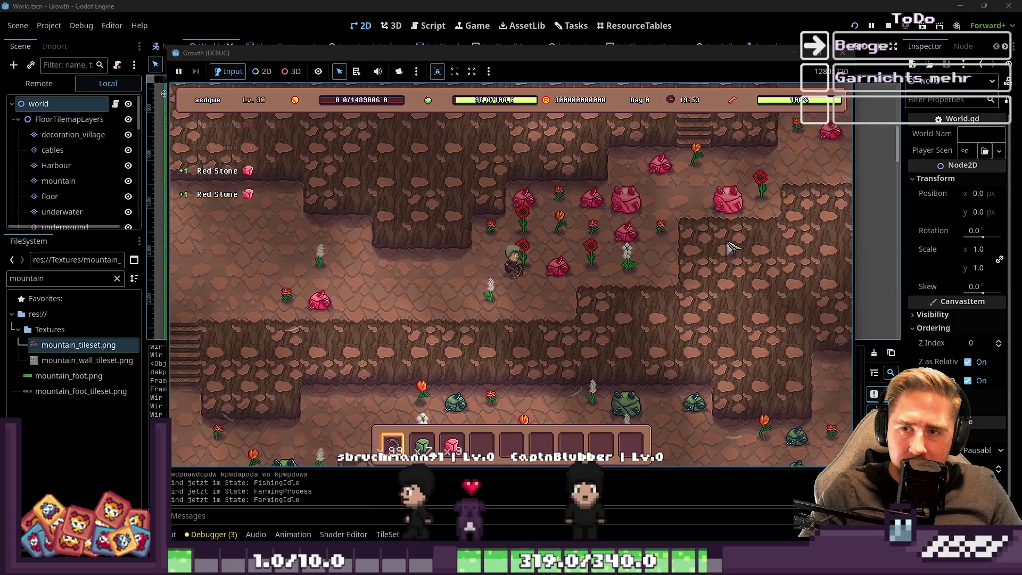
key(s)
key(d)
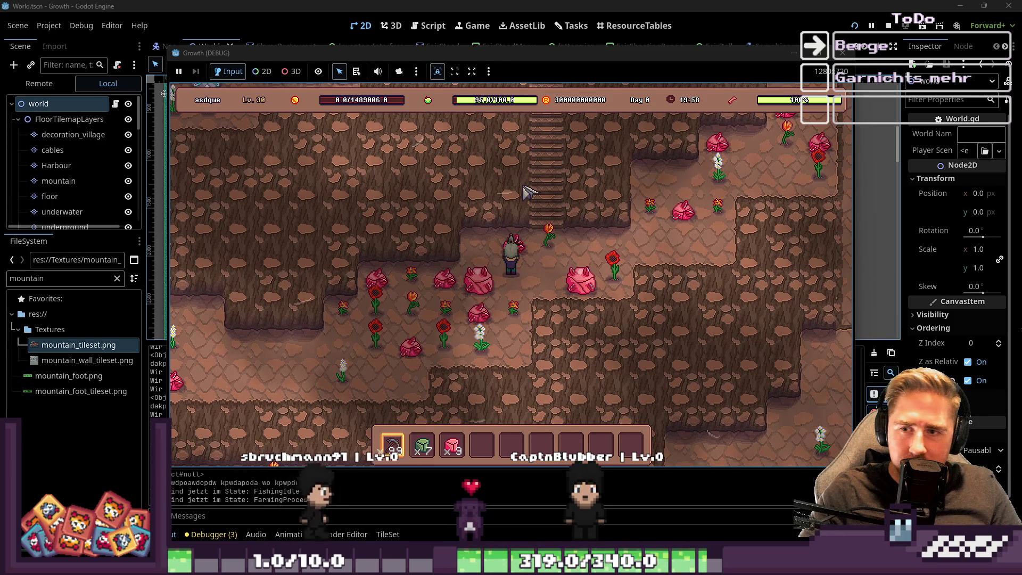
key(w)
key(s)
key(d)
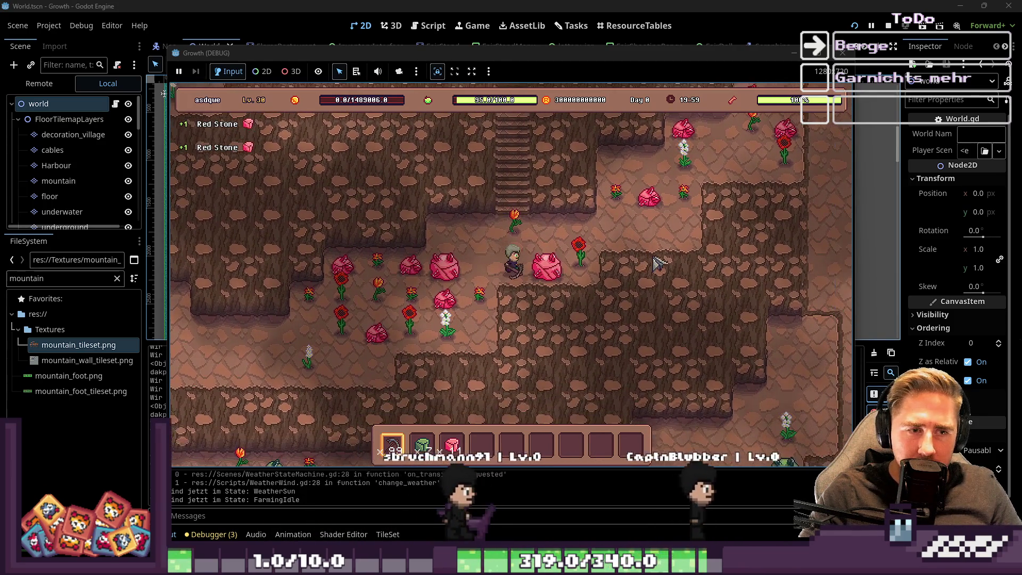
key(d)
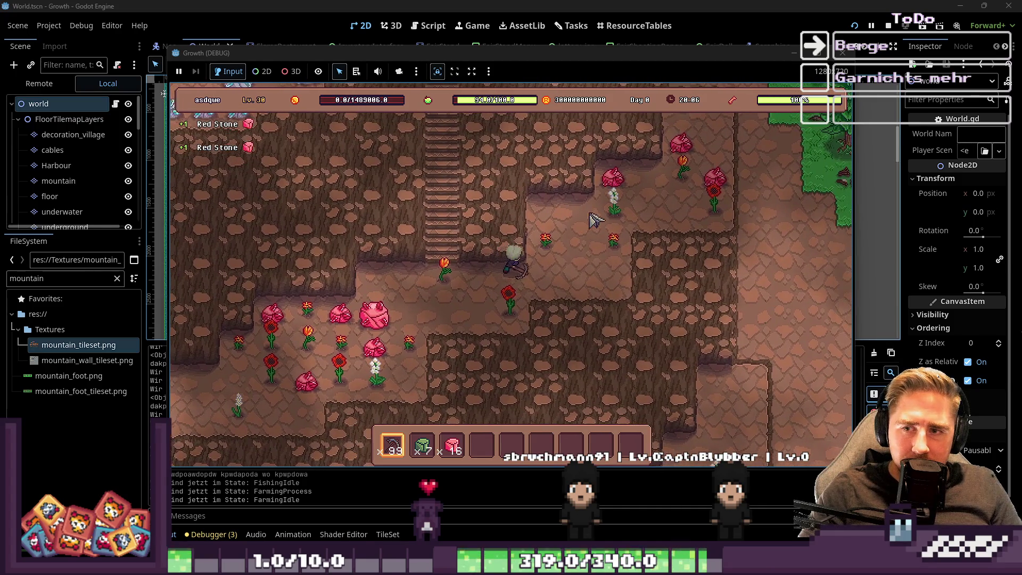
Step: Climb the stairs to the upper plateau and mine a Light Stone rock
key(w)
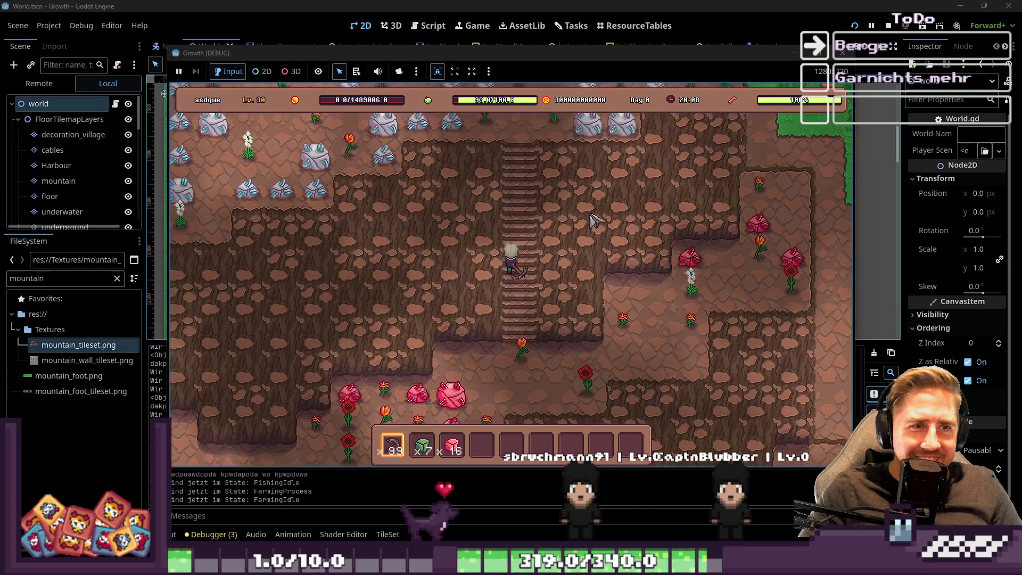
key(w)
key(a)
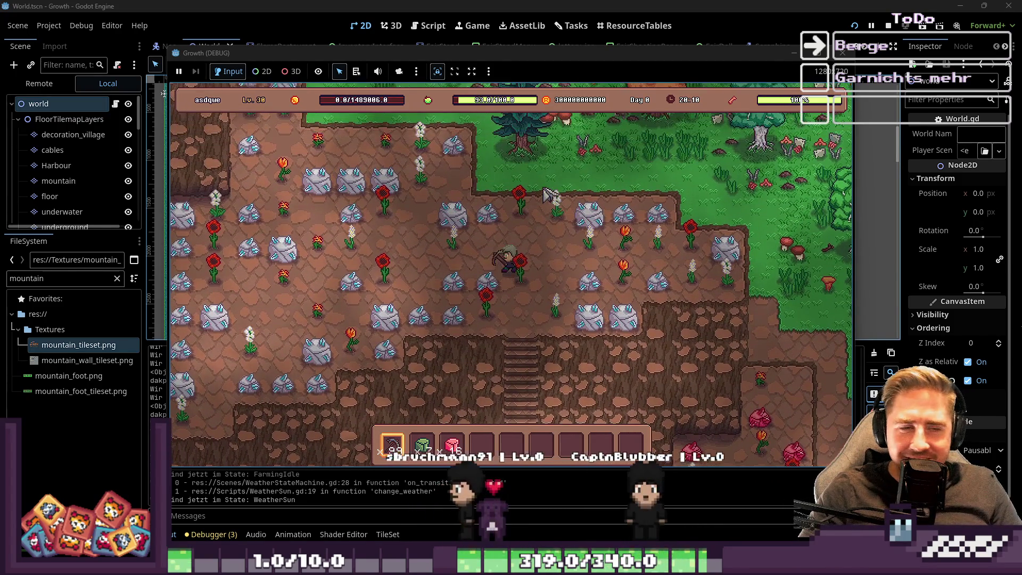
key(a)
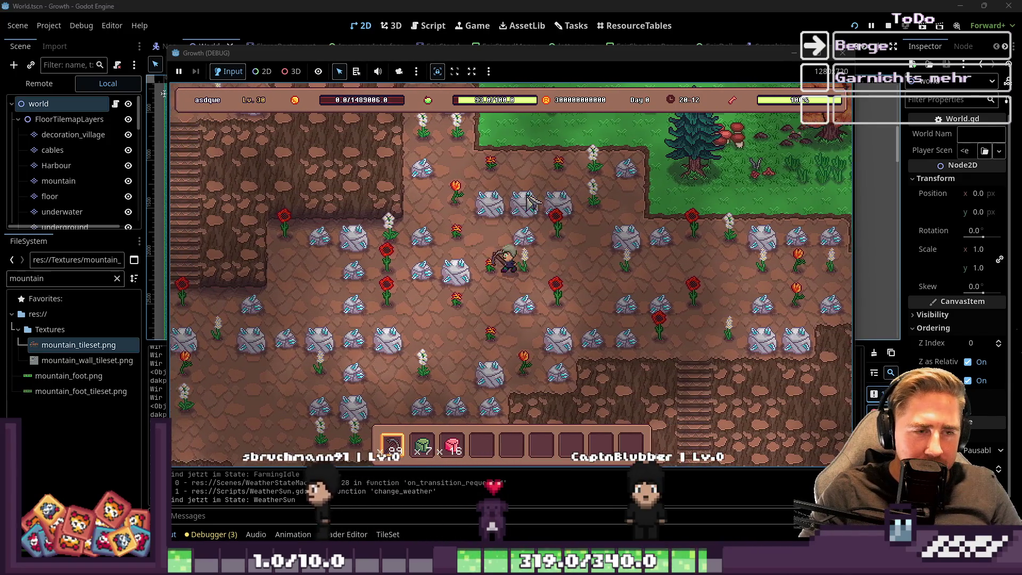
click(529, 201)
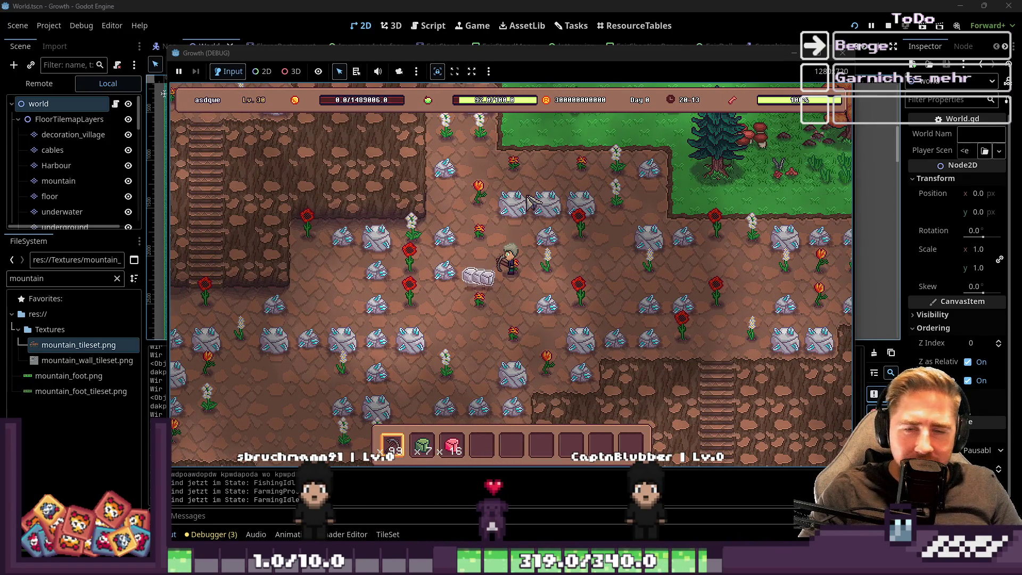
key(a)
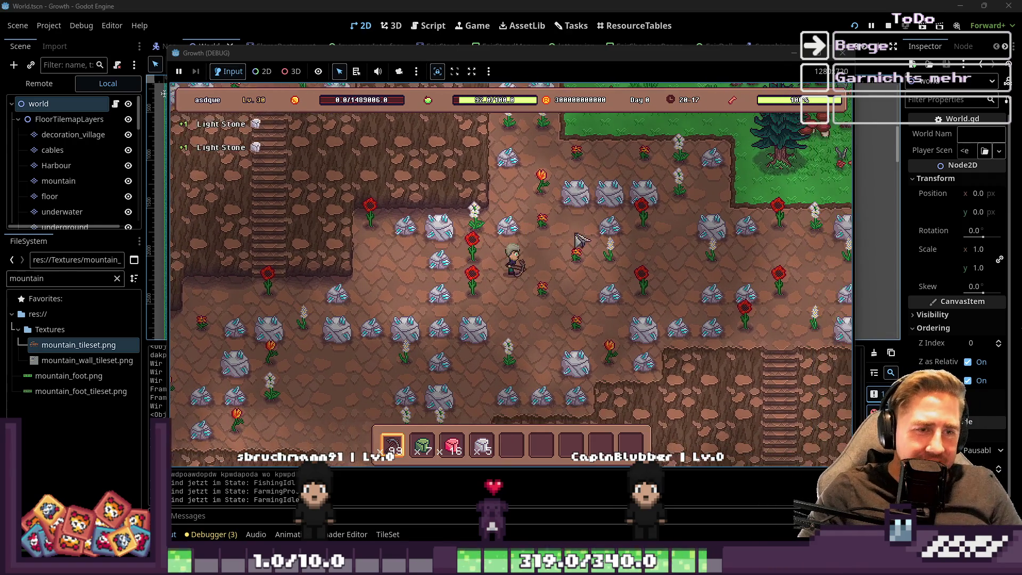
Step: Walk down both flights of stairs to the grassy foot of the mountain
key(d)
key(s)
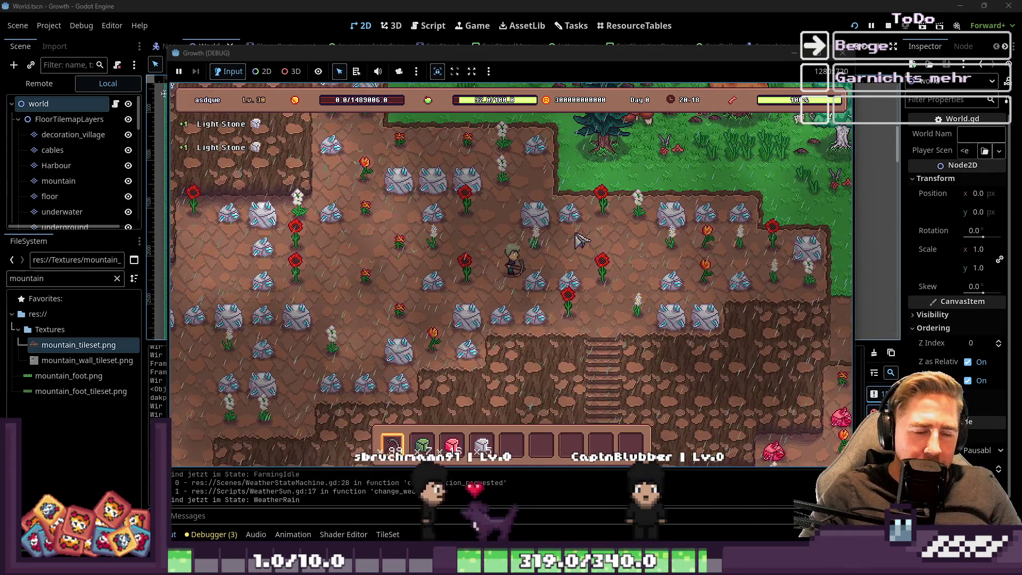
key(s)
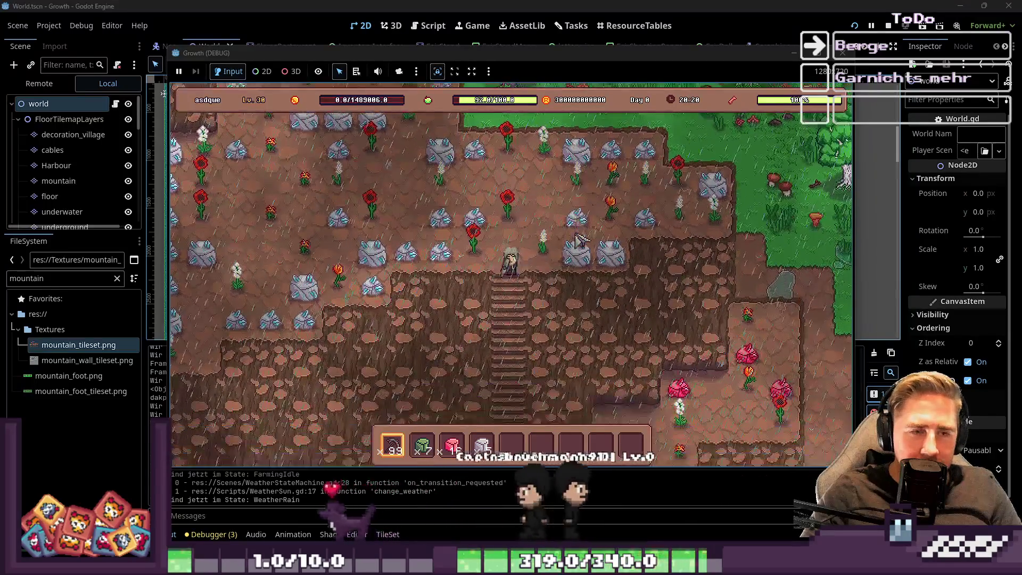
key(d)
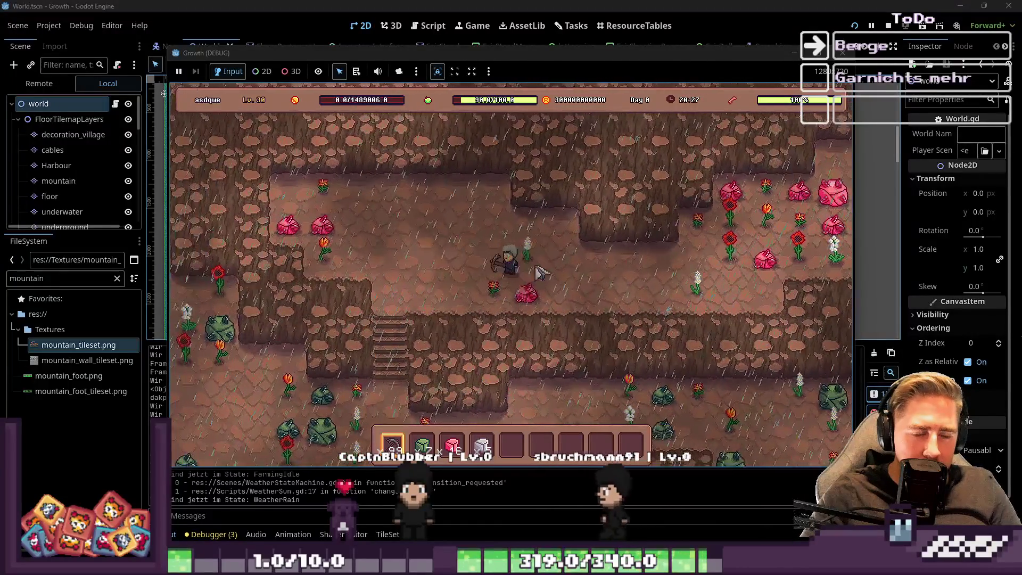
key(a)
key(s)
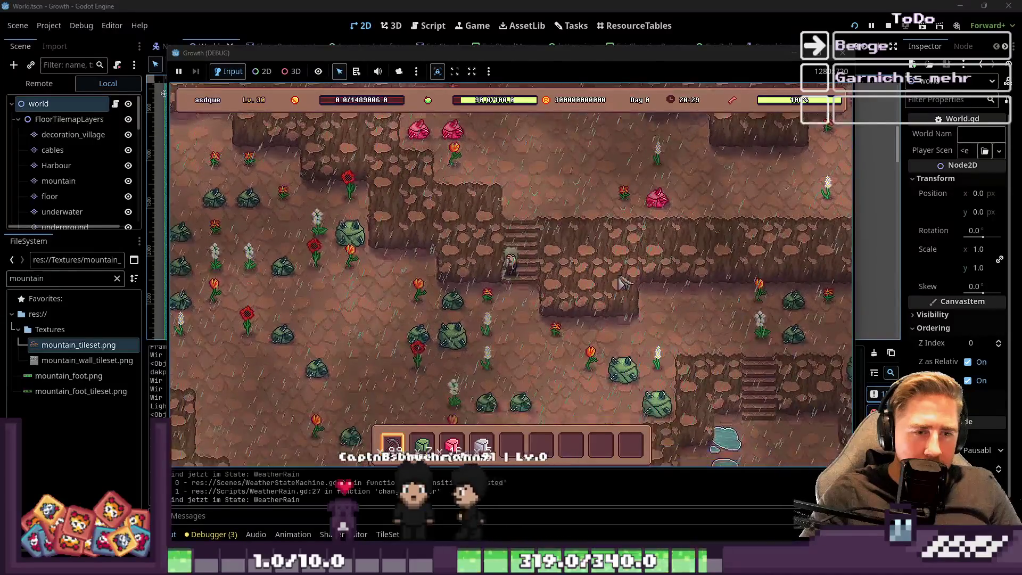
key(s)
key(d)
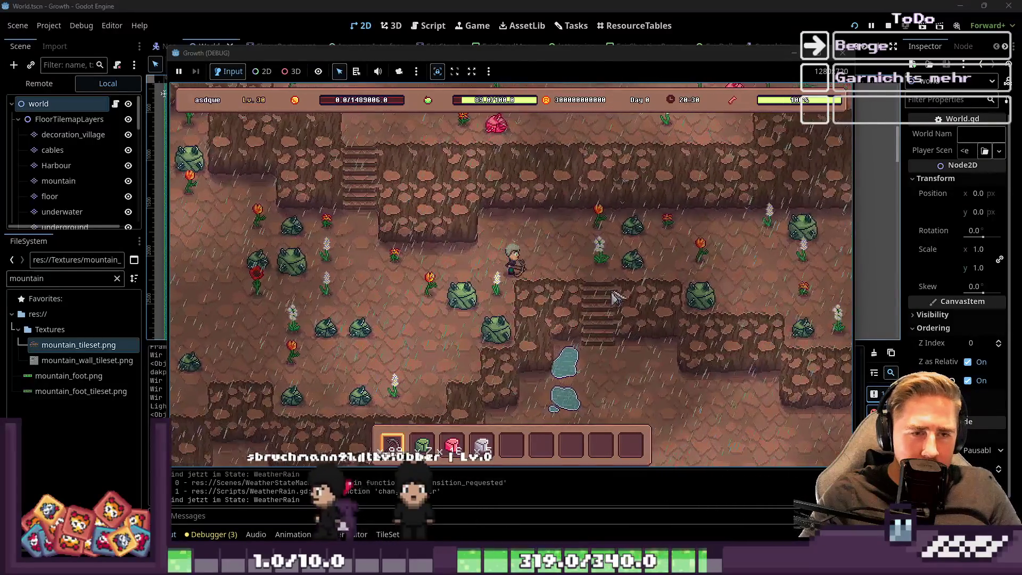
key(s)
key(d)
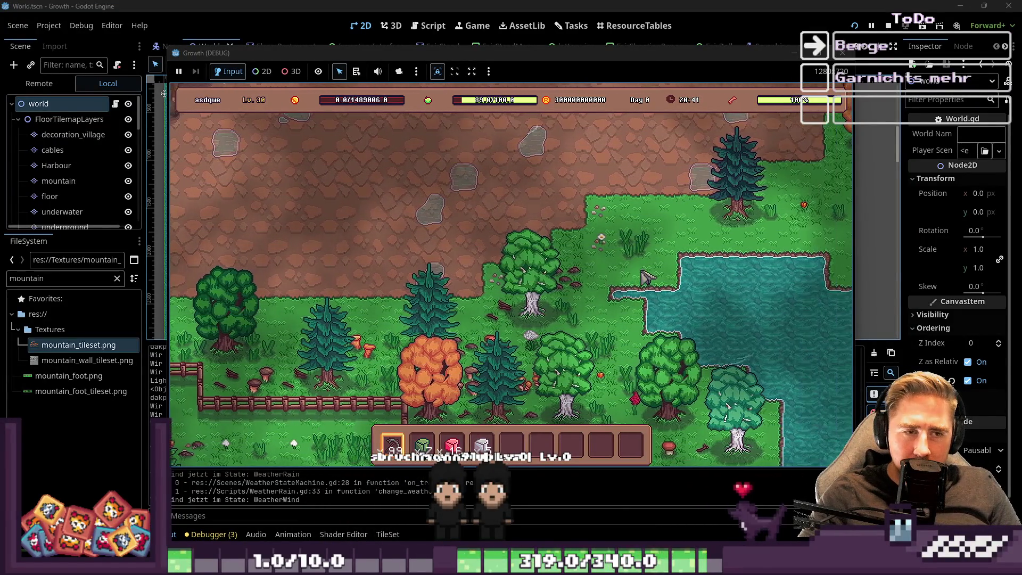
Step: Walk left along the mountain edge onto the rocky ground and back right
key(a)
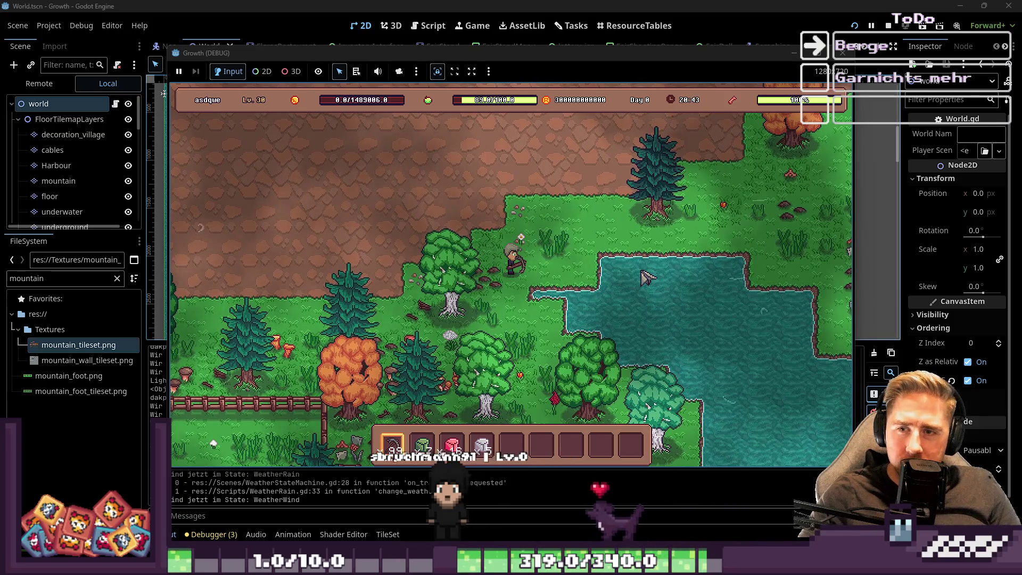
key(a)
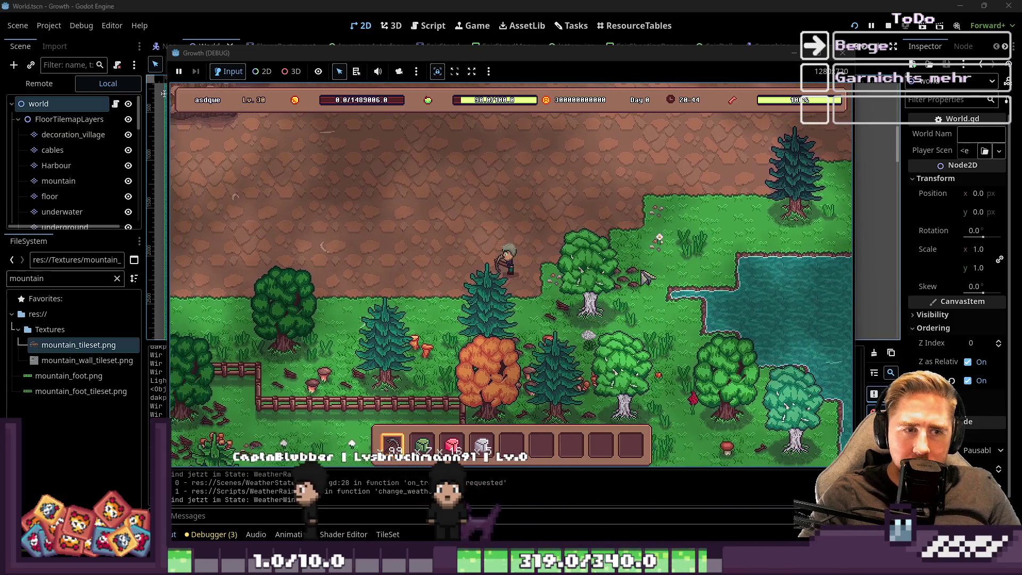
key(a)
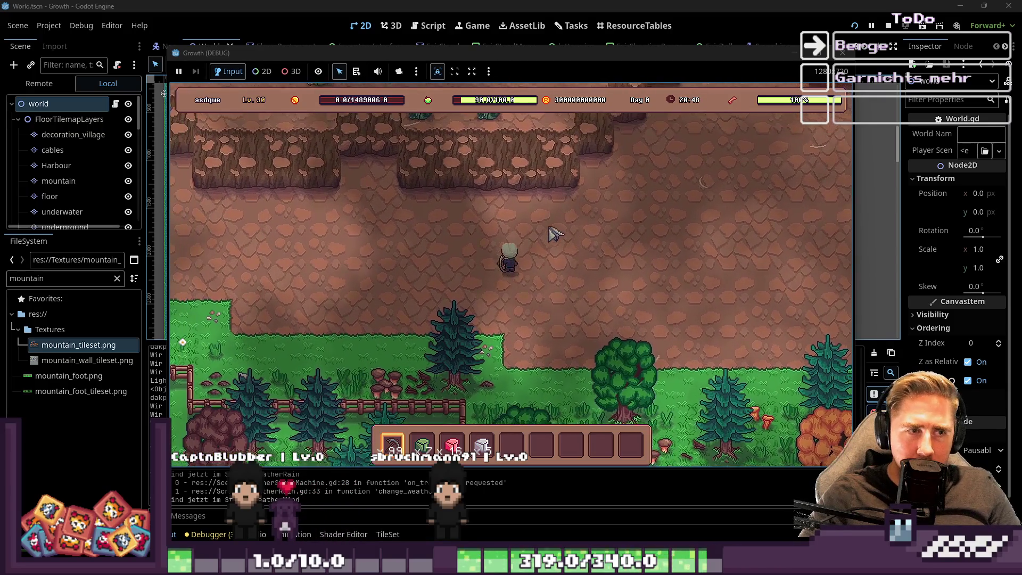
key(d)
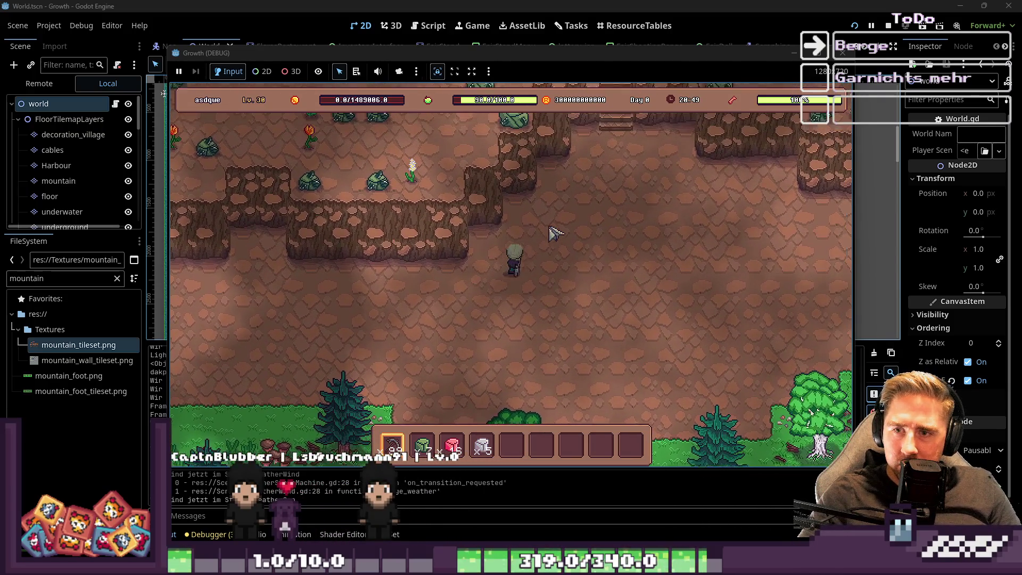
key(d)
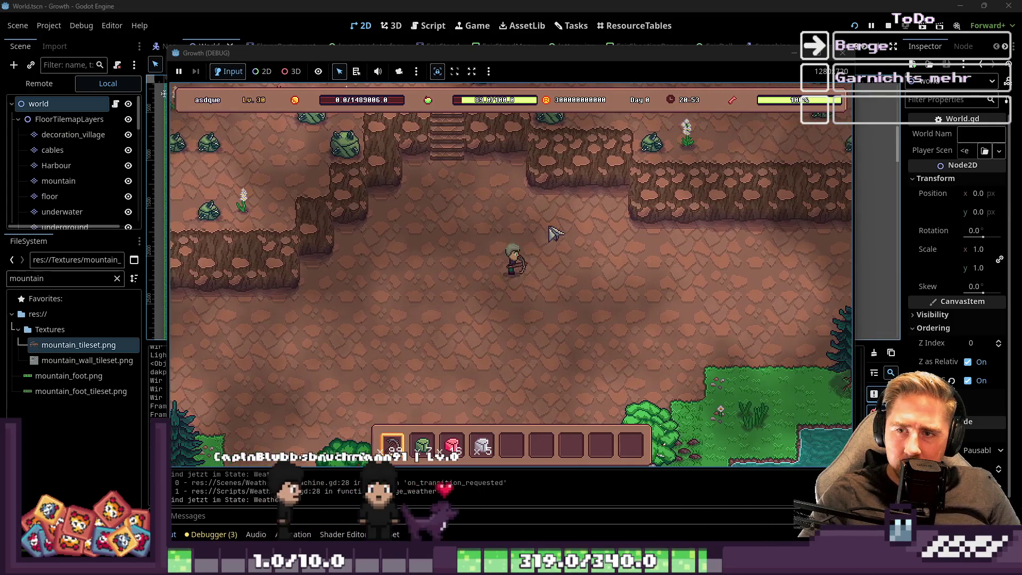
key(d)
Step: Climb past the stairs into the green stone field and mine a green stone
key(w)
key(a)
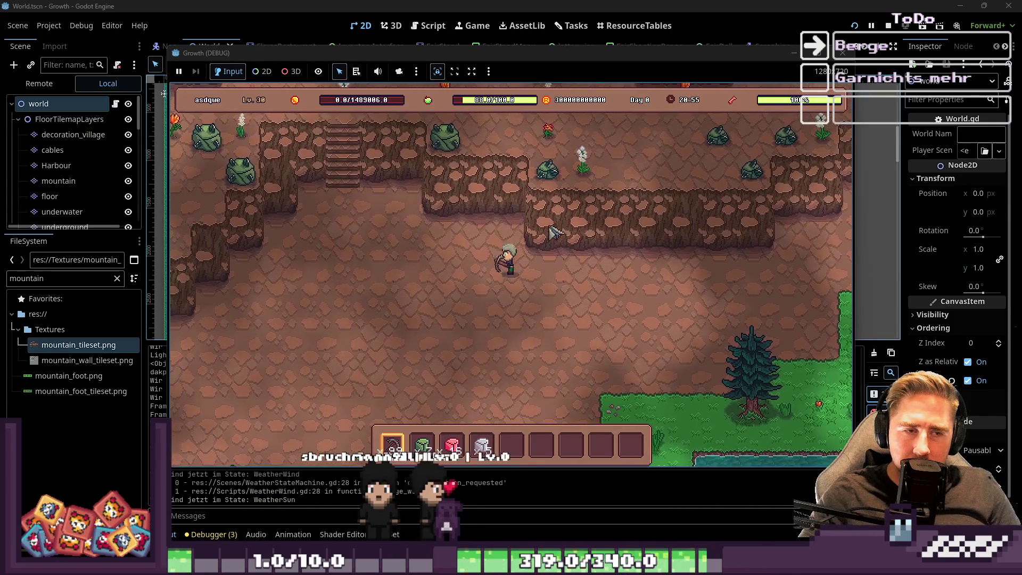
key(w)
key(a)
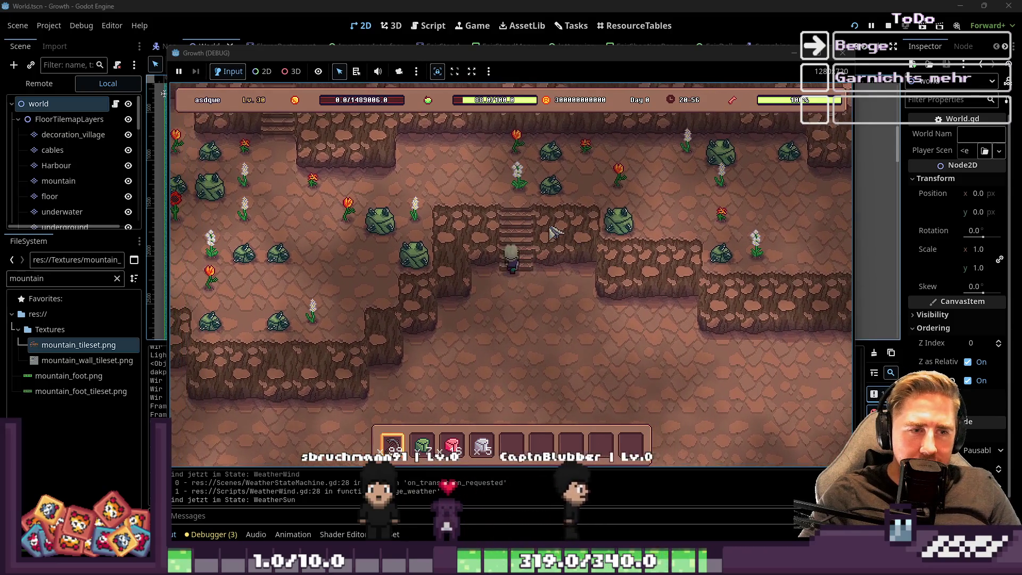
key(a)
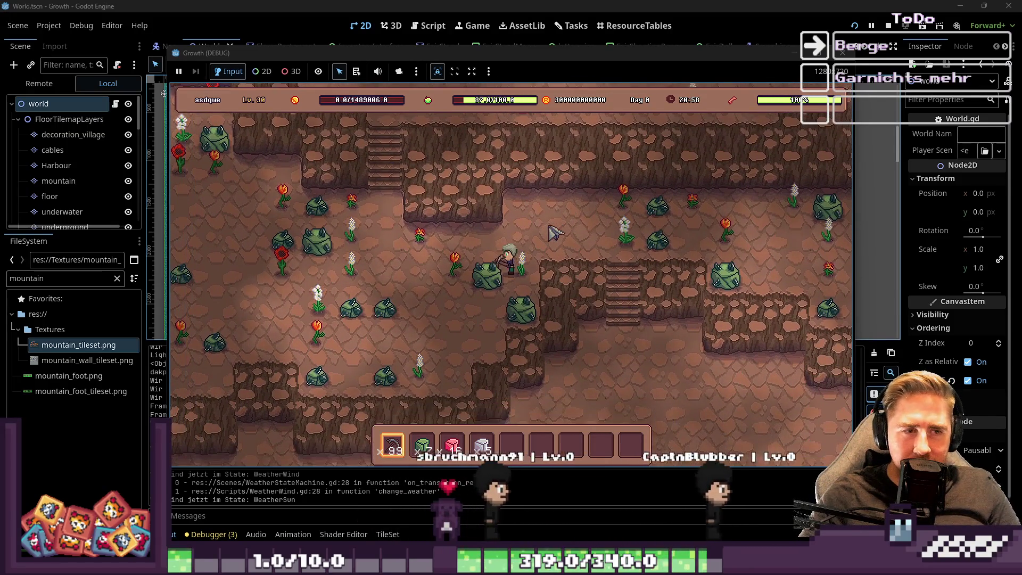
key(a)
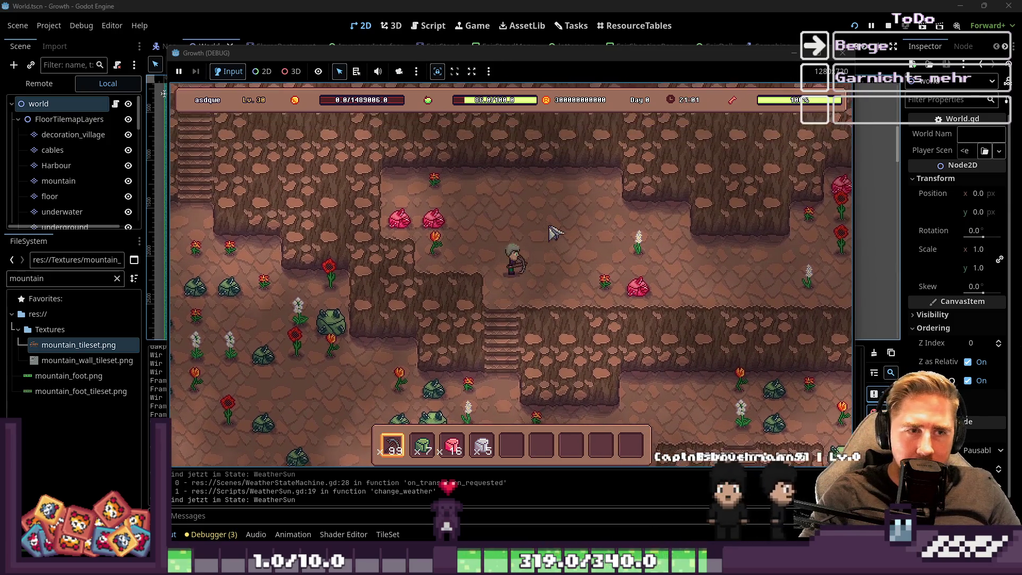
key(s)
key(a)
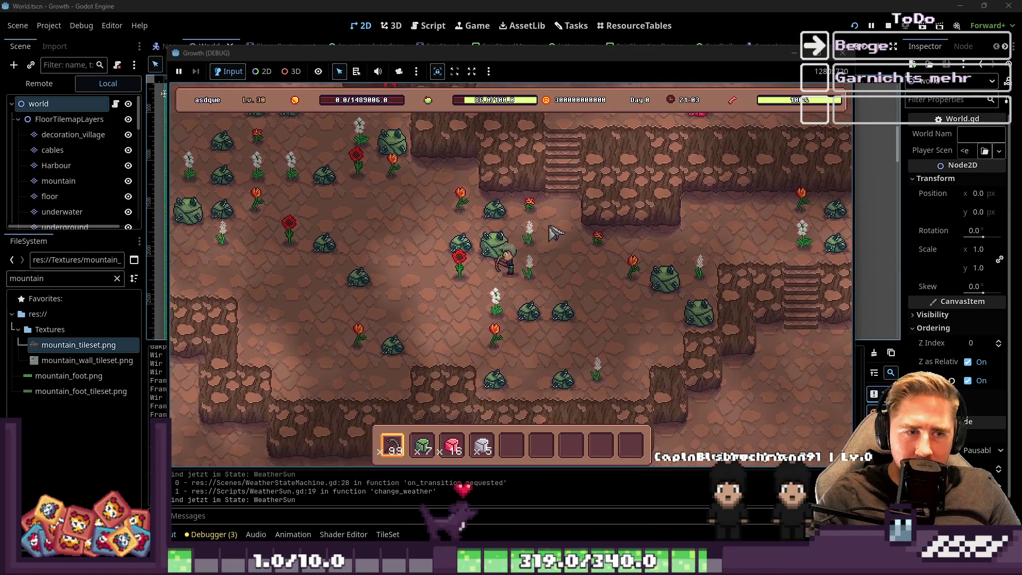
click(647, 243)
key(d)
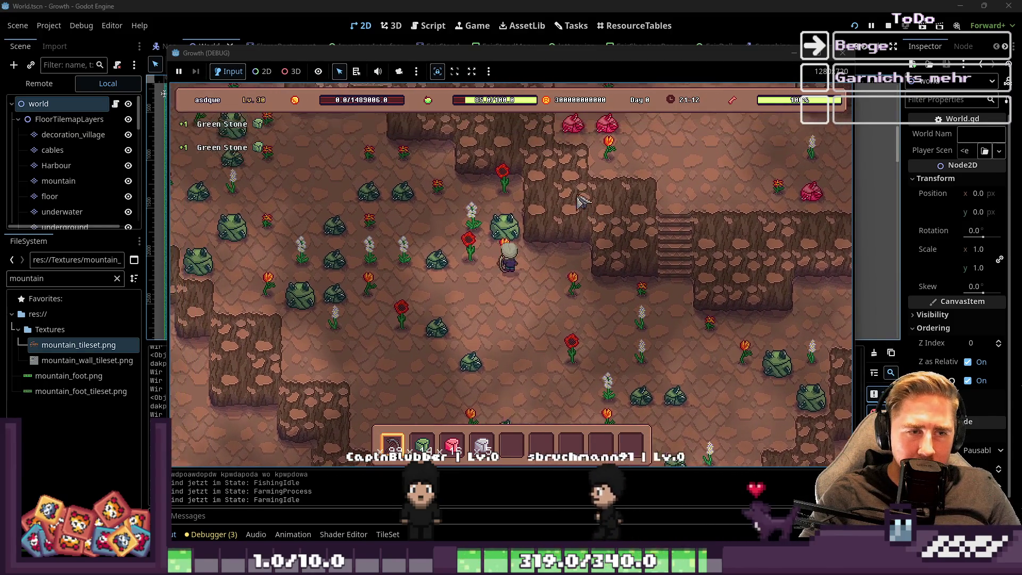
Step: Mine the green stone beside the player, climb the stairs and break the cracked red stone
key(w)
key(a)
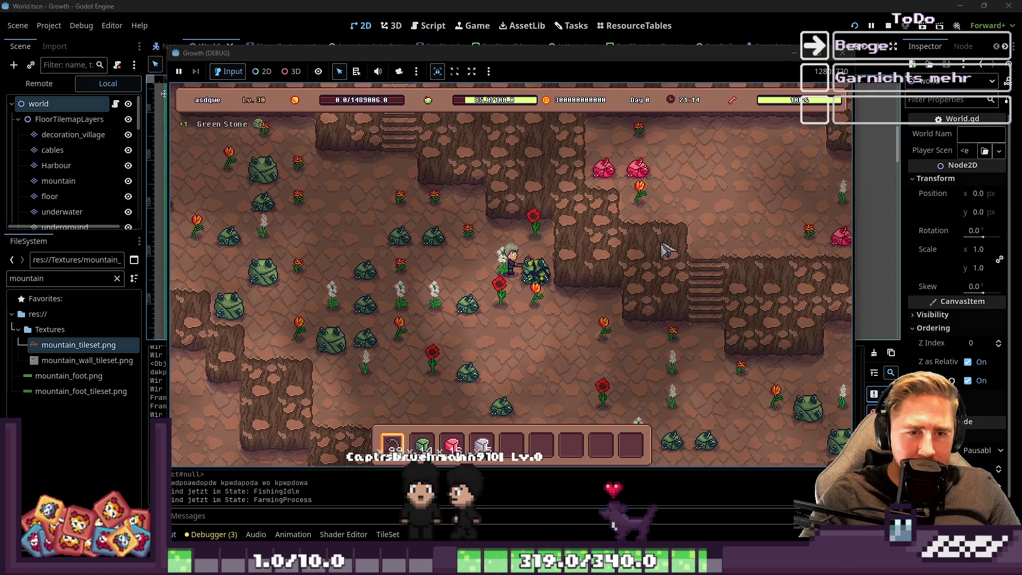
key(a)
key(w)
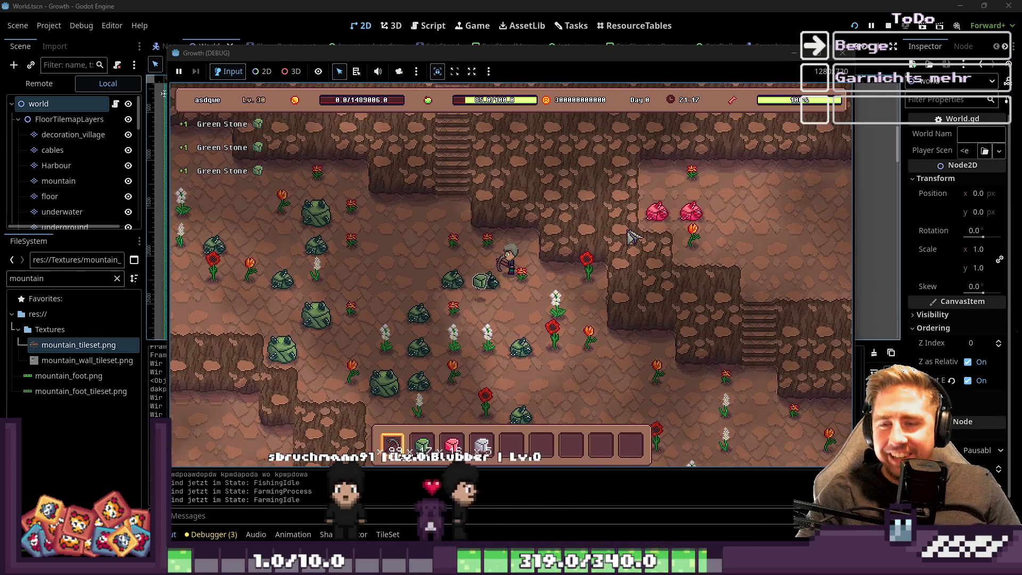
key(a)
key(a)
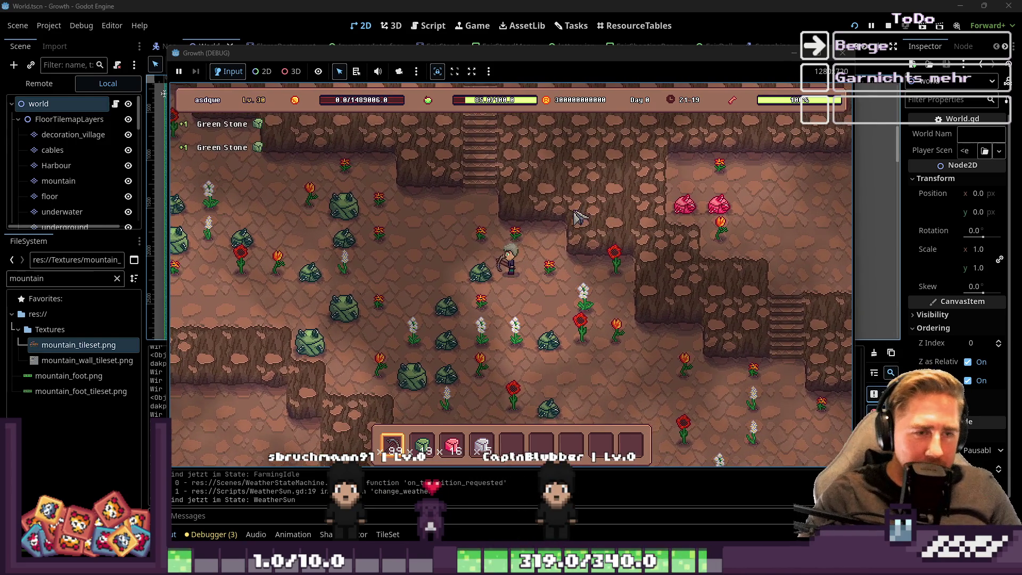
key(w)
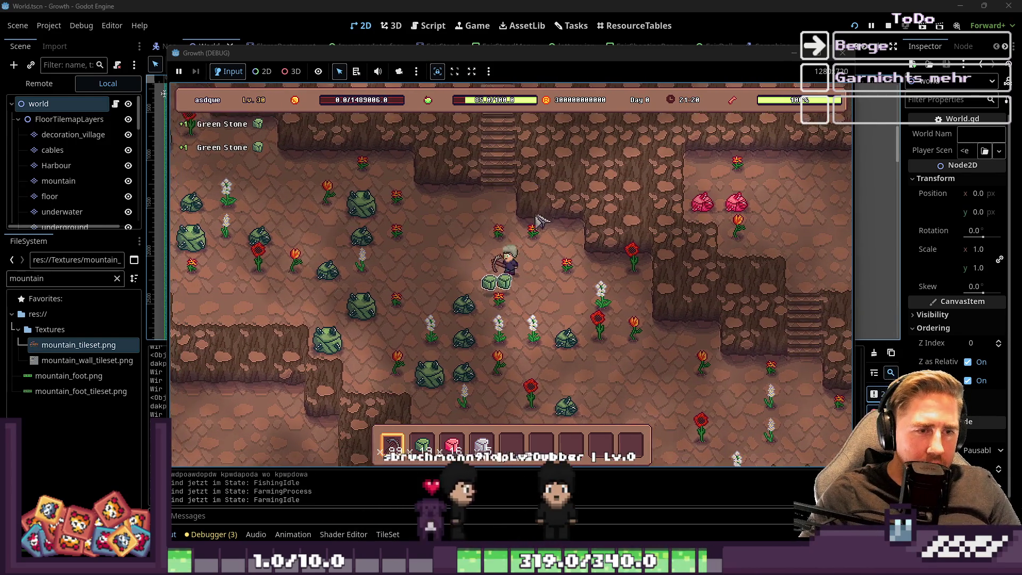
key(w)
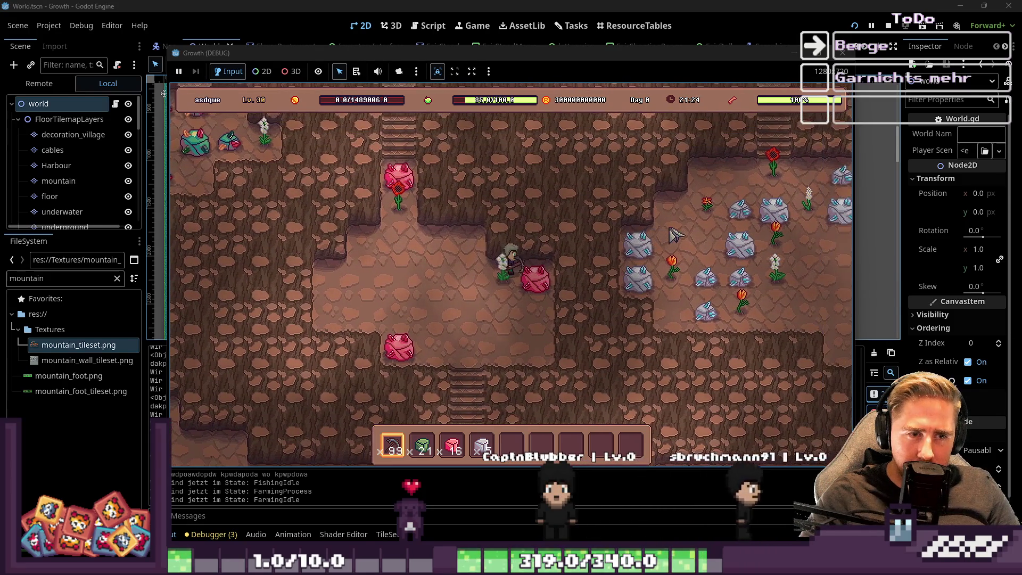
click(672, 269)
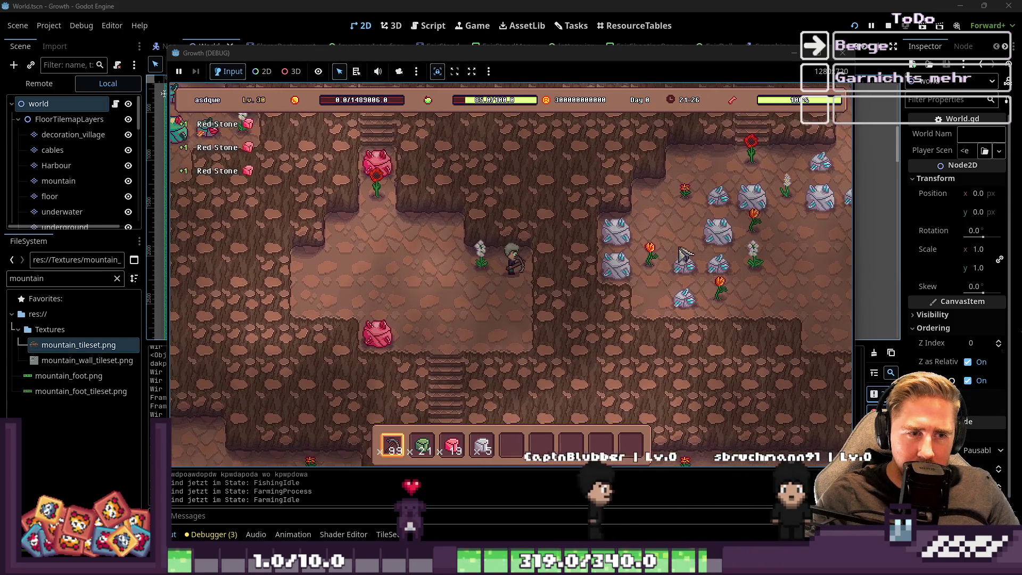
Step: Climb further into the Light Stone area and mine the rock beside the player
key(a)
key(w)
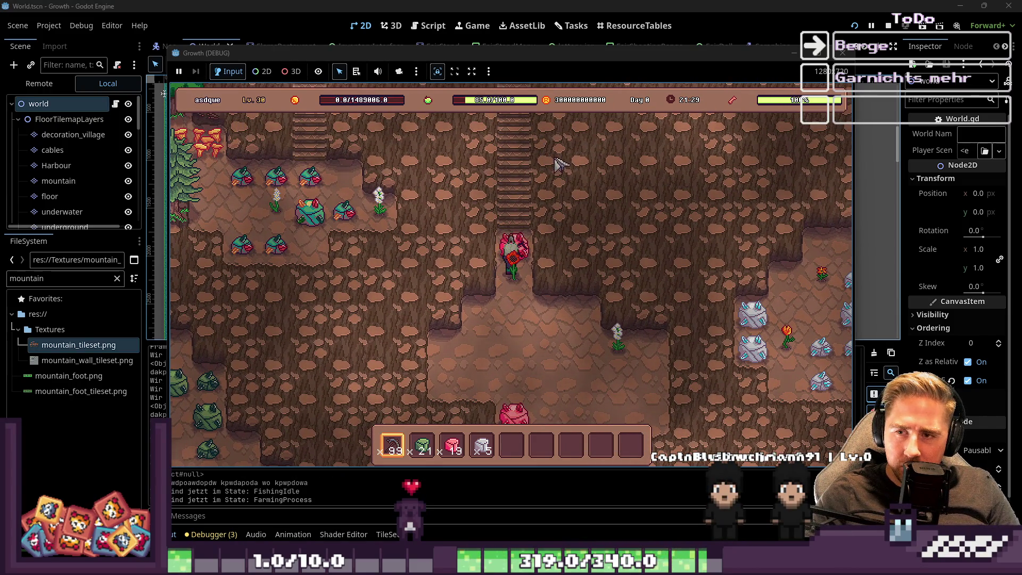
key(w)
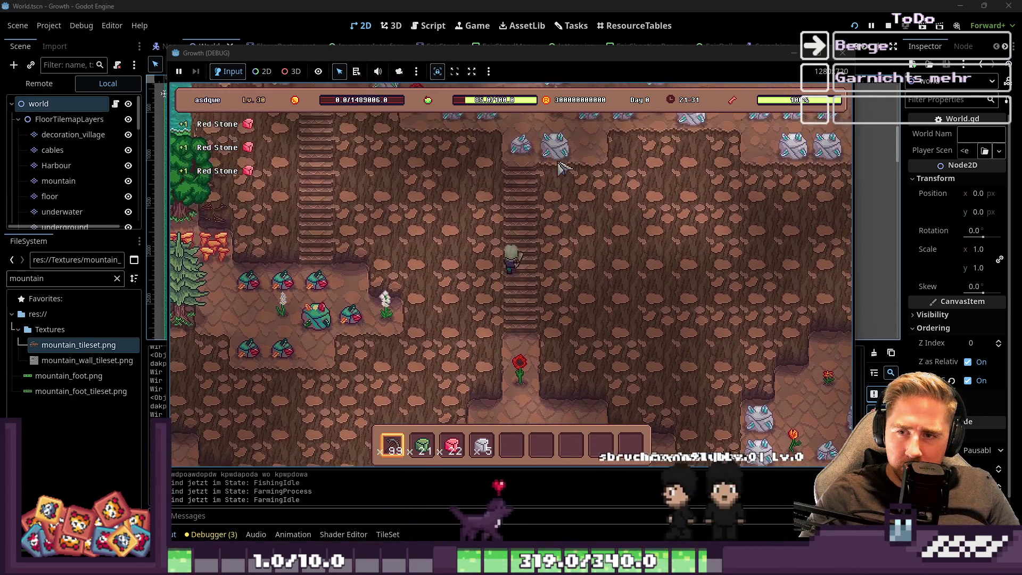
key(w)
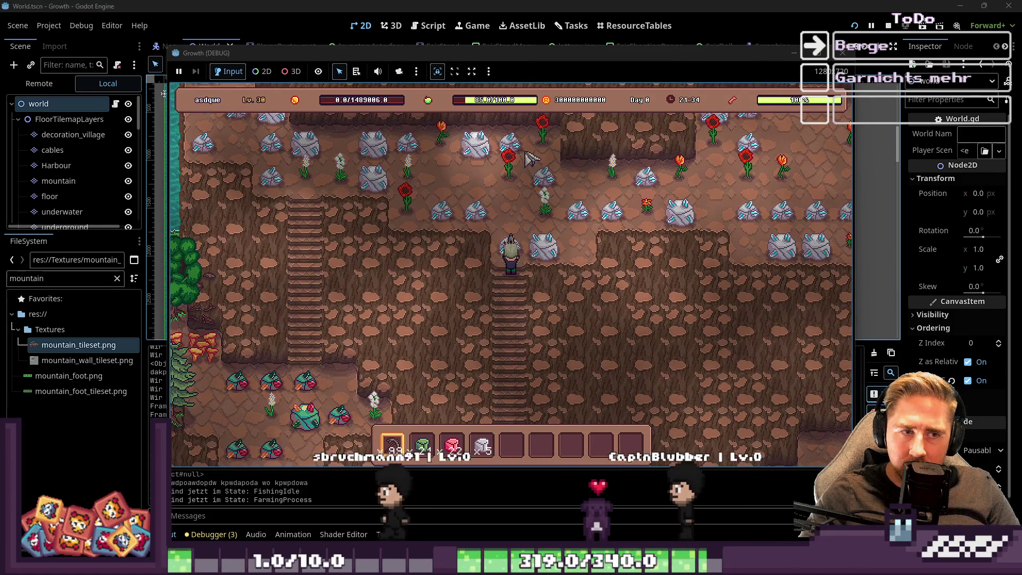
key(w)
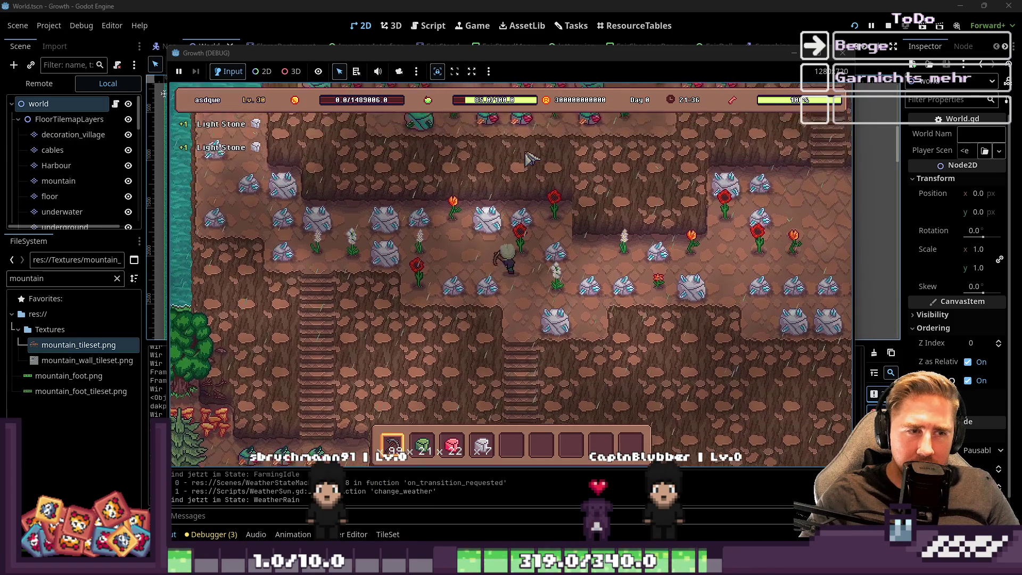
key(a)
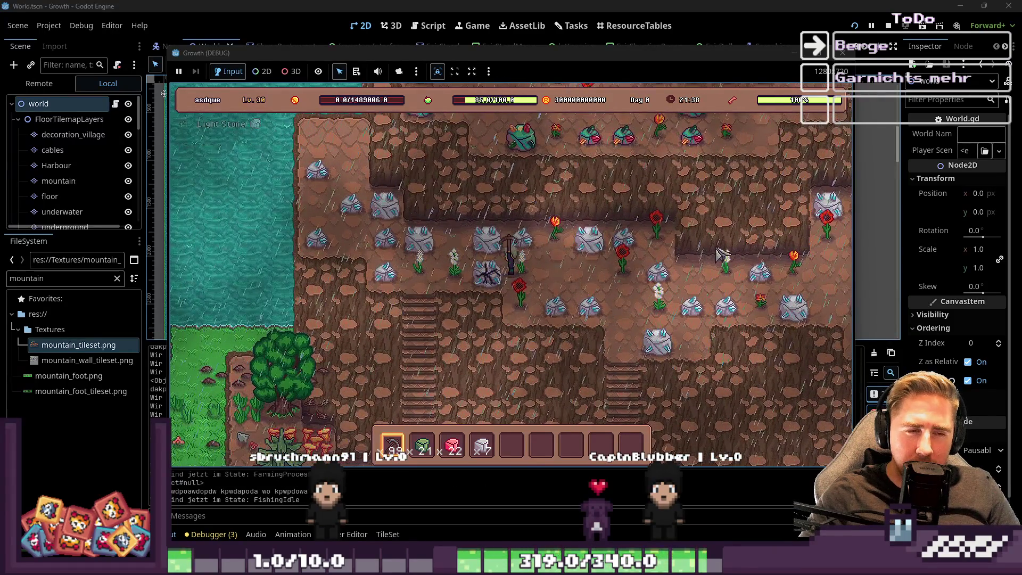
key(d)
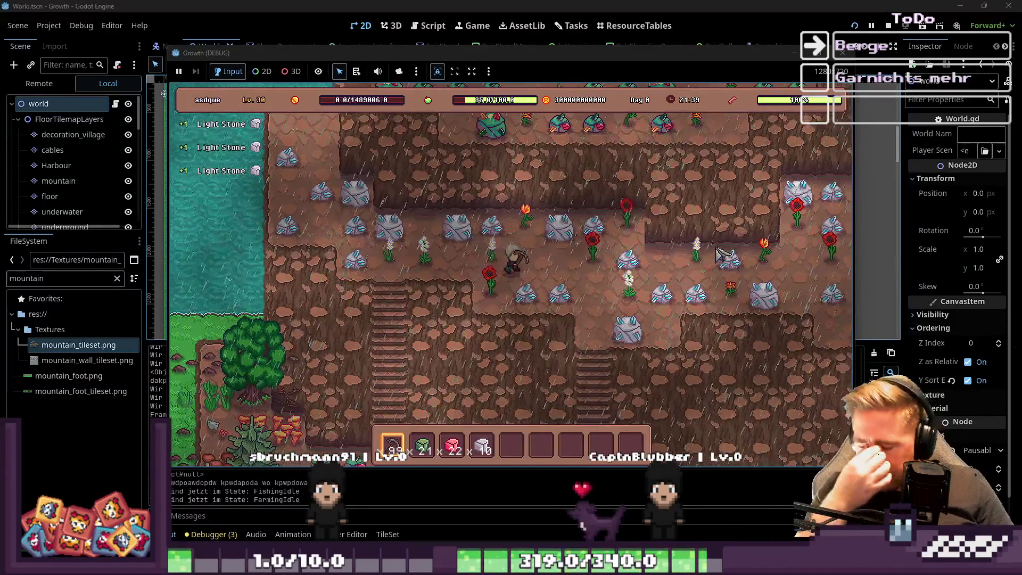
key(w)
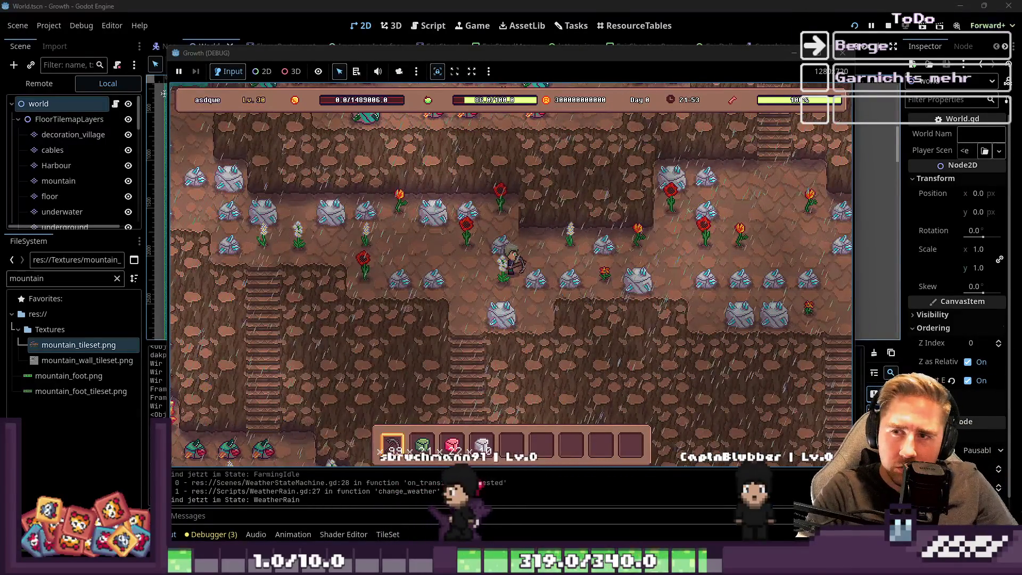
click(745, 246)
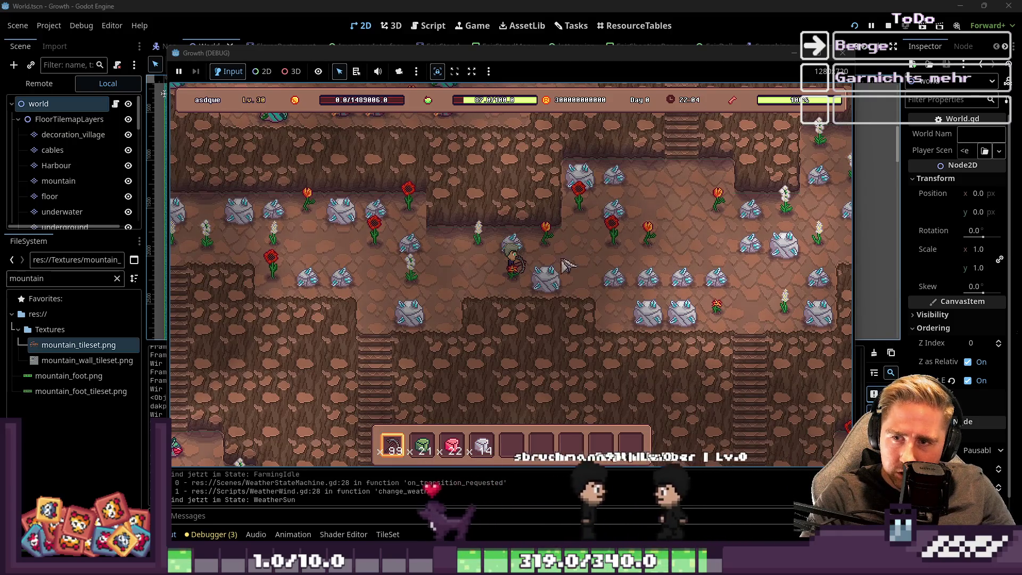
click(644, 267)
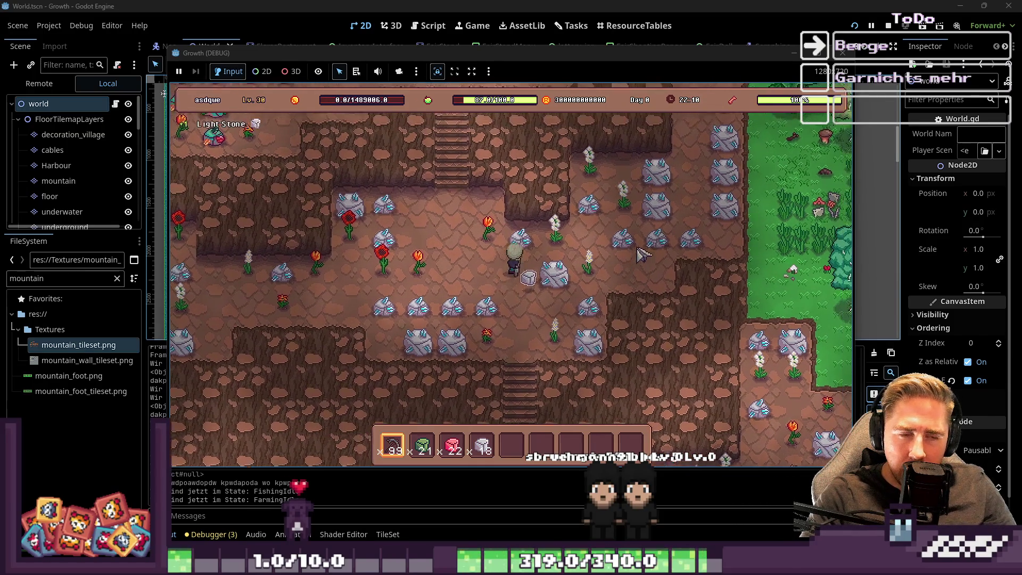
Step: Mine more rocks around the stairs to bring Light Stone to 25, then descend toward the pink crystal
key(s)
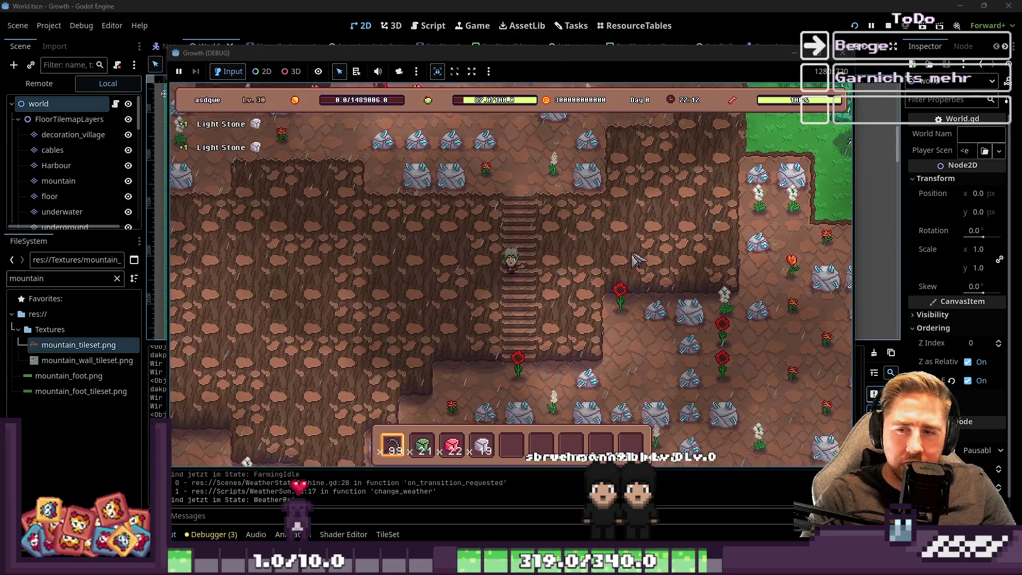
key(s)
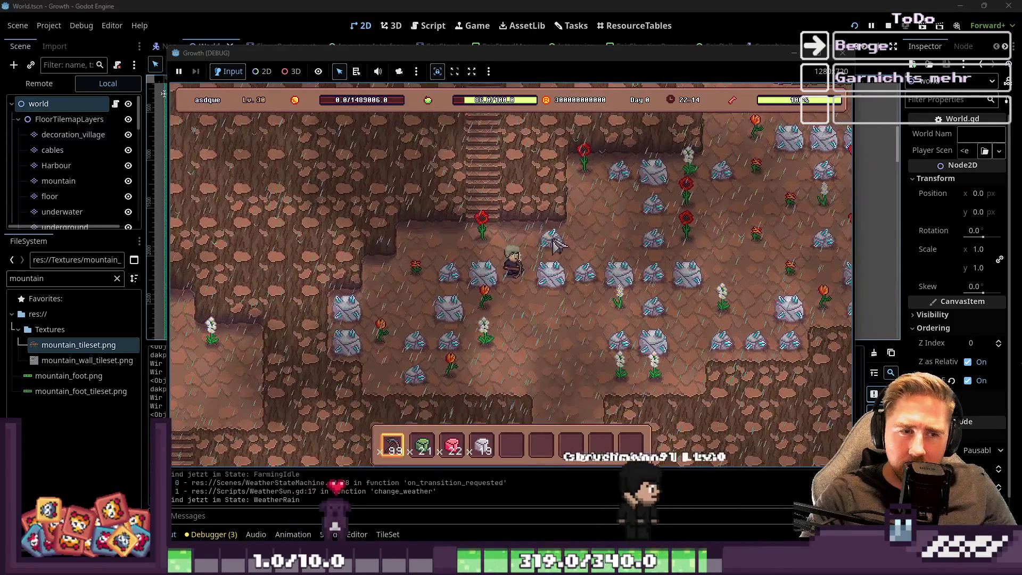
click(590, 240)
key(d)
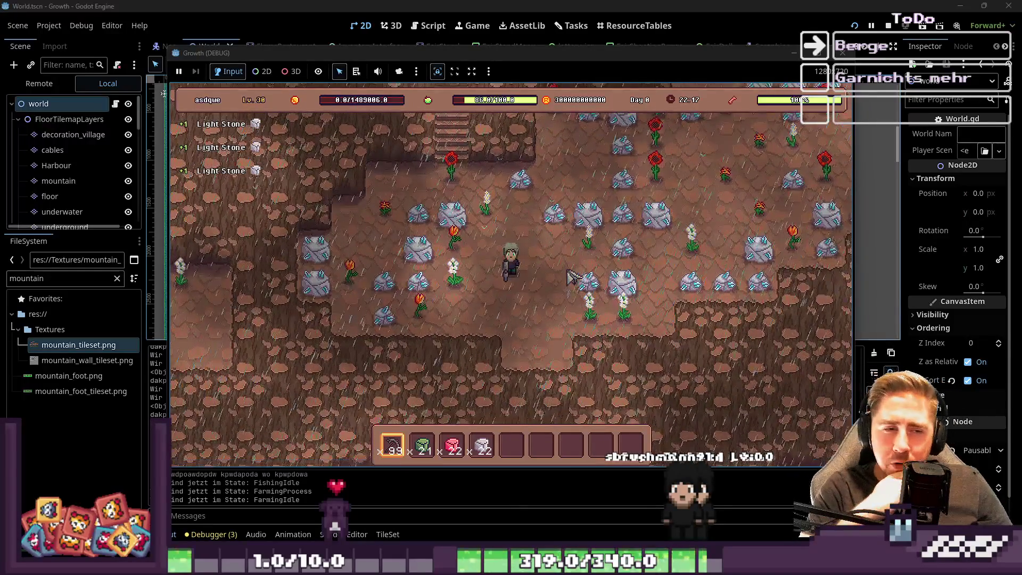
key(w)
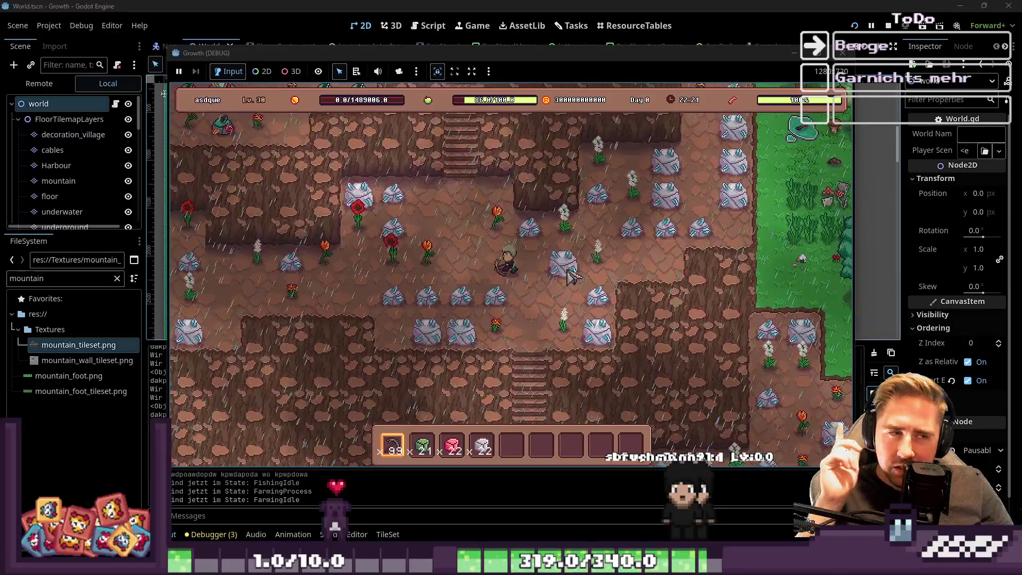
key(w)
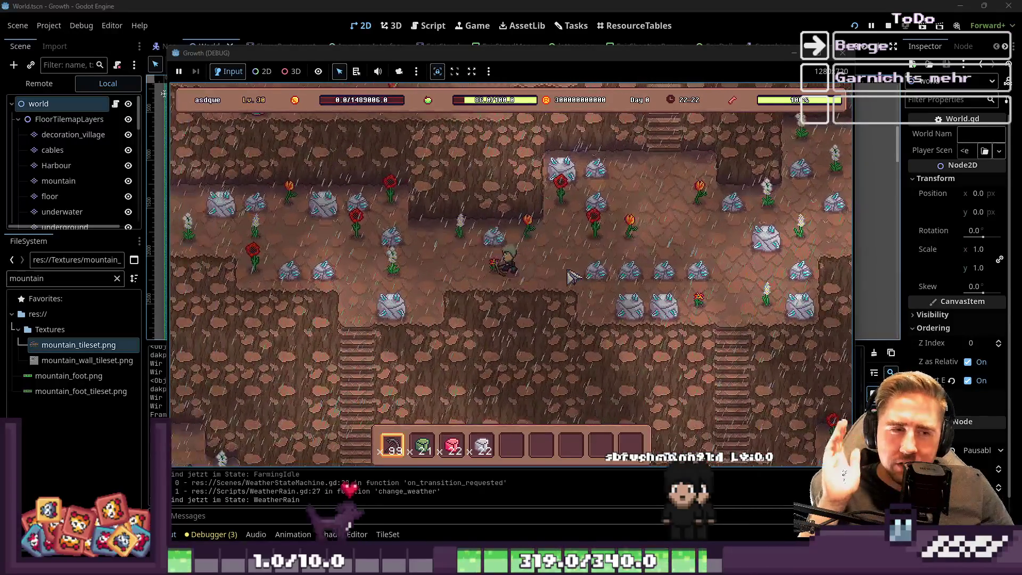
key(s)
key(a)
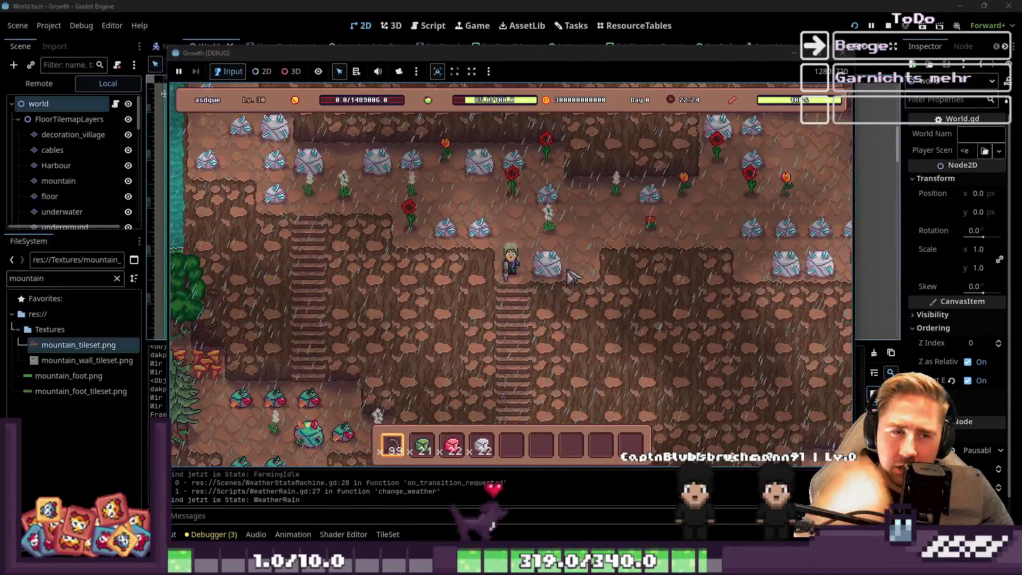
click(568, 274)
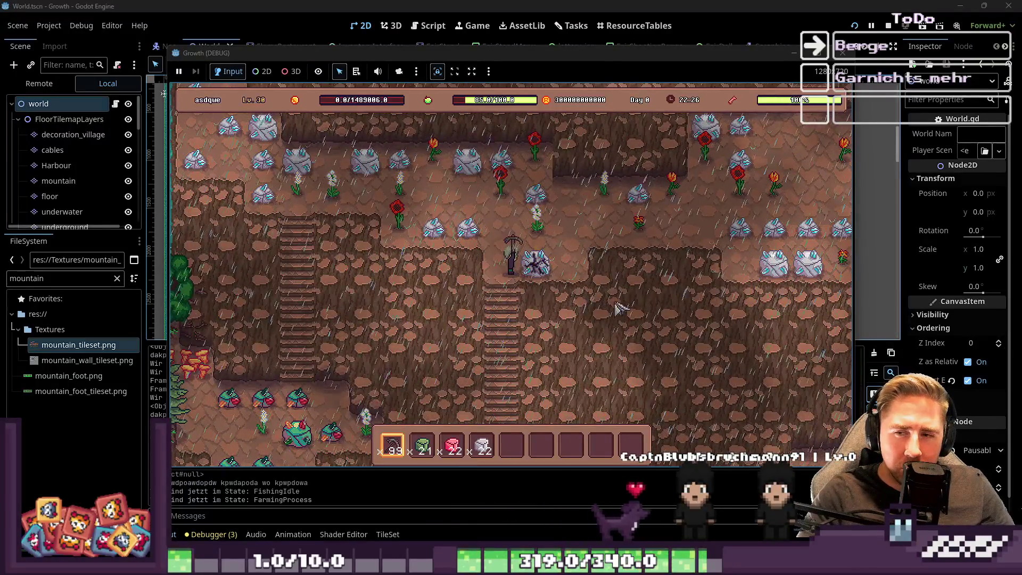
key(s)
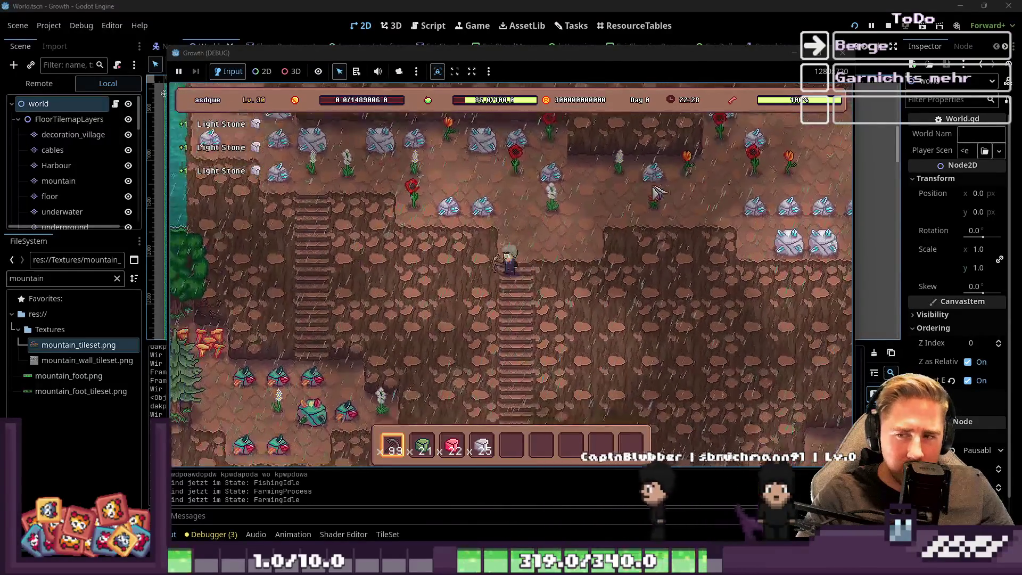
key(s)
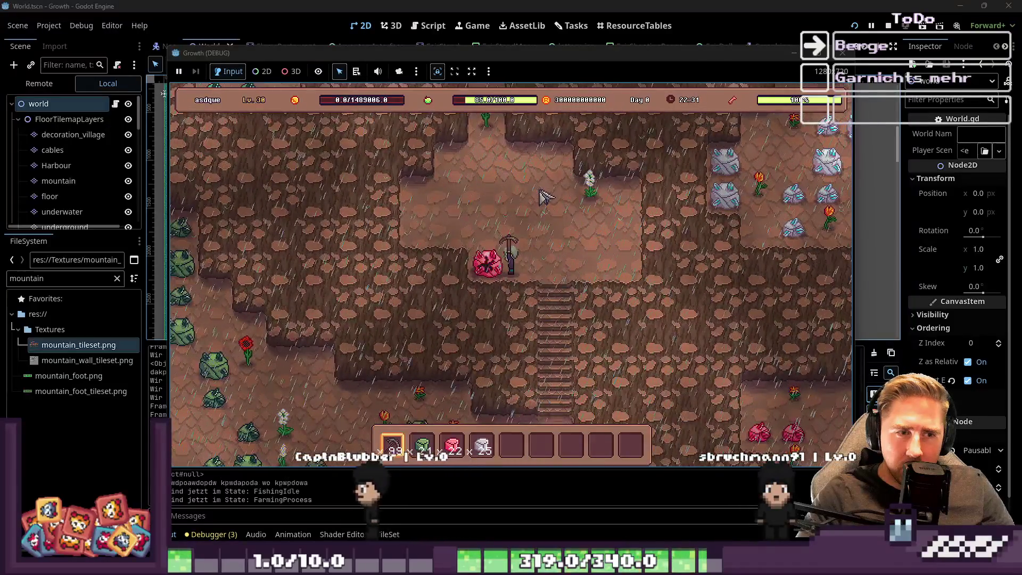
Step: Break the pink crystal, then mine the nearby stone and pick up the Green Stone
click(543, 197)
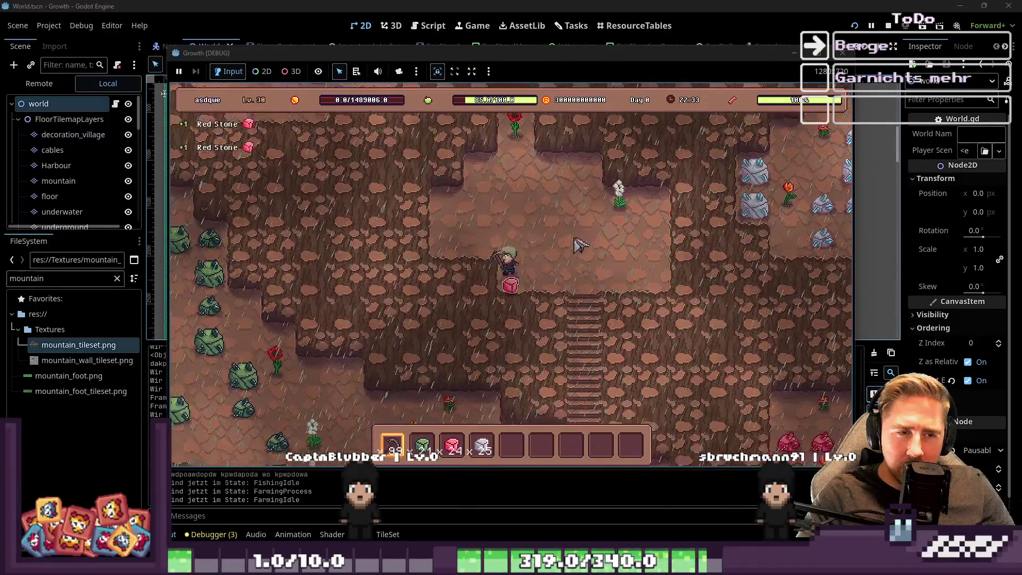
key(s)
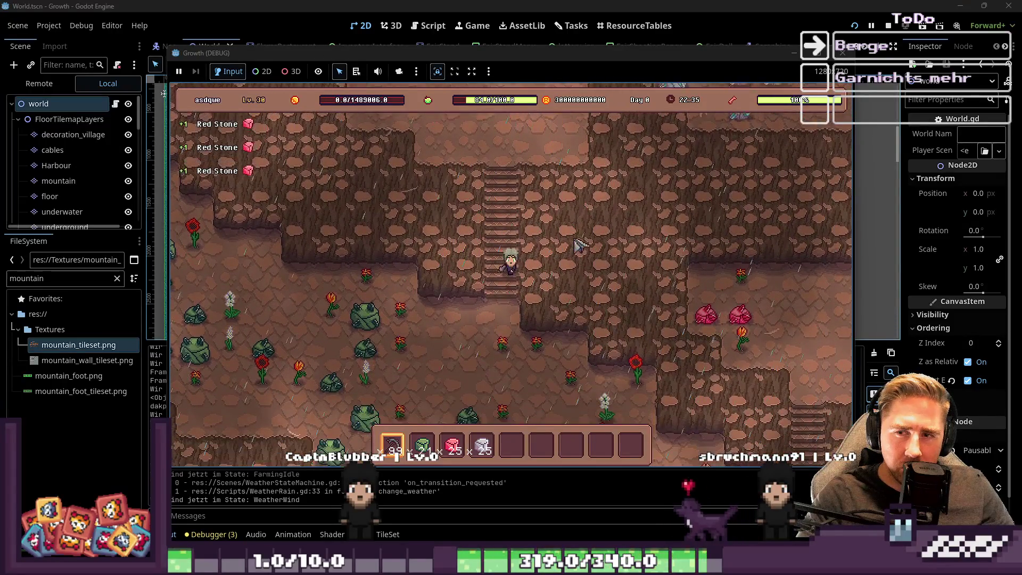
key(a)
click(580, 245)
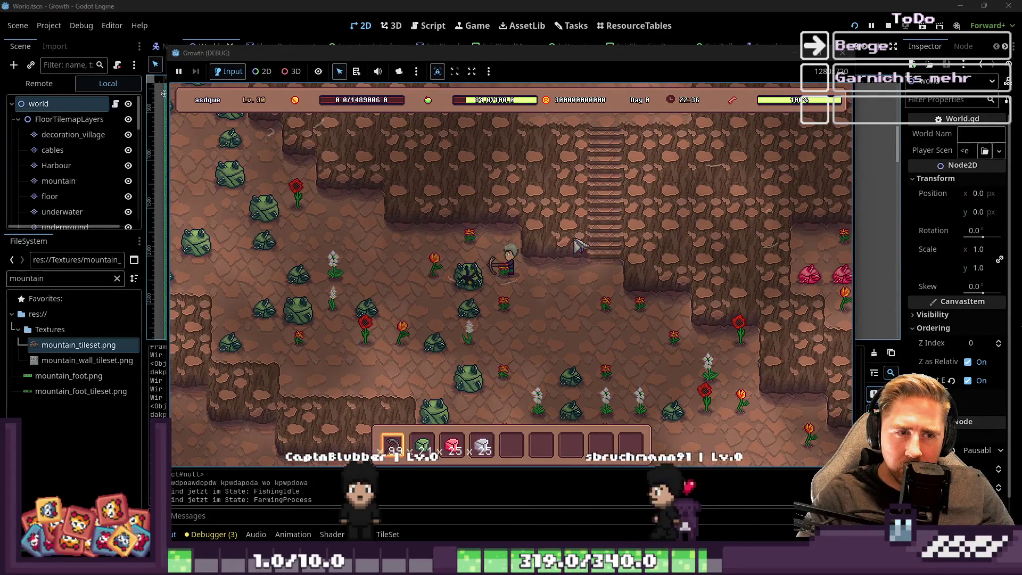
key(a)
key(s)
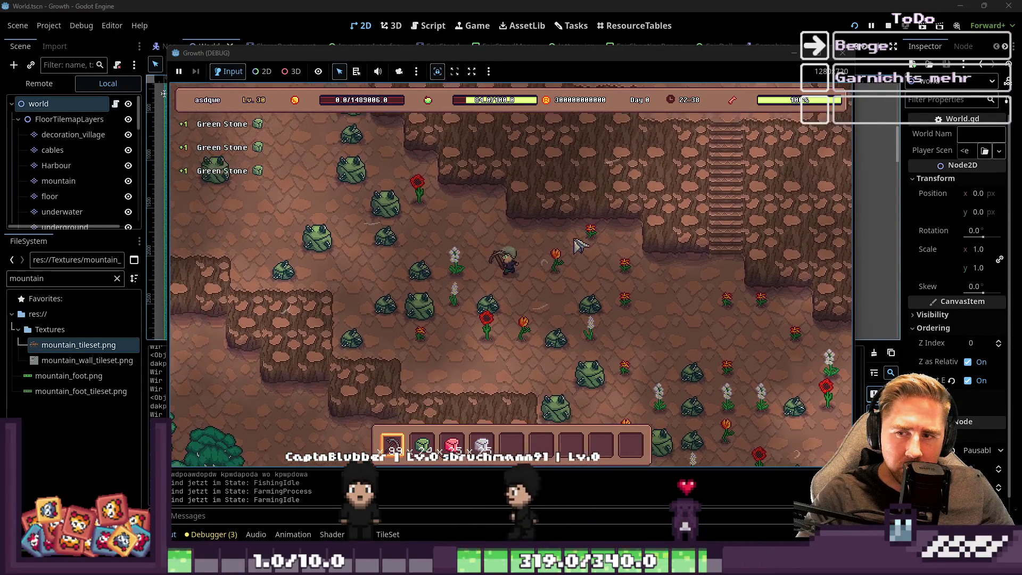
key(a)
key(w)
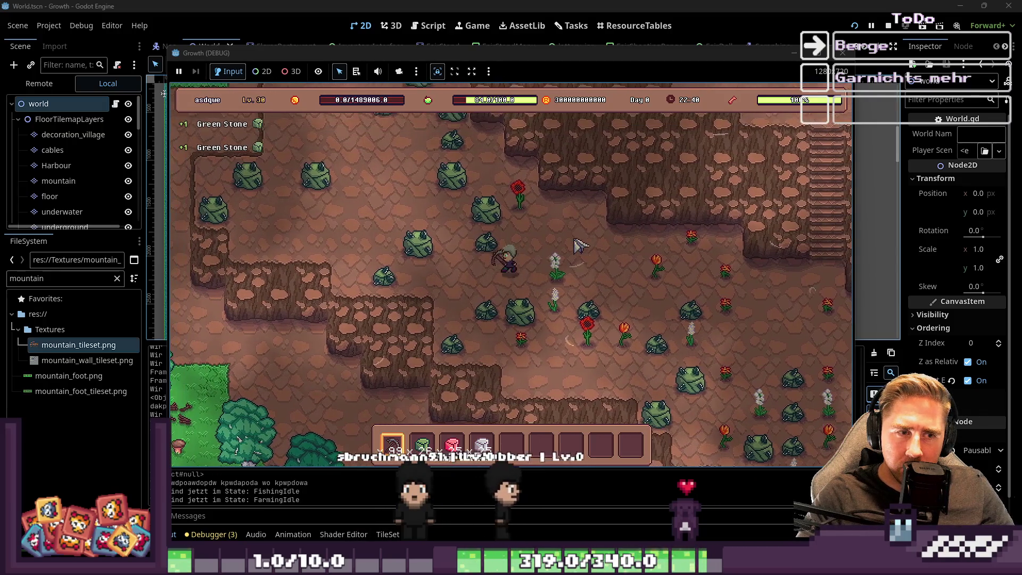
key(s)
key(d)
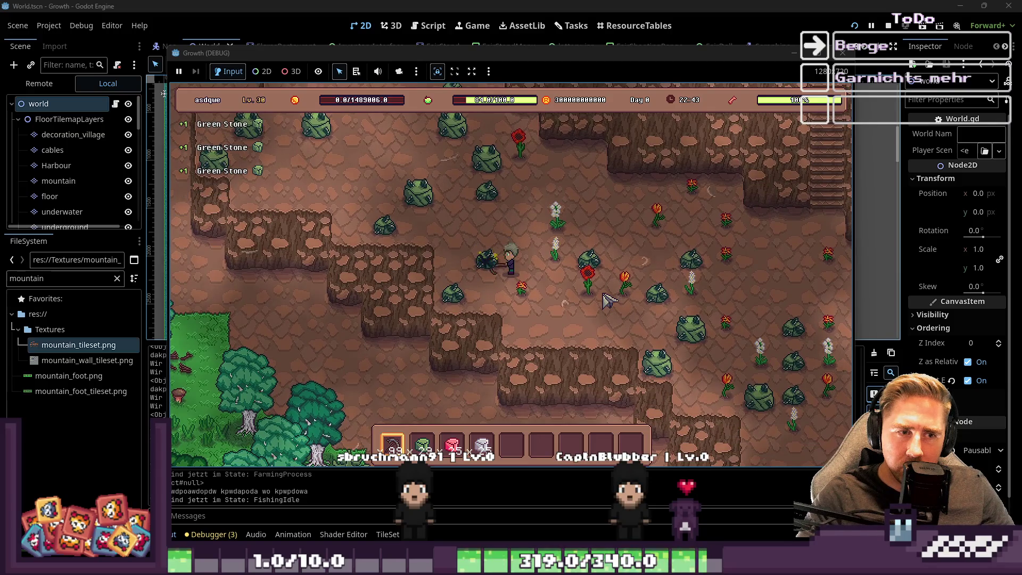
Step: Mine several more green stones and walk over their drops to collect them
key(a)
key(s)
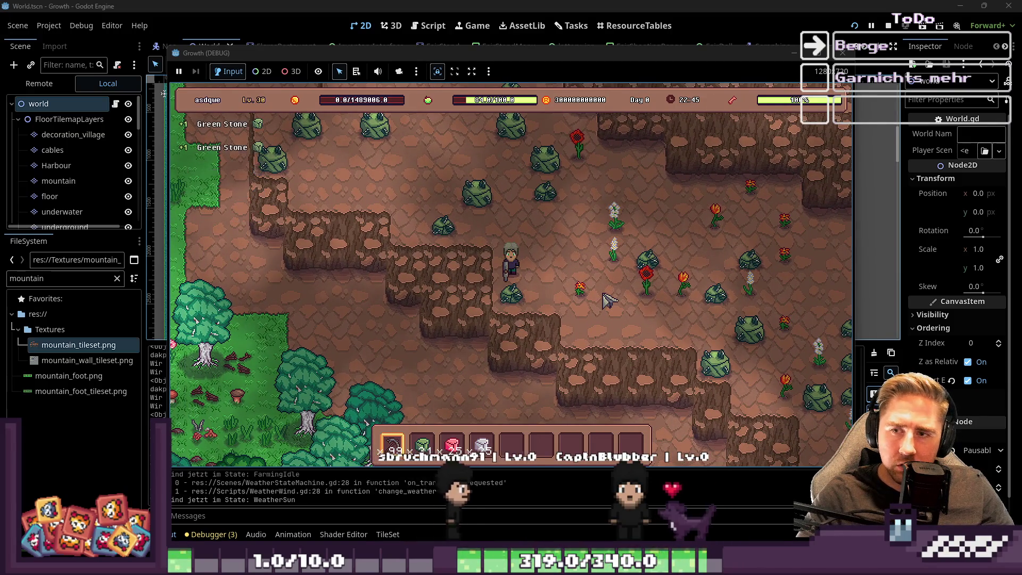
key(d)
key(w)
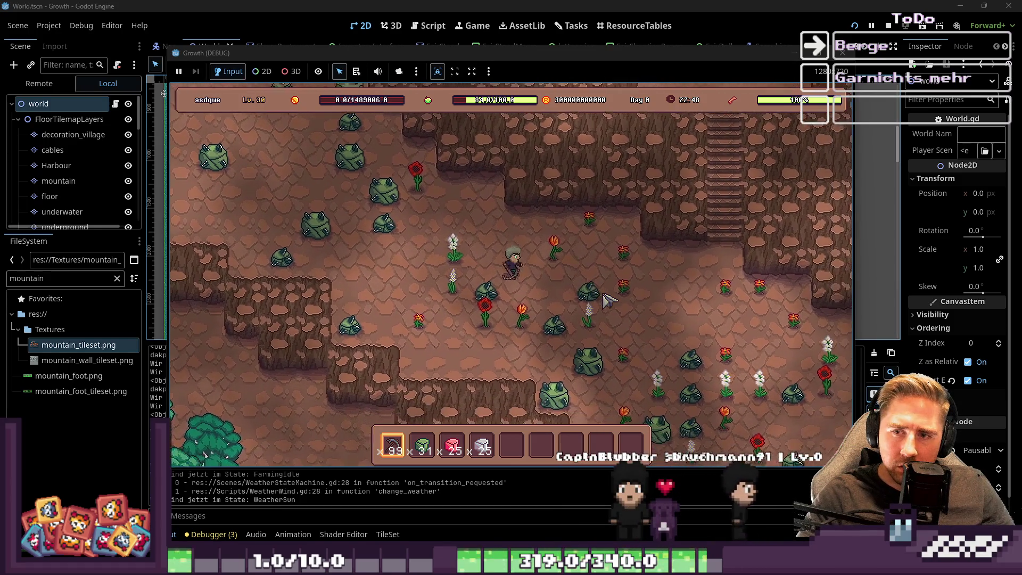
click(622, 290)
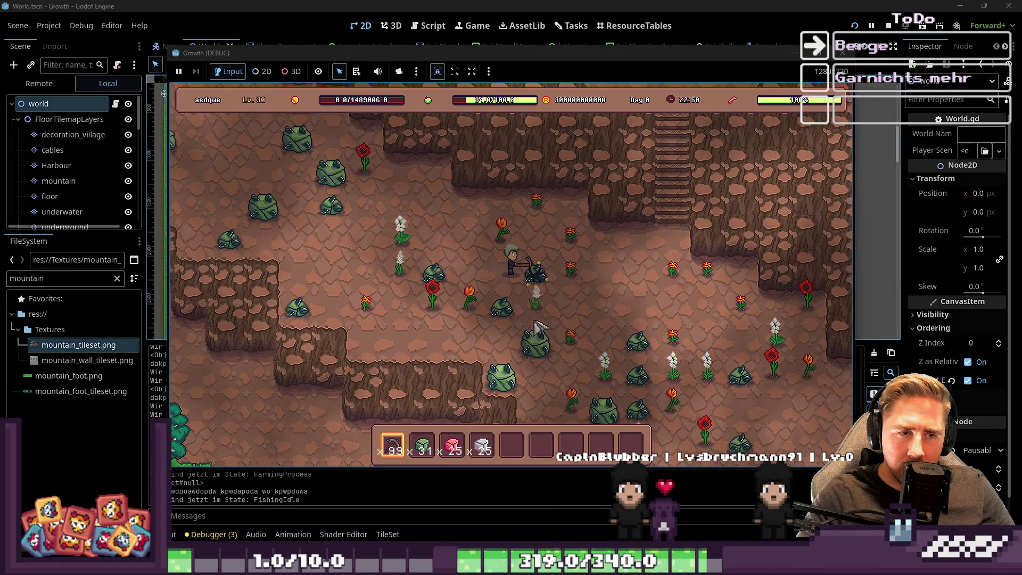
click(506, 298)
key(s)
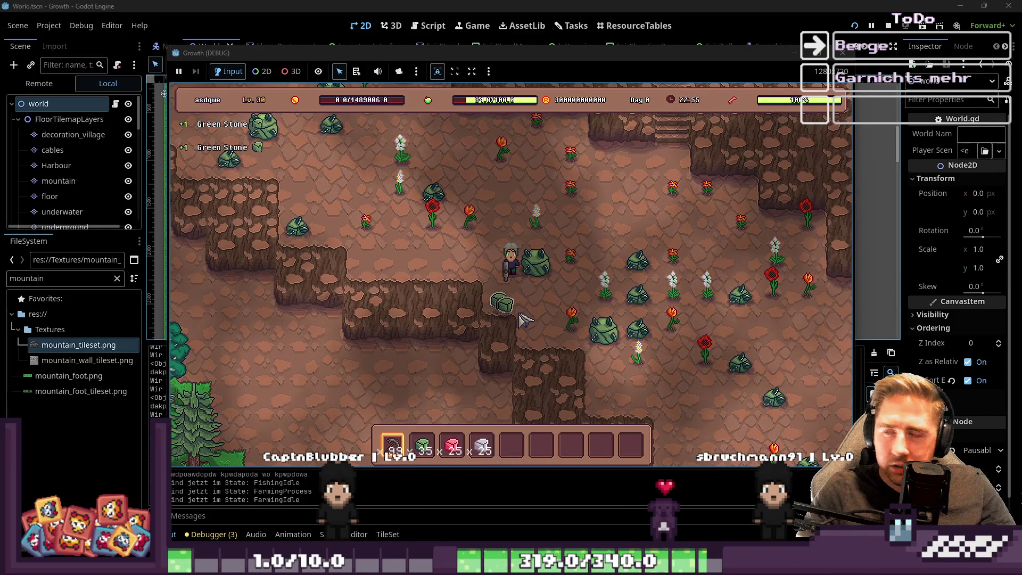
key(w)
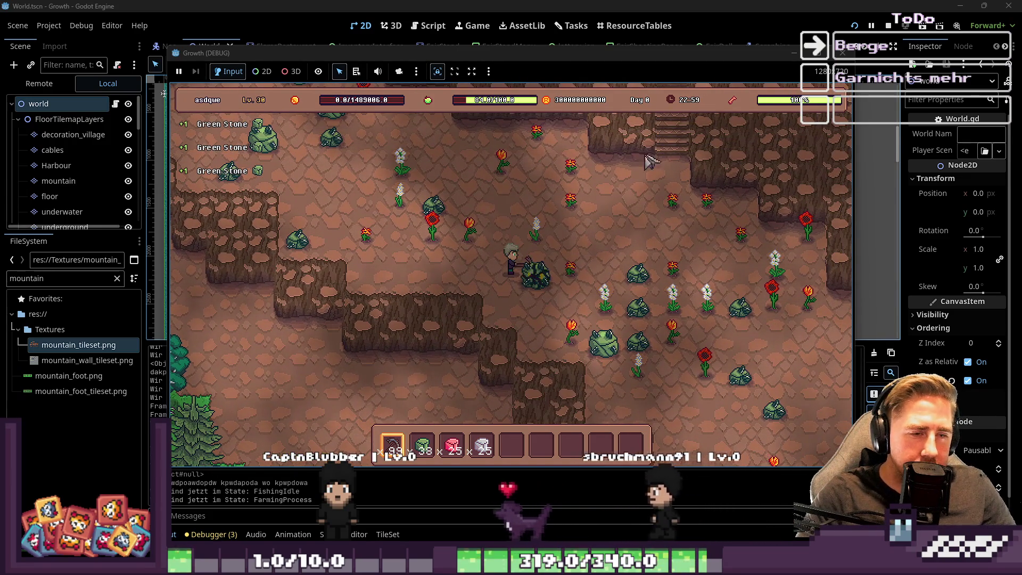
key(s)
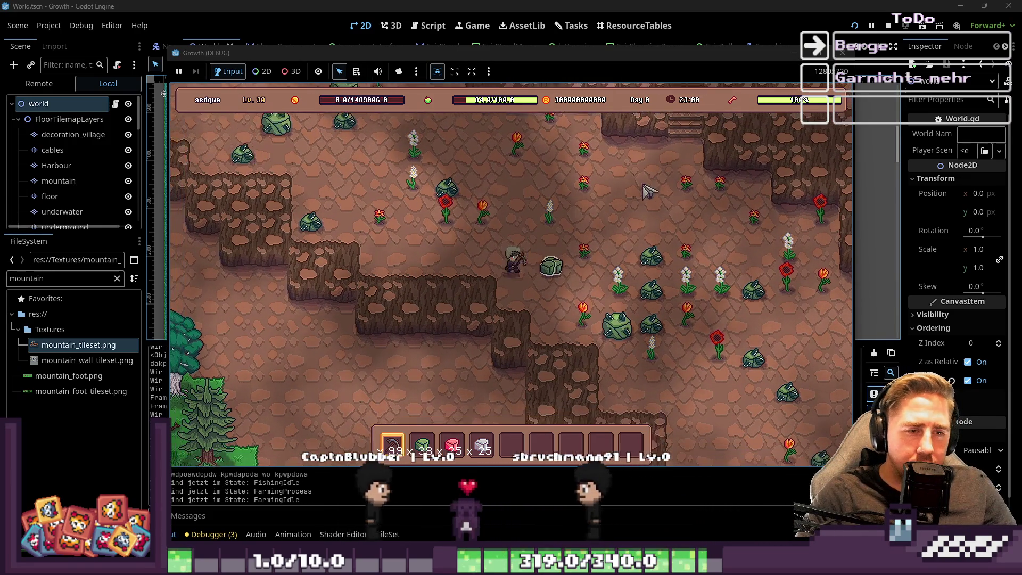
key(d)
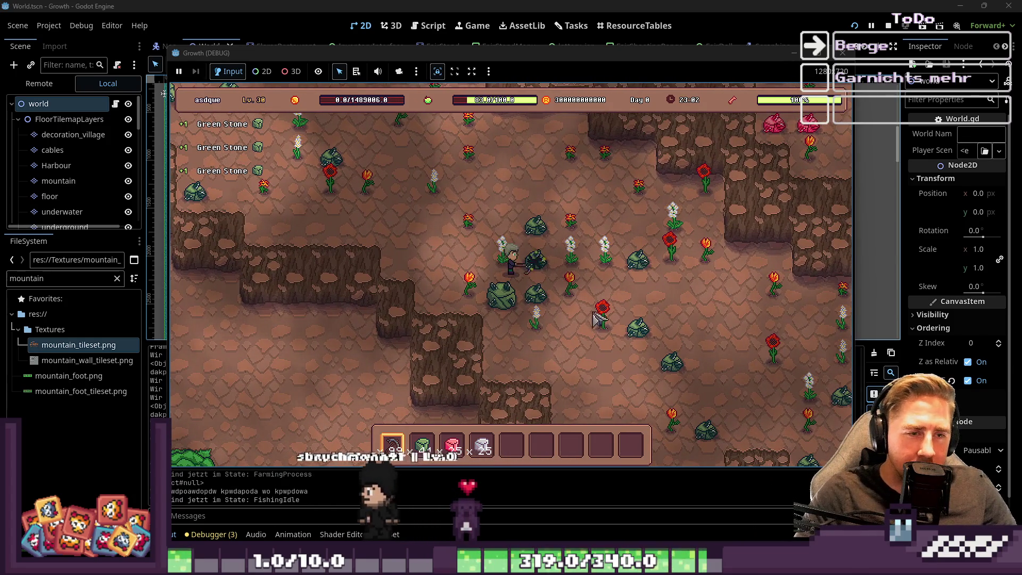
key(d)
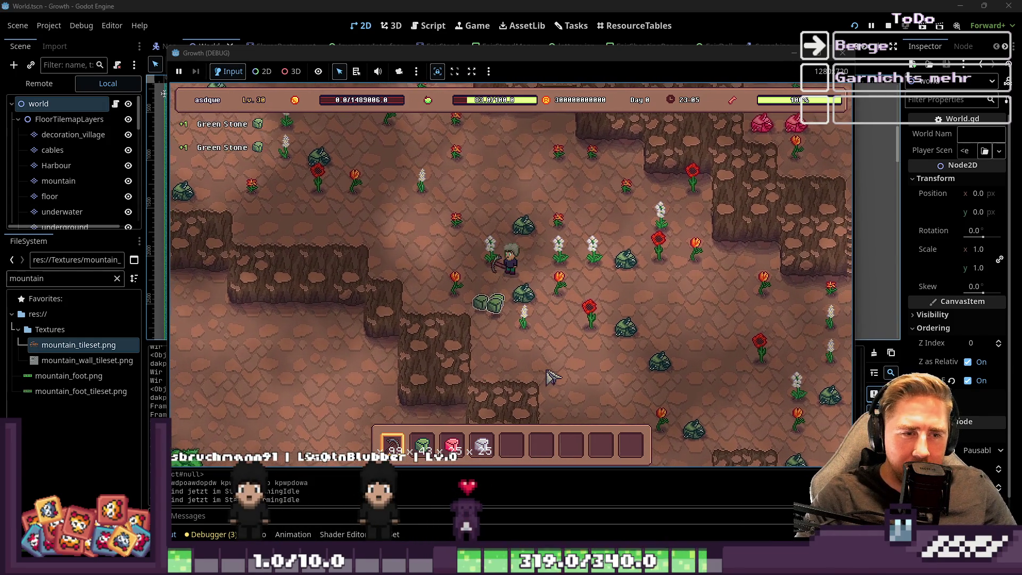
key(s)
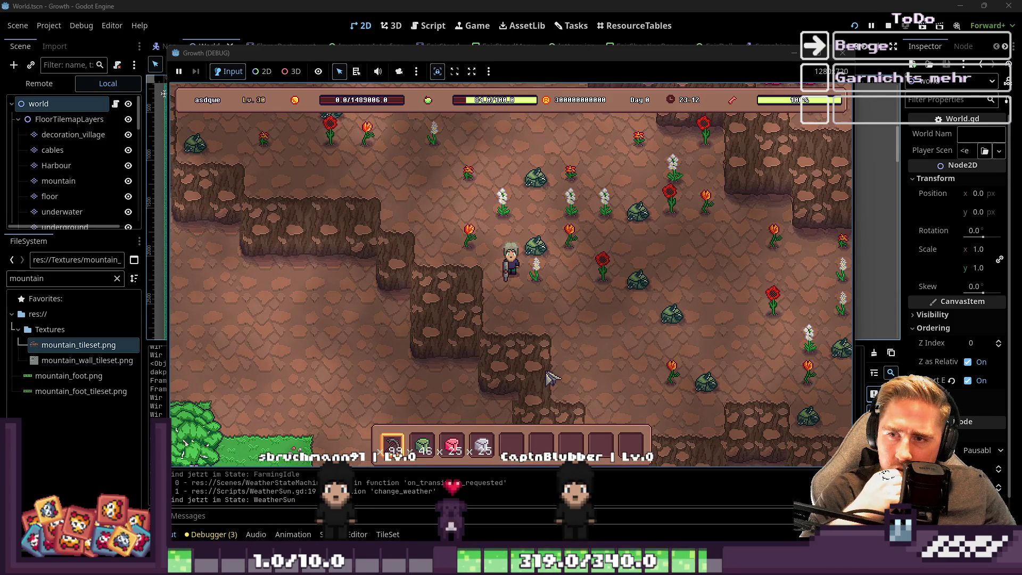
Step: Sweep through the mine collecting green stones until Green Stone reaches 62, then climb the right stairs
key(w)
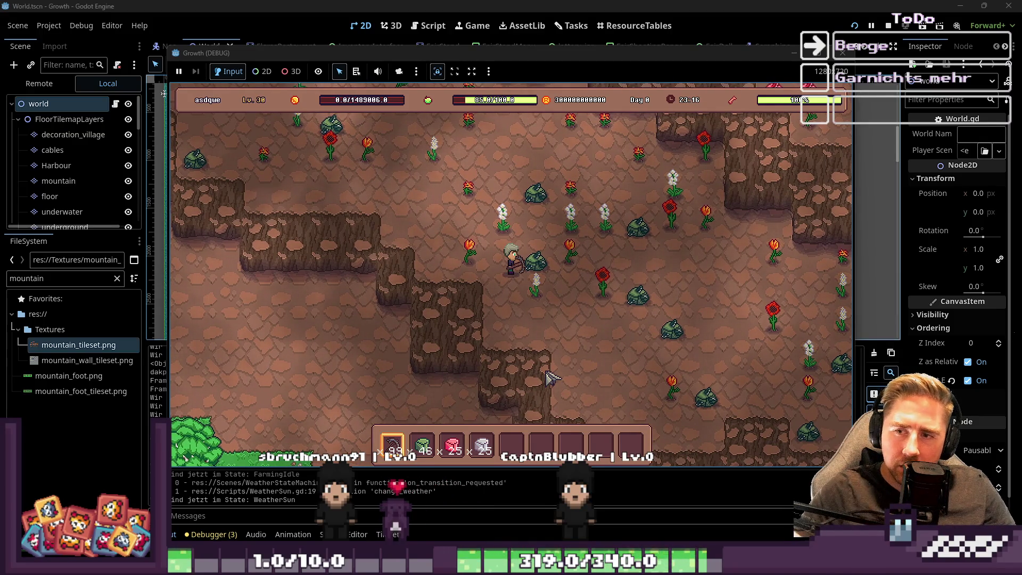
key(w)
key(w)
key(d)
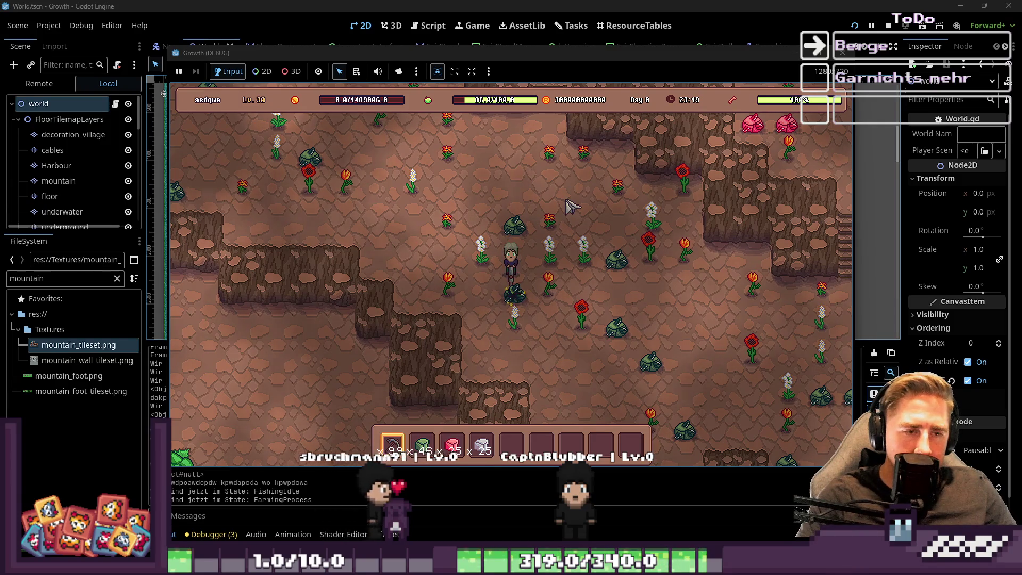
key(s)
key(a)
key(w)
key(d)
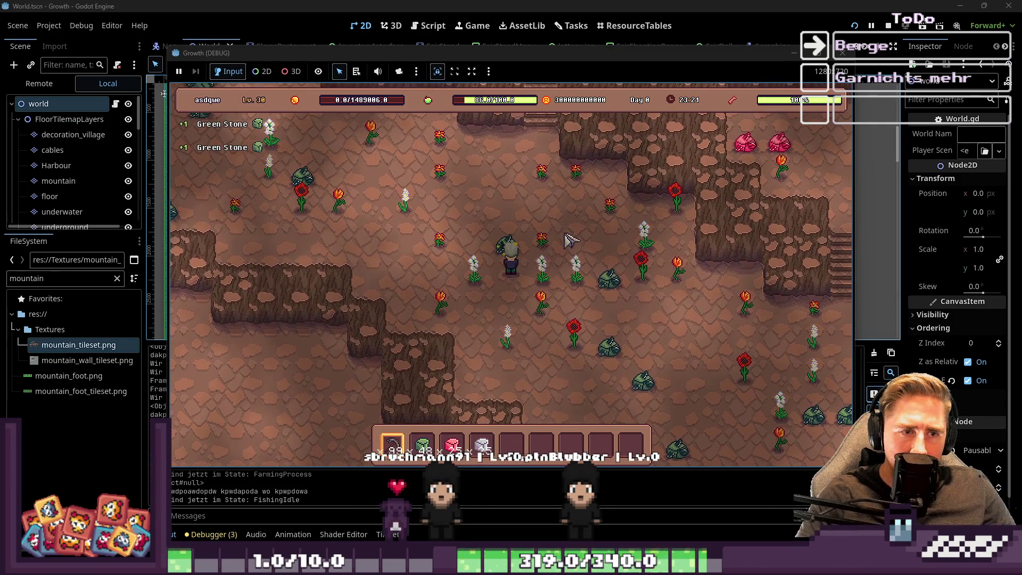
key(d)
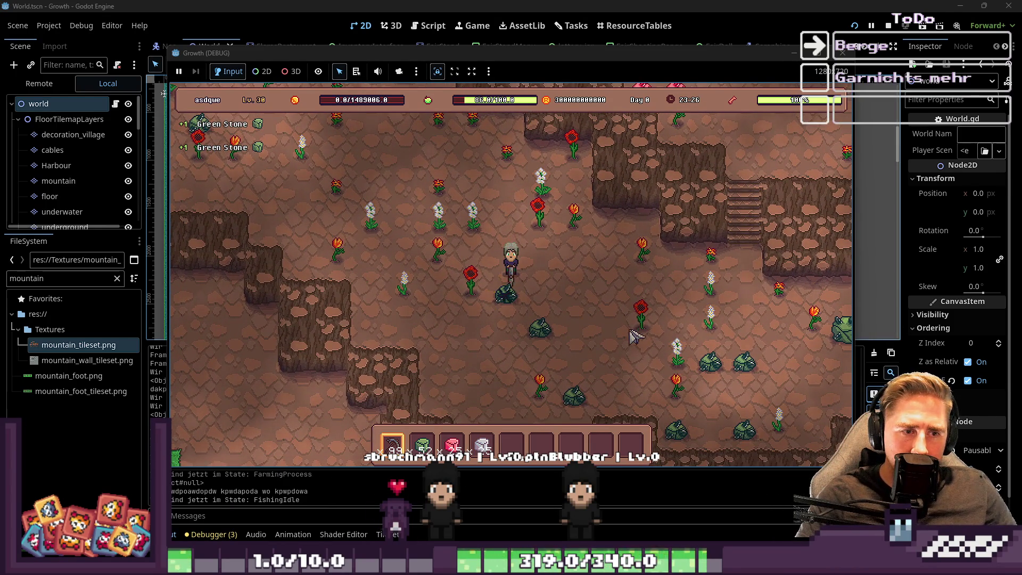
key(d)
key(s)
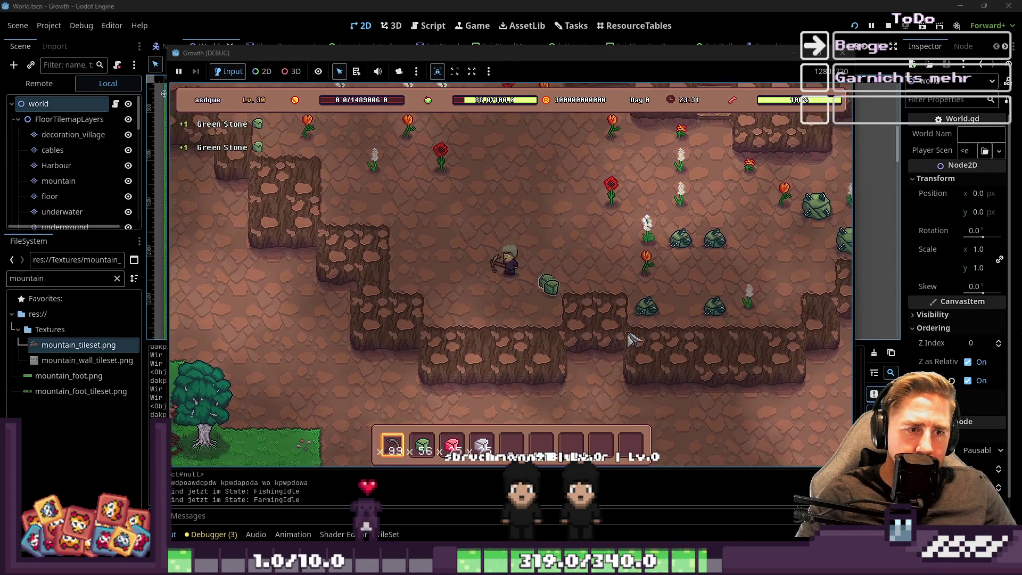
key(d)
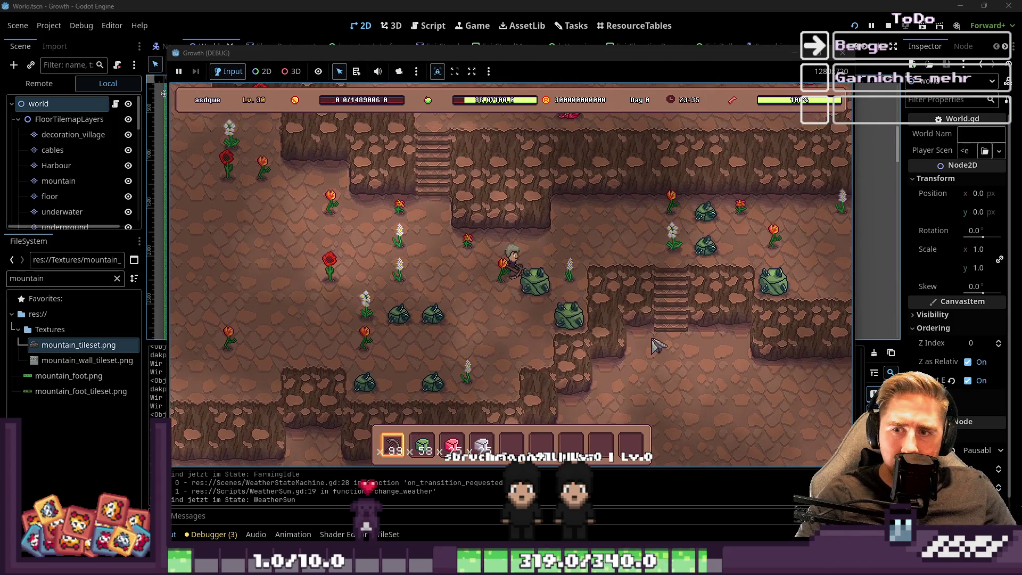
key(d)
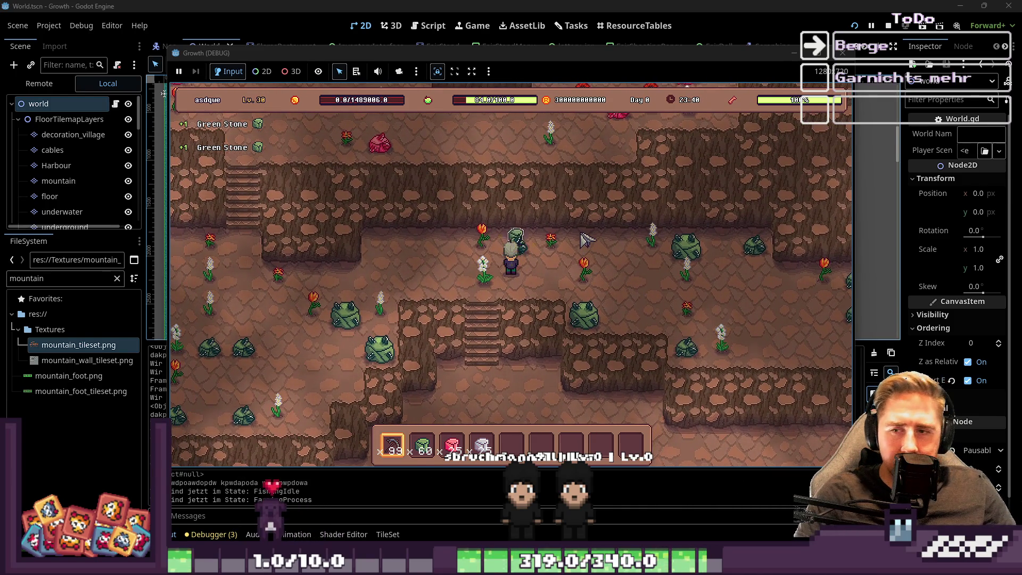
key(a)
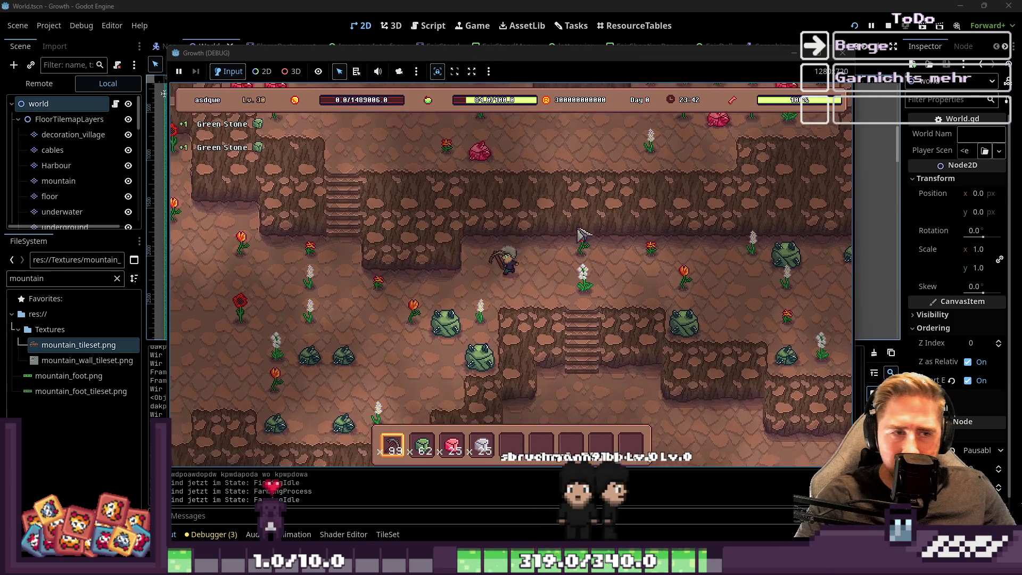
key(s)
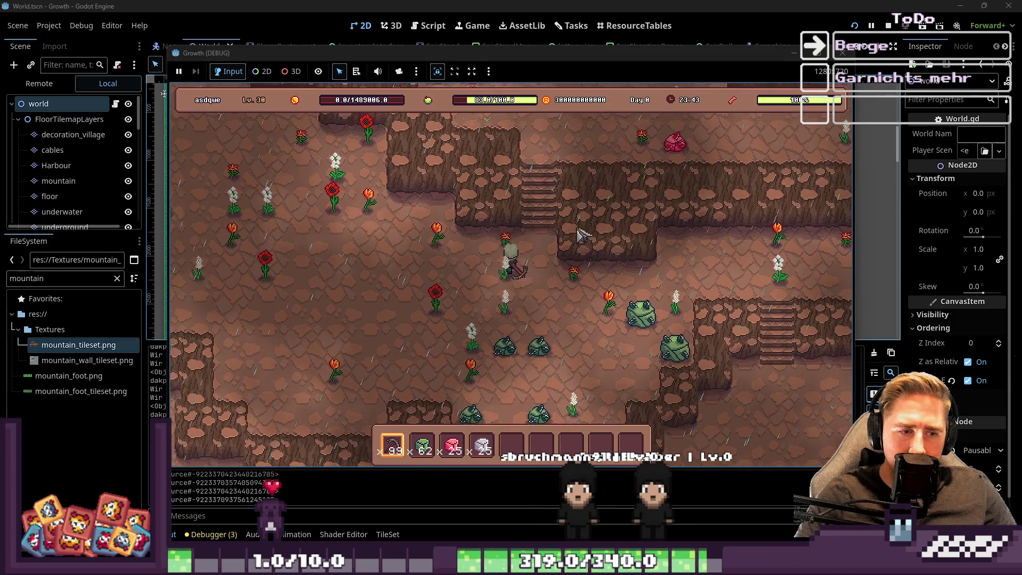
key(w)
key(d)
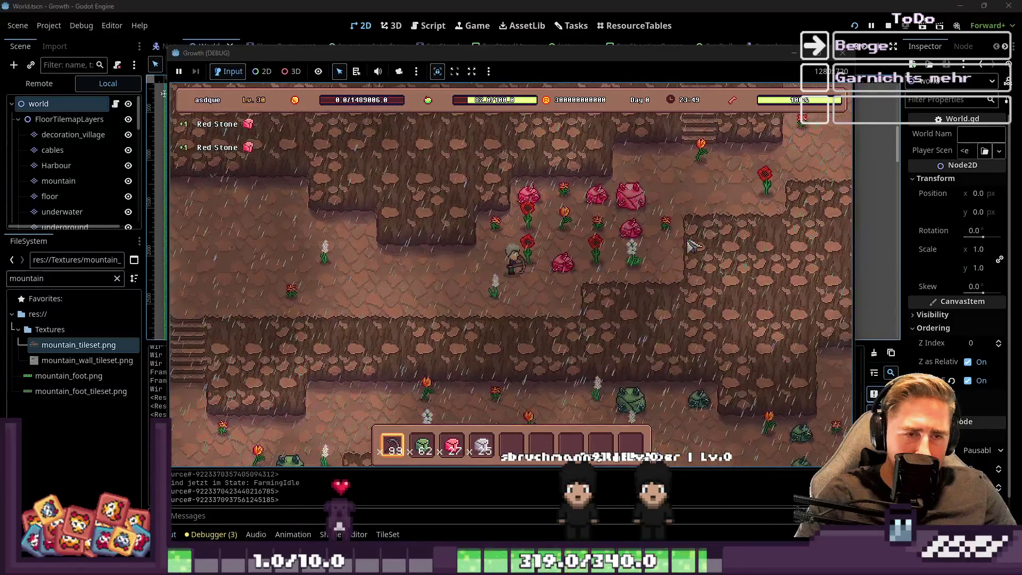
Step: Switch hotbar slots to equip the mining tool and harvest the red stones, raising Red Stone to 34
key(5)
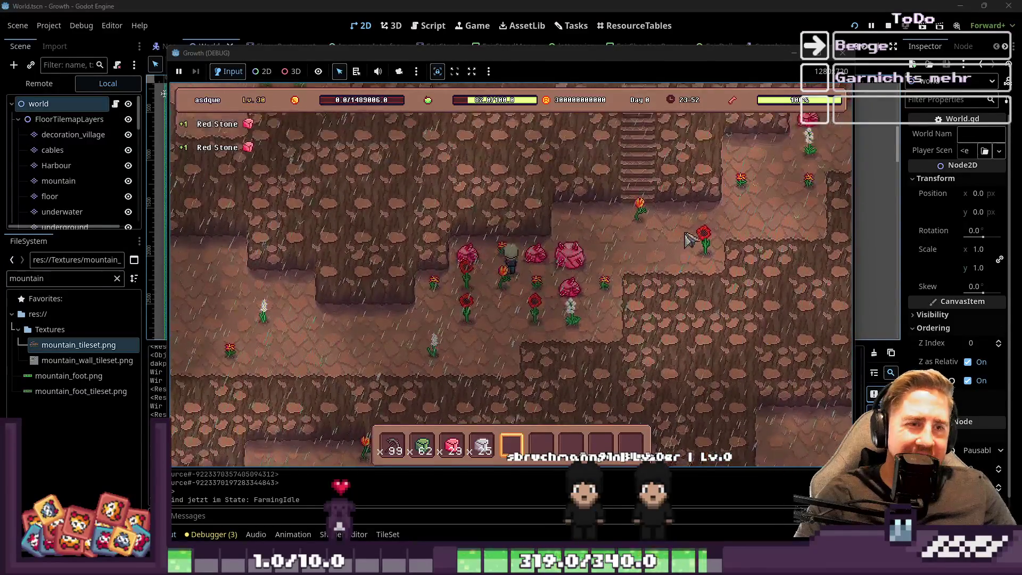
key(2)
key(w)
key(5)
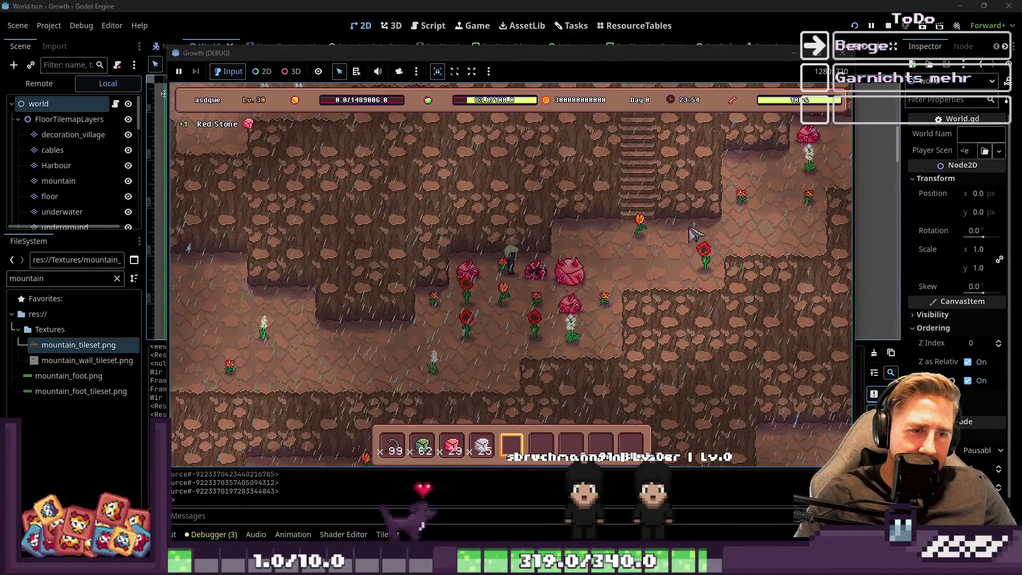
key(d)
key(1)
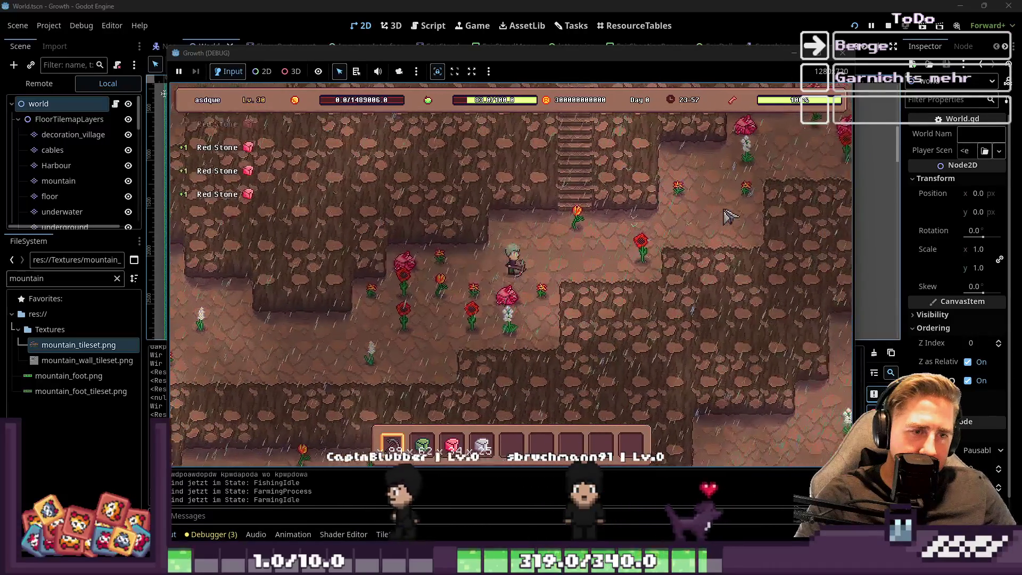
key(a)
key(s)
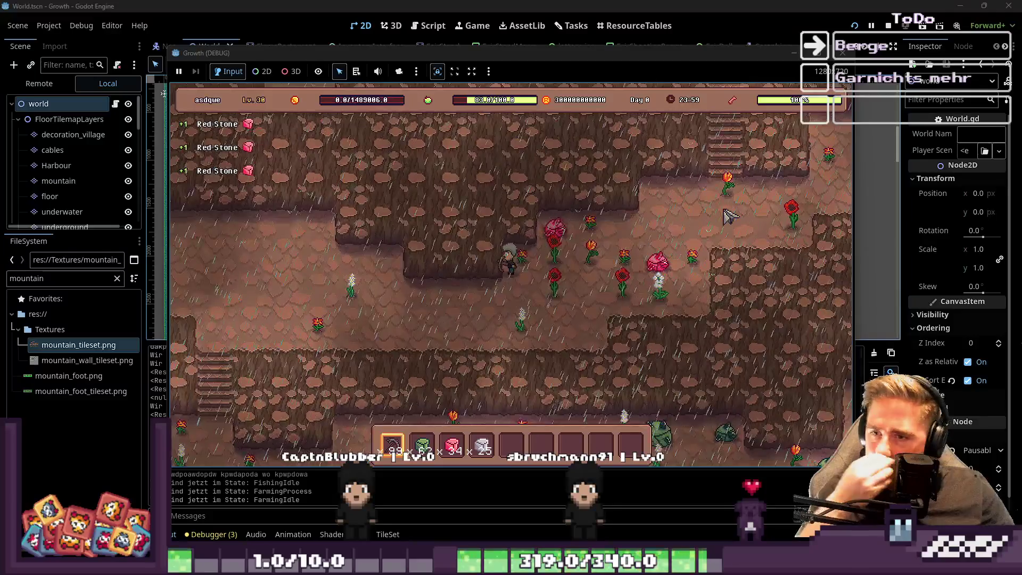
Step: Walk across the cave floor and down the stairs toward the grassland
key(a)
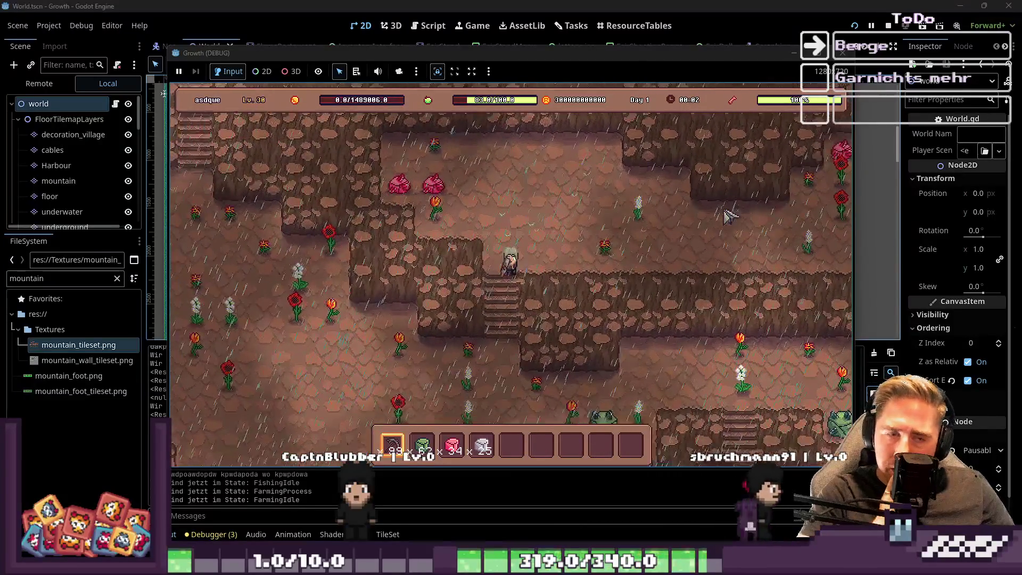
key(s)
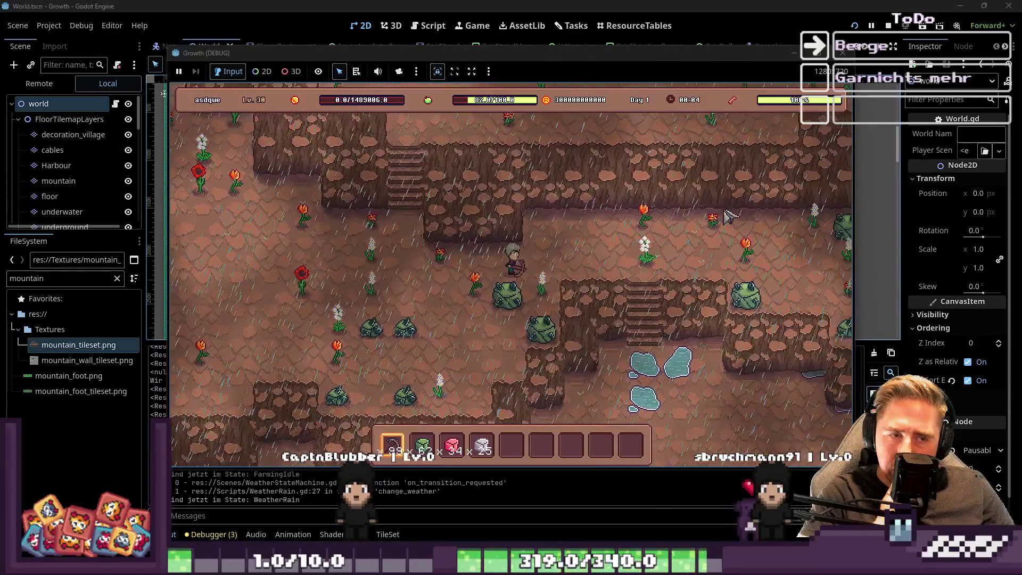
key(d)
key(s)
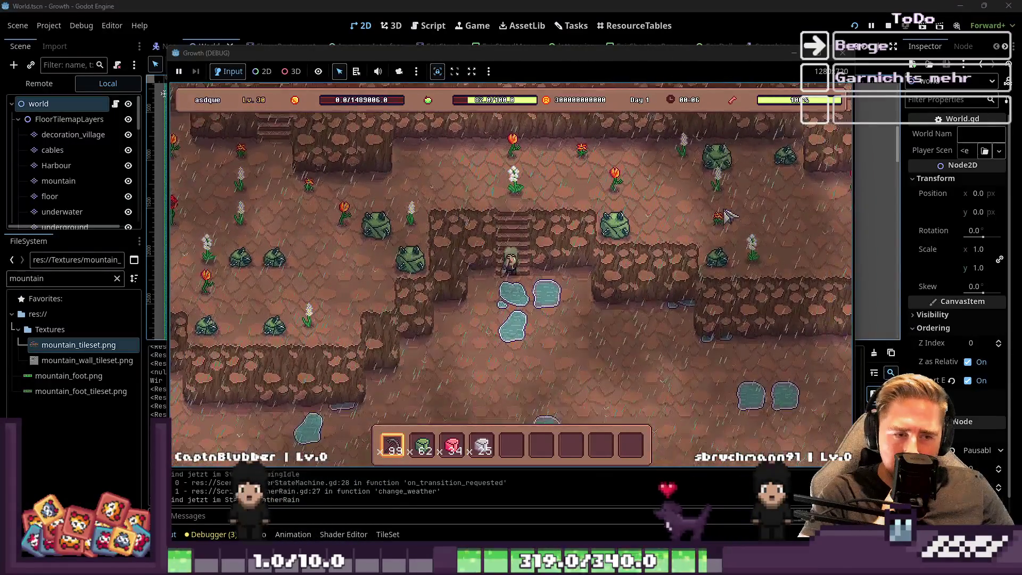
key(s)
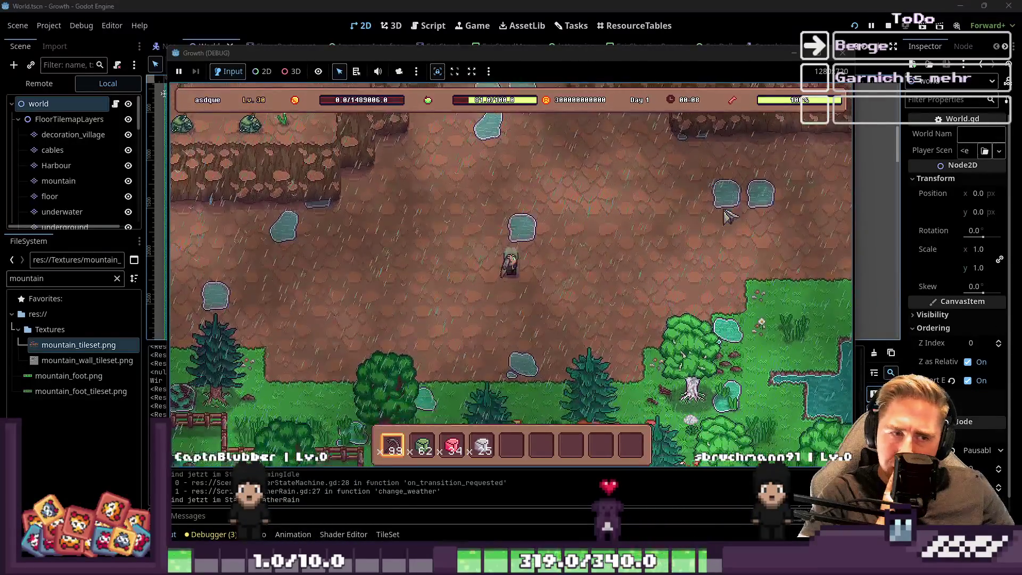
Step: Walk down past the fenced forest and along the lakeshore, switching to the empty fifth slot
key(s)
key(d)
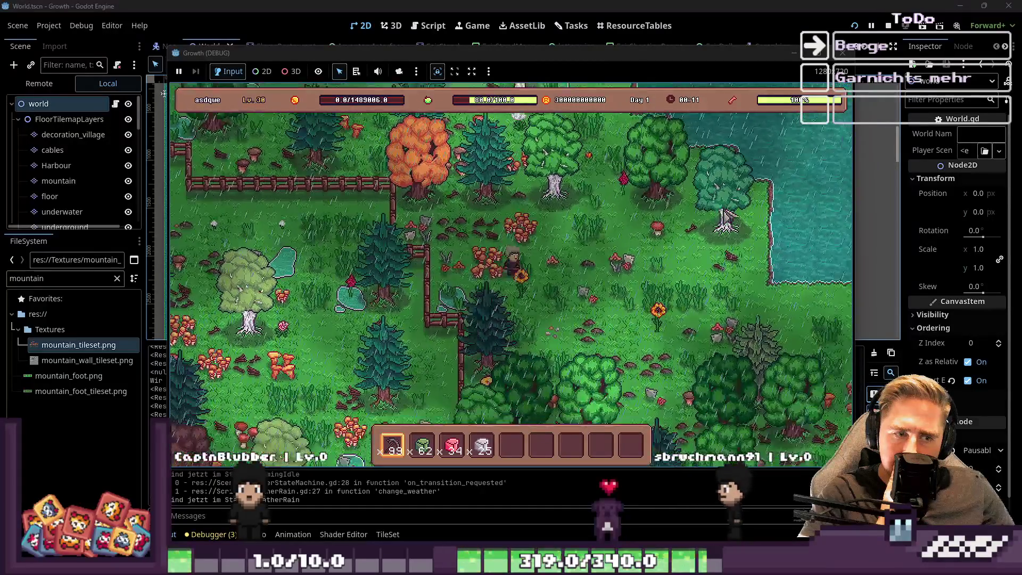
key(s)
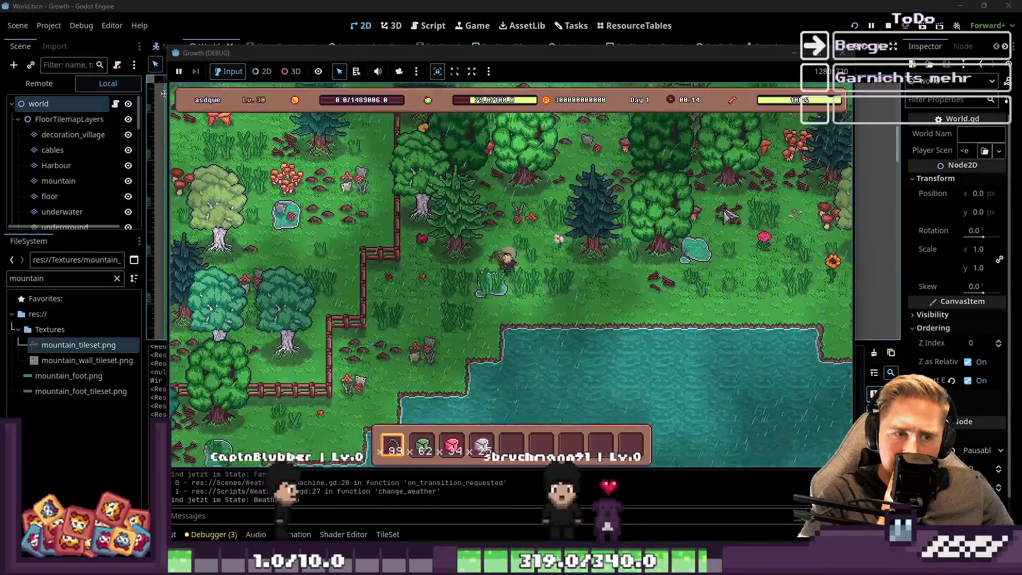
key(s)
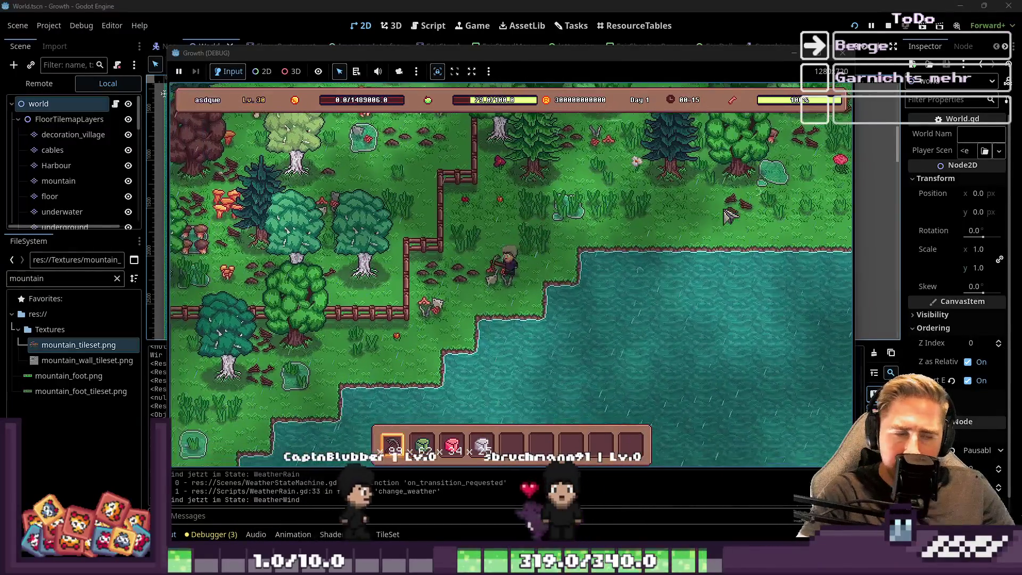
key(a)
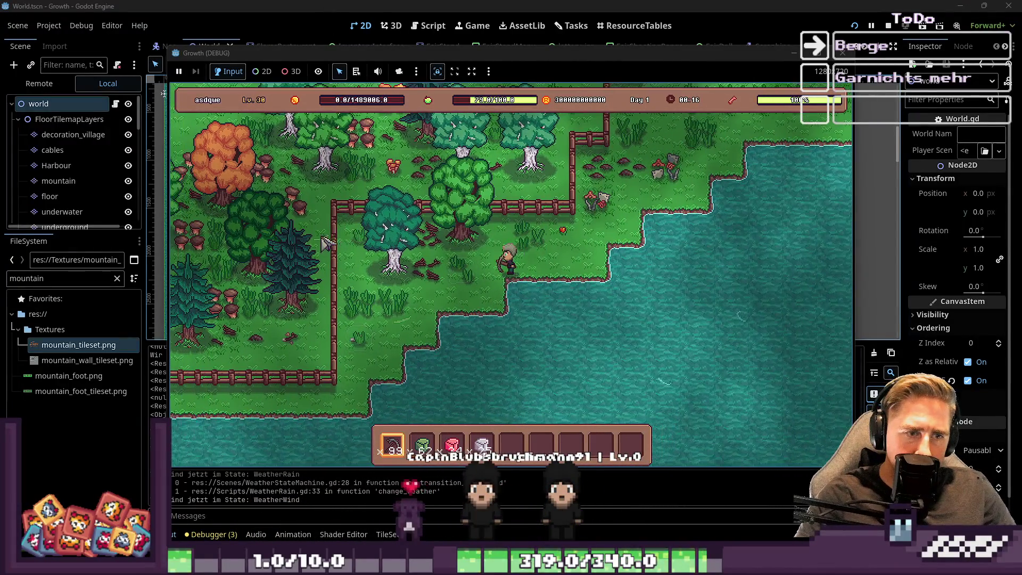
key(s)
key(5)
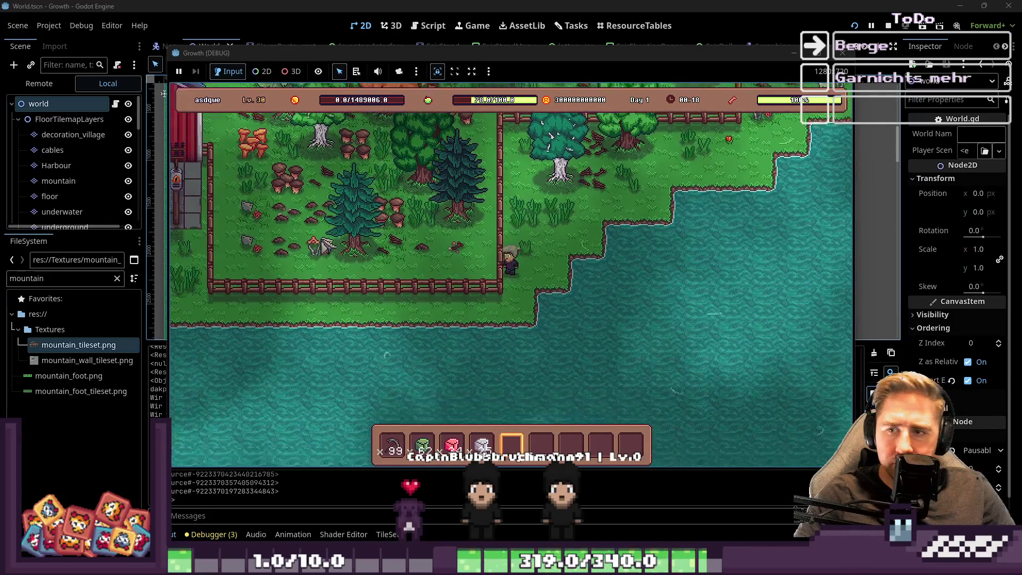
Step: Walk into the village past the red barn to the street beside Seraphina's shop
key(a)
key(s)
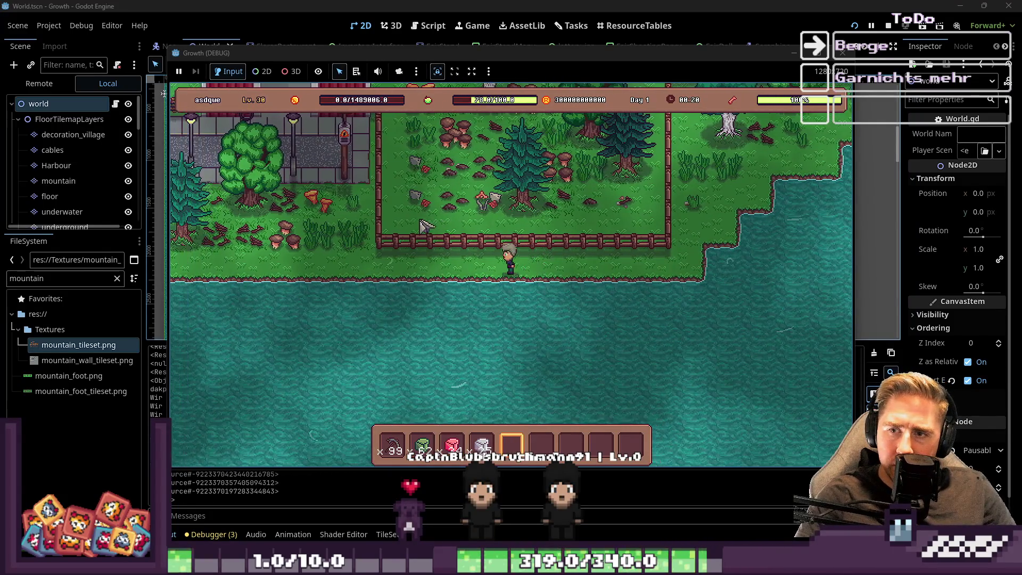
key(a)
key(w)
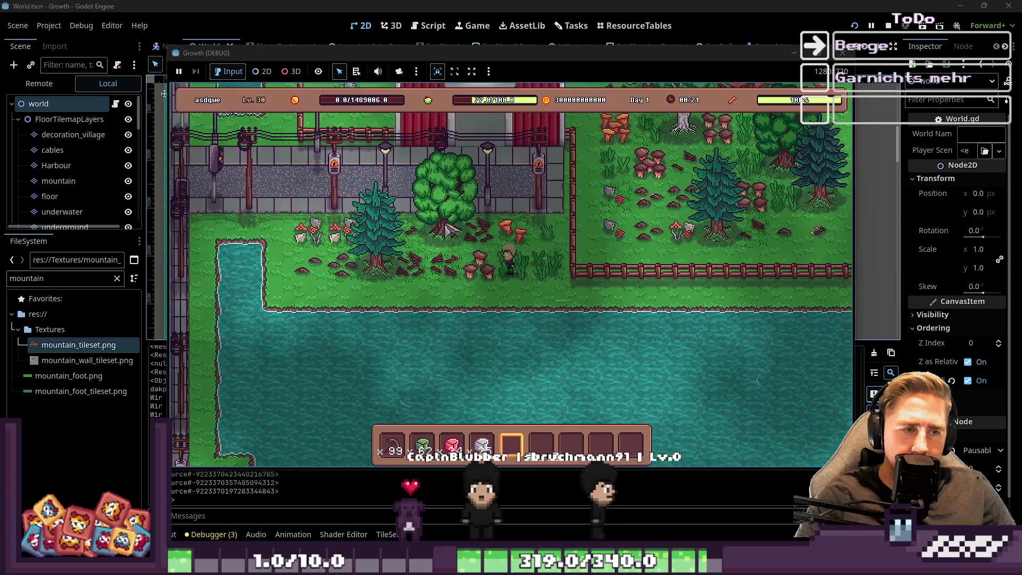
key(a)
key(w)
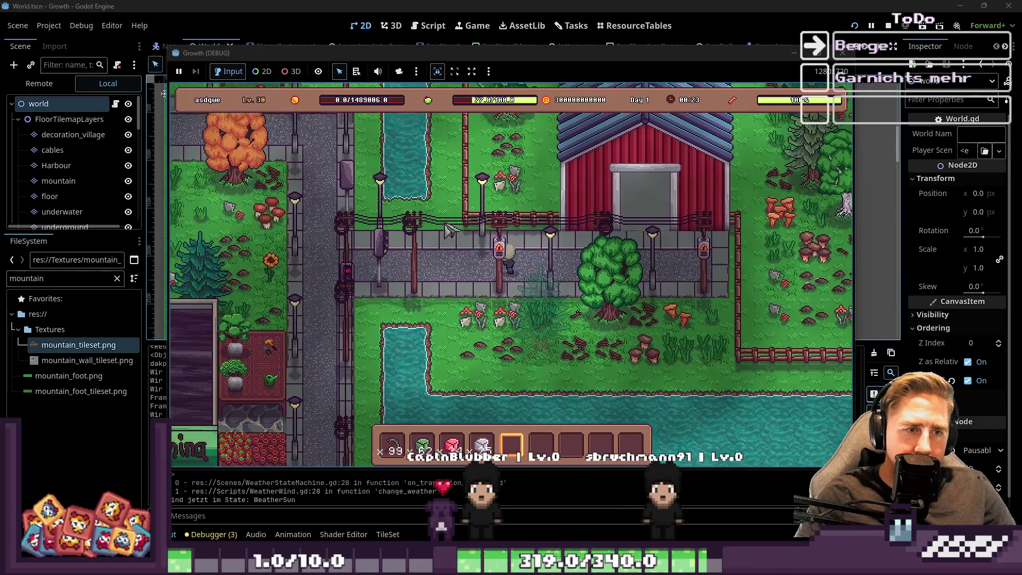
key(a)
key(s)
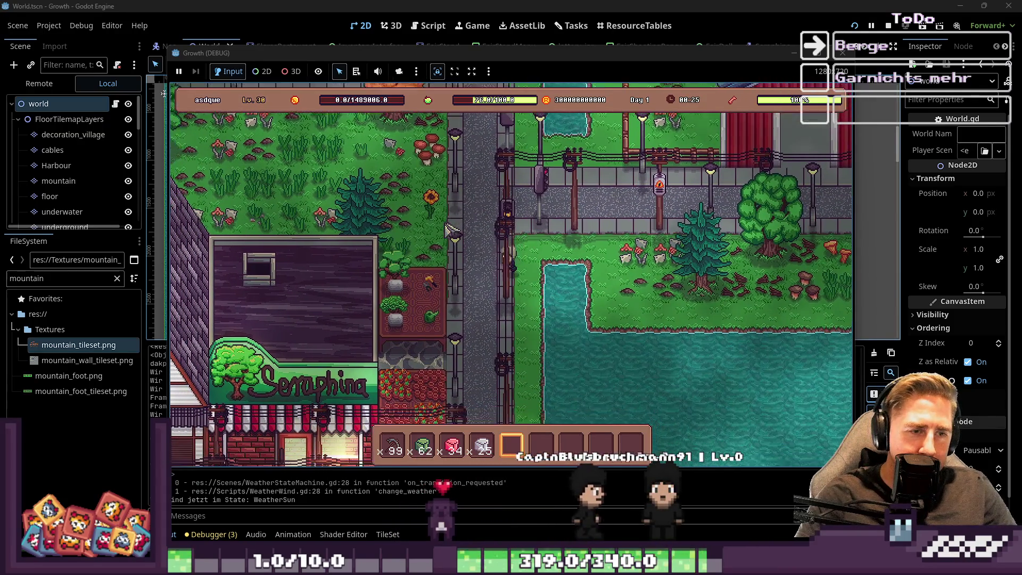
key(a)
key(s)
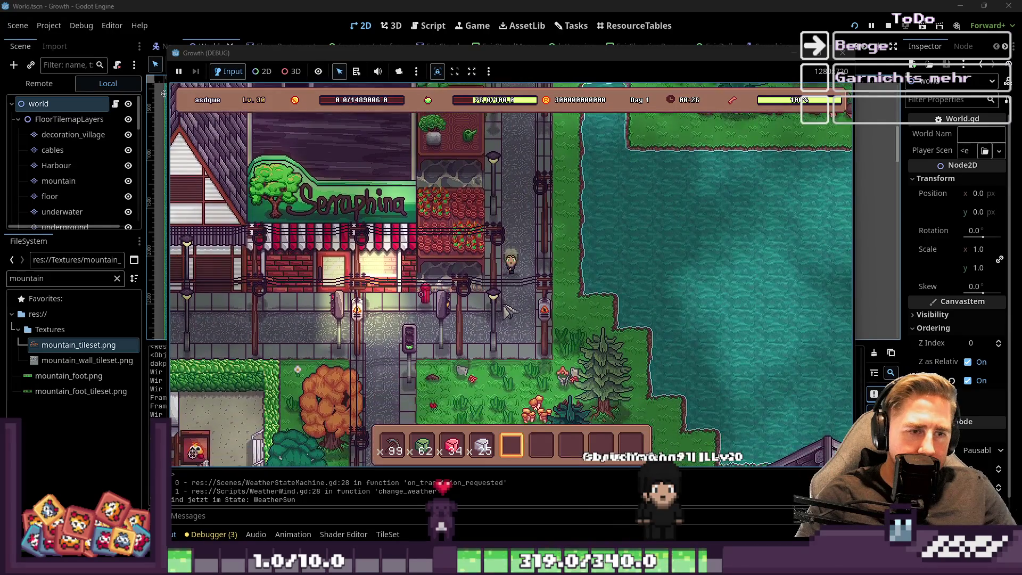
key(s)
click(486, 5)
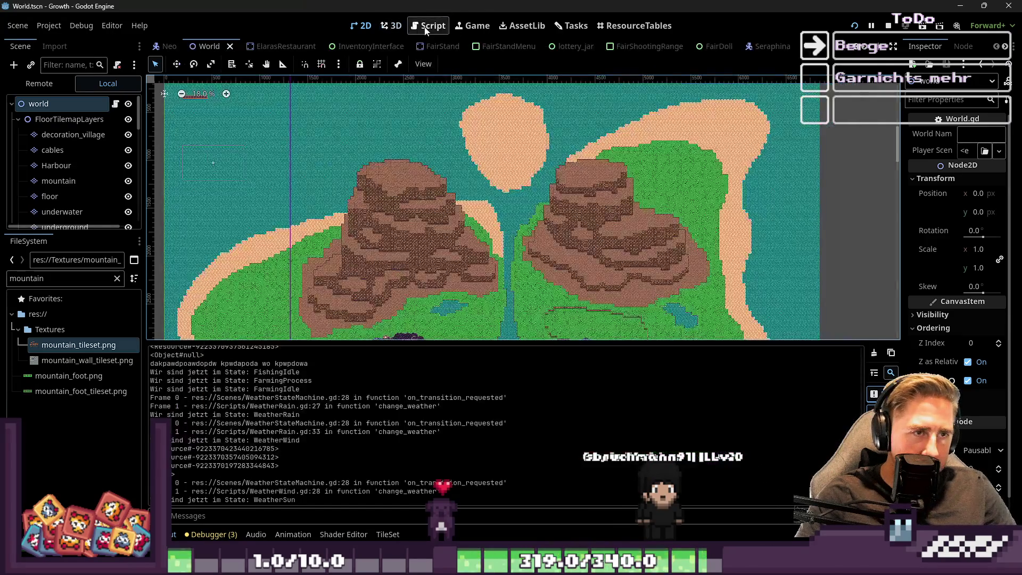
Step: Open GlobalData.gd in the Script workspace
click(430, 26)
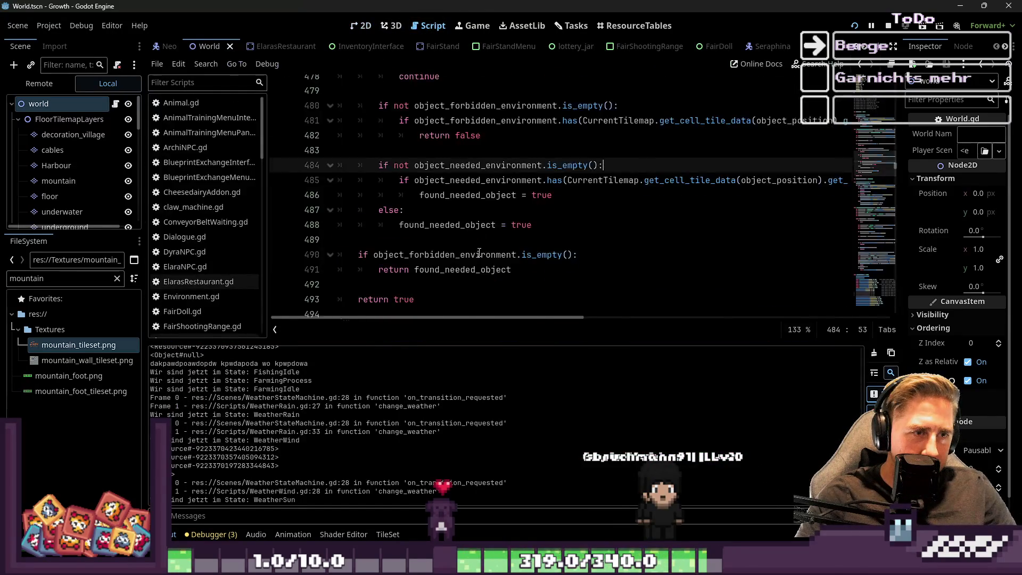
scroll(213, 215, down, 5)
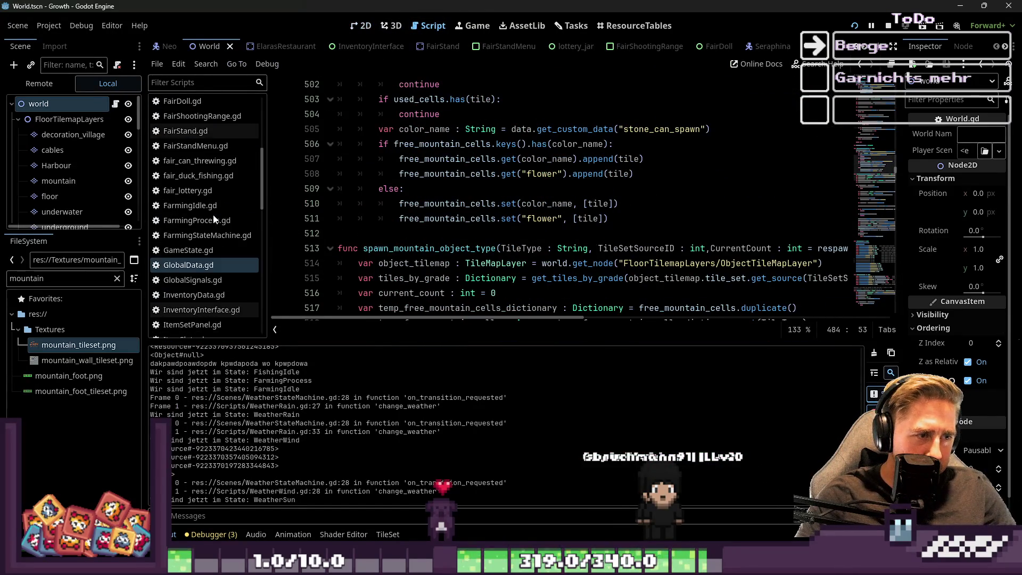
click(198, 265)
Step: Scroll through the script code to the _unhandled_input keyboard and mouse handling
ctrl+scroll(582, 226, down, 10)
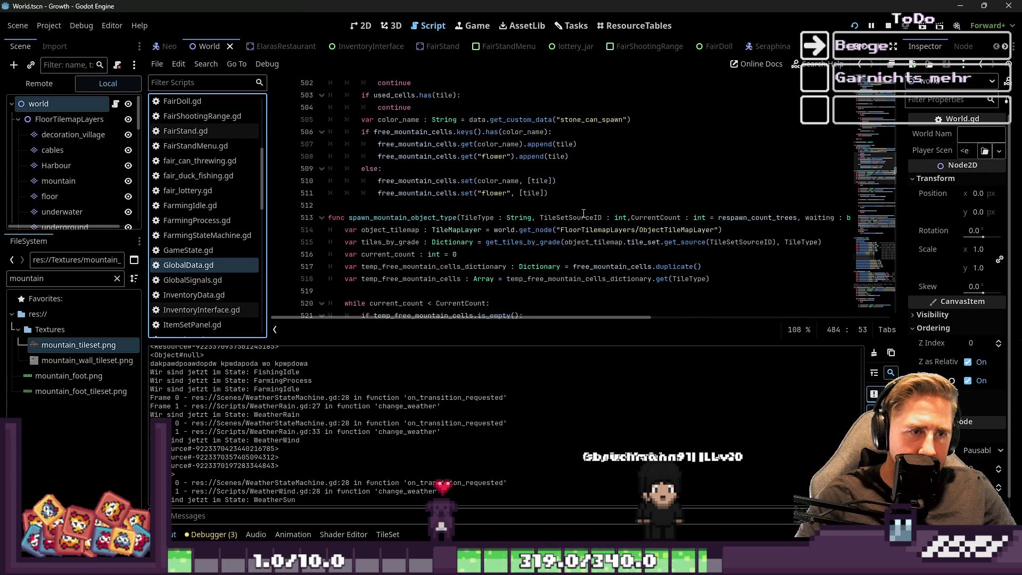
scroll(584, 203, down, 5)
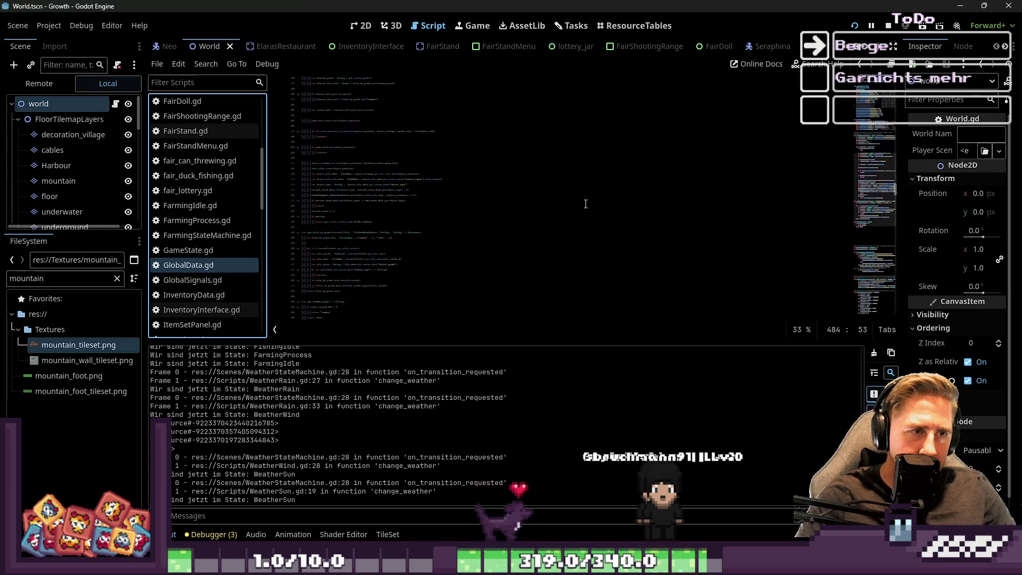
scroll(587, 204, down, 5)
scroll(586, 204, down, 10)
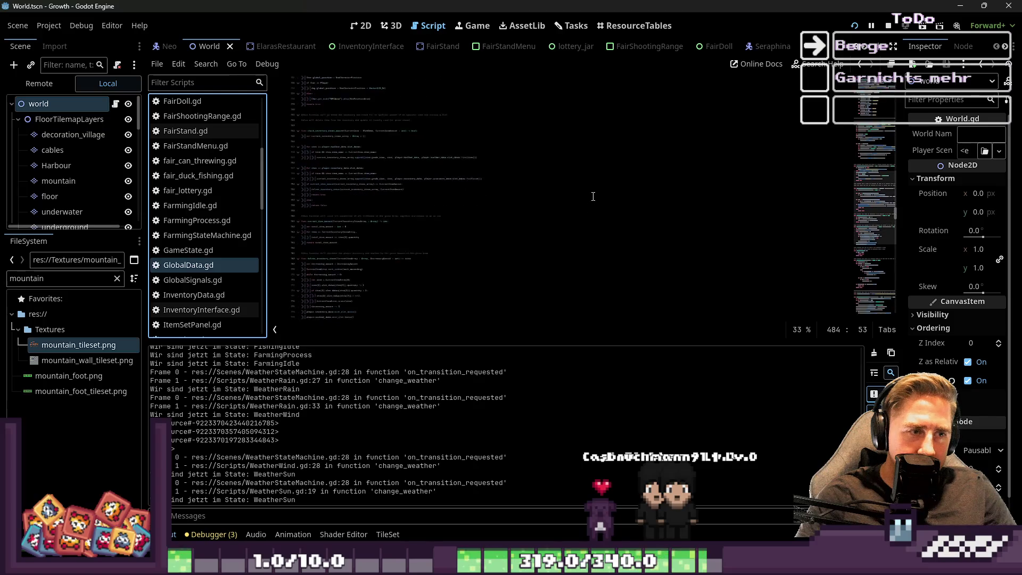
scroll(591, 197, down, 10)
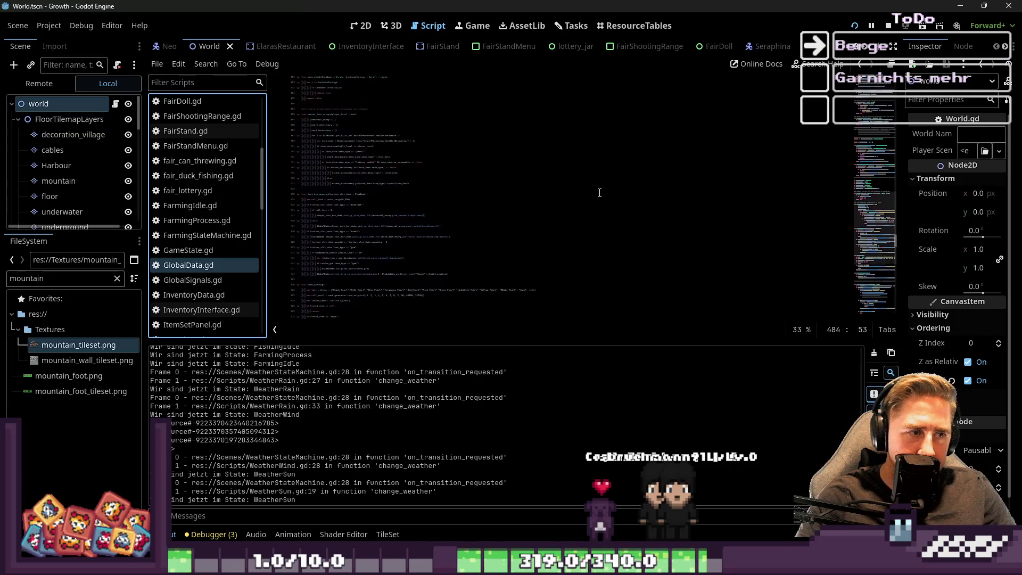
scroll(234, 207, up, 5)
scroll(234, 207, down, 15)
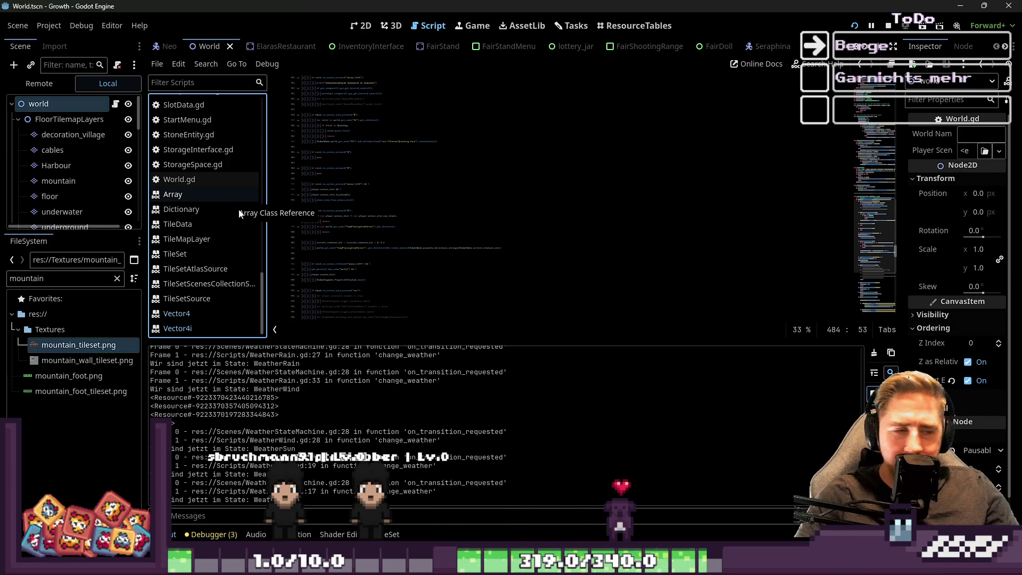
ctrl+scroll(563, 182, up, 5)
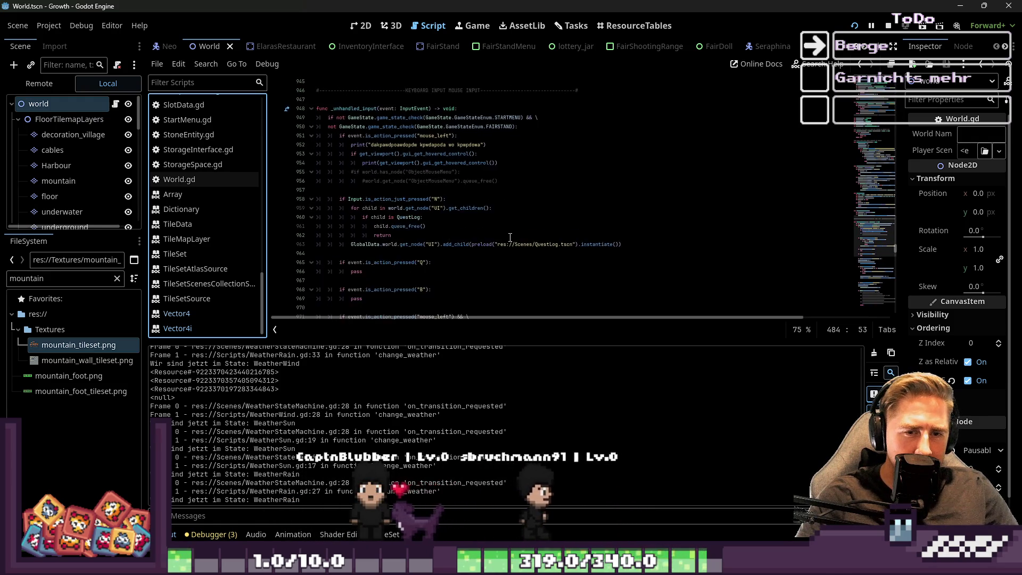
ctrl+scroll(510, 237, up, 1)
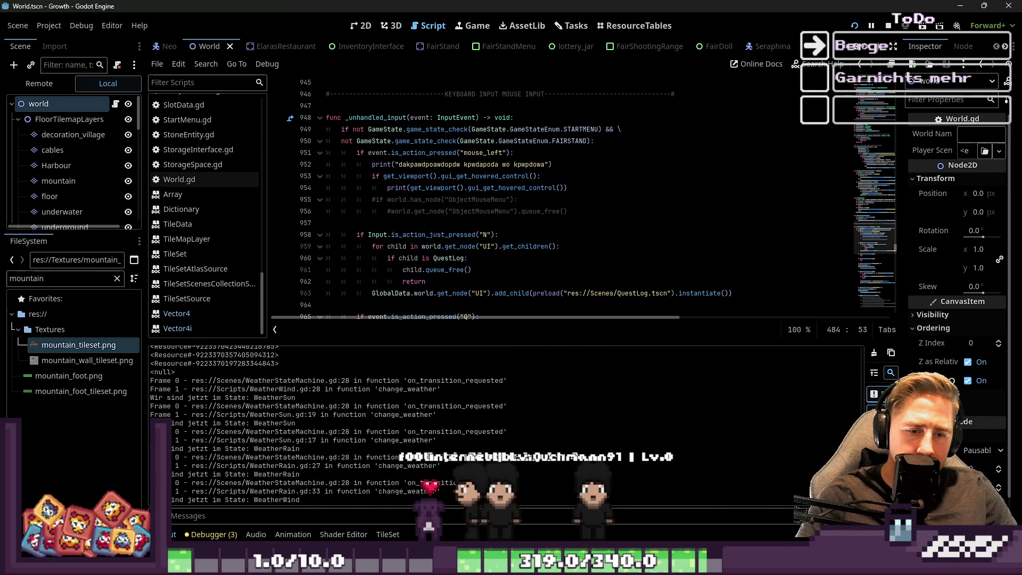
mouse_move(677, 565)
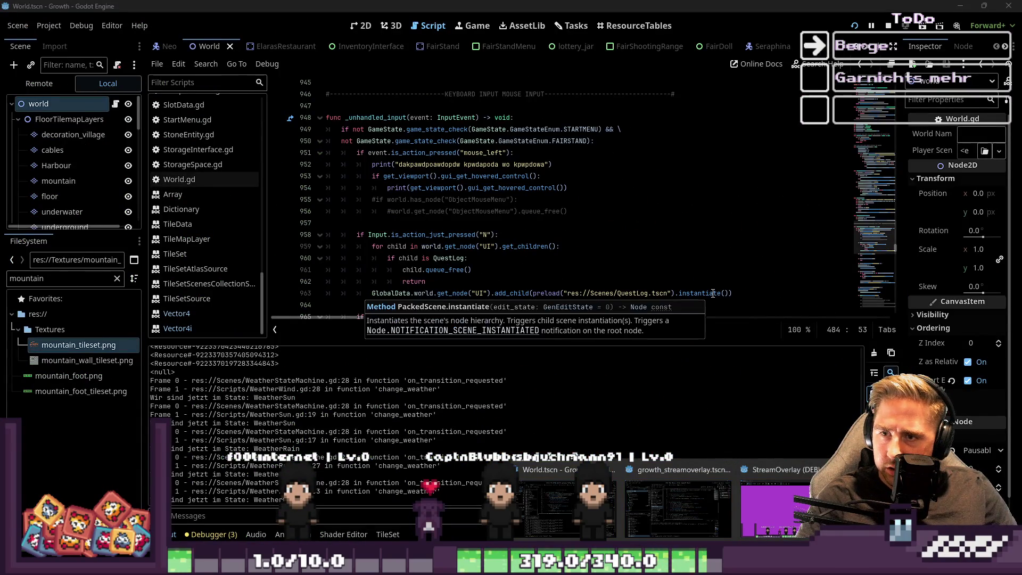
Step: Back in the running game, walk left along the village street past NEO's shop
click(846, 506)
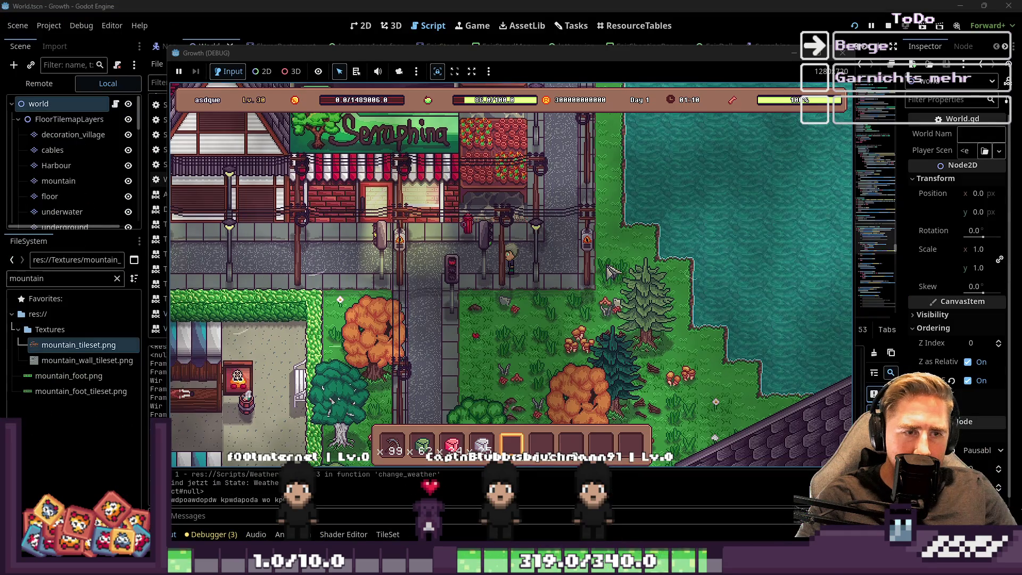
key(a)
key(s)
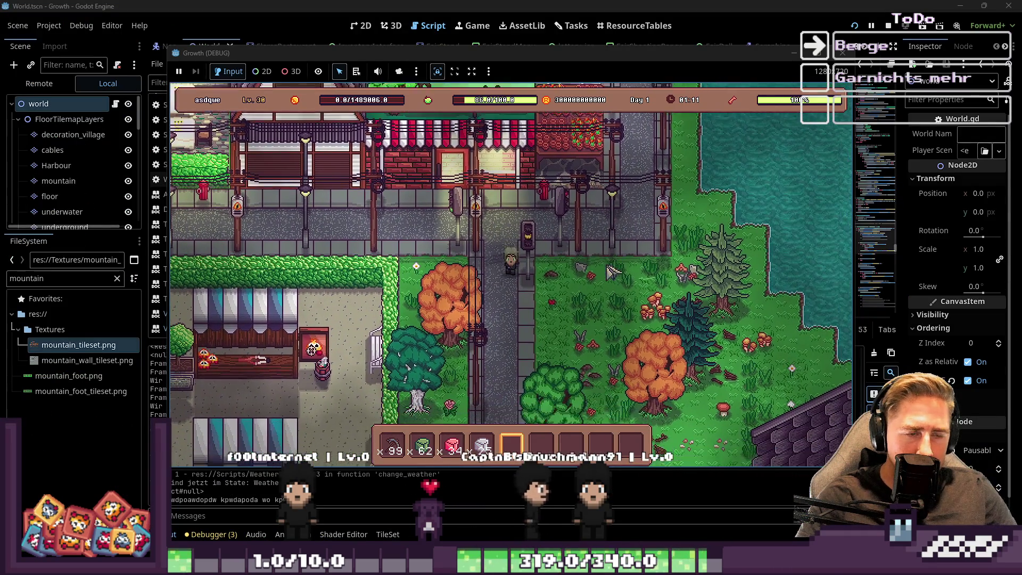
key(w)
key(a)
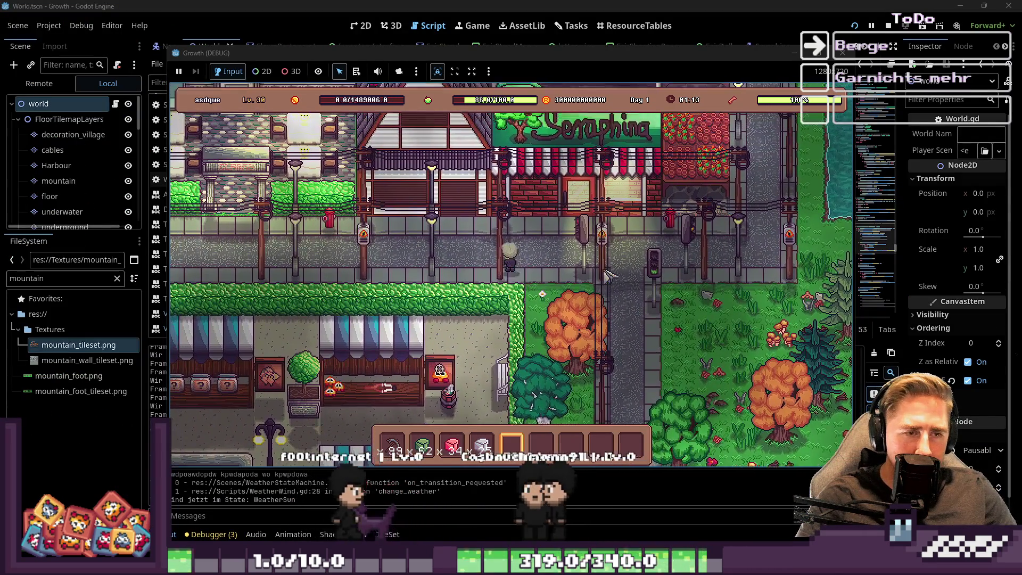
key(w)
key(a)
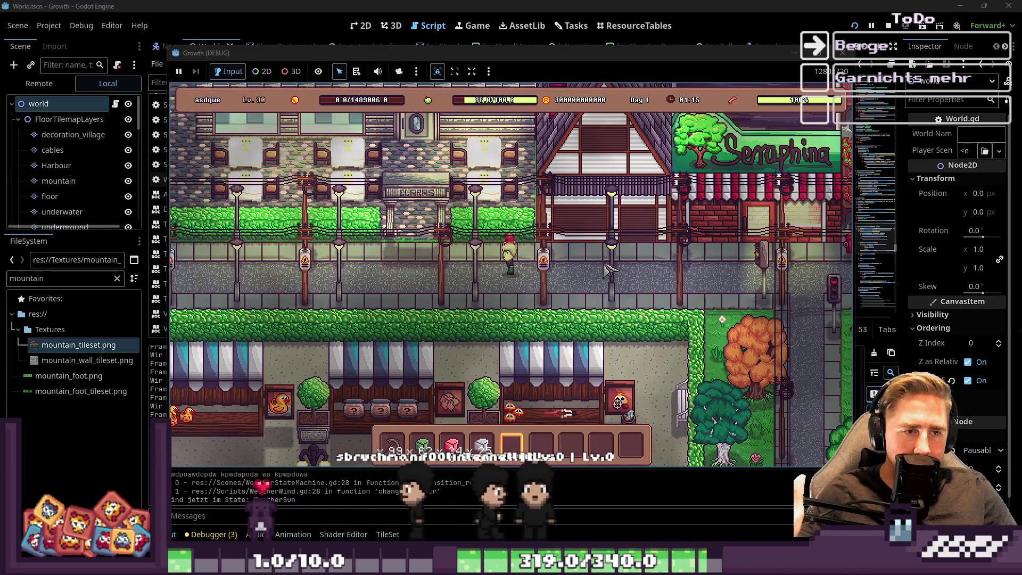
key(a)
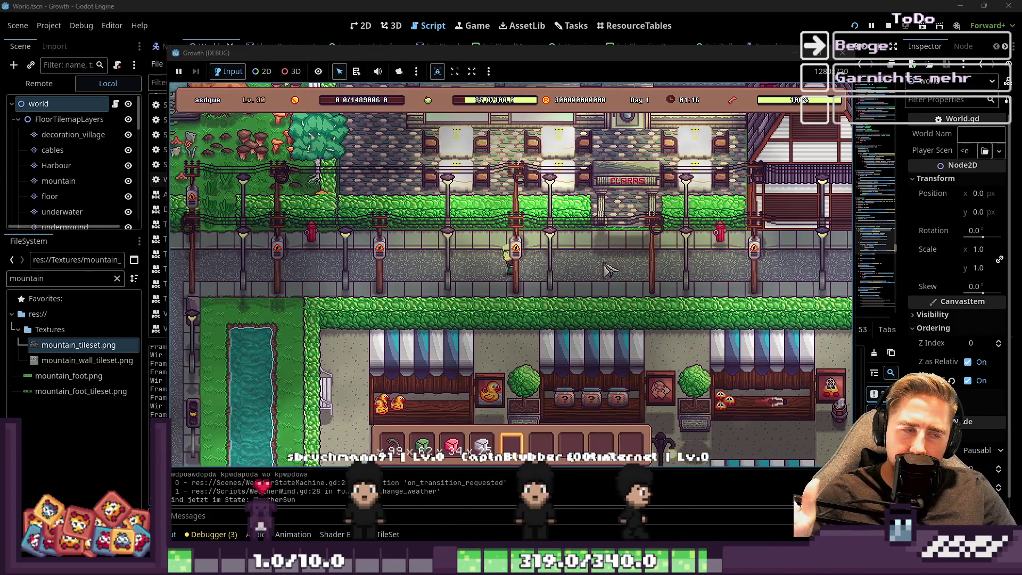
key(a)
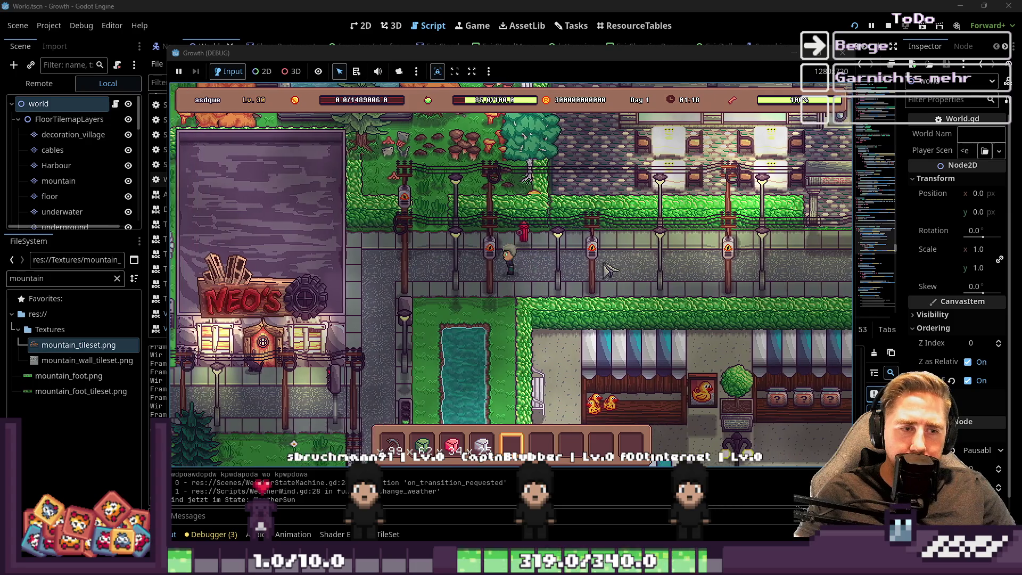
key(s)
key(a)
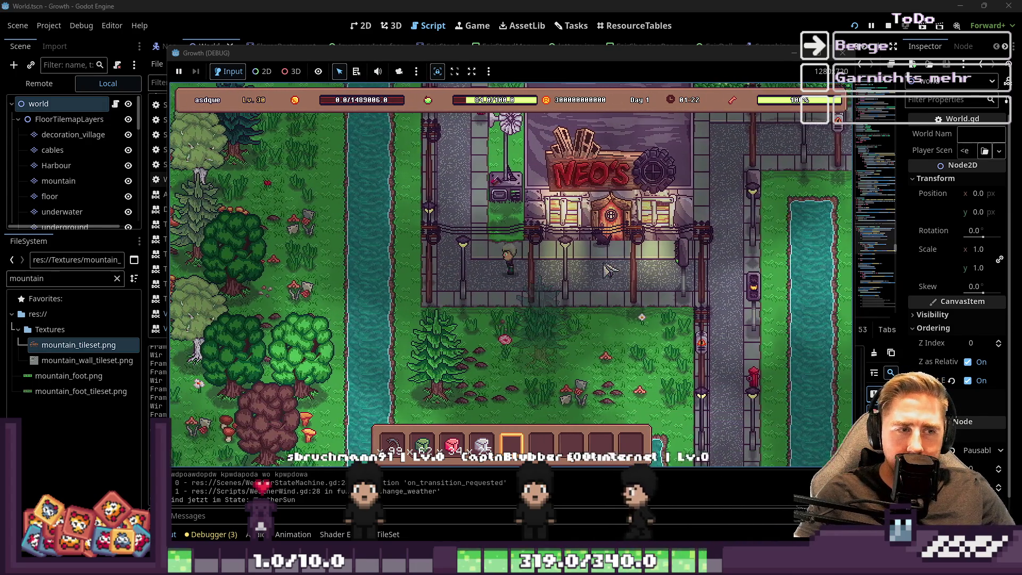
key(w)
key(a)
Step: Walk up the street and north through the forest toward the mountain
key(w)
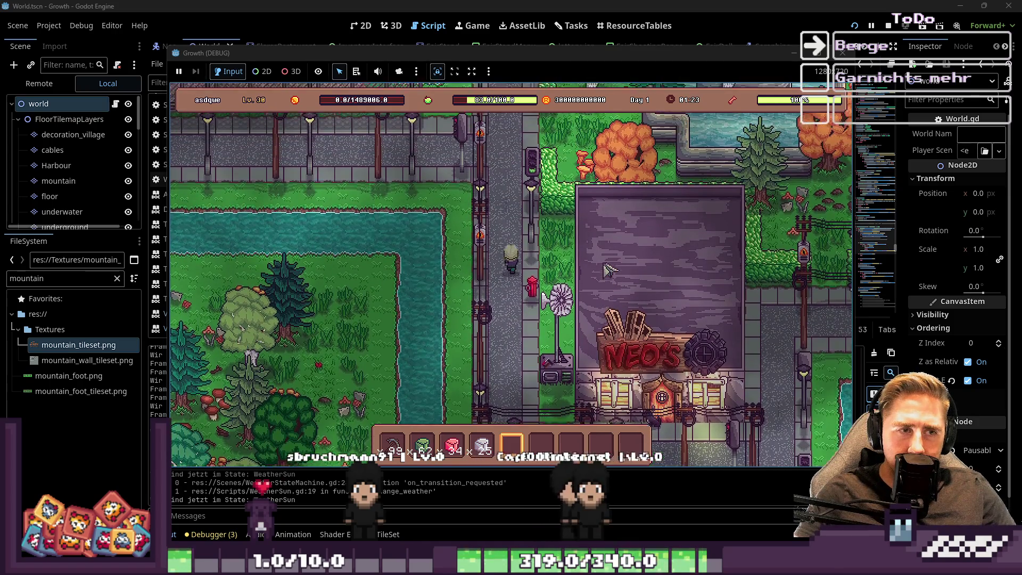
key(w)
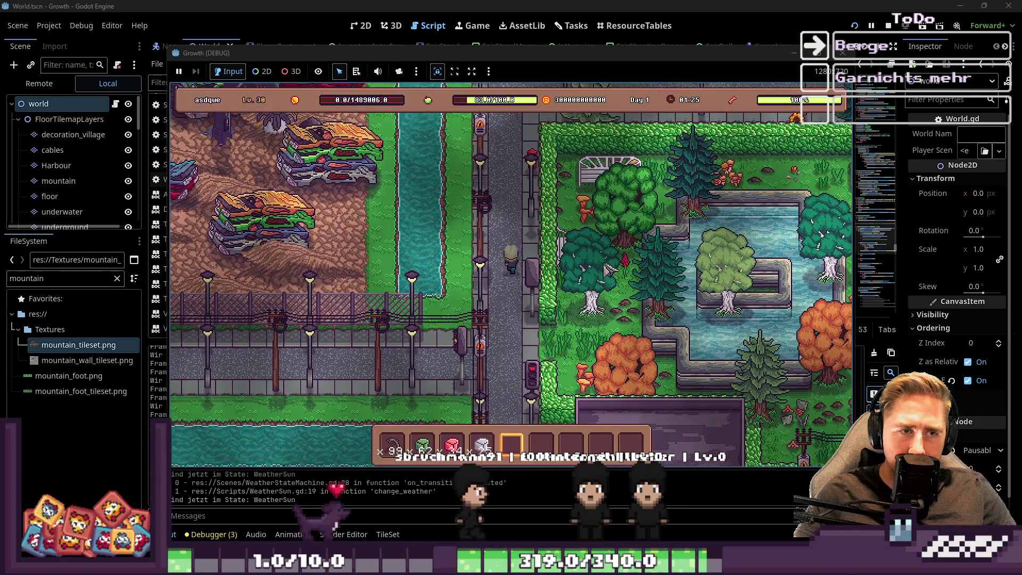
key(s)
key(a)
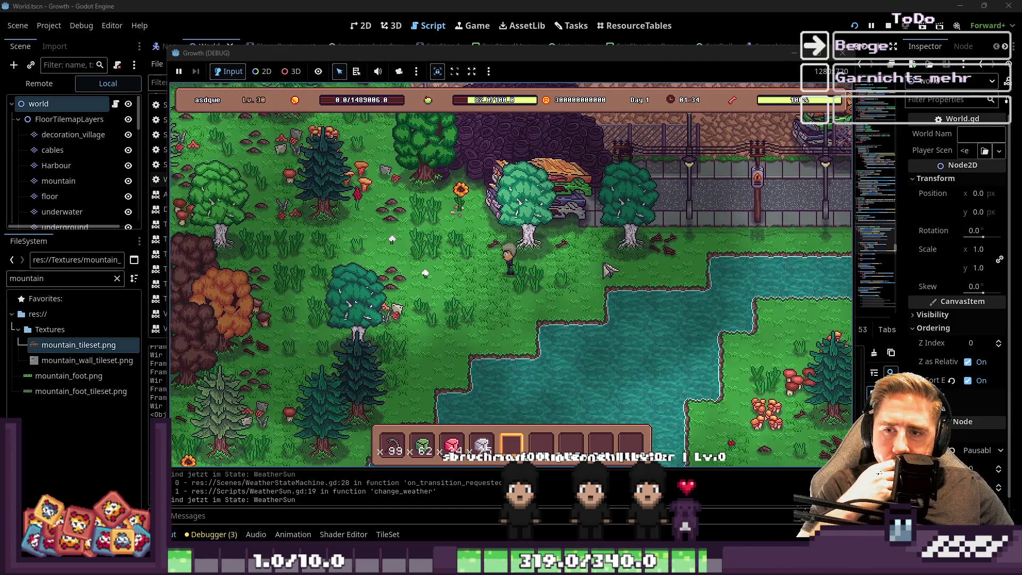
key(a)
key(w)
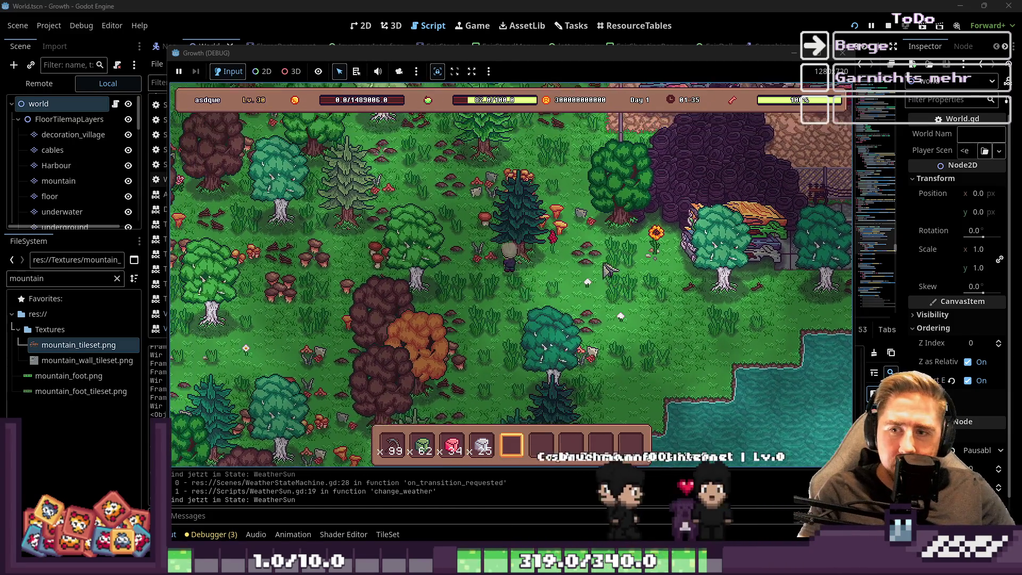
key(a)
key(w)
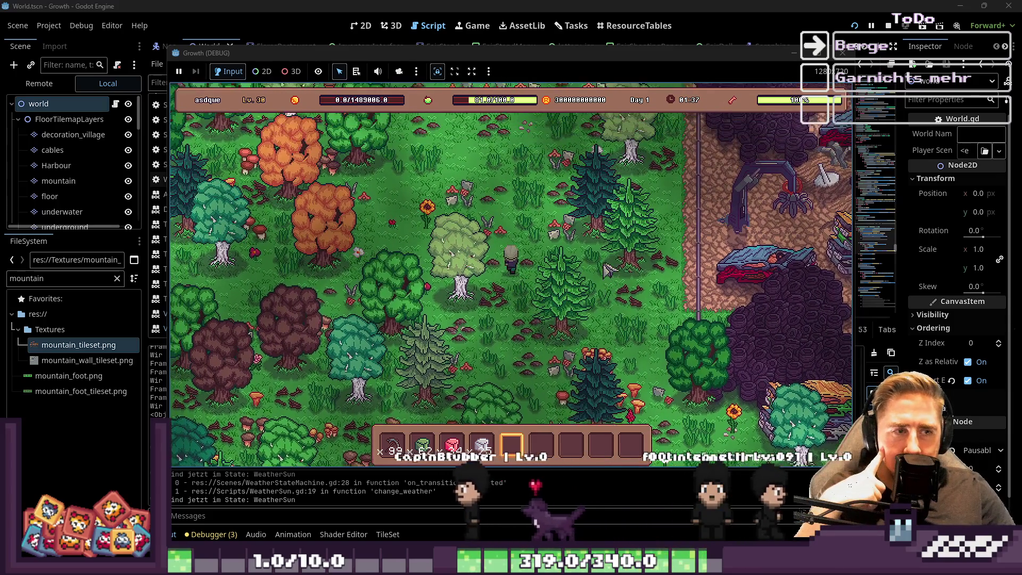
key(w)
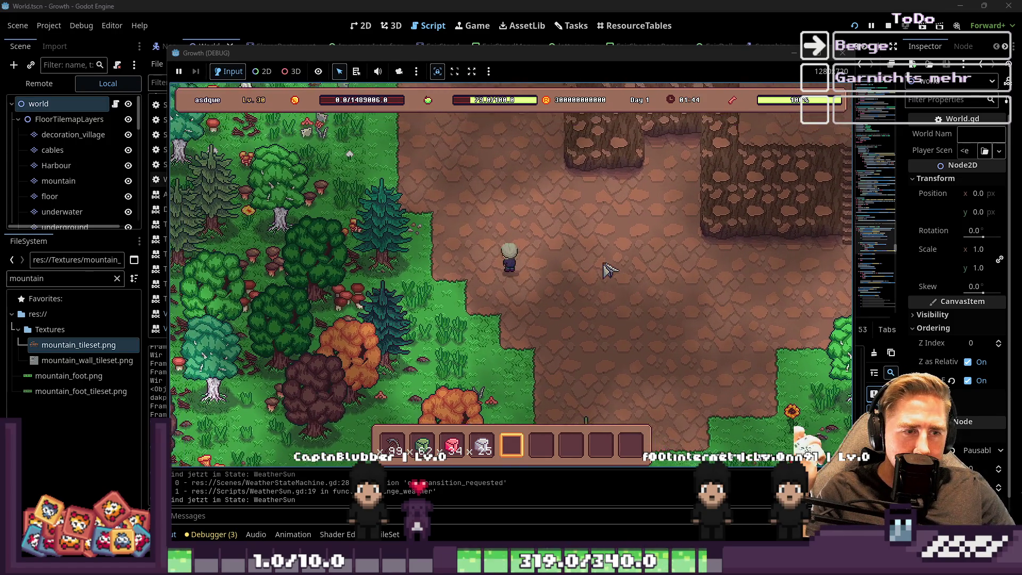
Step: Walk north and north-east along the mountain cliffs past the green ore rocks, then south along the edge
key(w)
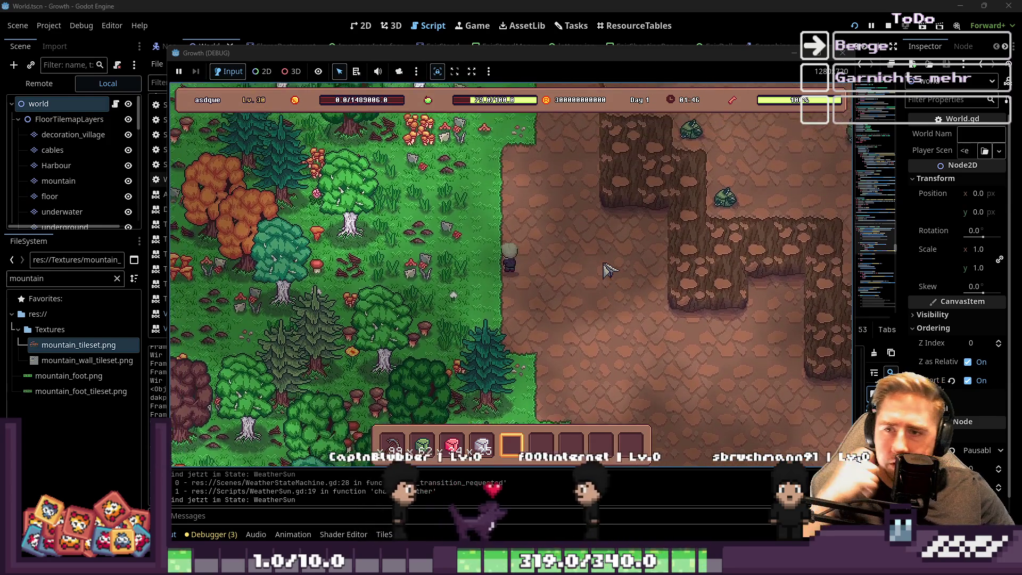
key(d)
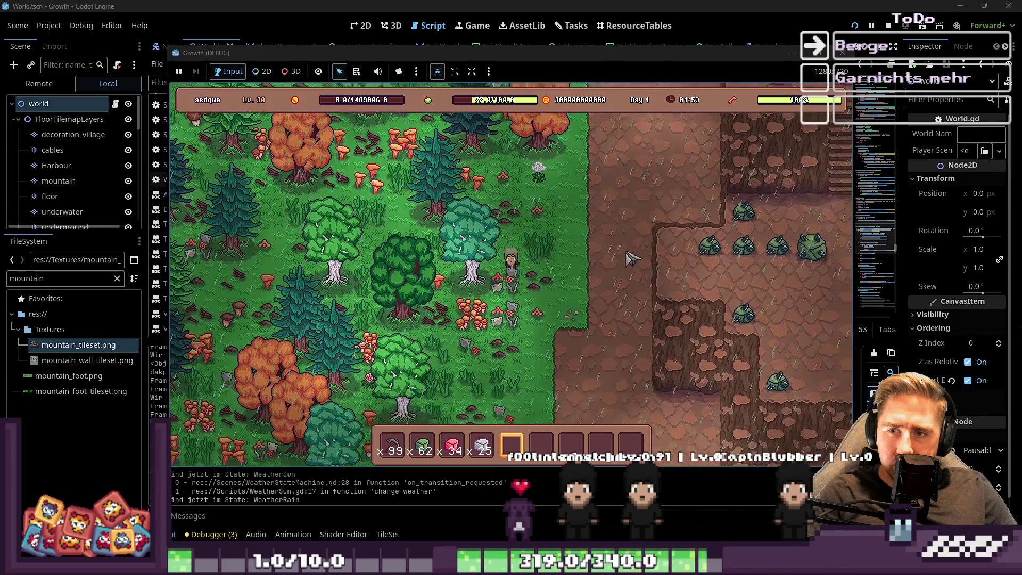
key(s)
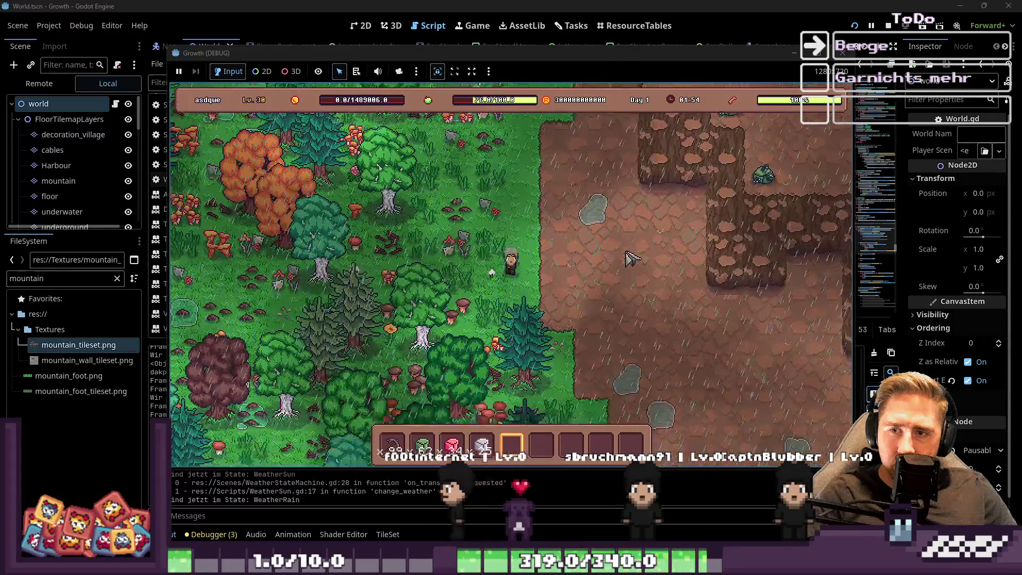
key(s)
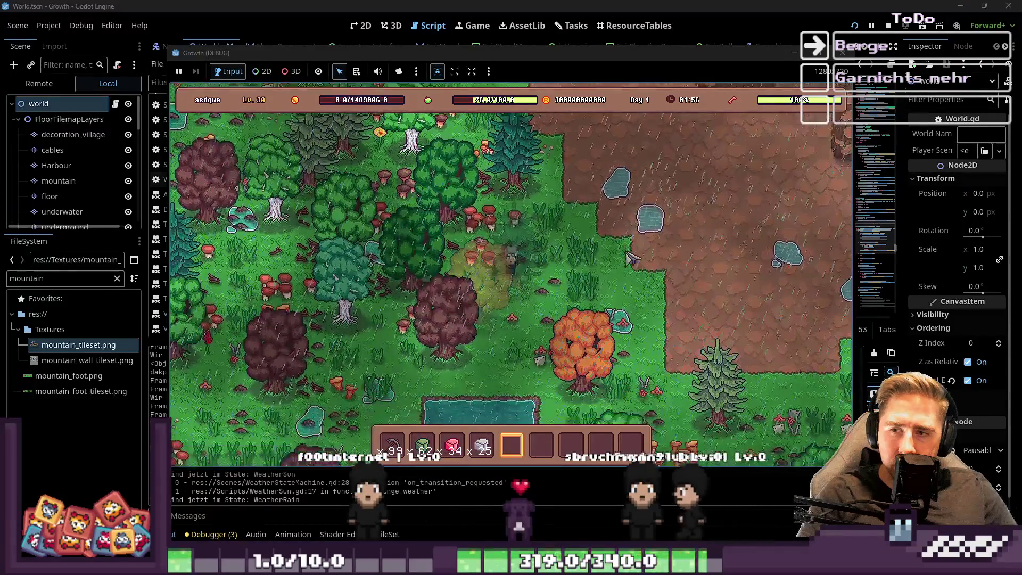
Step: Head south-east past the pond and into the dense forest
key(s)
key(d)
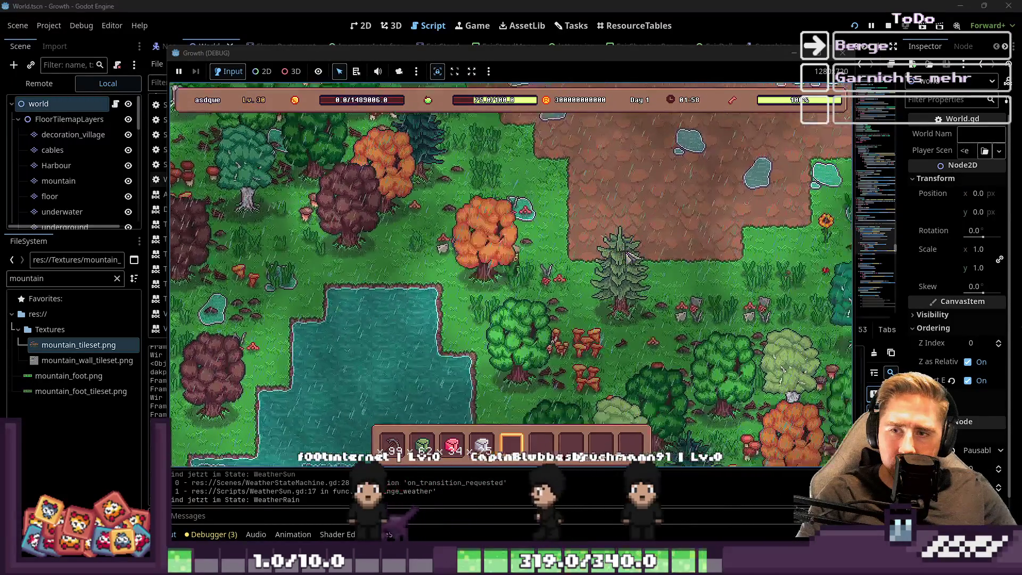
key(s)
key(d)
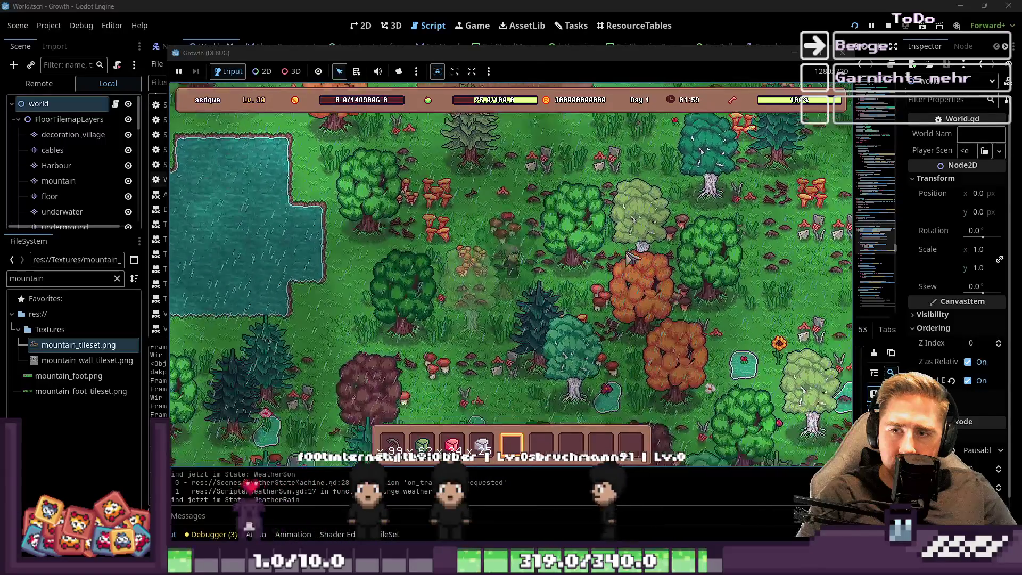
key(s)
key(d)
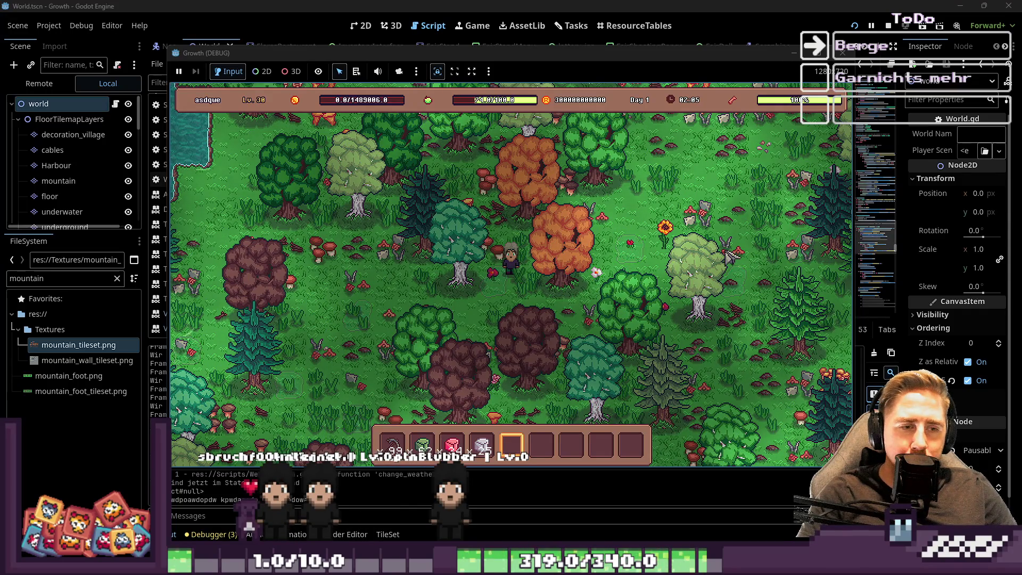
Step: Walk south-east through the forest and then west along the street
key(s)
key(d)
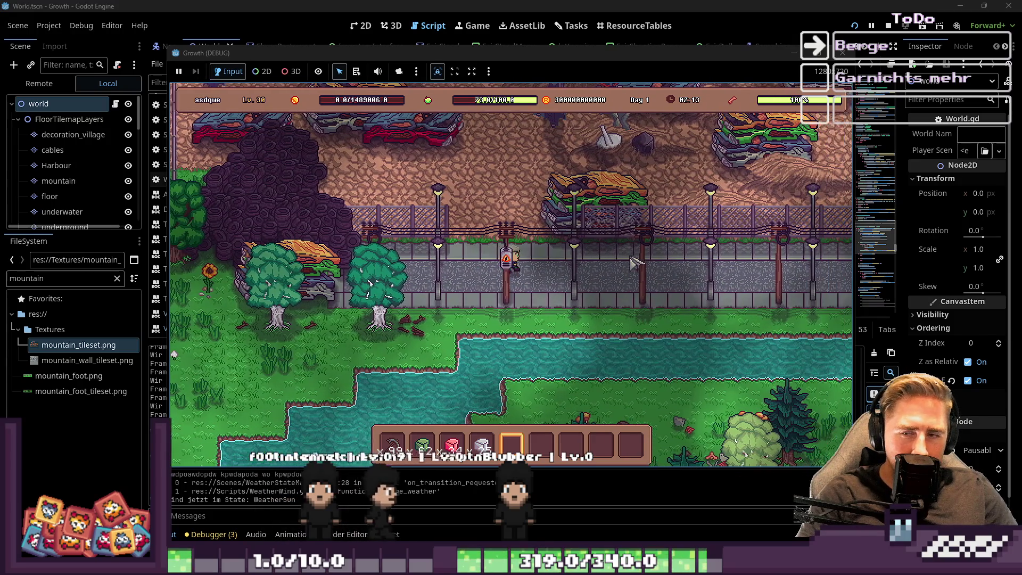
key(a)
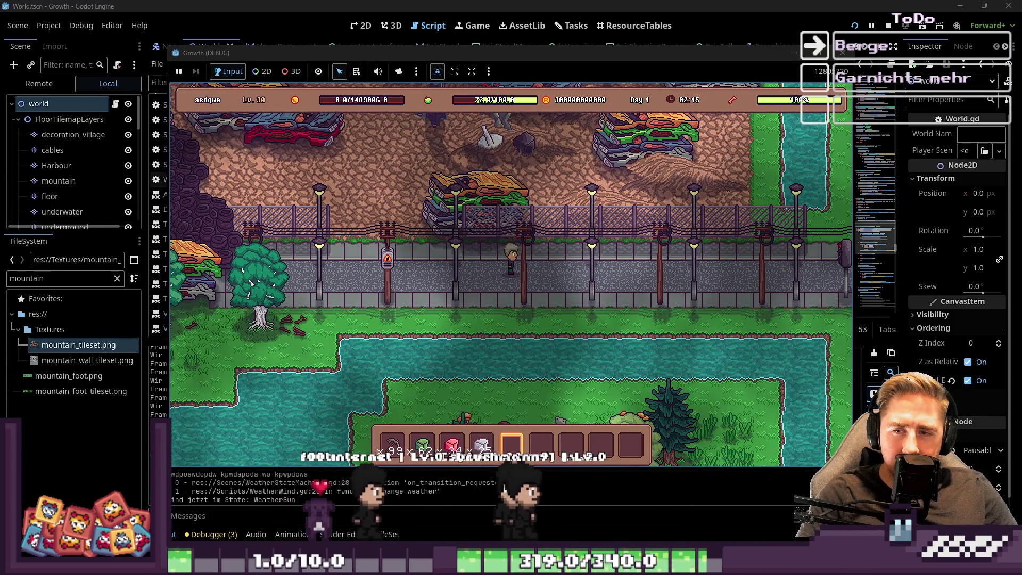
scroll(656, 311, down, 3)
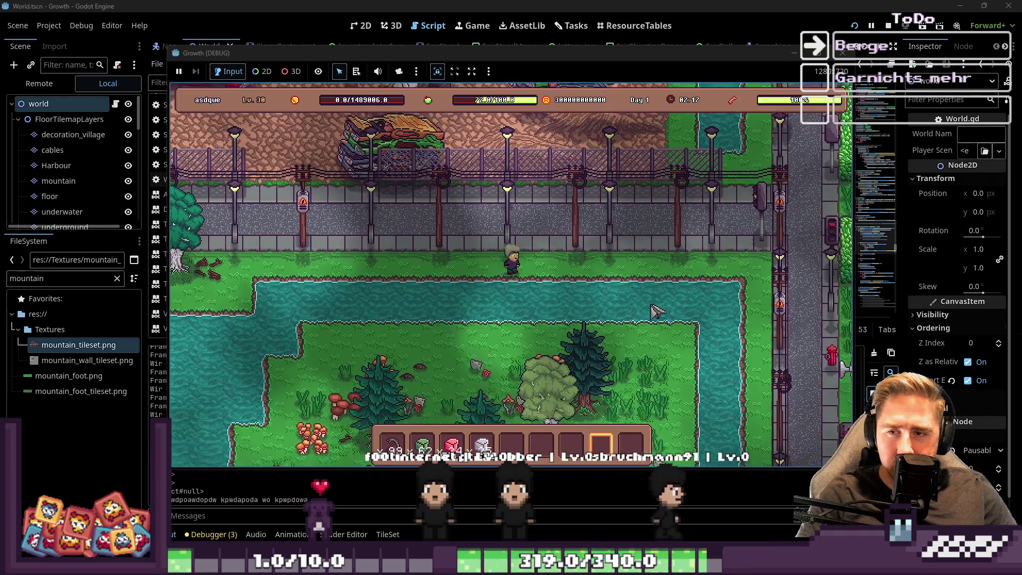
Step: Go north onto the street, east along it, then south to NEO's shop entrance
key(w)
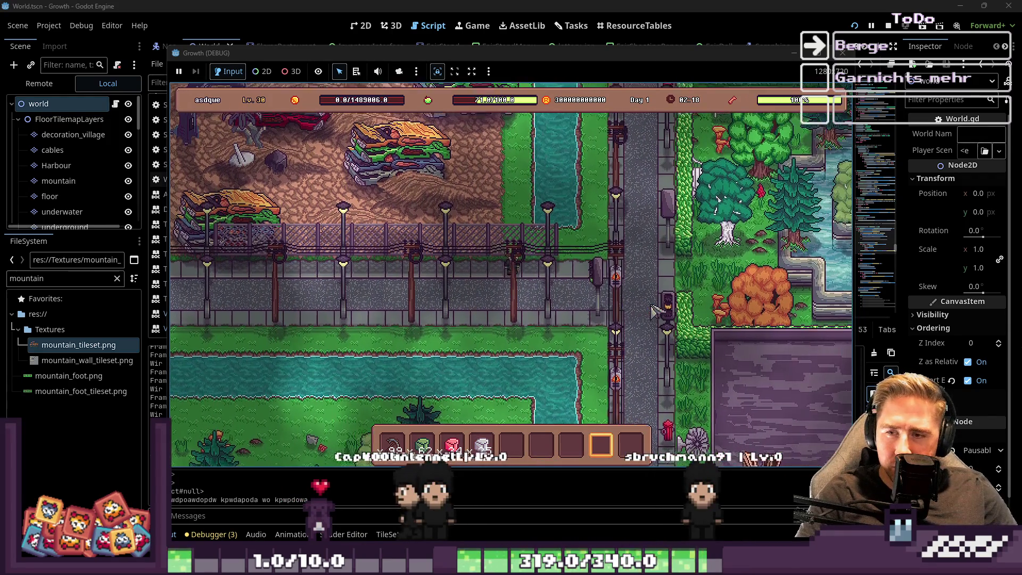
key(d)
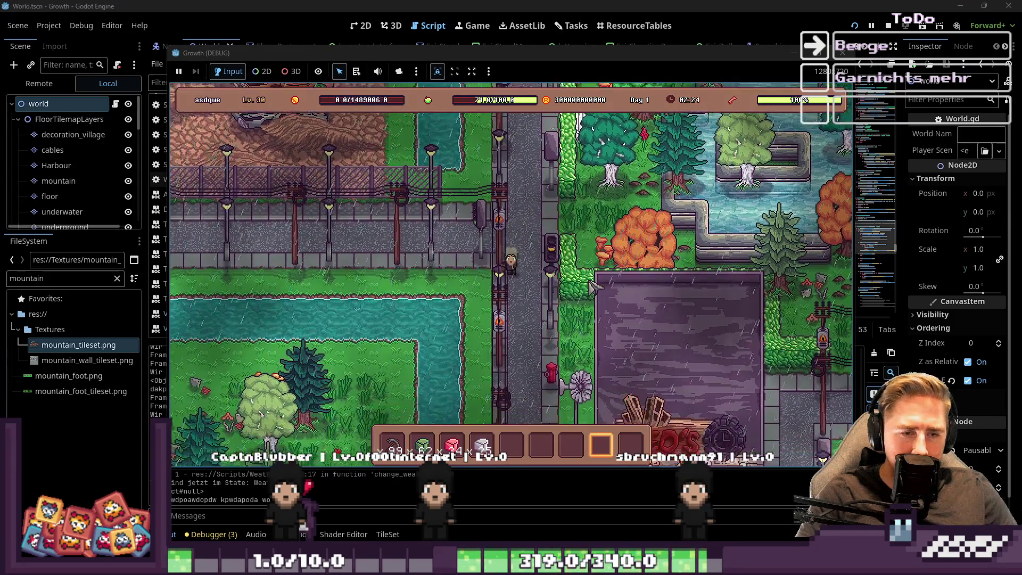
key(s)
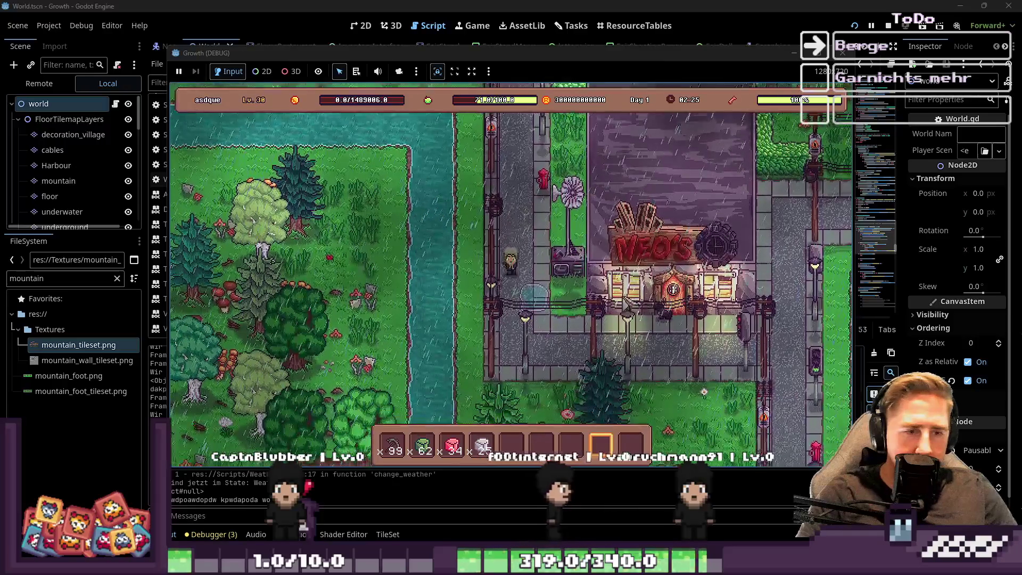
key(d)
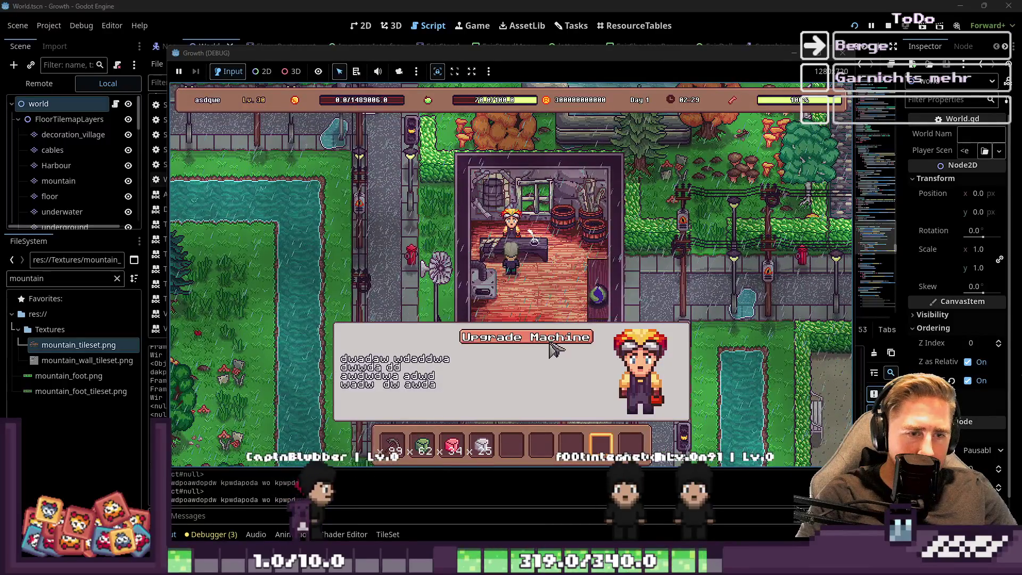
Step: Enter NEO's shop and move the Cheesedairy item from the inventory into hotbar slot 5
key(w)
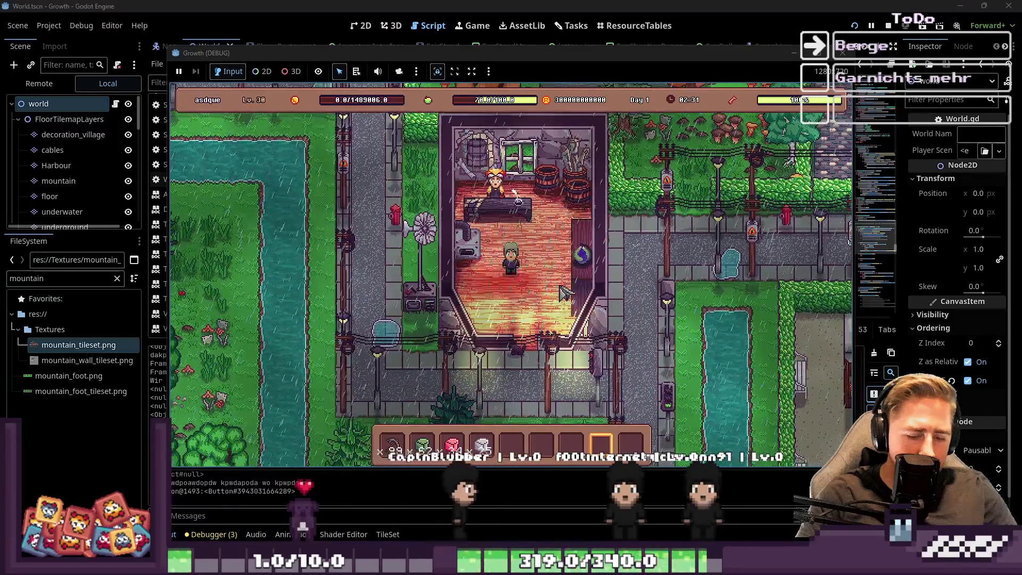
key(i)
scroll(504, 205, down, 3)
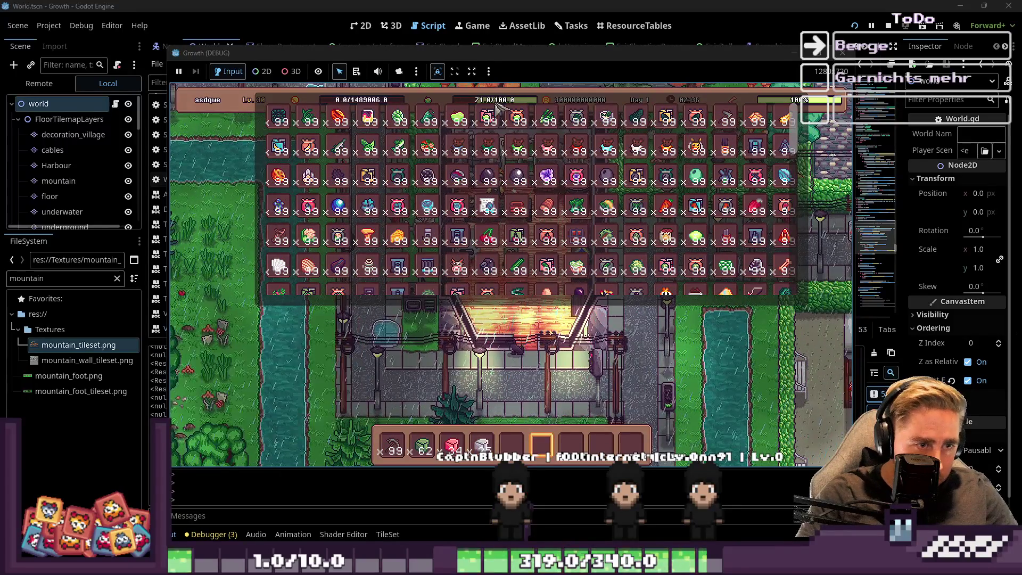
click(486, 208)
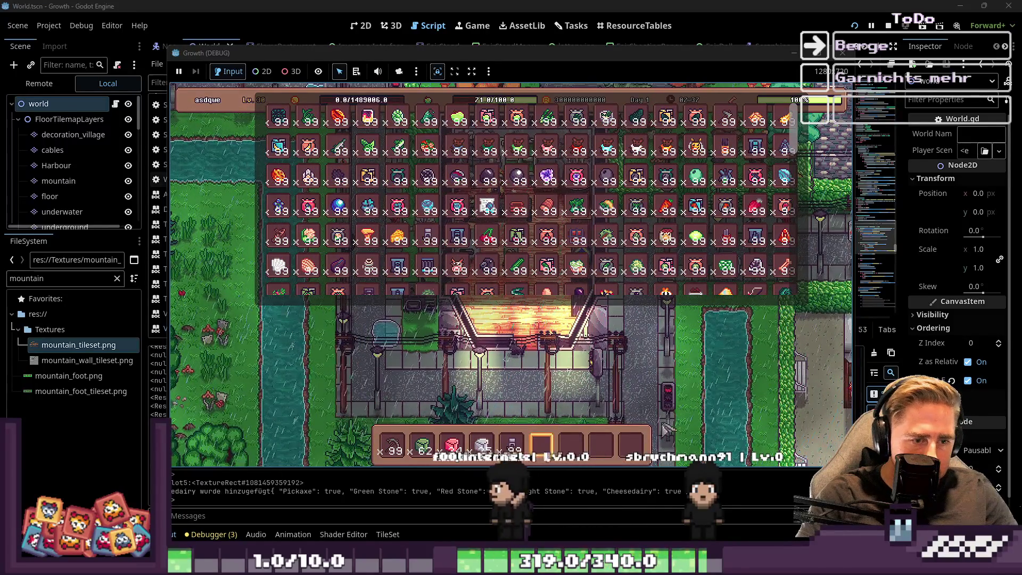
key(i)
Step: Walk further into the shop up to the dairy counter
scroll(665, 341, up, 1)
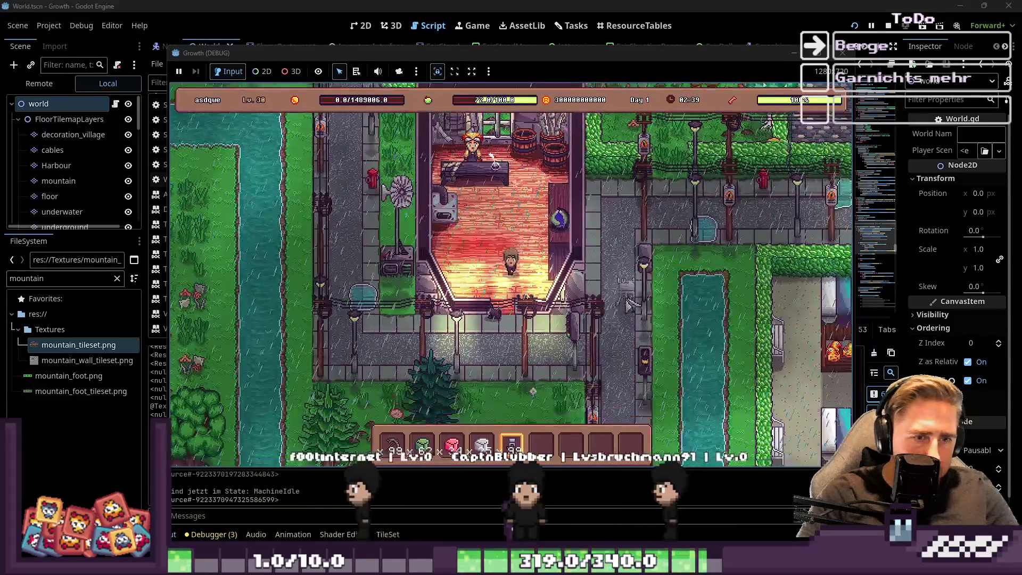
key(w)
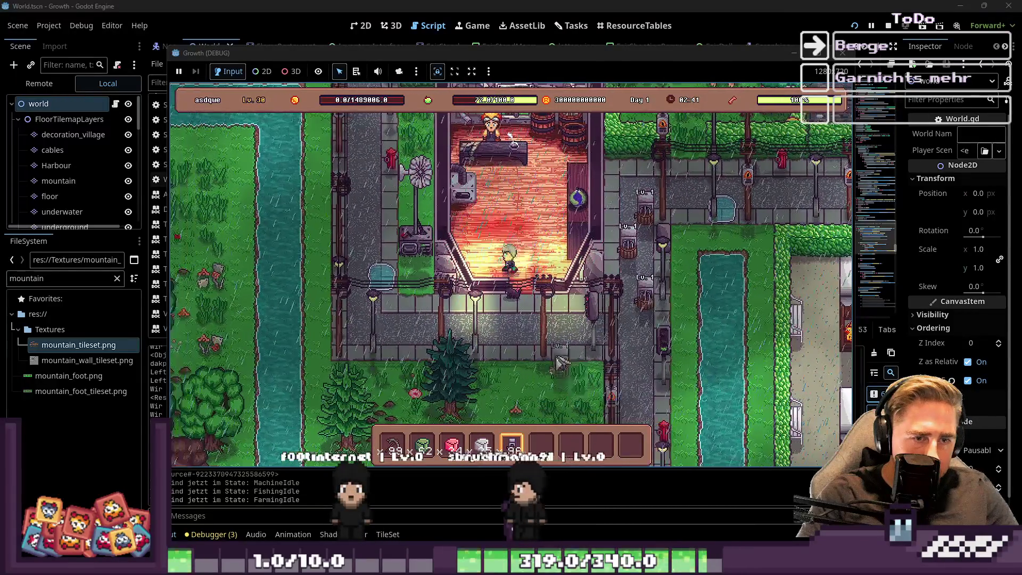
scroll(585, 266, up, 2)
scroll(555, 264, down, 3)
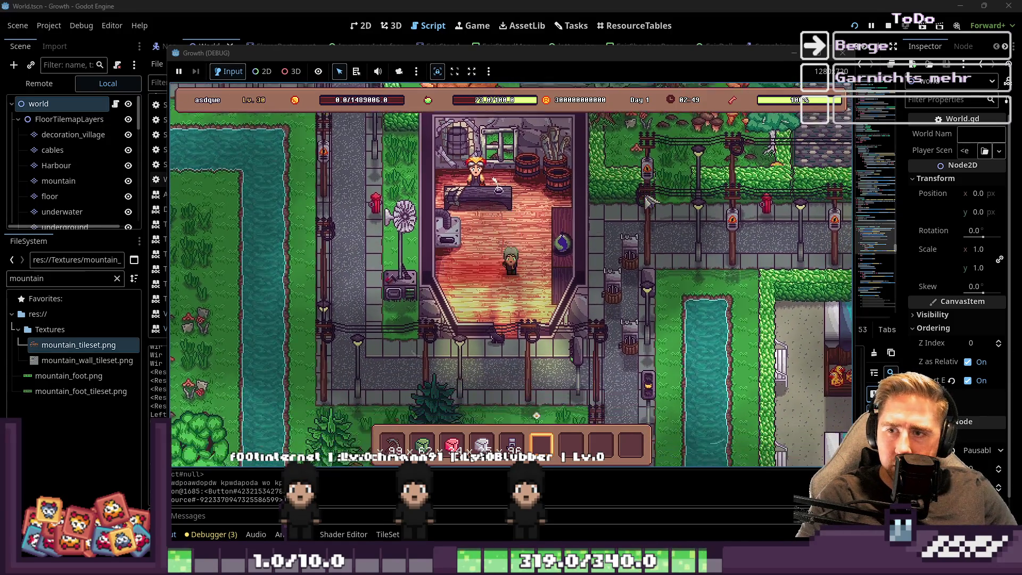
Step: Leave NEO's shop, follow the street down-left, then head south through the forest
key(s)
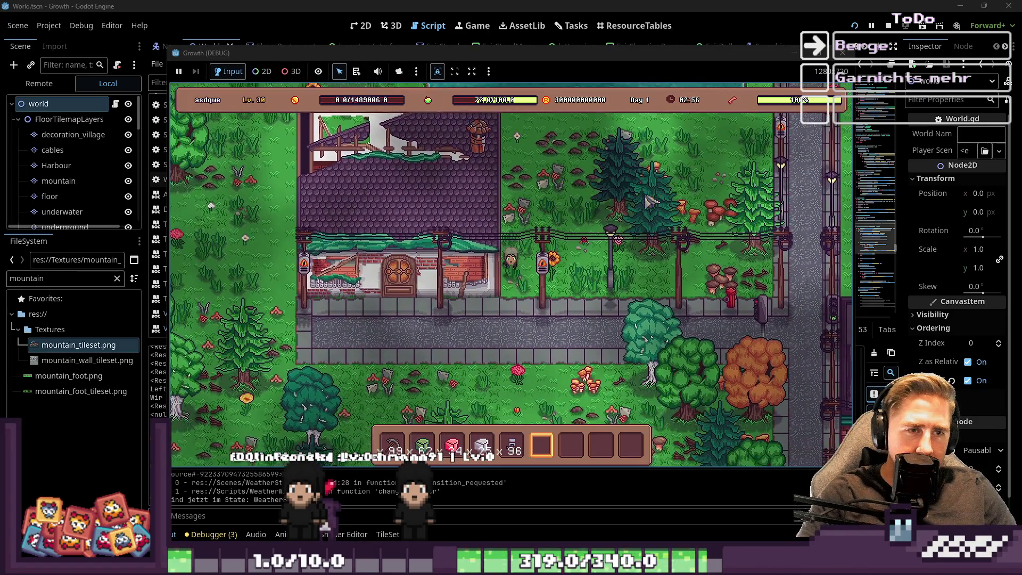
key(s)
key(a)
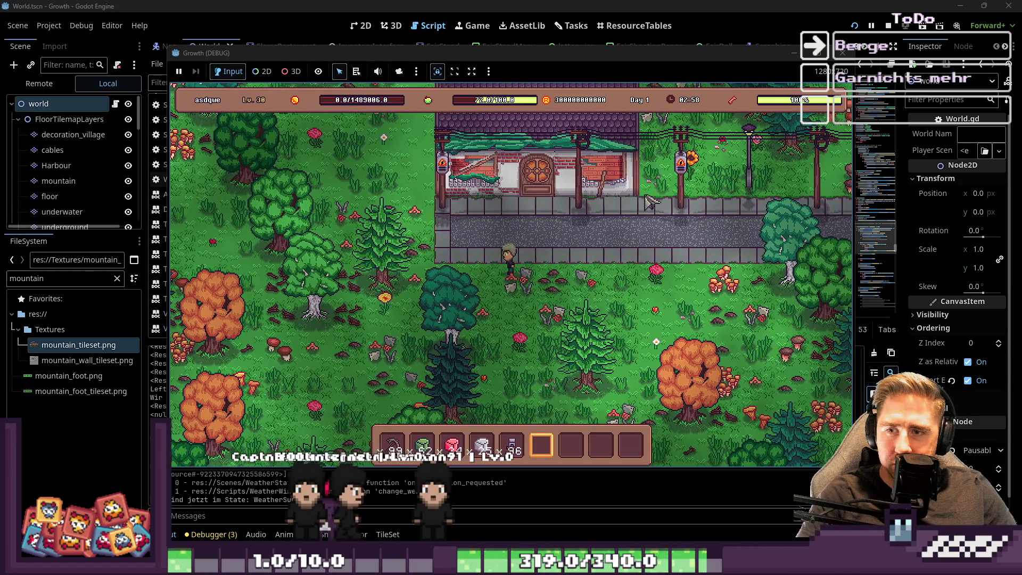
key(s)
key(d)
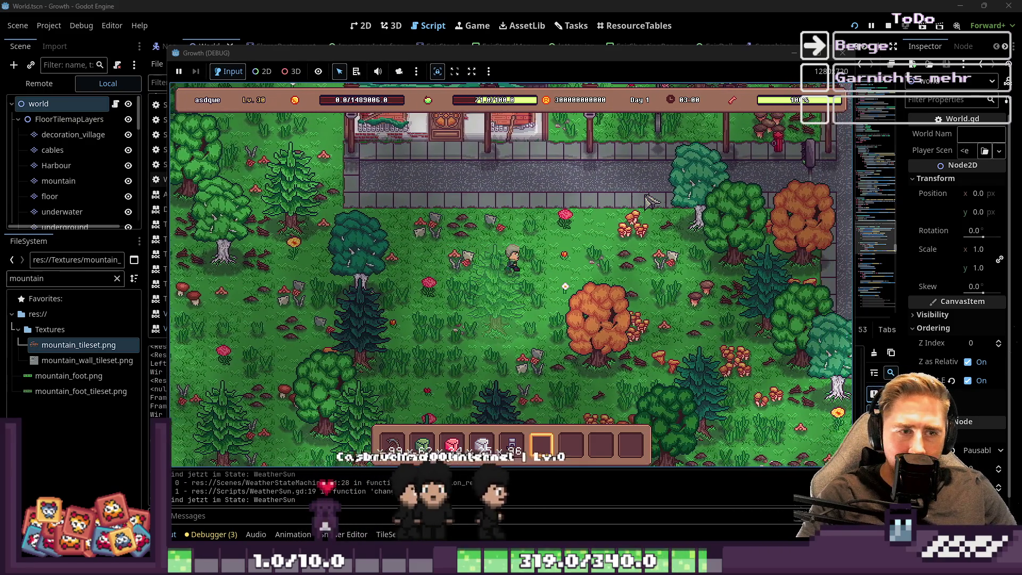
key(s)
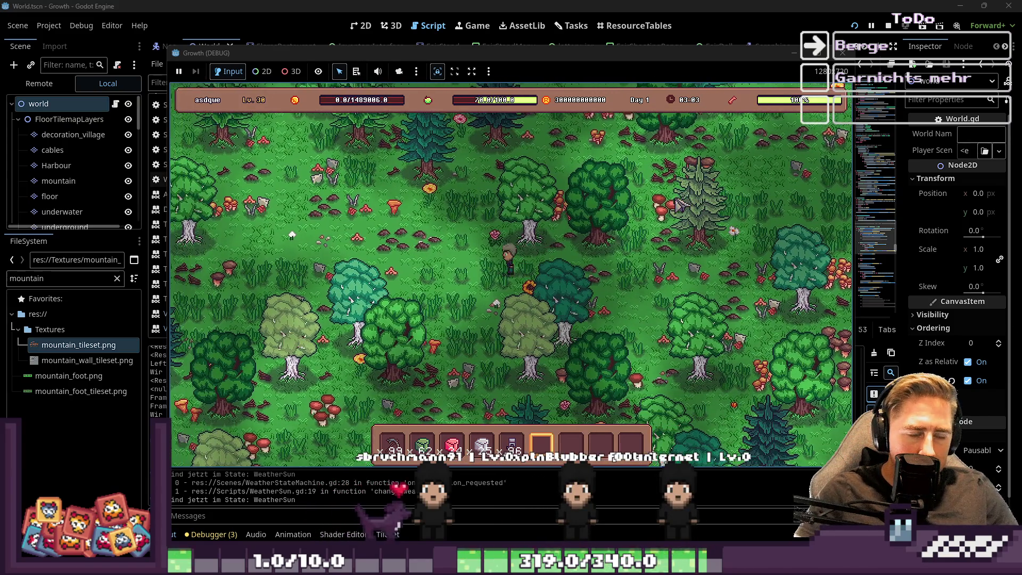
key(s)
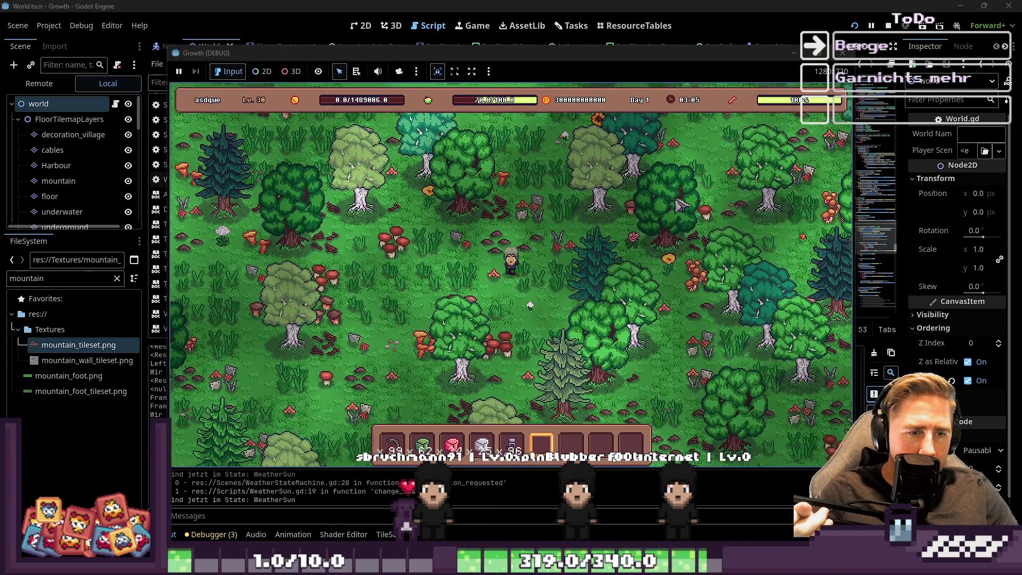
Step: Walk south-east to the sand shore, then back north-west through the forest toward grandma's shop
key(w)
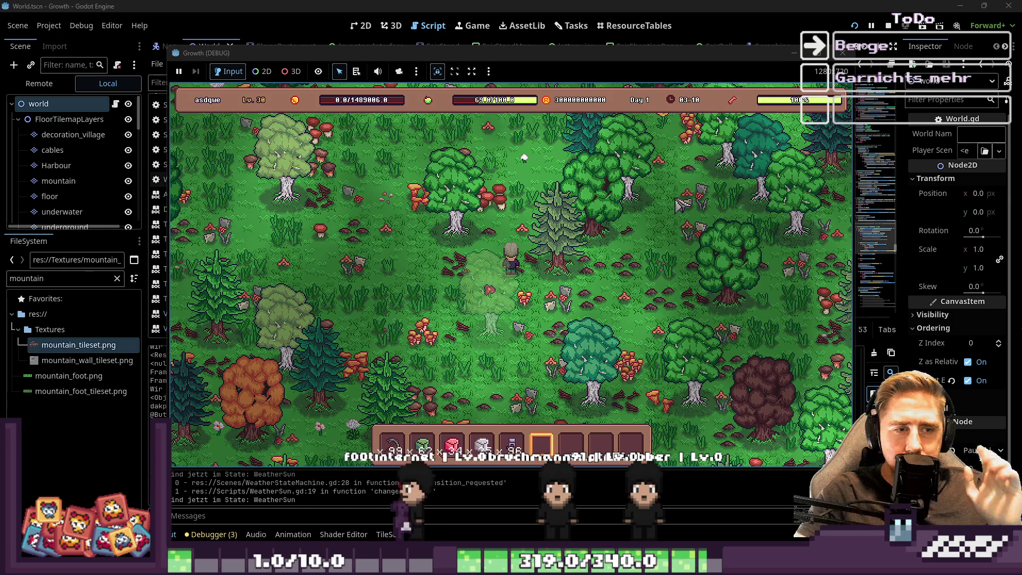
key(s)
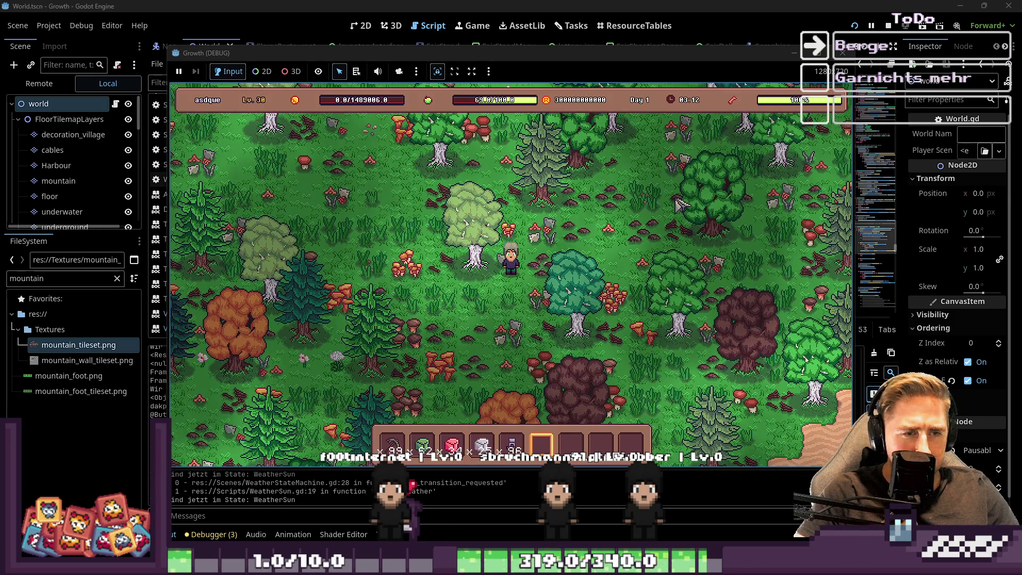
key(s+d)
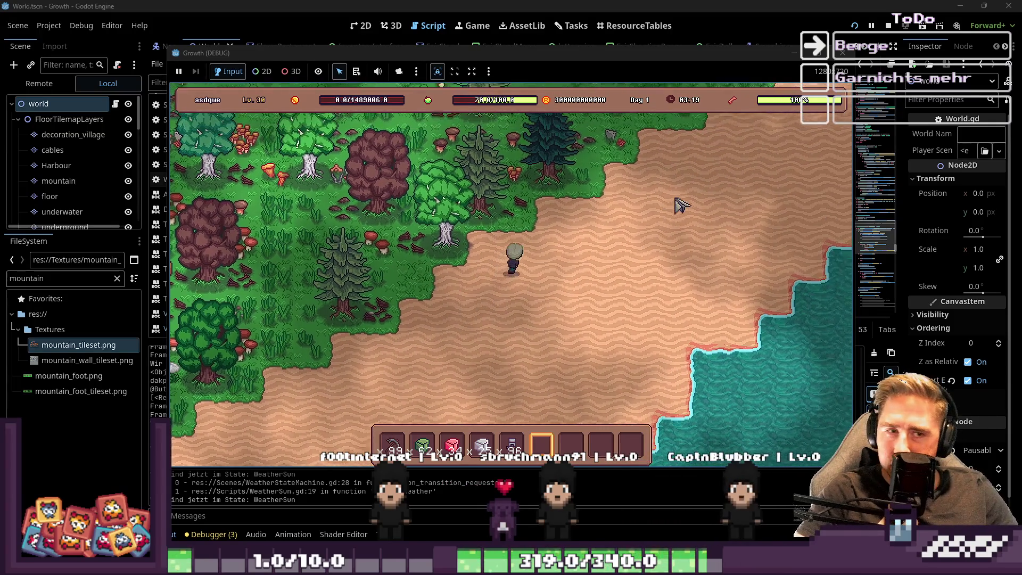
key(w+a)
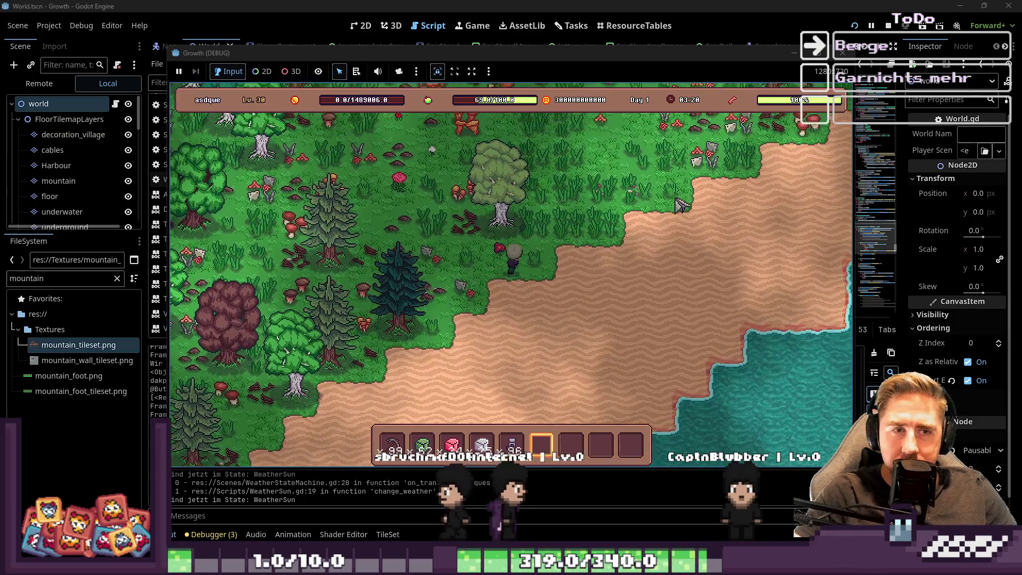
key(w+a)
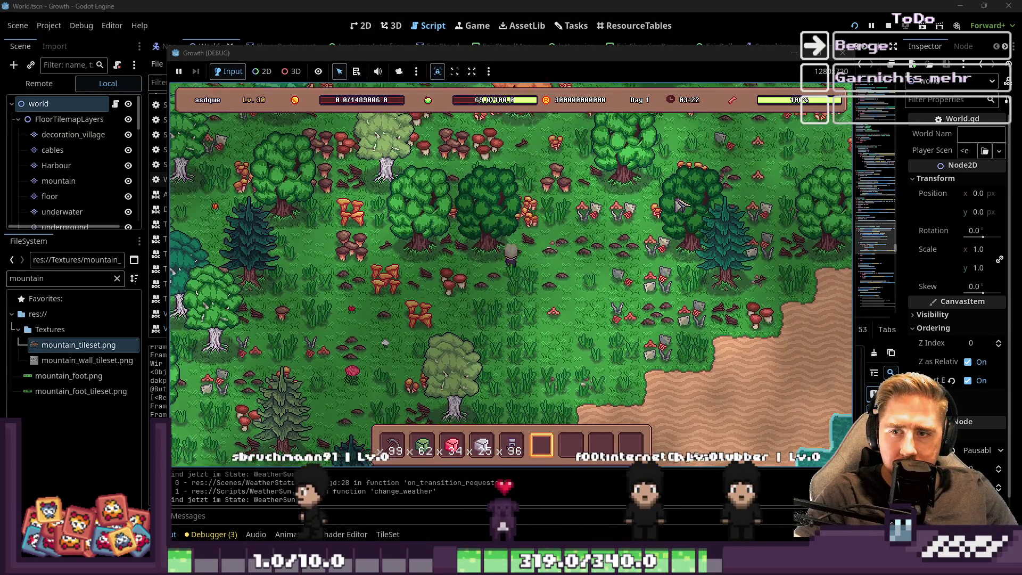
key(w)
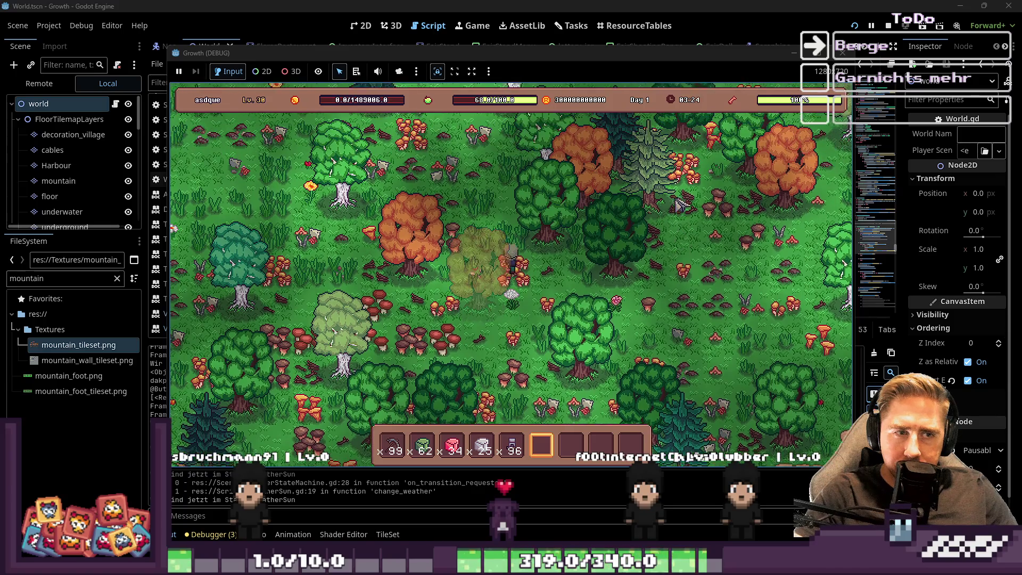
key(w)
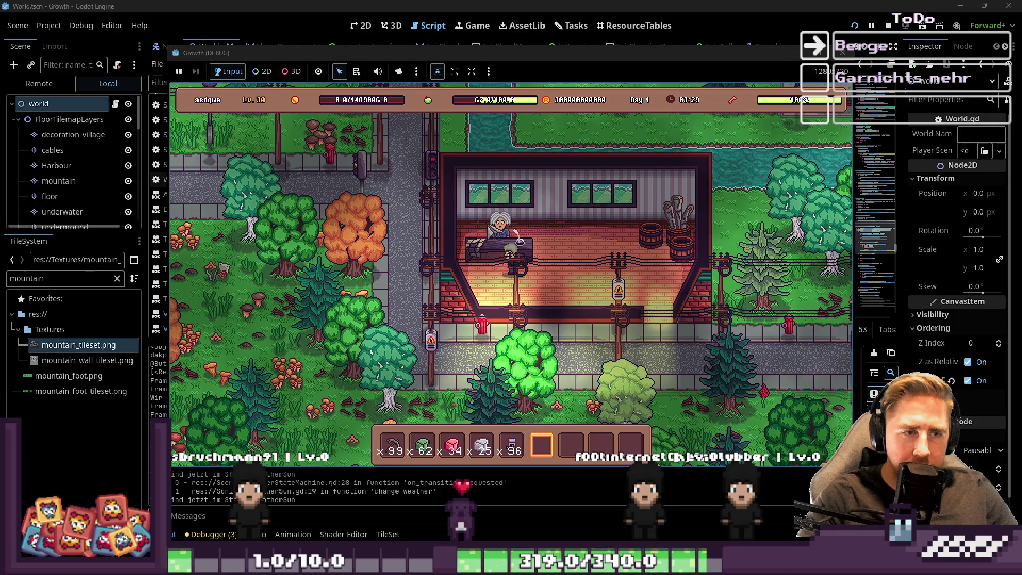
key(e)
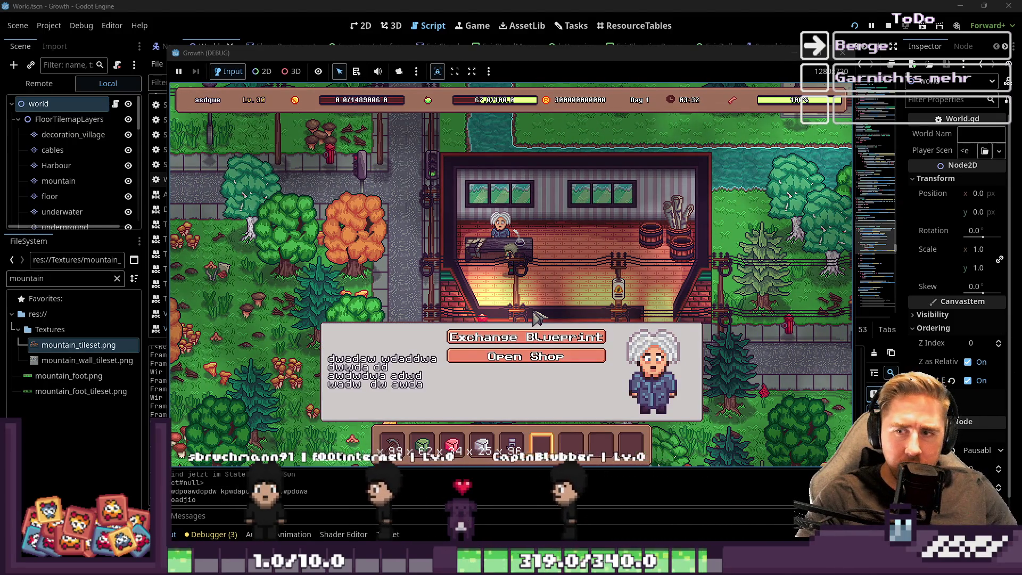
click(522, 338)
scroll(521, 237, down, 5)
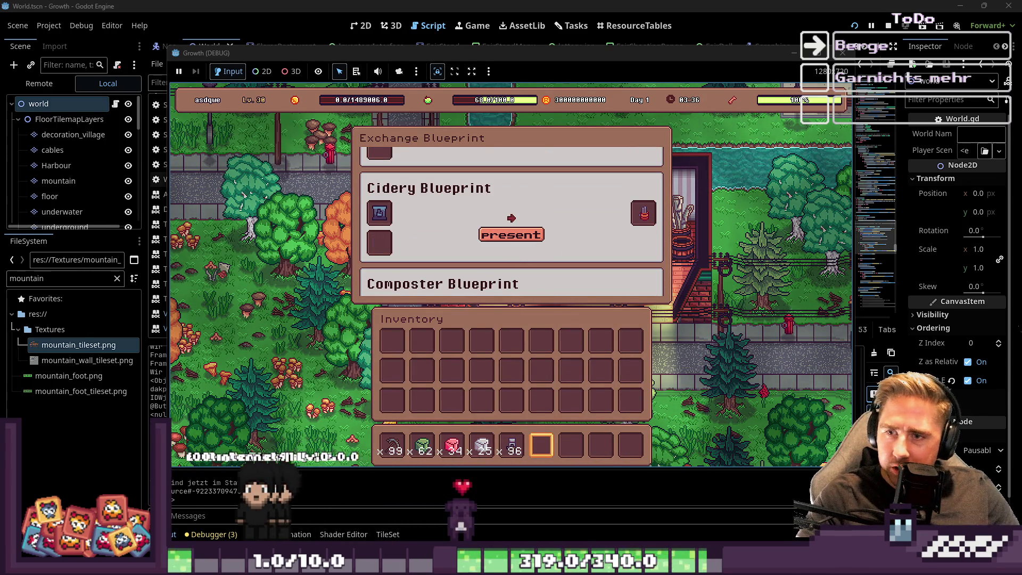
scroll(543, 209, down, 2)
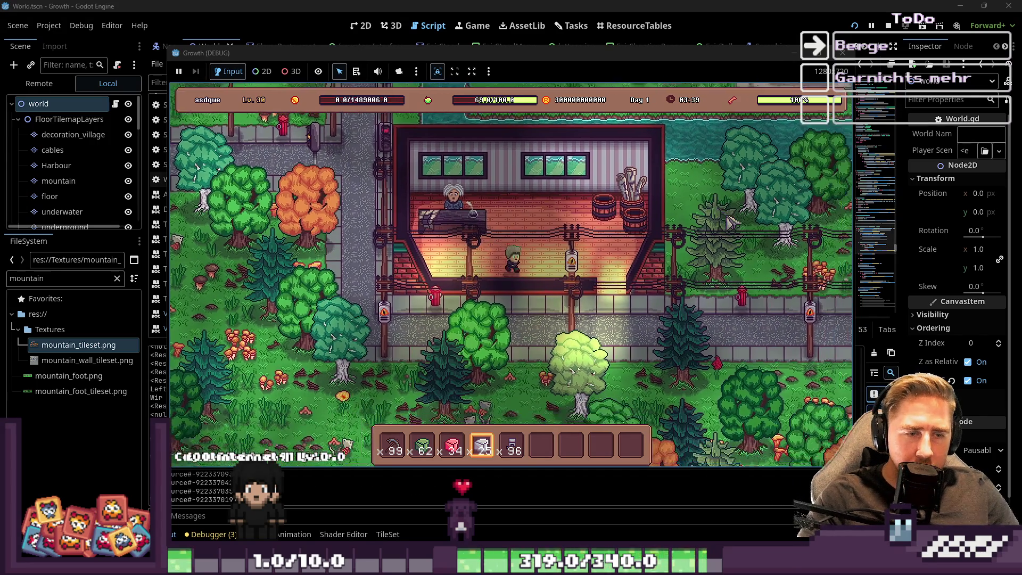
Step: Walk east along the street, then north up the path to the shop street
key(d)
key(d)
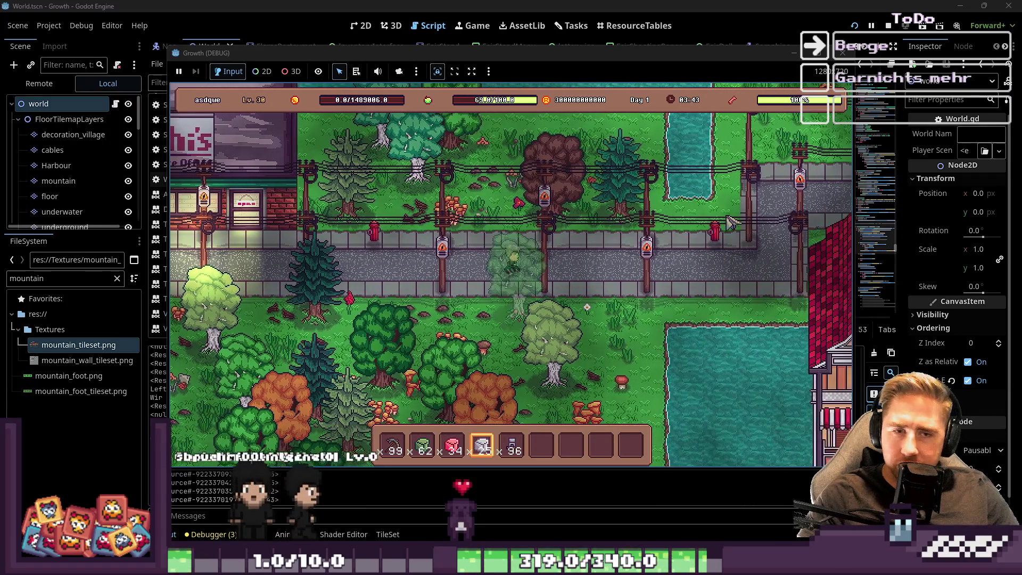
key(d)
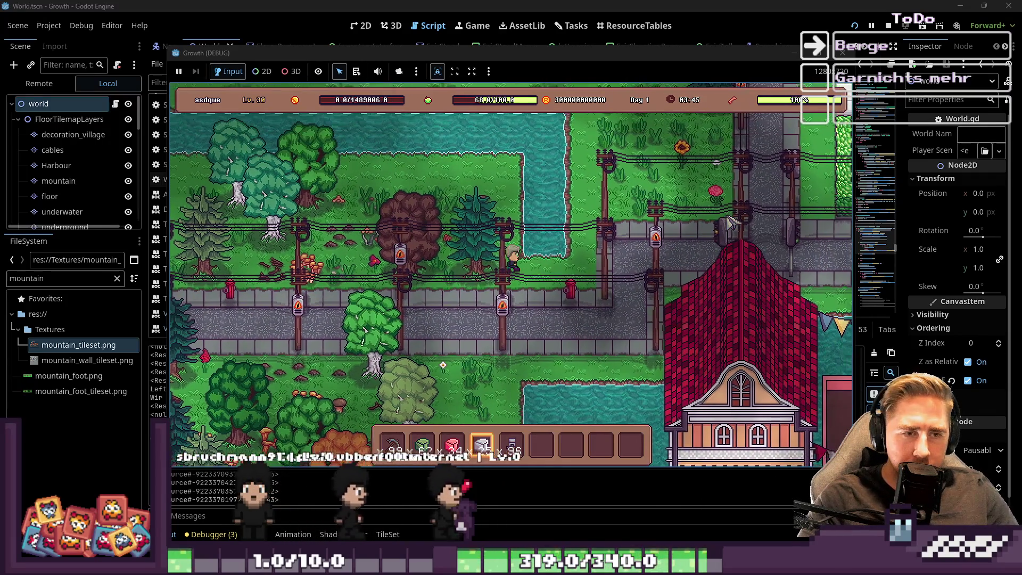
key(w)
key(w)
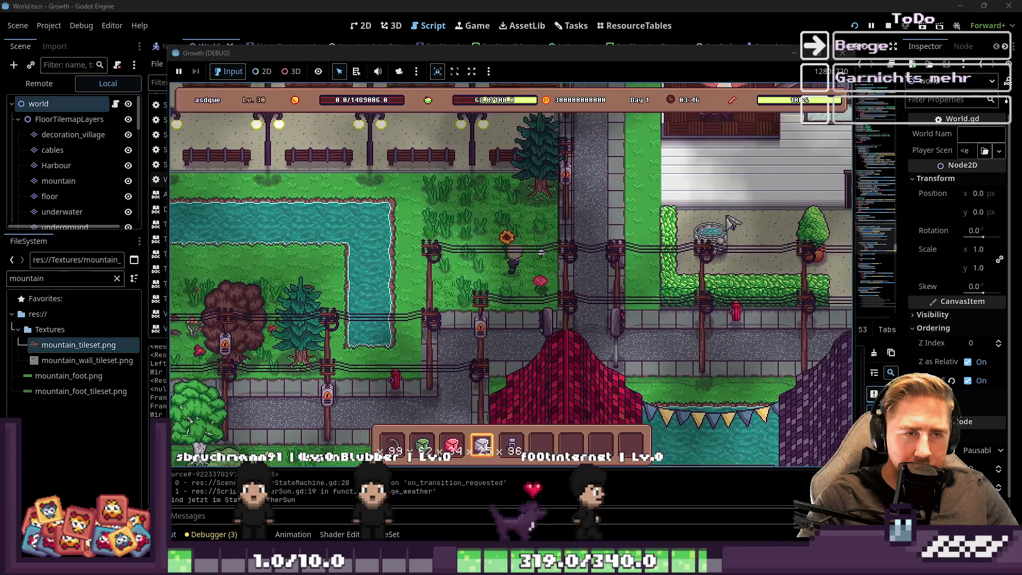
key(w)
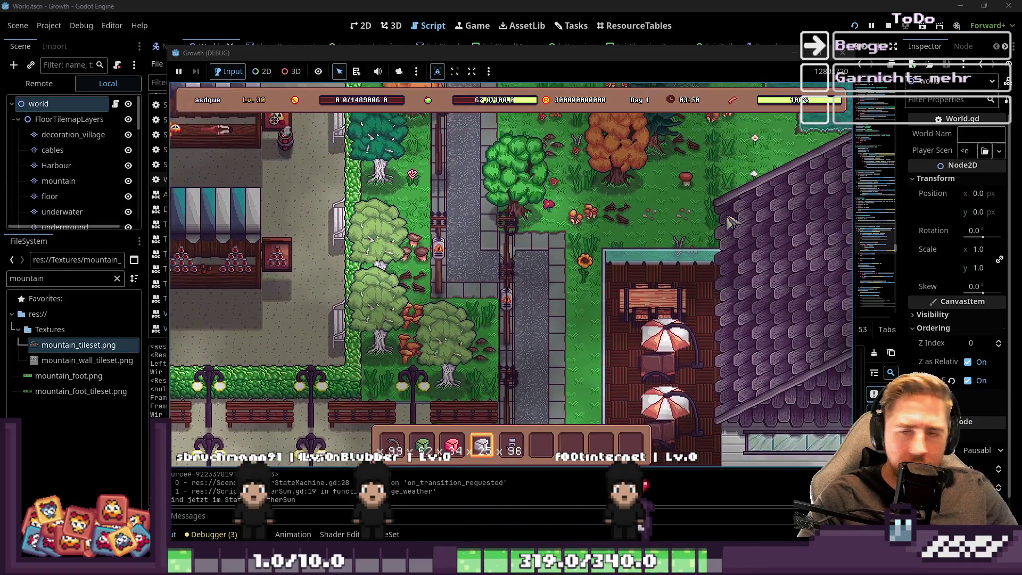
key(w)
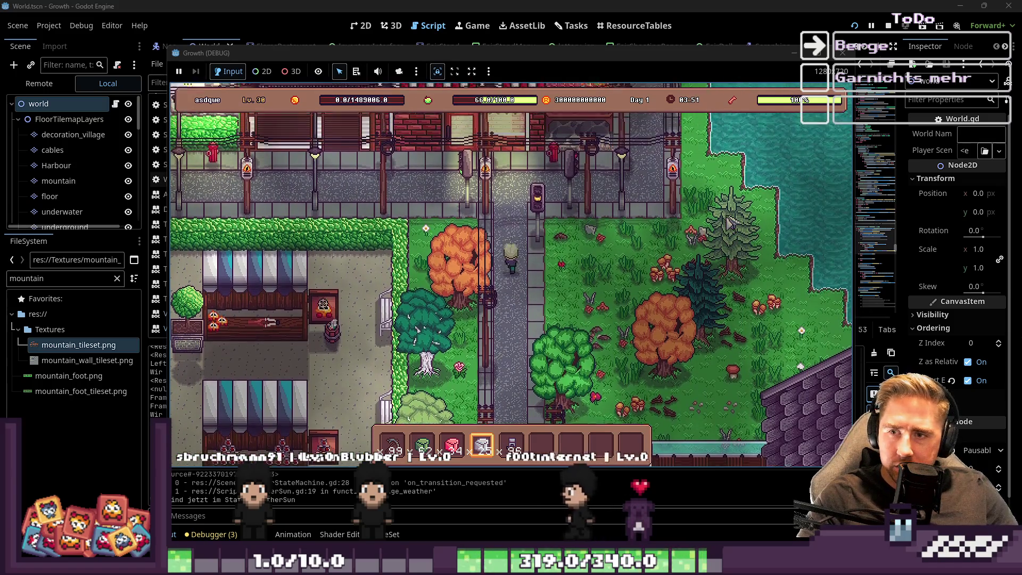
Step: Step onto the grass and walk west, then north-west along the shop street
key(s)
key(a)
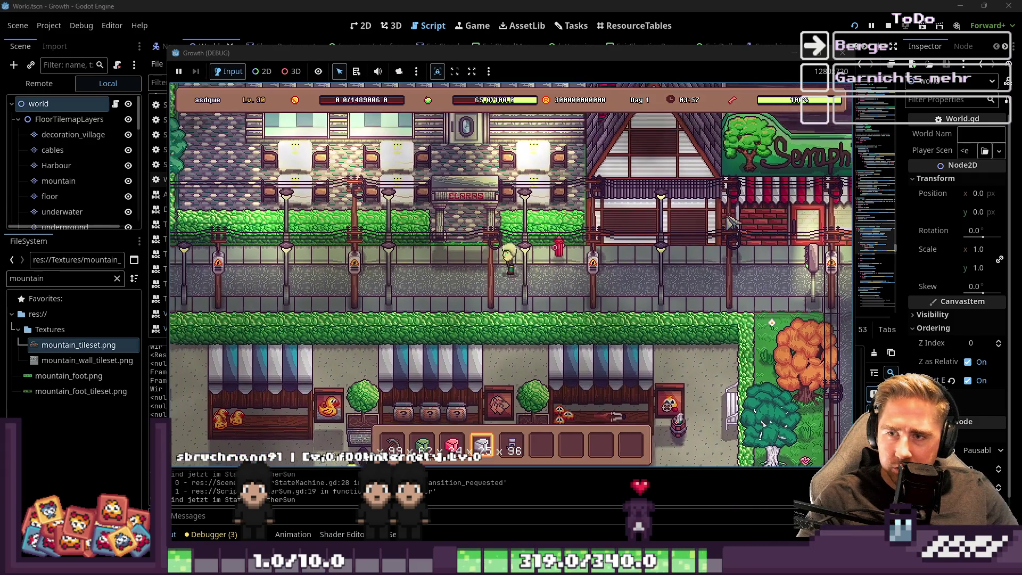
key(a)
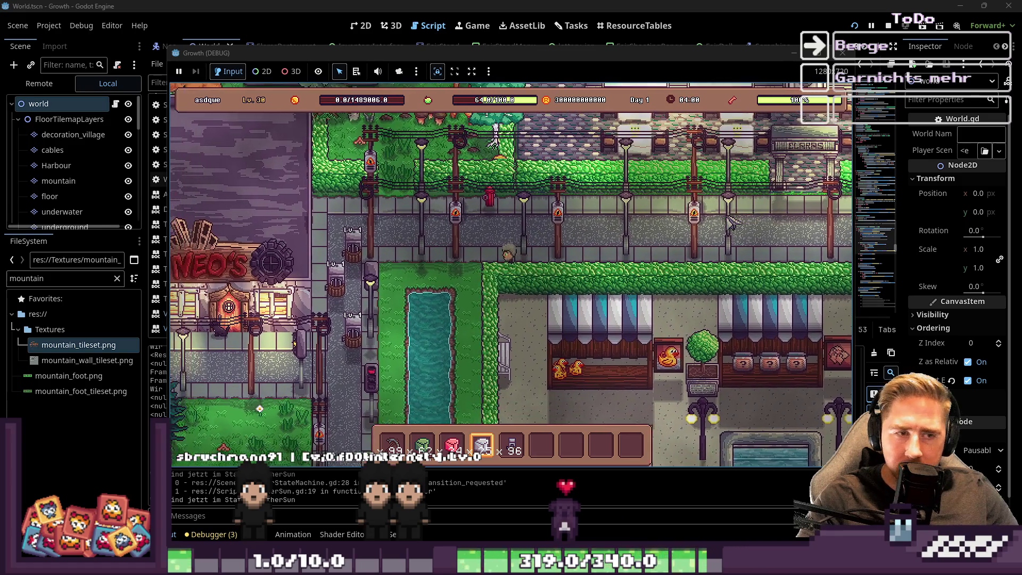
key(w)
key(a)
Step: Walk south-west past Neo's shop and on south down the street
key(s)
key(a)
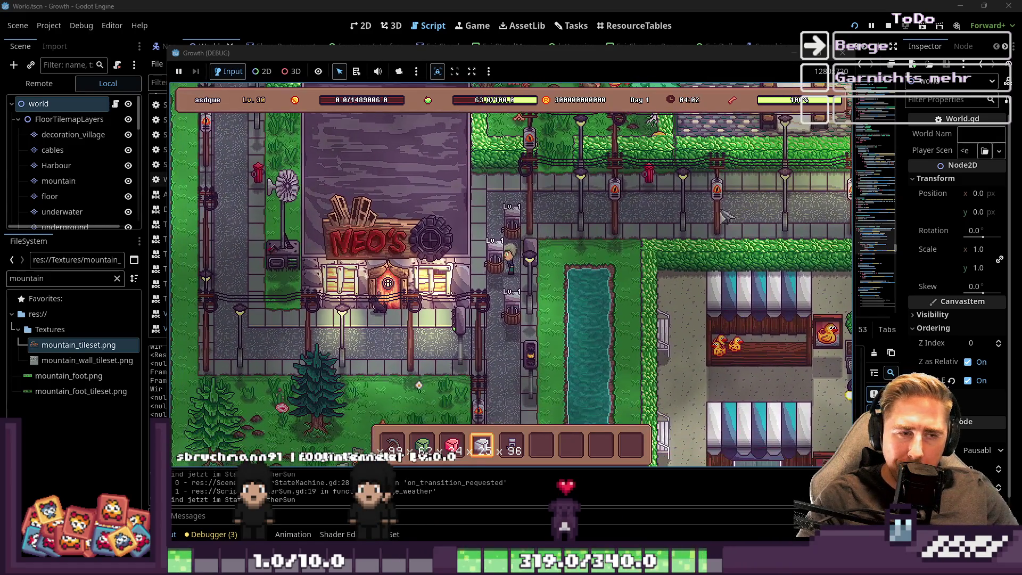
key(s)
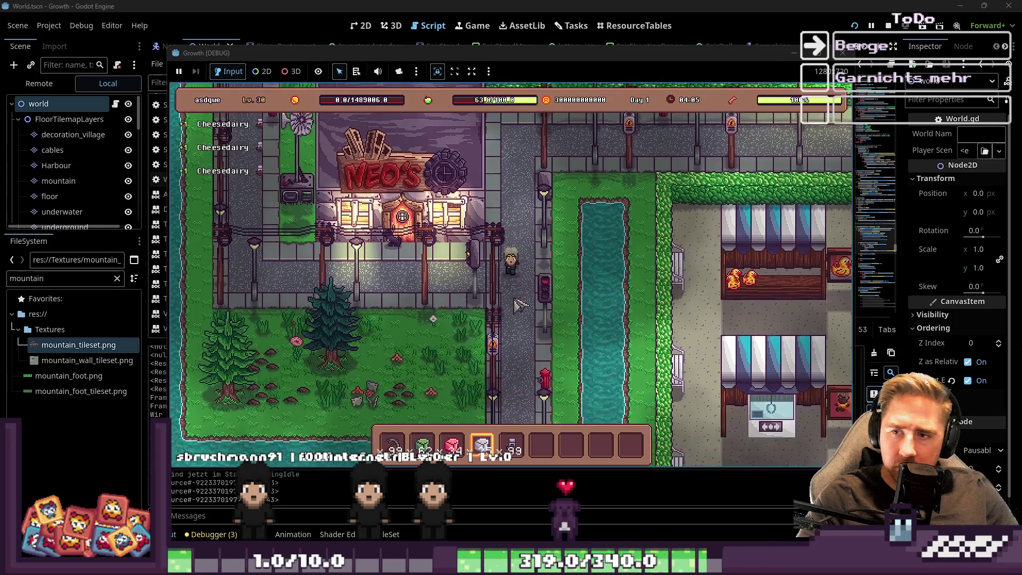
key(s)
key(s)
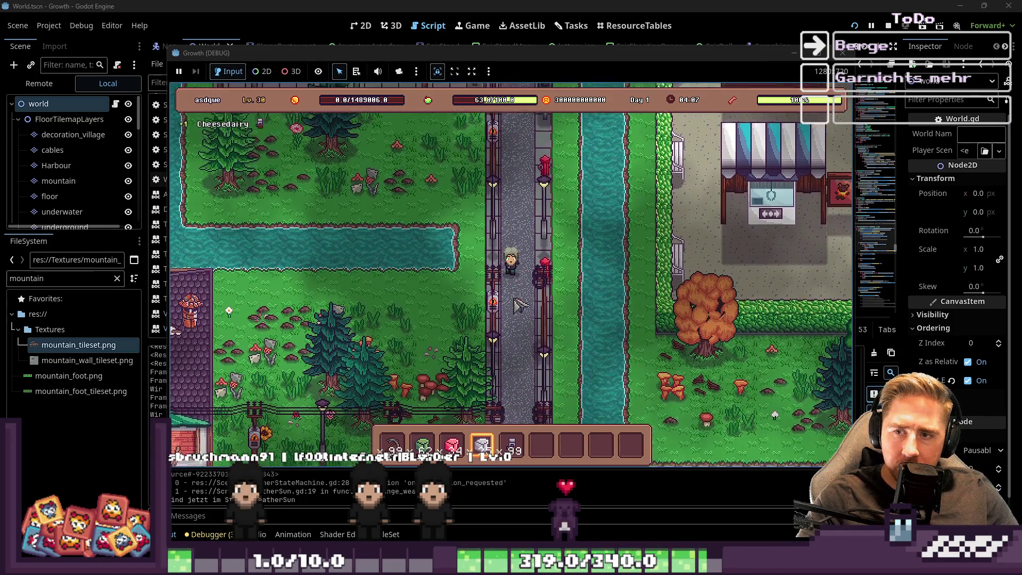
key(s)
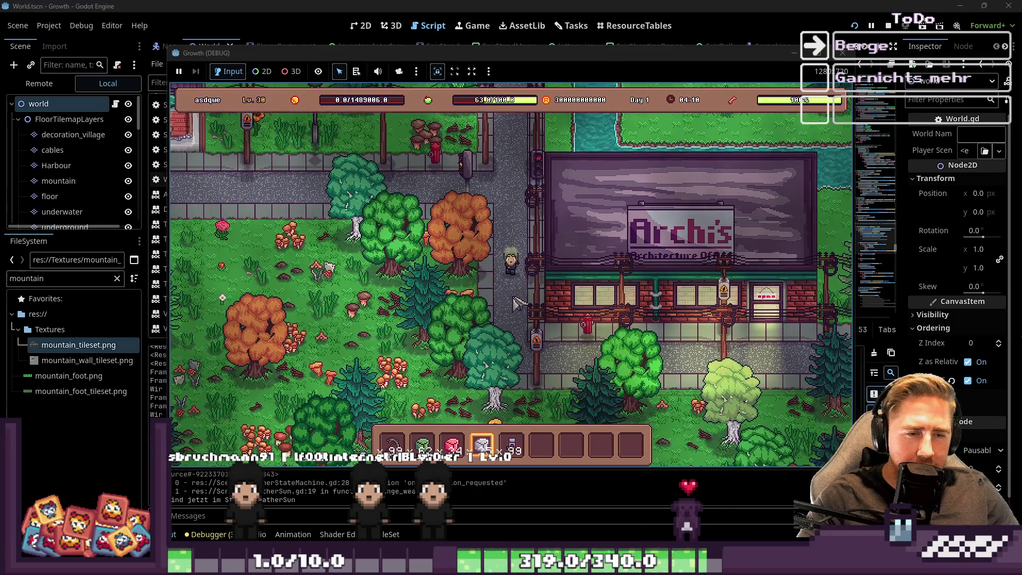
Step: Walk east past Archi's office, then north-east along the street
key(d)
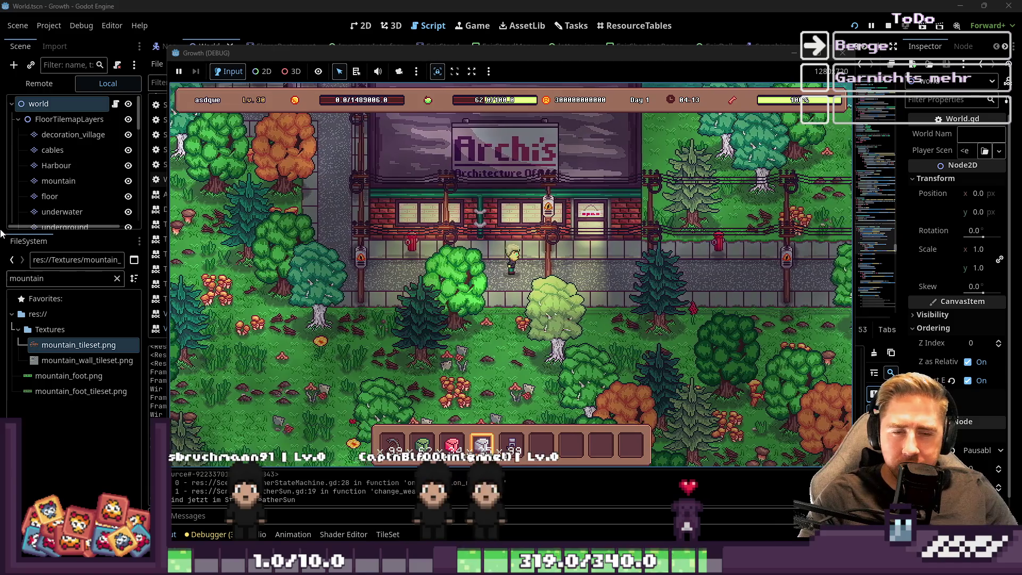
key(d)
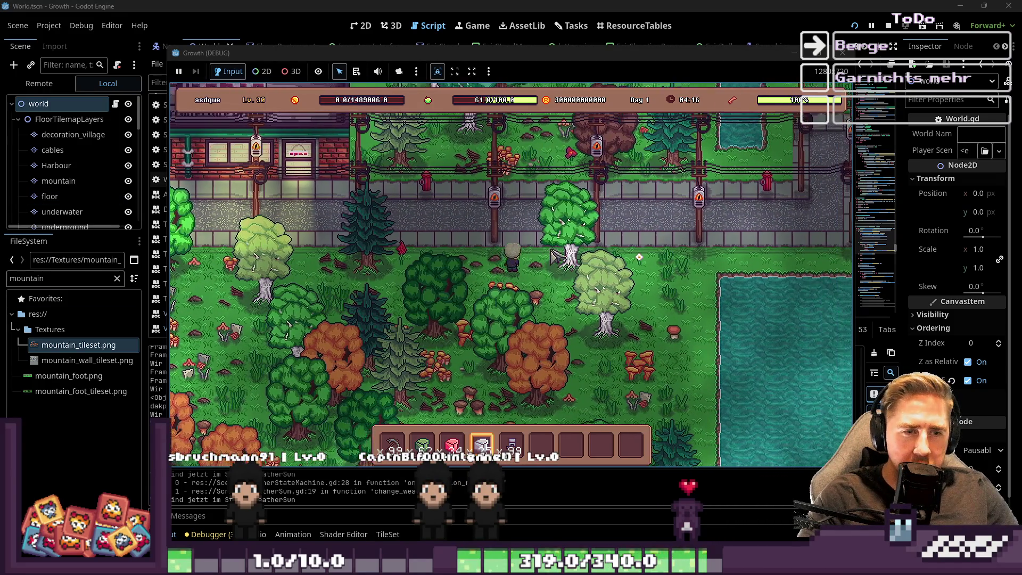
key(d)
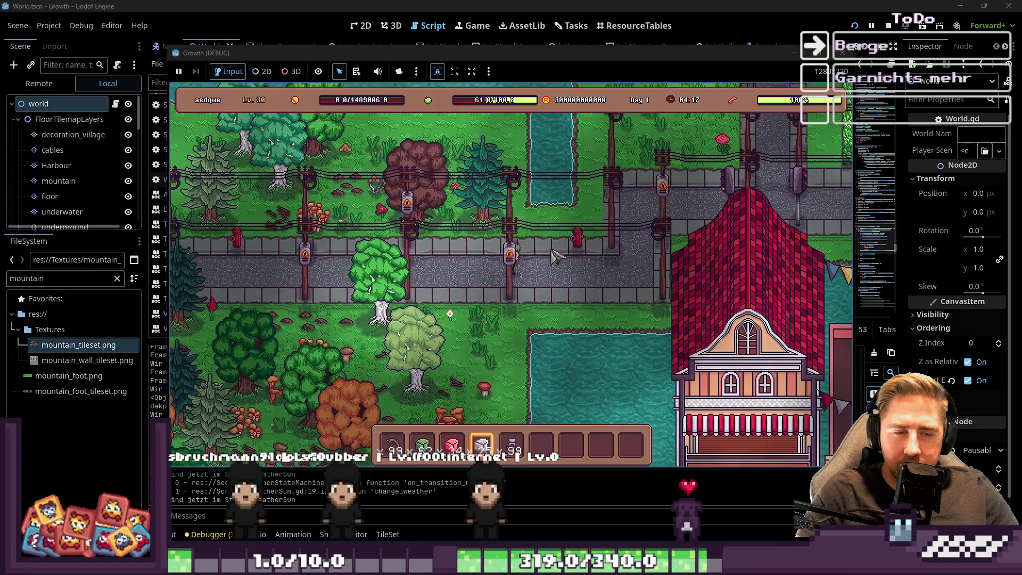
key(w+d)
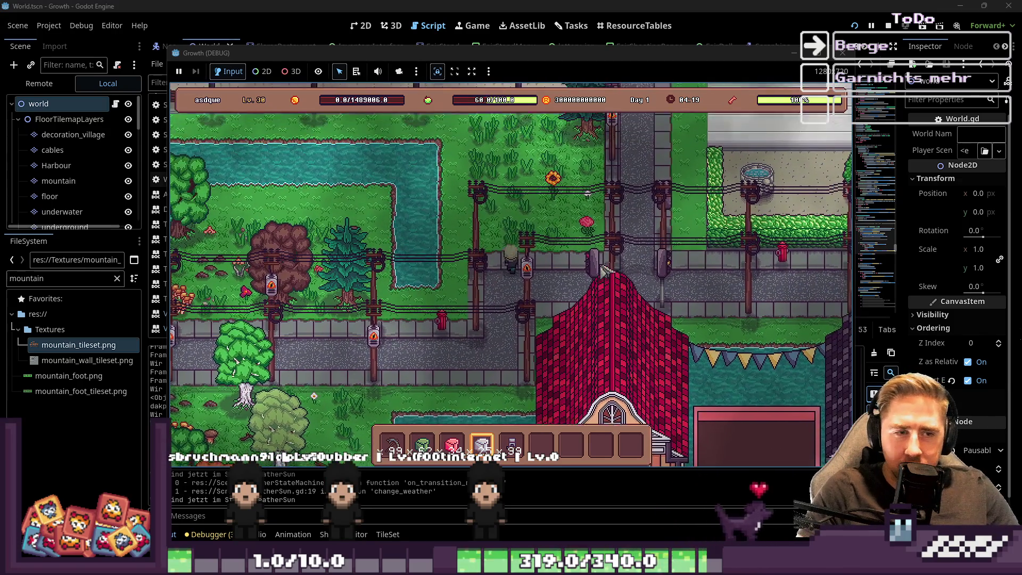
key(w+d)
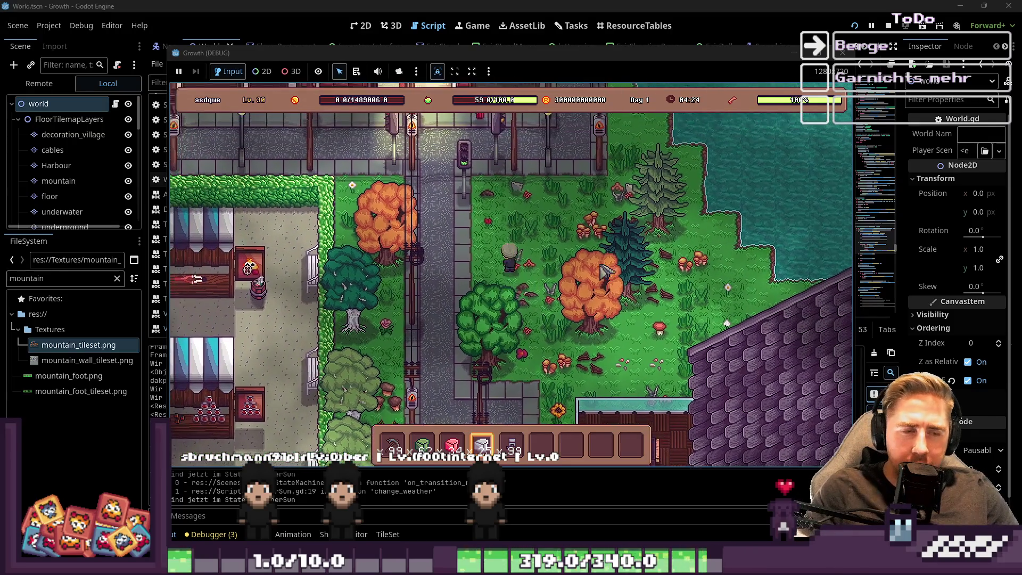
Step: Go north past Seraphina's shop toward the canal and west to the benches
key(w)
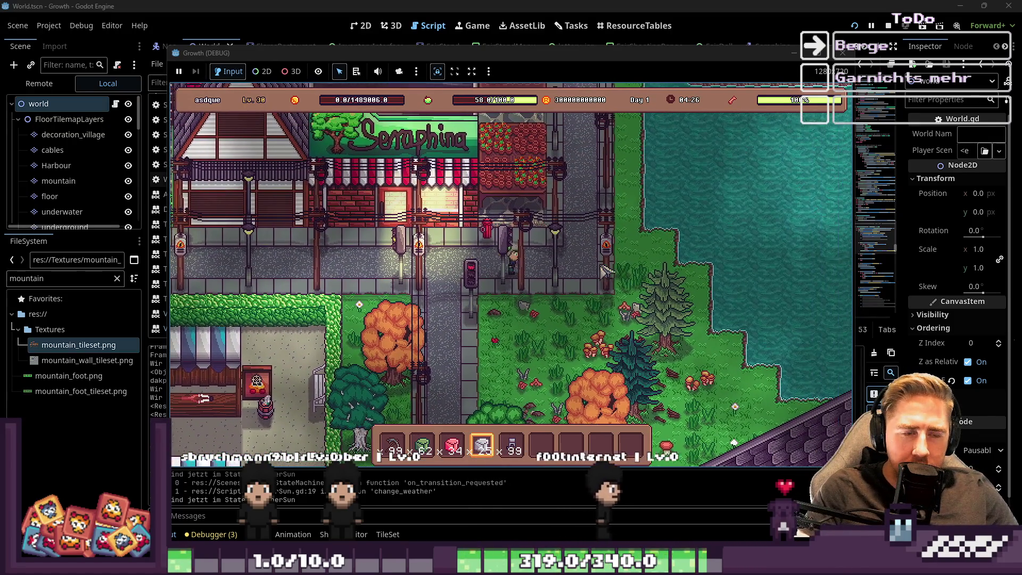
key(d)
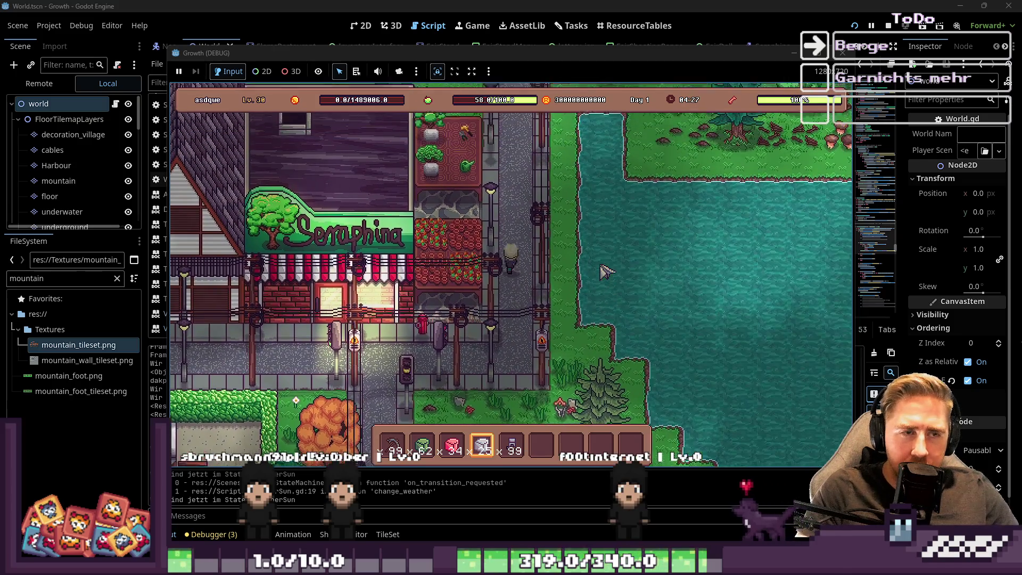
key(w)
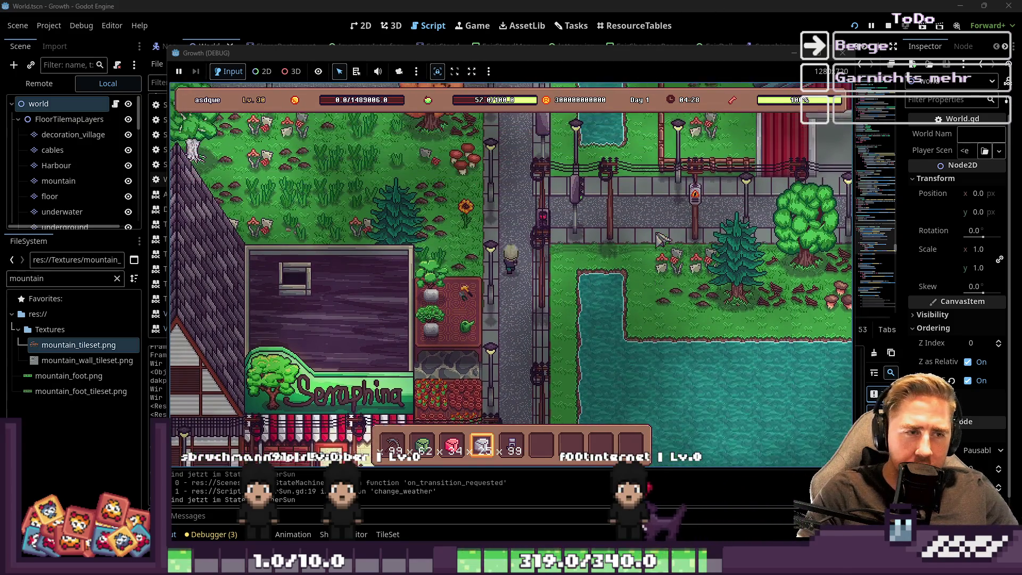
key(w)
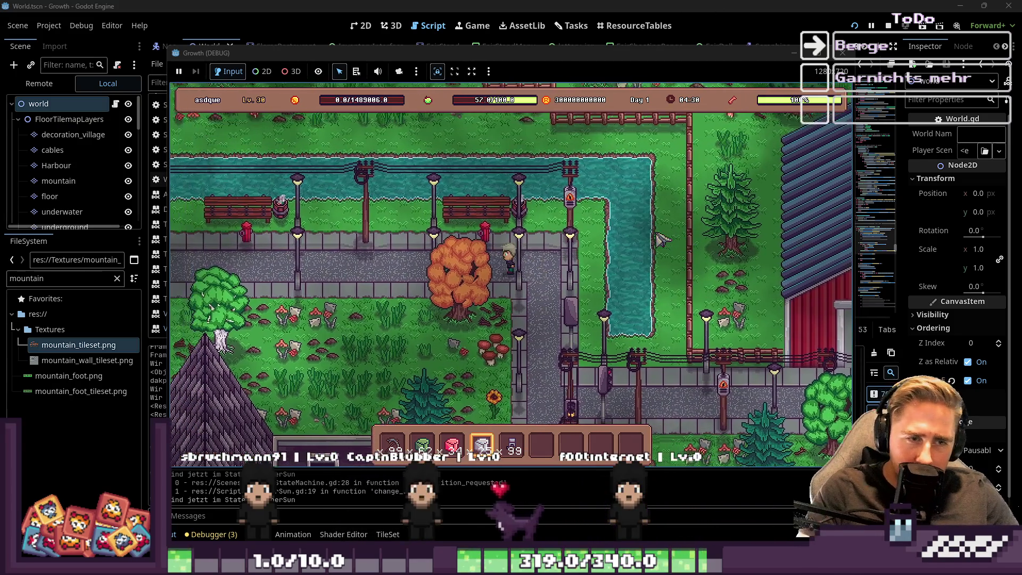
key(a)
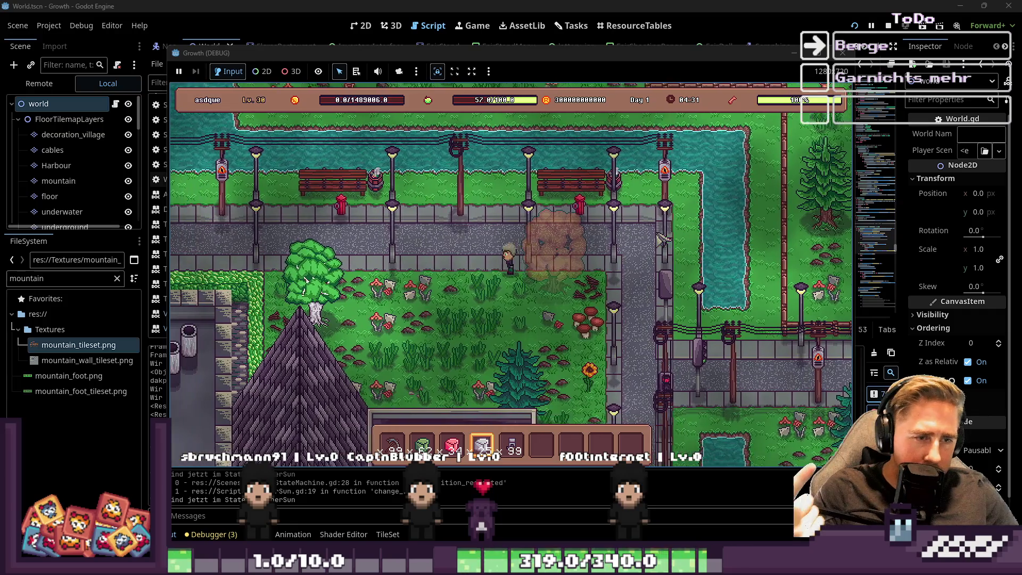